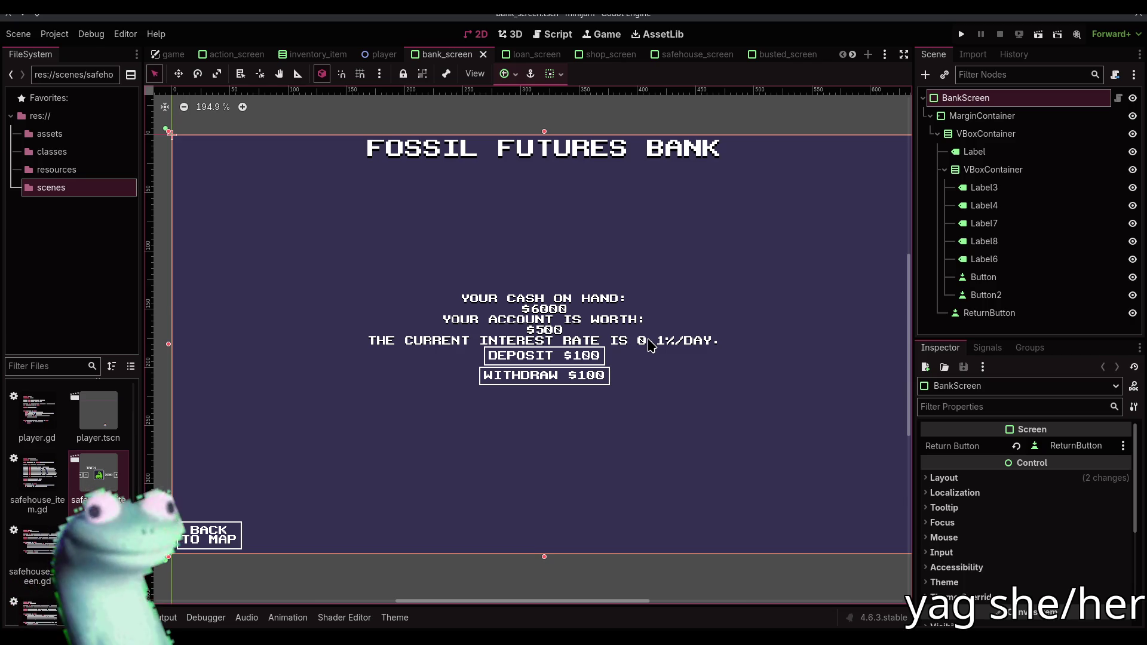
Select the bank screen's interest rate label and compare it with game.gd's bank_interest value
click(650, 344)
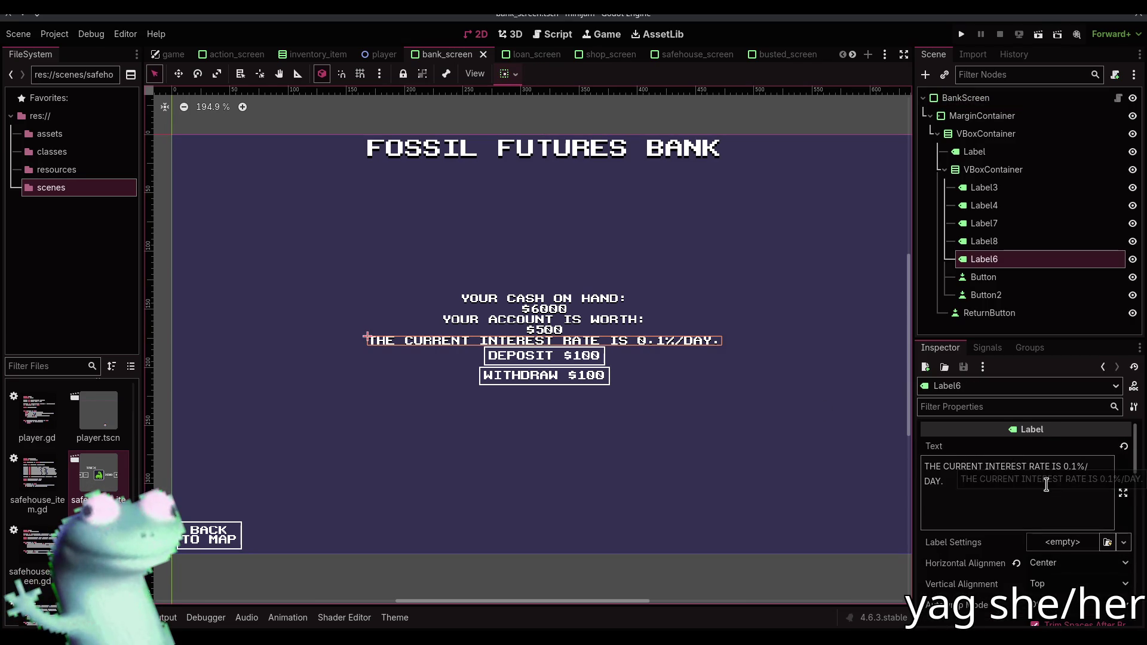
click(1064, 466)
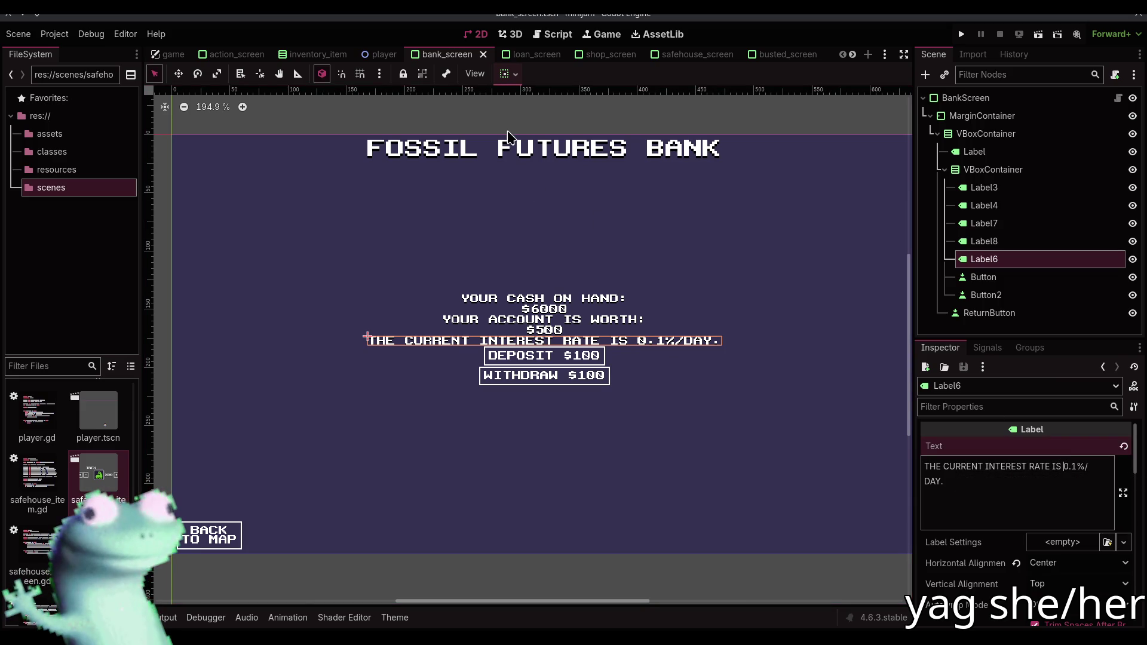
click(602, 108)
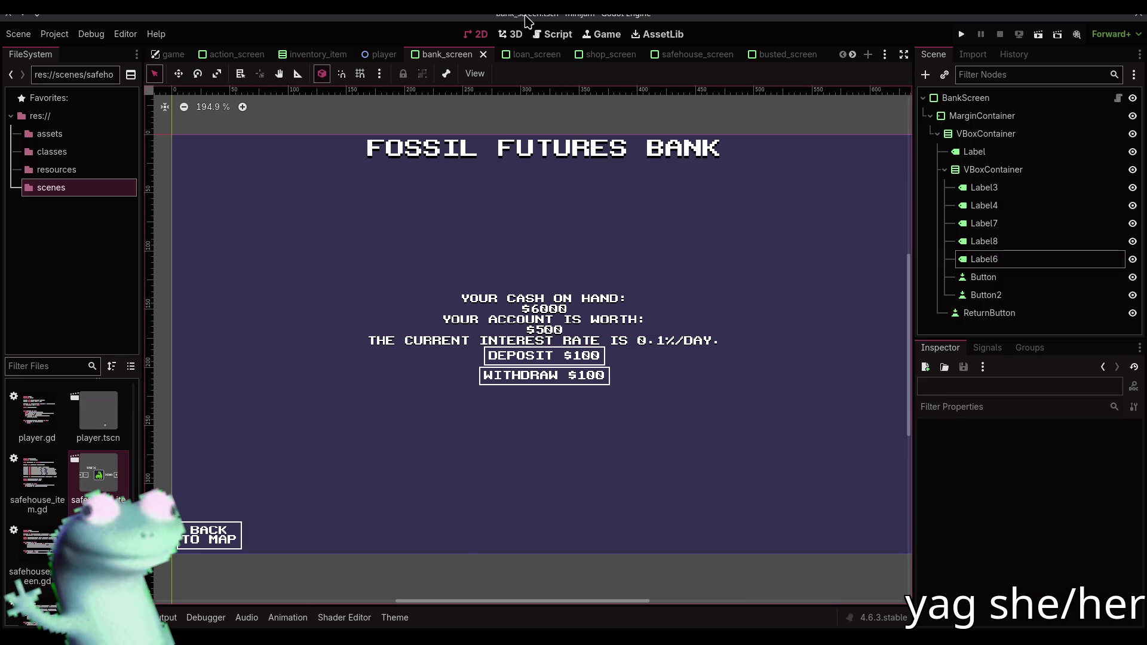
click(553, 34)
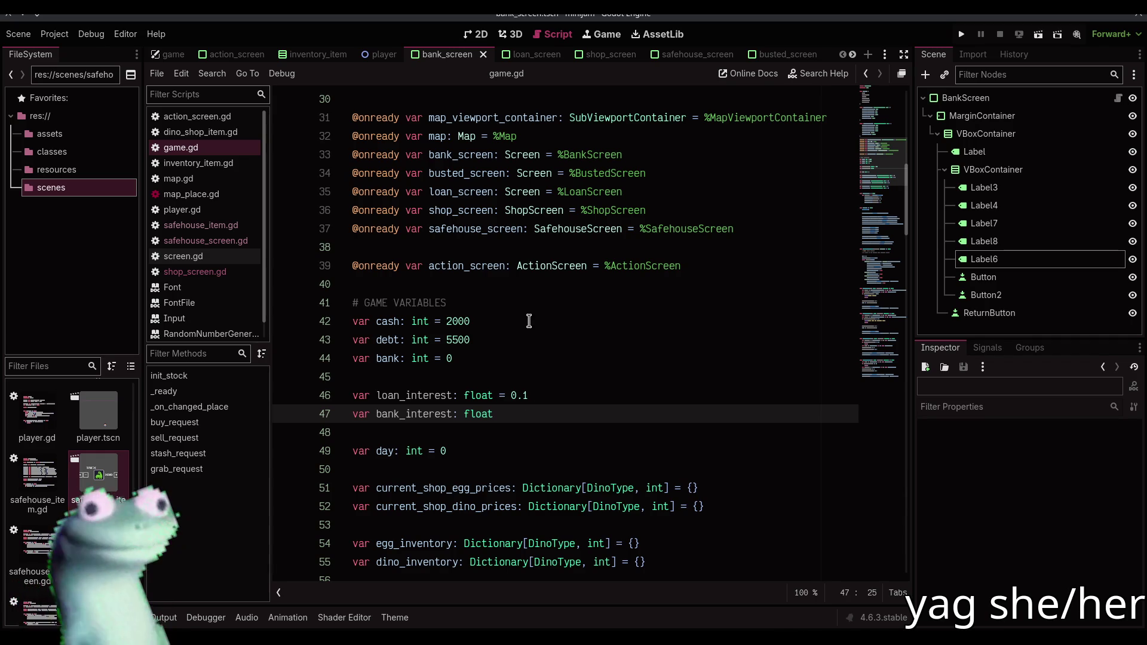
click(476, 34)
Delete '0.' from Label6's text so it reads 1%/DAY, and save the scene
click(649, 341)
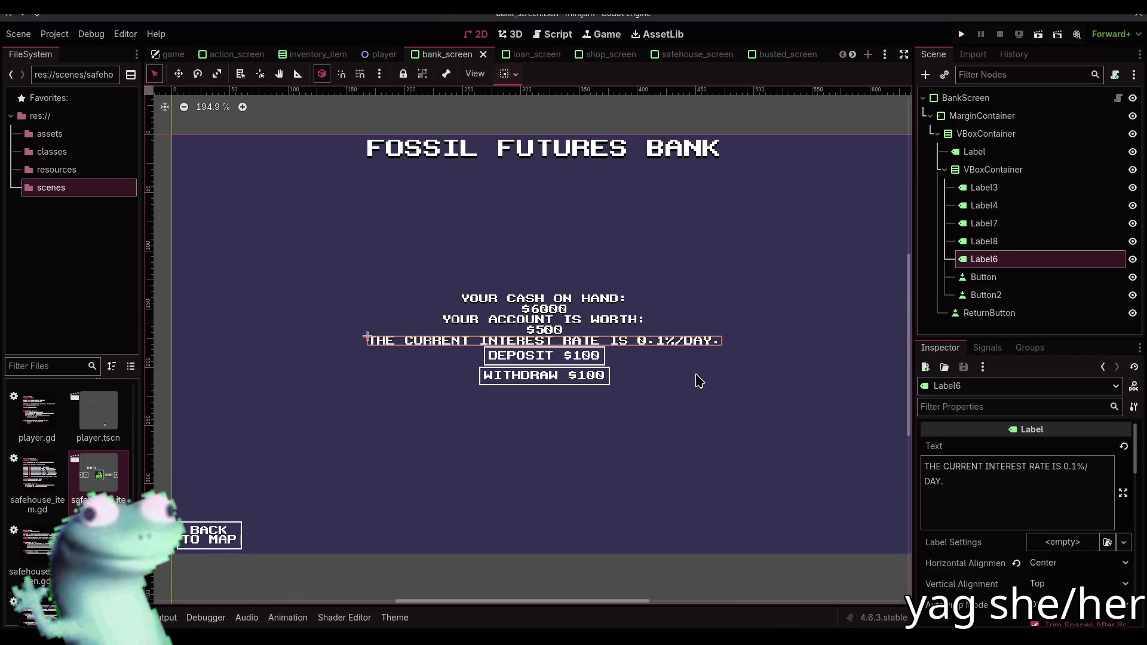
click(1072, 468)
key(BackSpace)
key(BackSpace)
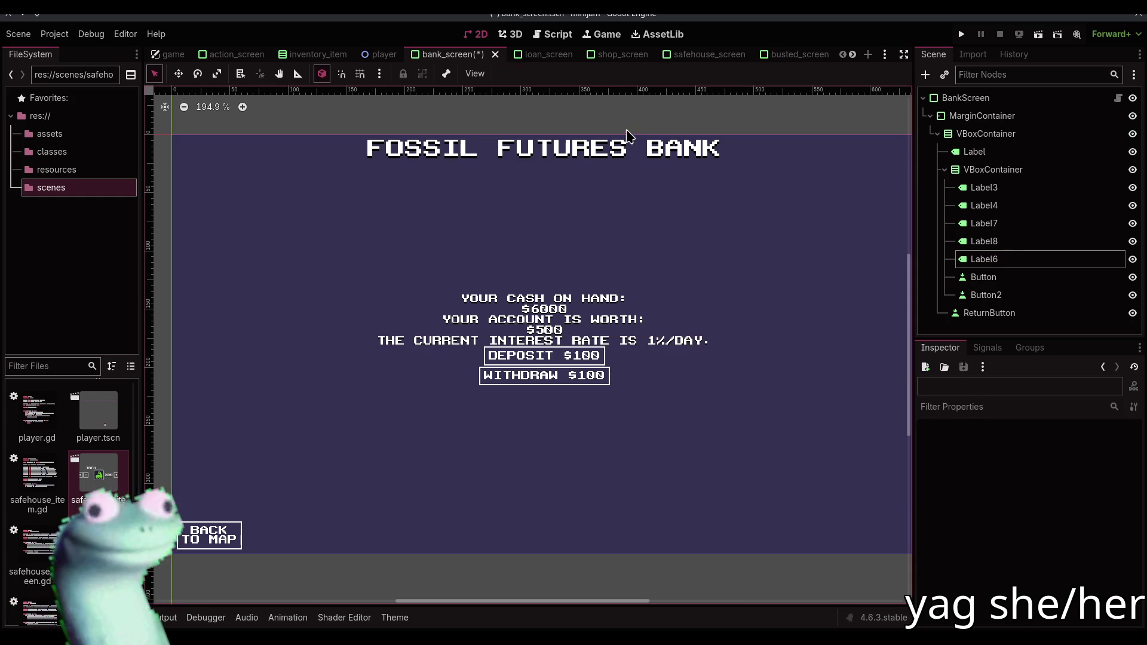
key(ctrl+s)
click(549, 34)
Append '= 0.01' to the bank_interest declaration on line 47 and save game.gd
text(= 0.01)
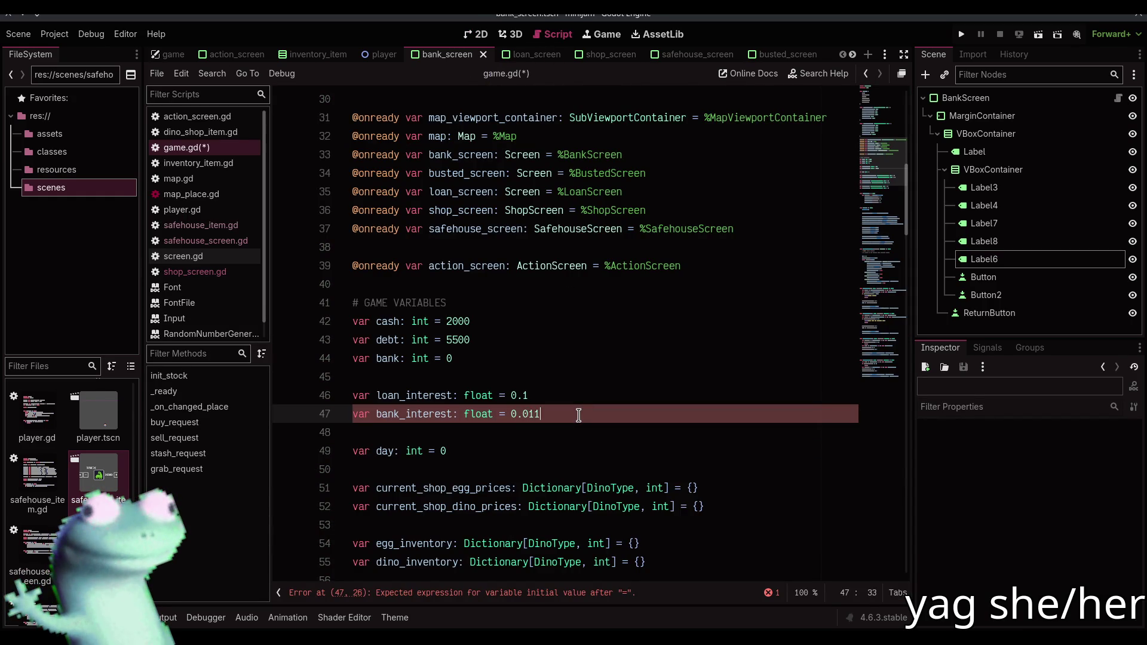
key(ctrl+s)
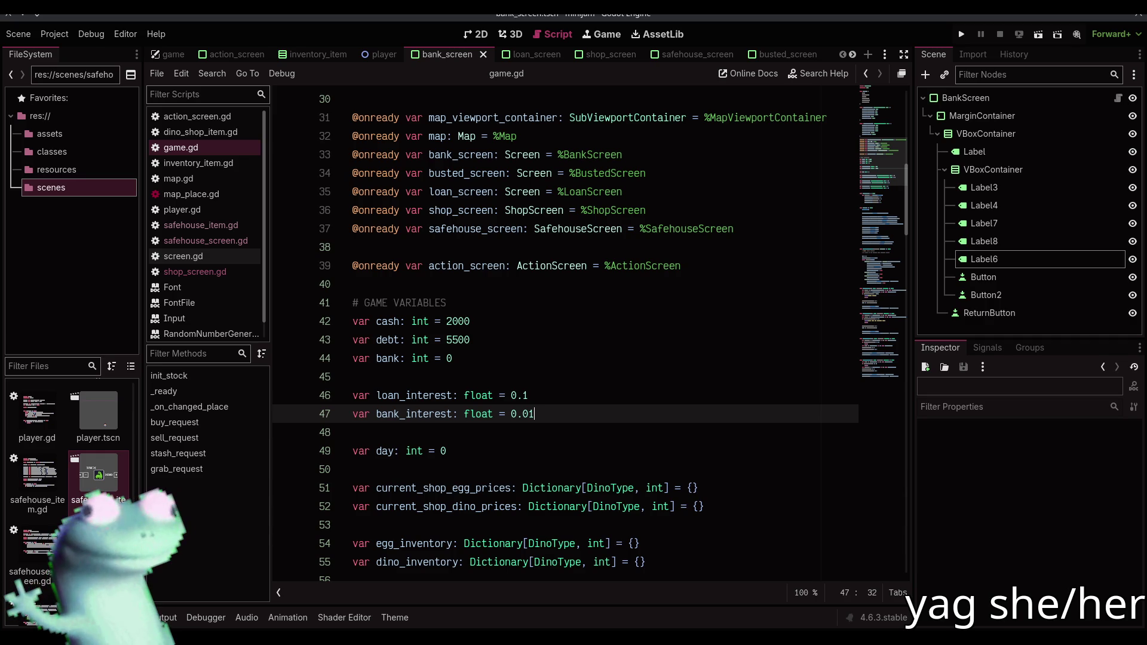
click(505, 101)
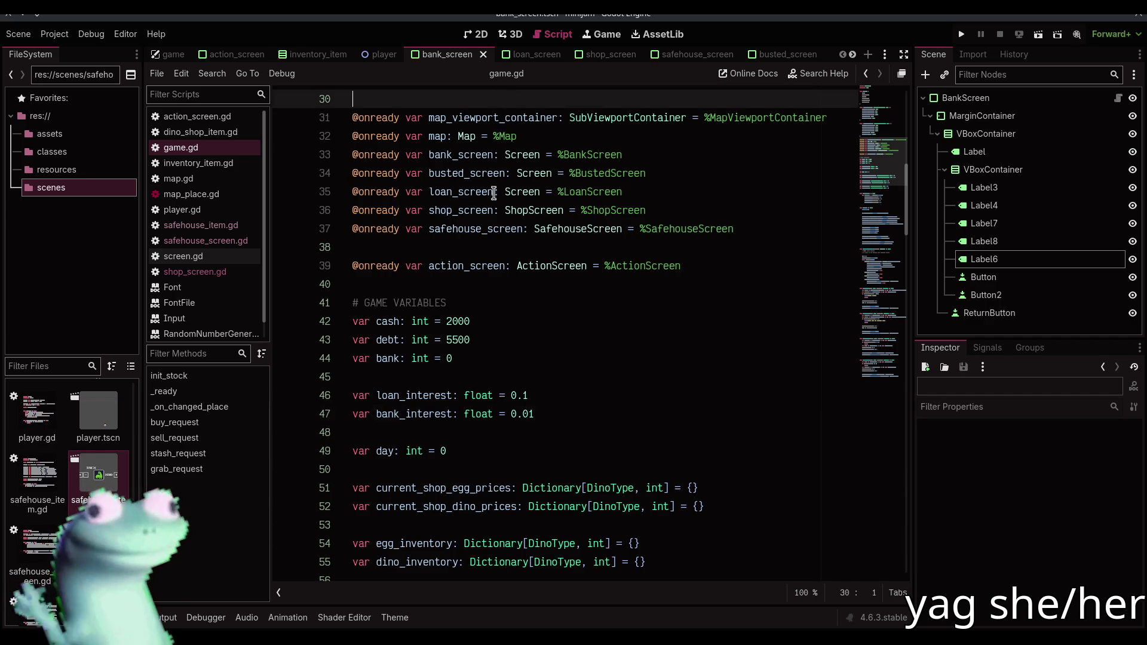
Check the bank screen layout, then return to game.gd's bank variable line
click(475, 34)
drag(481, 125, 534, 114)
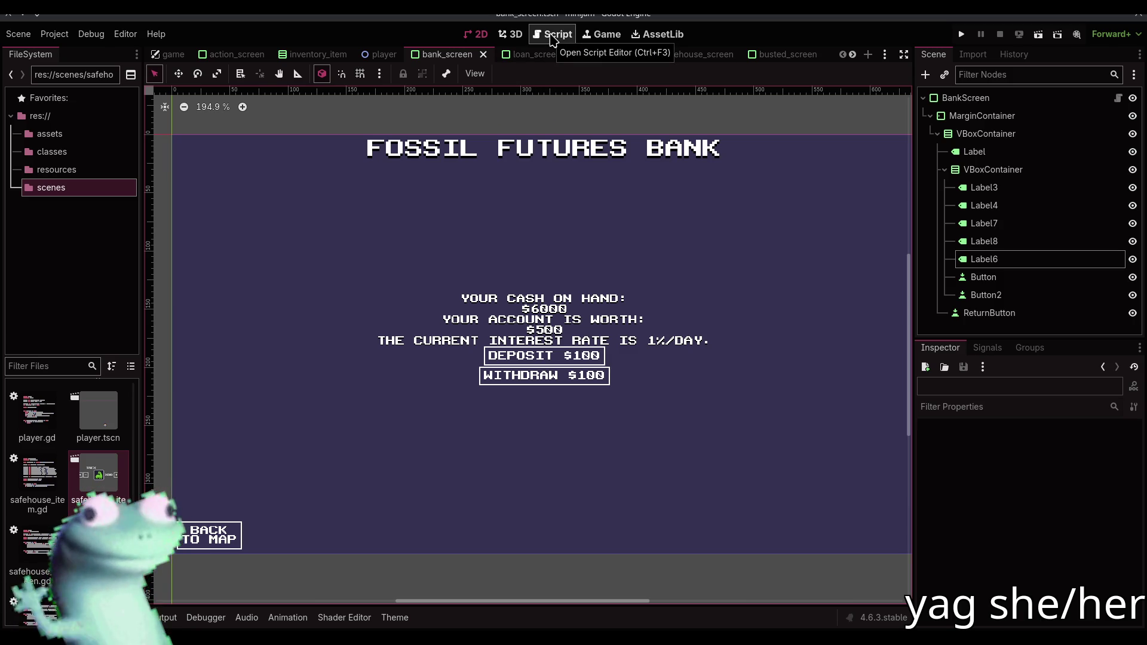
click(550, 36)
click(553, 360)
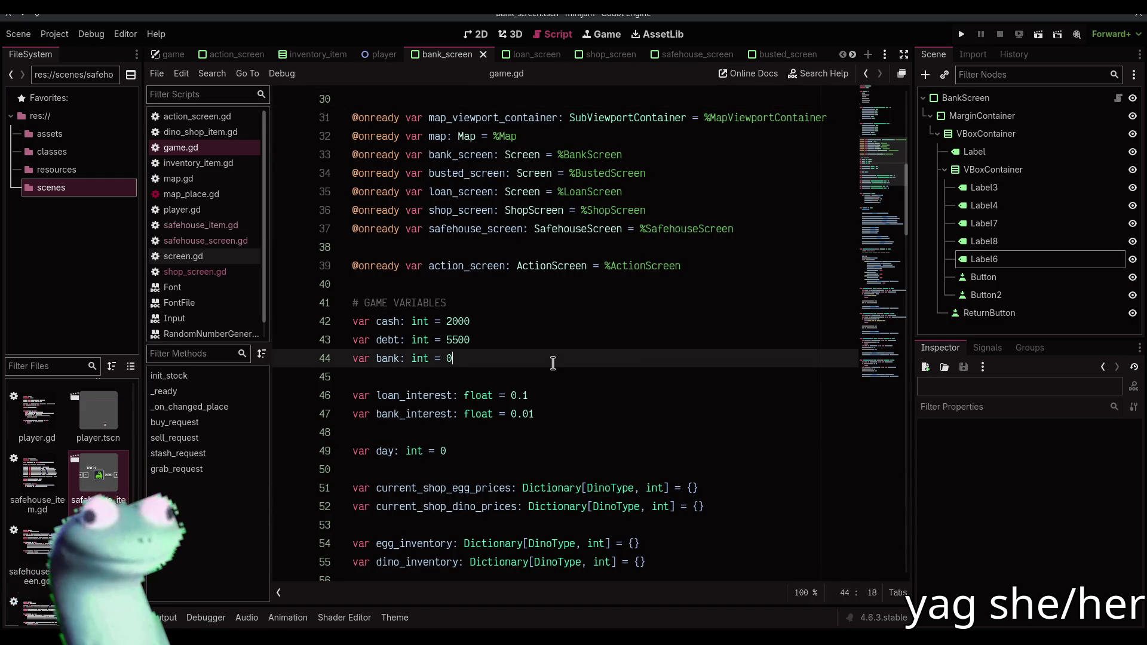
scroll(552, 363, down, 18)
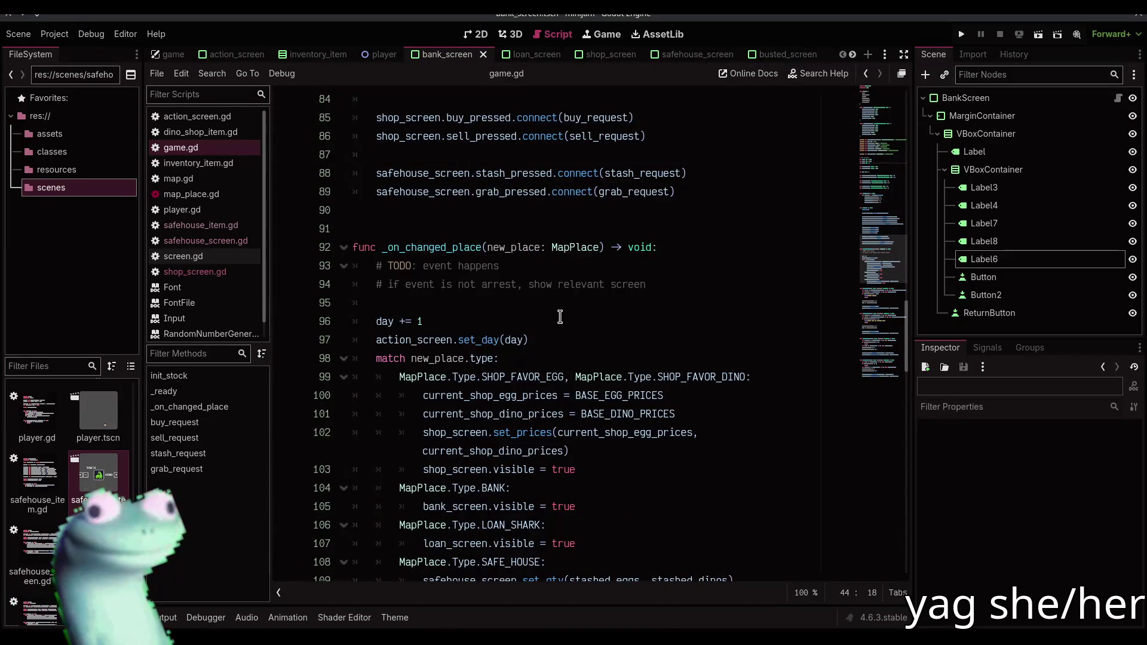
Insert a new 'func increment_day() -> void:' above _on_changed_place with a pass placeholder body
click(674, 308)
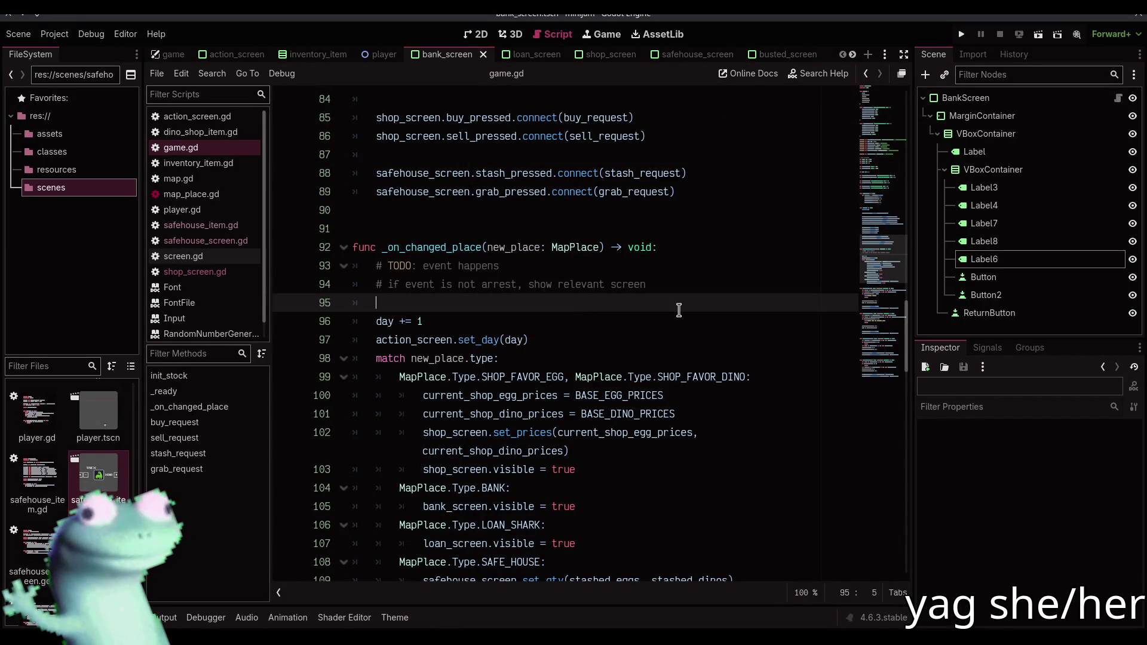
key(Down)
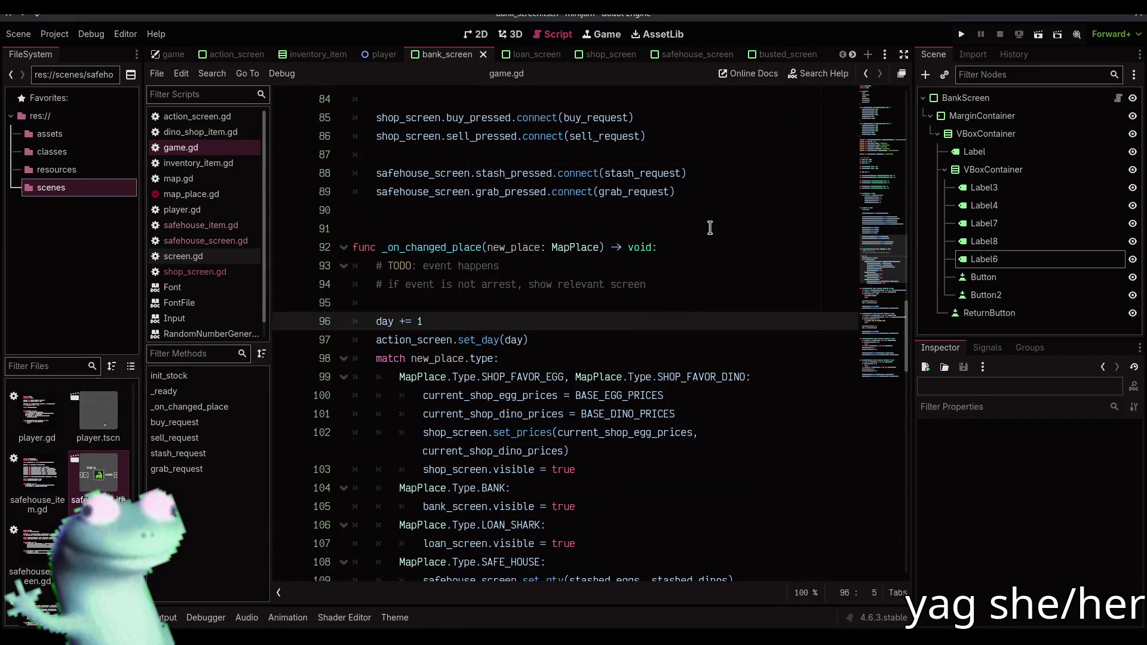
click(705, 217)
key(Return)
key(Return)
text(fun)
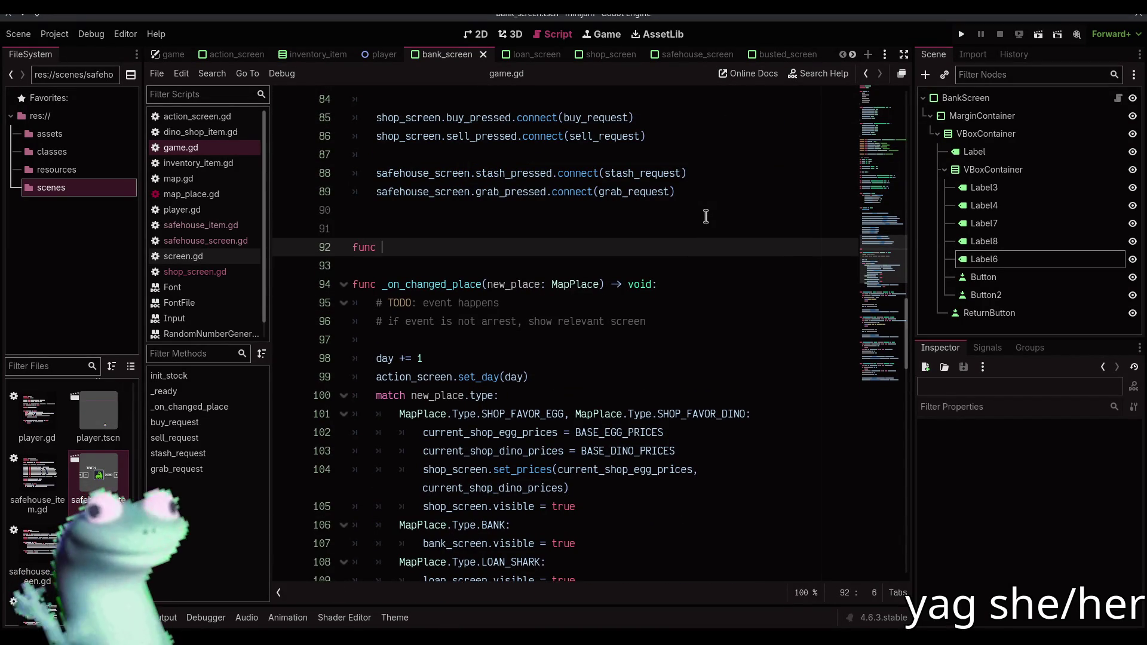
text(c increment_dat)
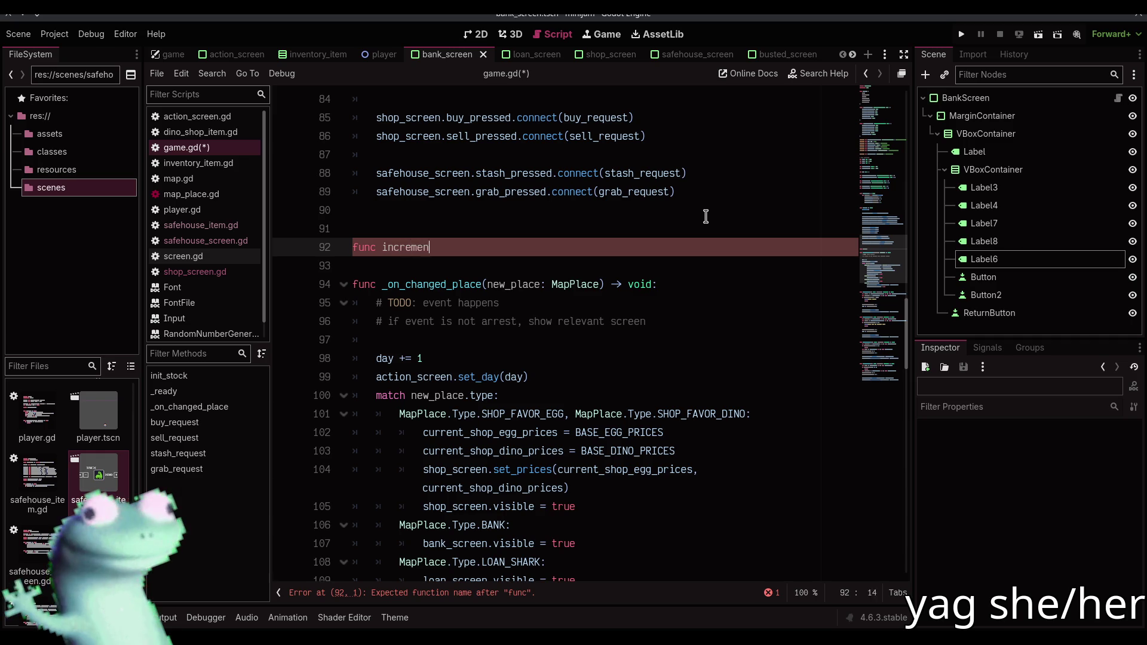
text(y)
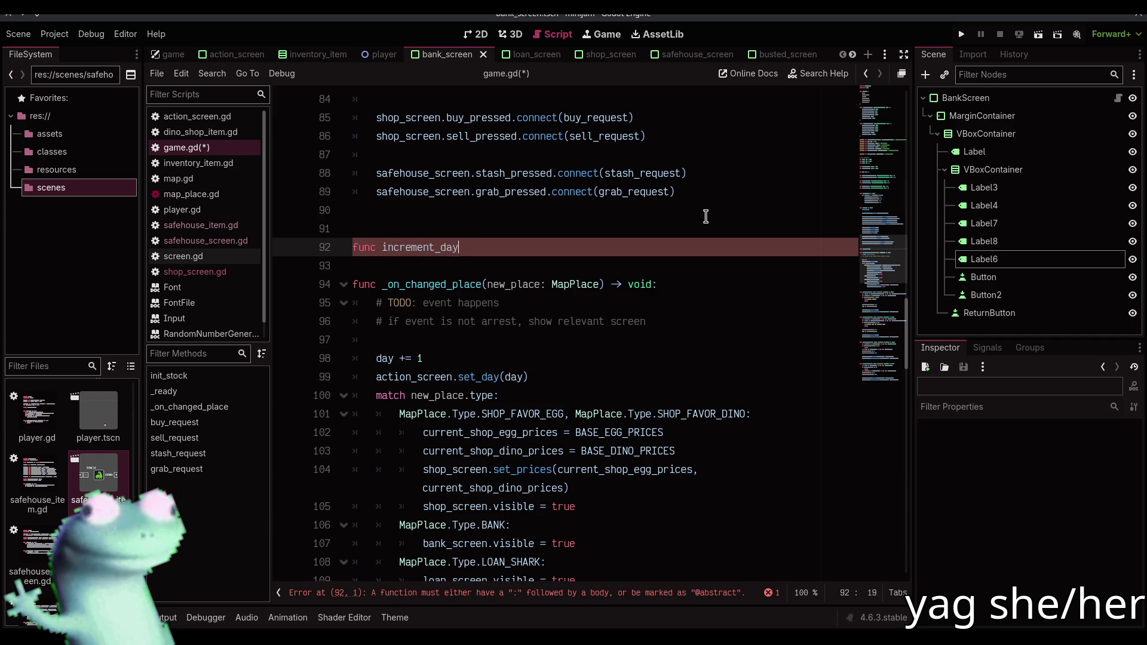
text(() -> void:)
key(Return)
text(pass)
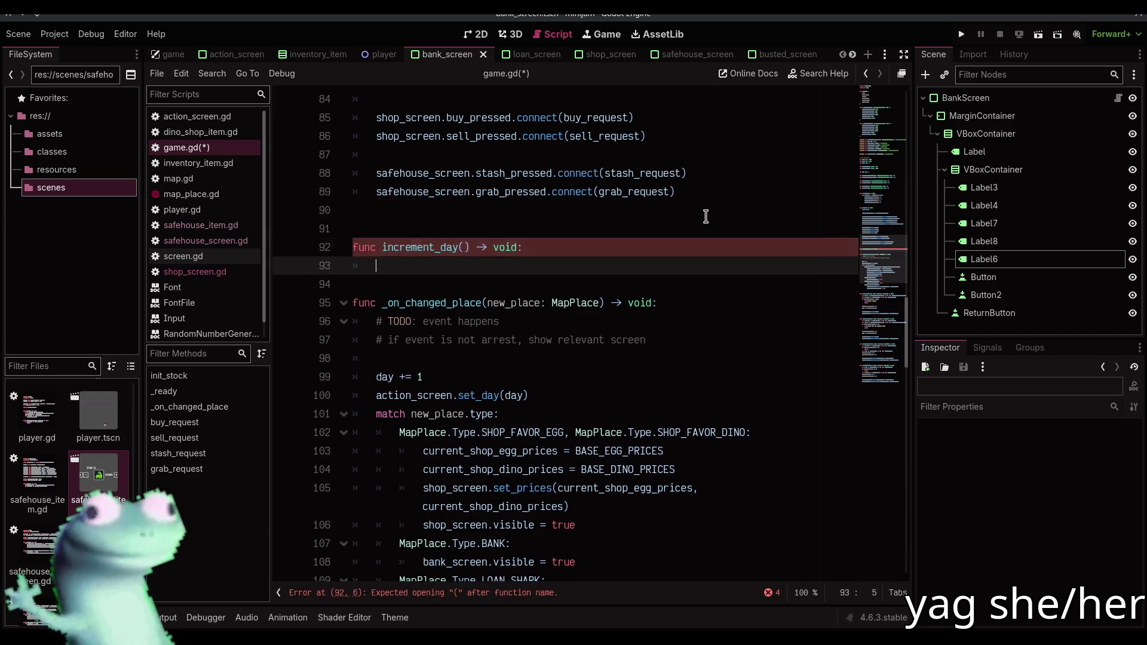
key(Return)
Replace the inline day += 1 with an increment_day() call, make day += 1 its body, and save
key(Return)
click(376, 394)
key(shift+End)
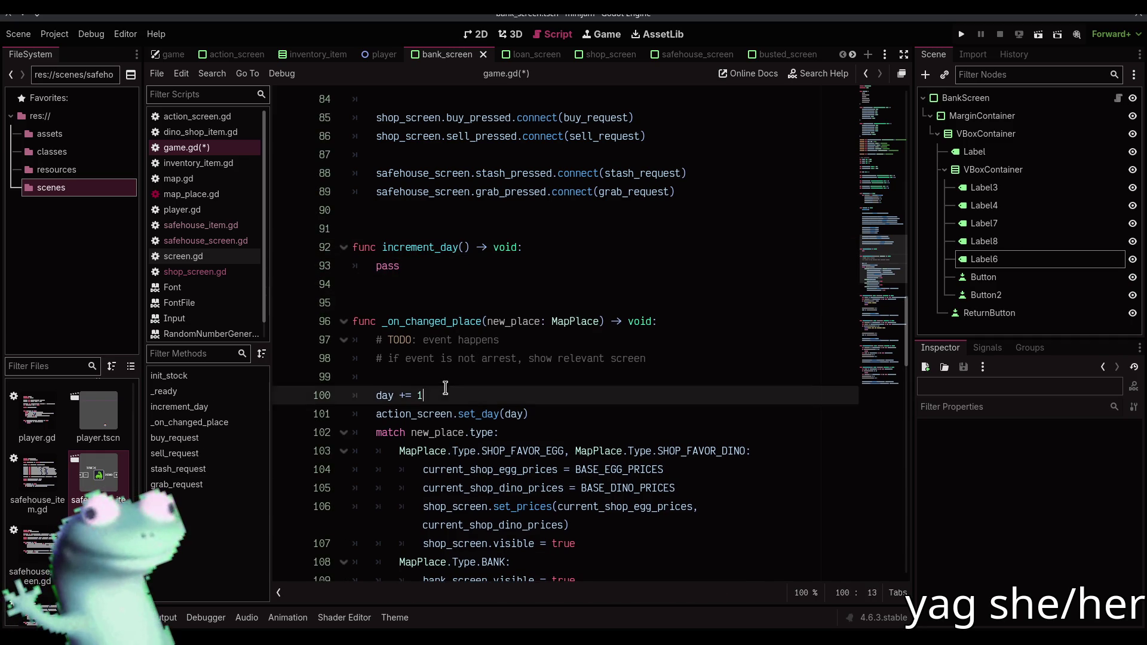
key(BackSpace)
text(incre)
key(Return)
key(Up)
key(Up)
key(Up)
key(Up)
key(Up)
key(Up)
key(shift+Home)
text(day += 1)
key(Return)
key(ctrl+s)
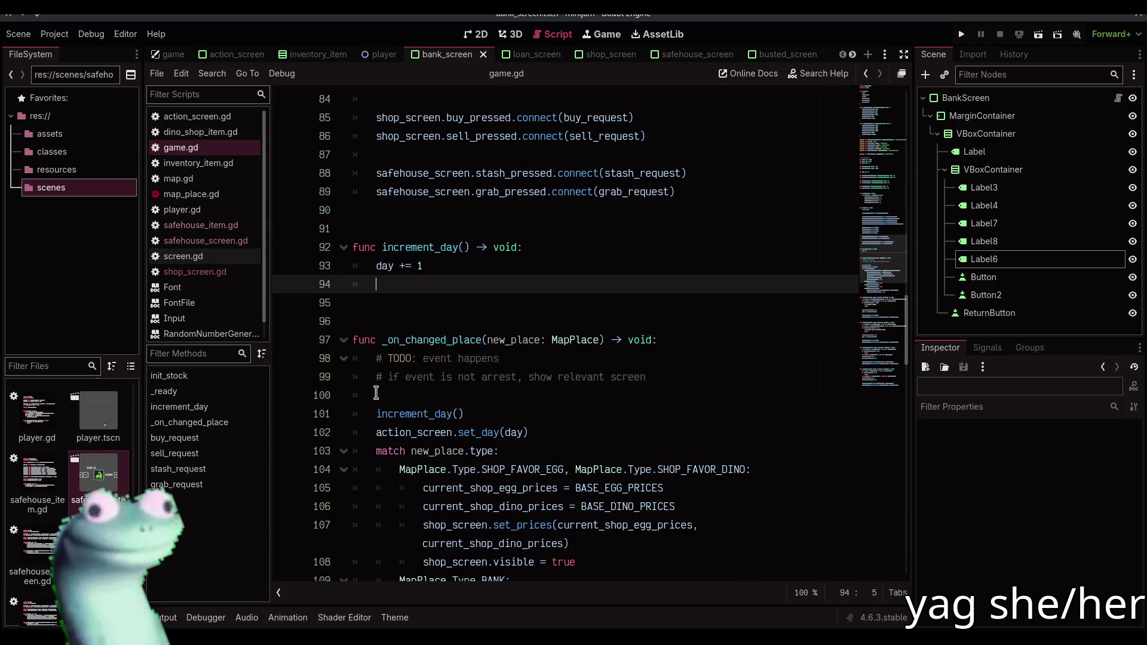
text(if)
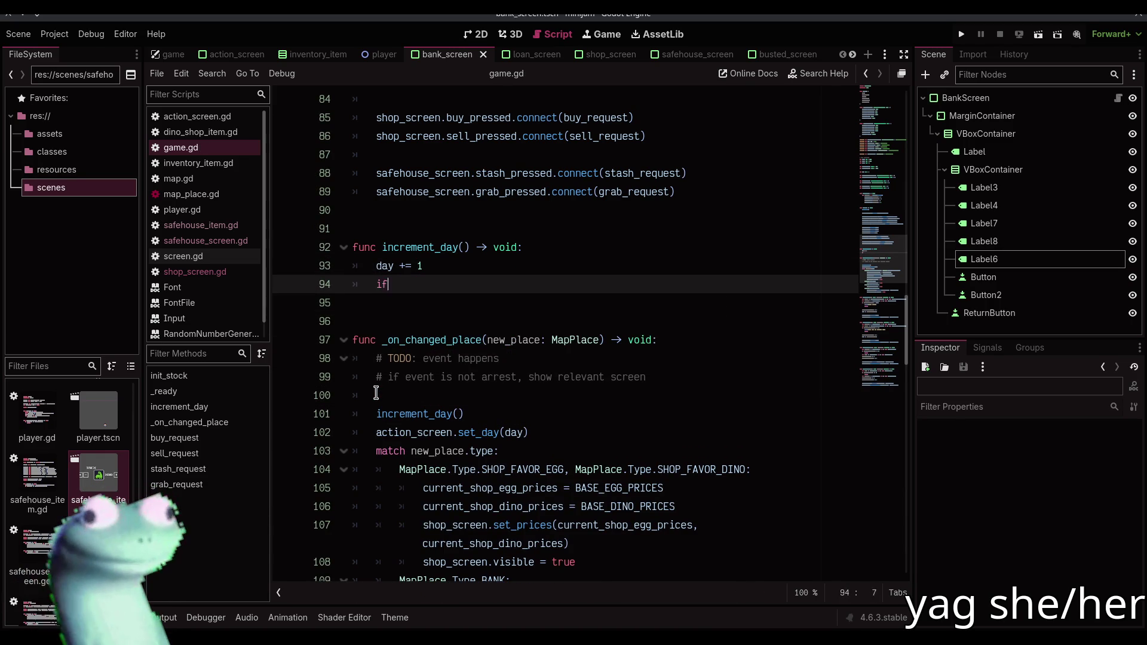
text( bank > 0.0:)
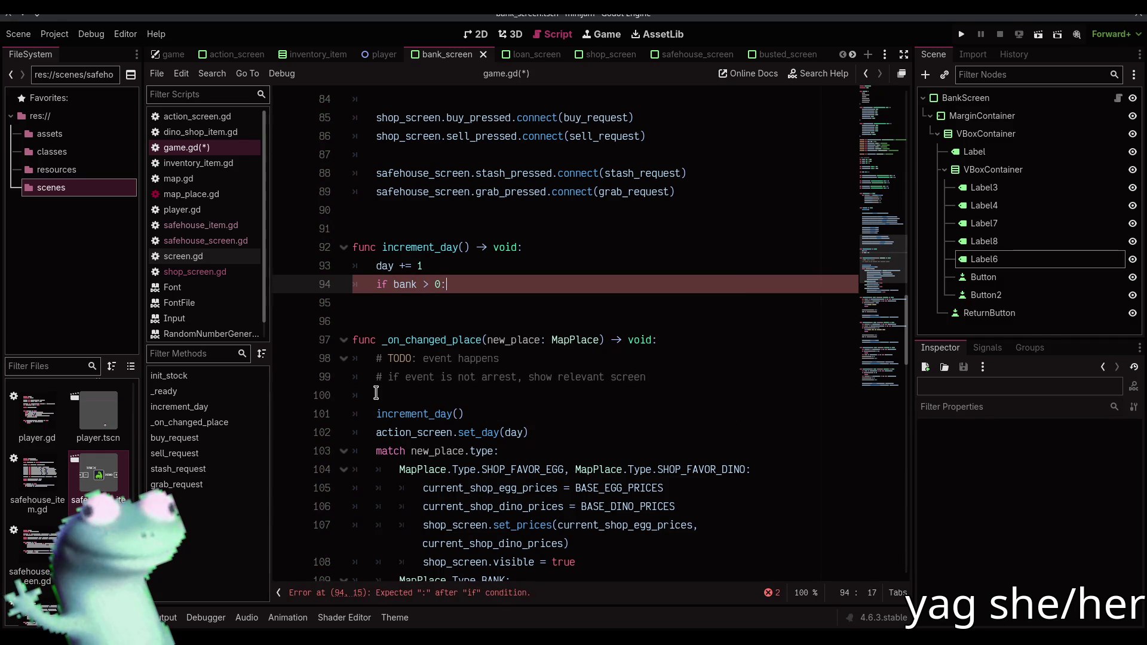
Under 'if bank > 0.0:', add a 'bank += round()' line using the round() autocomplete suggestion
key(Return)
text(bank =)
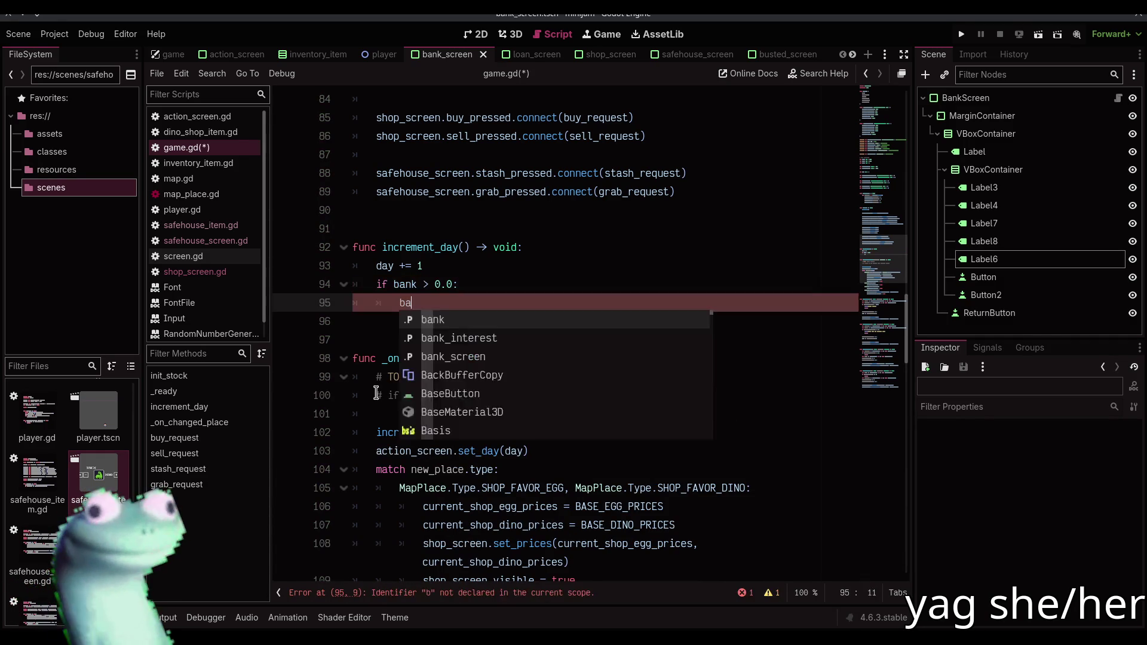
key(BackSpace)
text(+= bank)
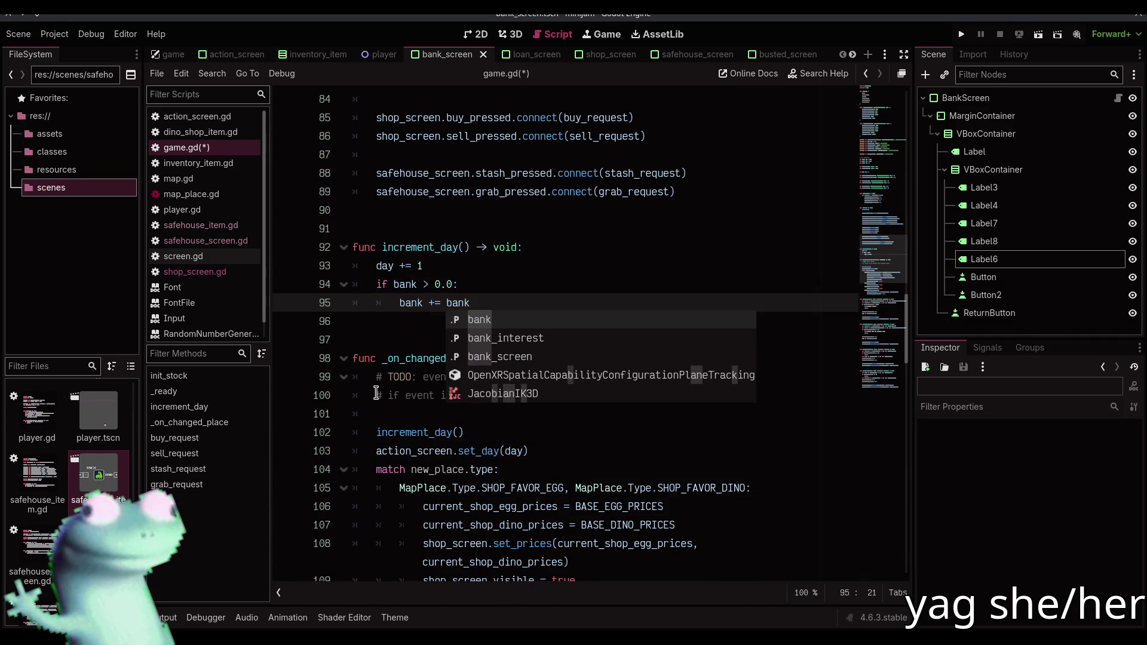
key(BackSpace)
key(BackSpace)
key(BackSpace)
key(BackSpace)
text(rou)
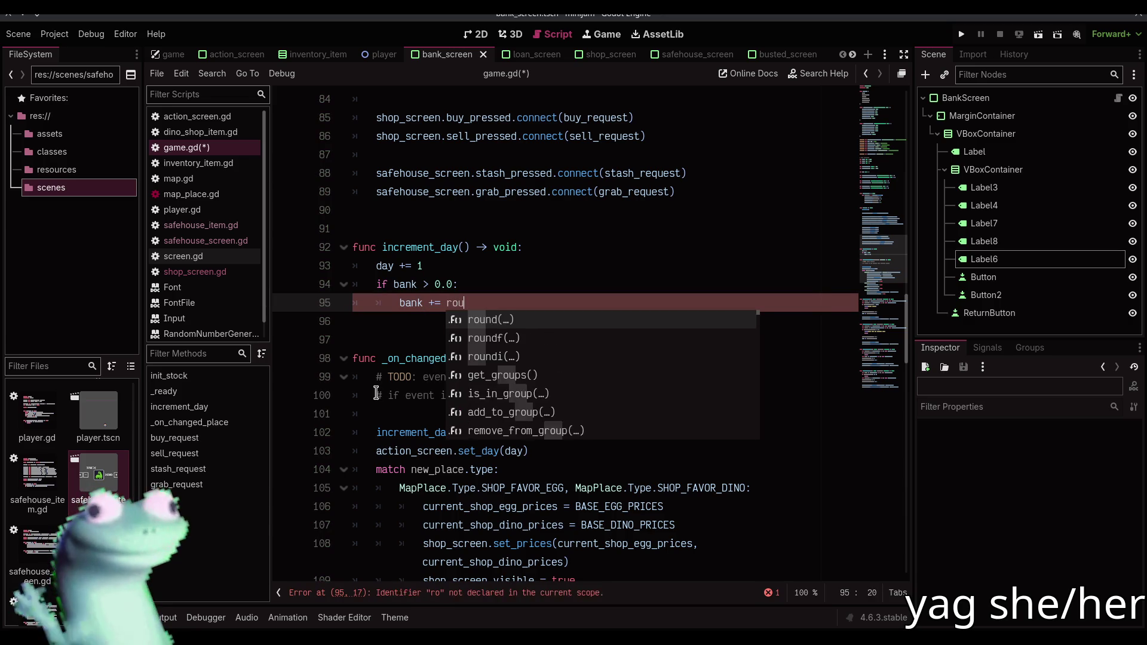
text(nd)
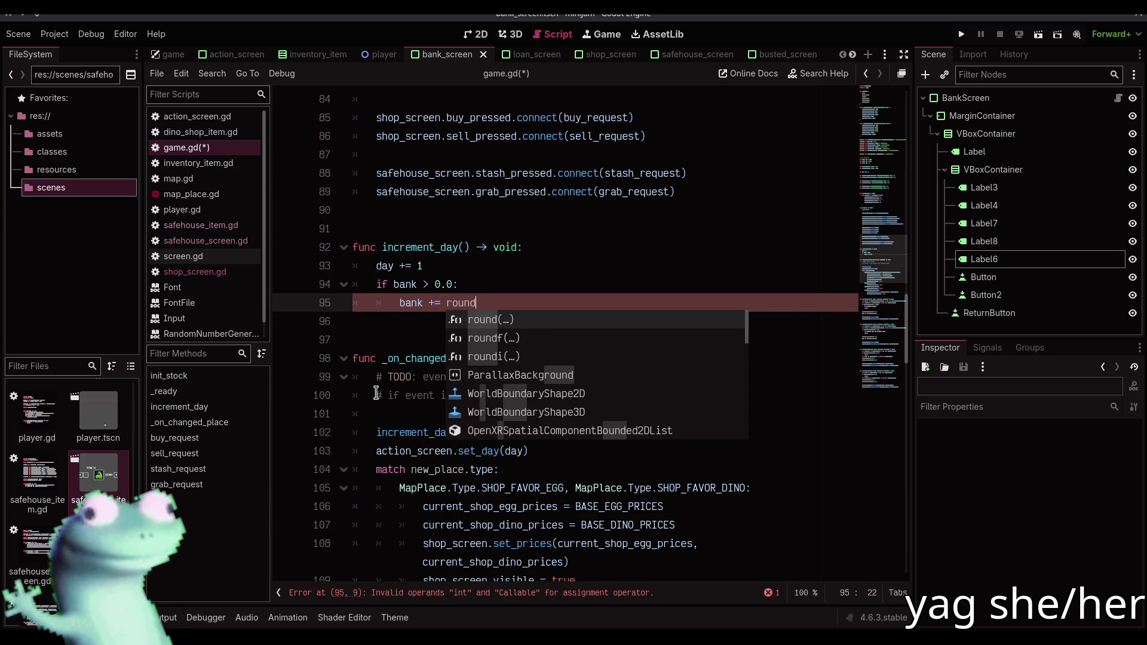
key(Return)
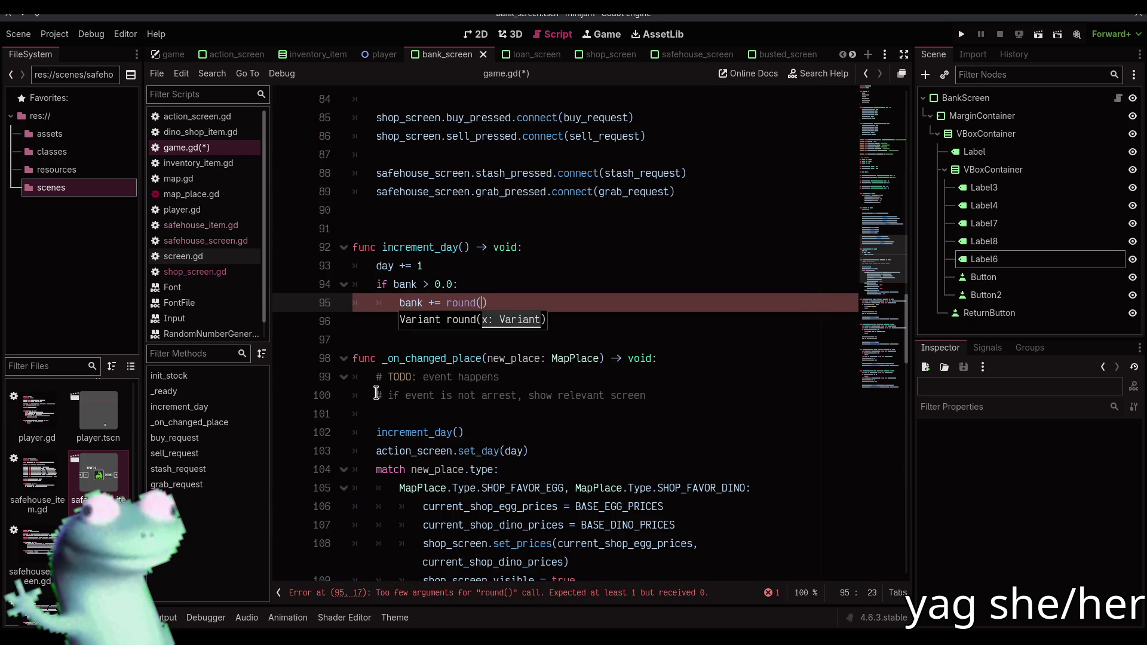
scroll(377, 395, up, 15)
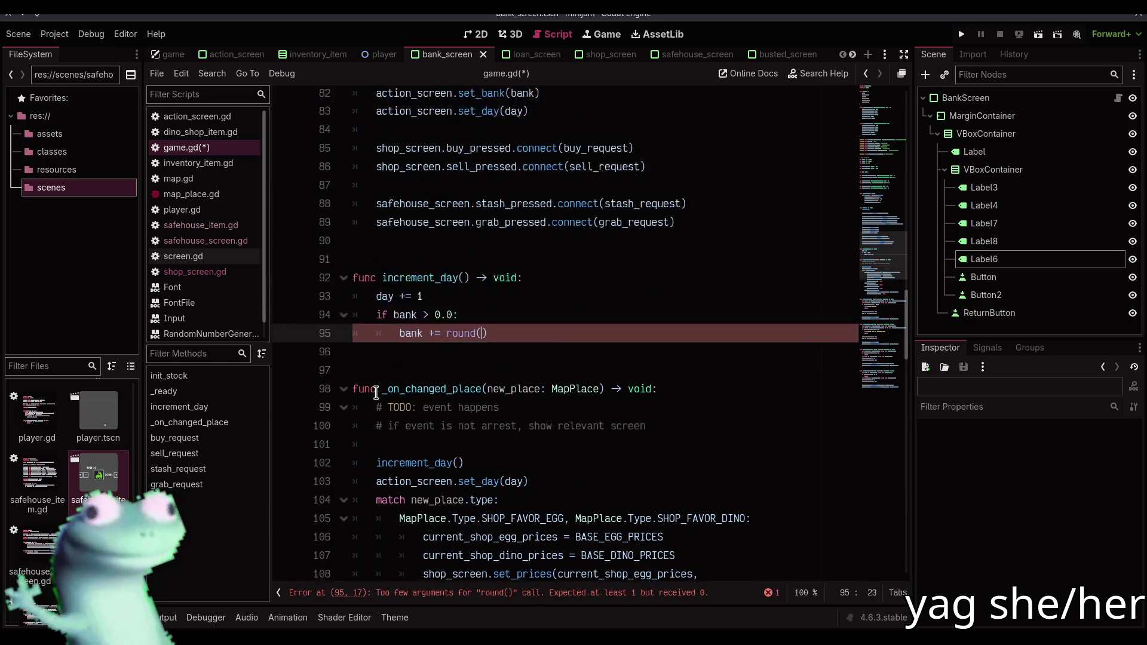
scroll(376, 395, up, 2)
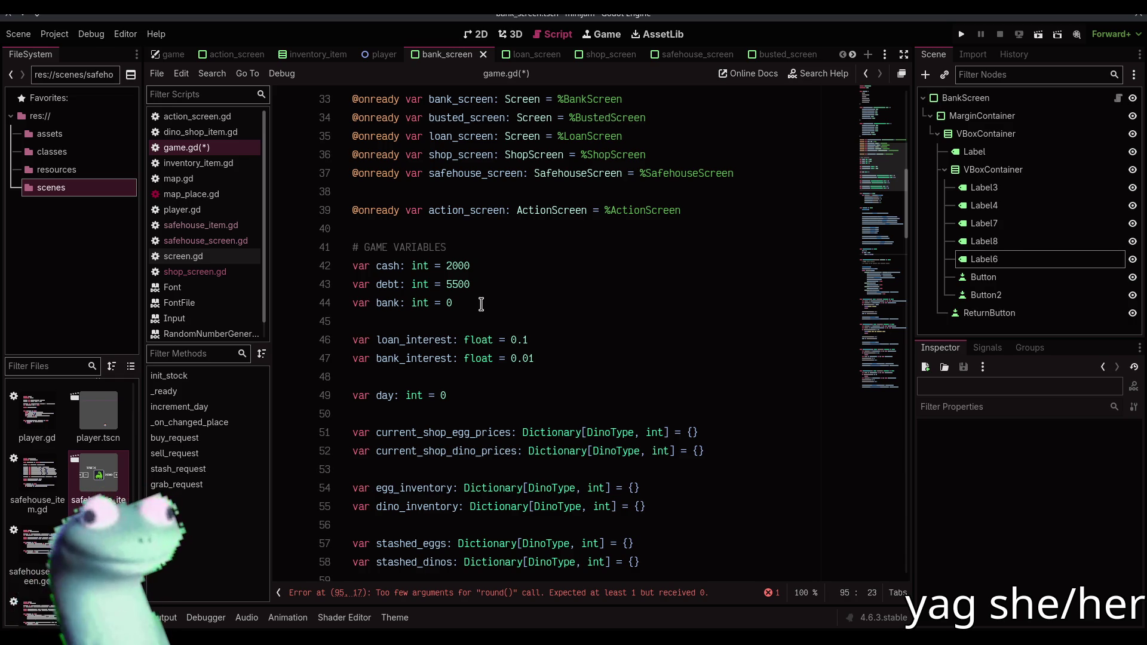
Fill the empty round() call with bank * bank_interest and save game.gd
click(526, 592)
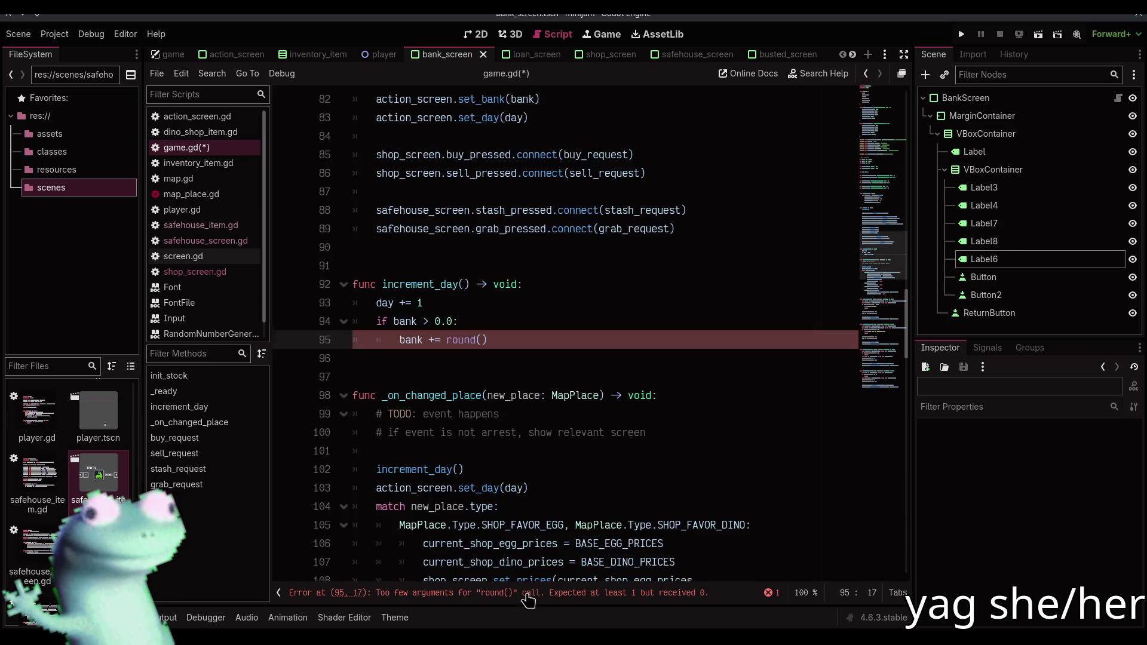
click(484, 340)
text(bank * i)
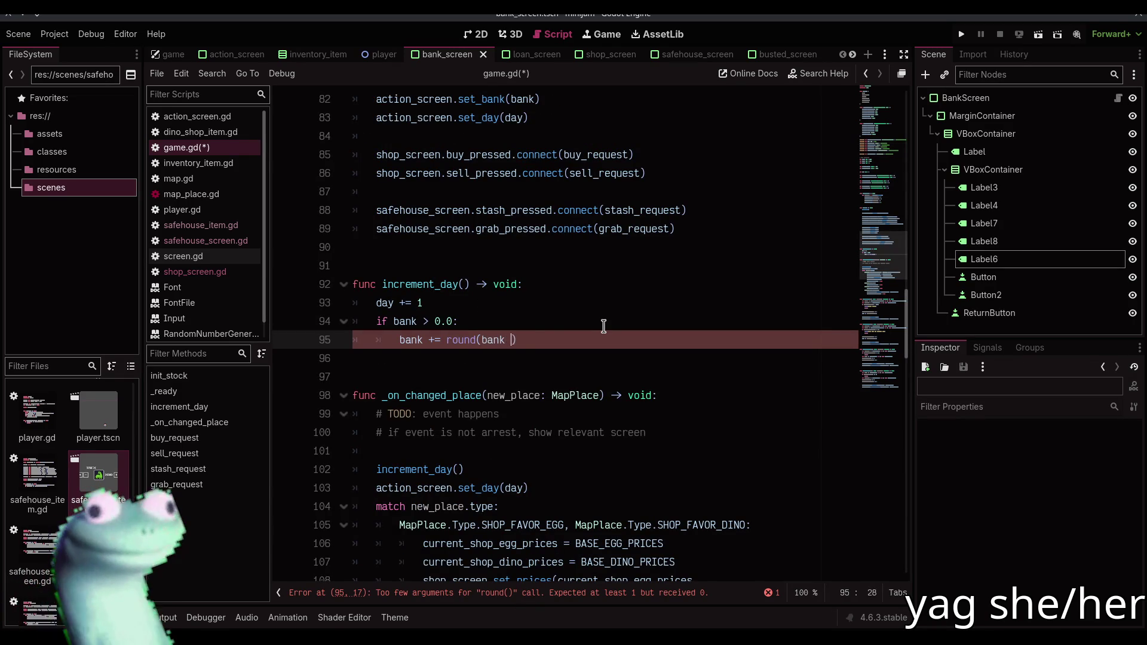
key(BackSpace)
text(bank)
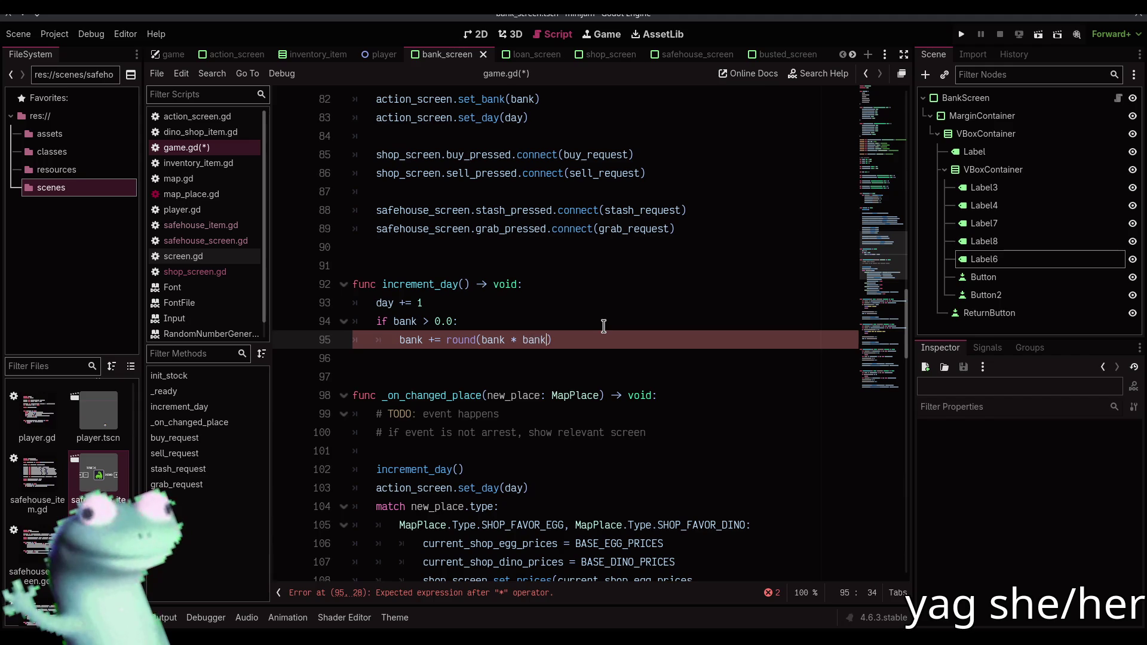
key(Escape)
text(_i)
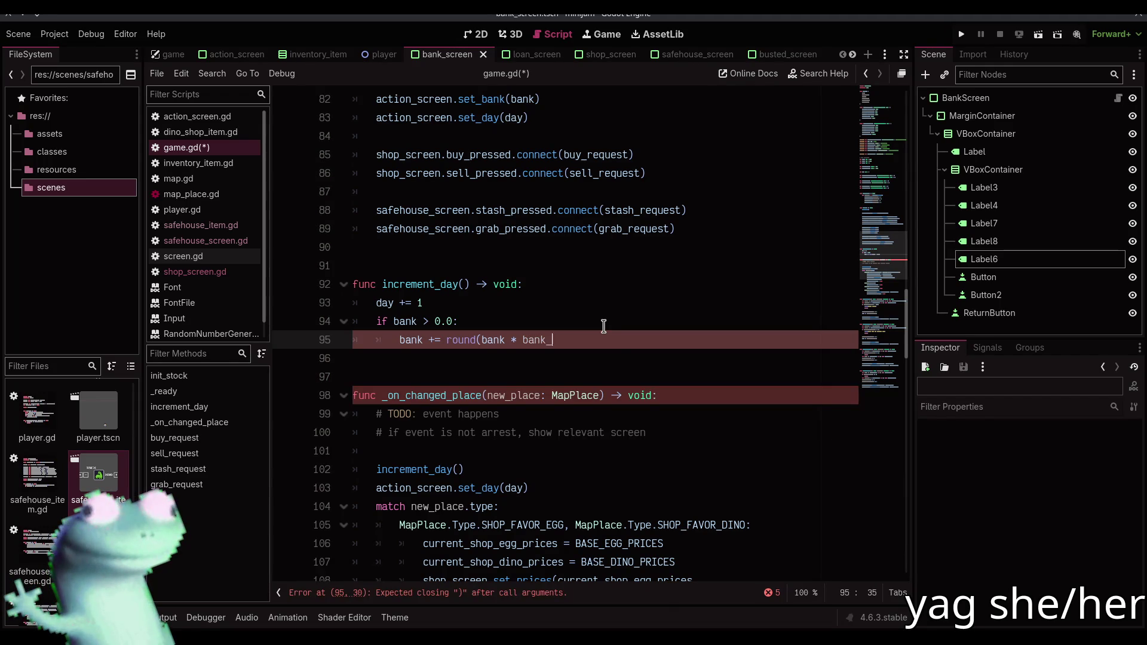
key(Return)
text())
key(ctrl+s)
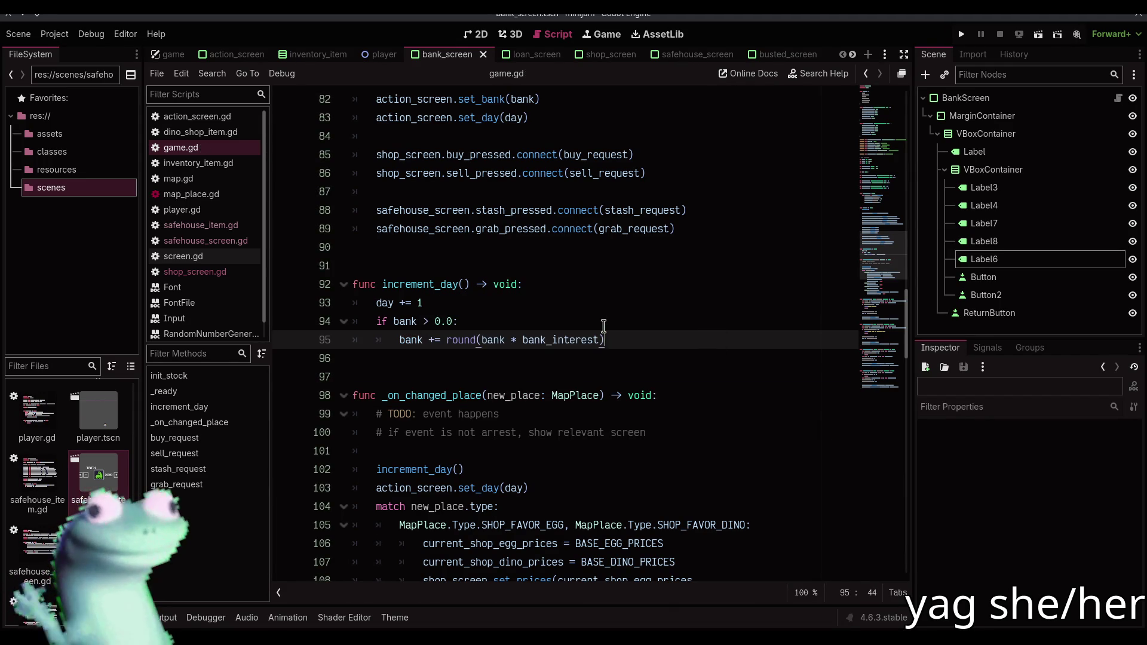
Add an 'if debt > 0.0:' block with debt += round(debt * loan_interest), and save
click(594, 319)
click(632, 340)
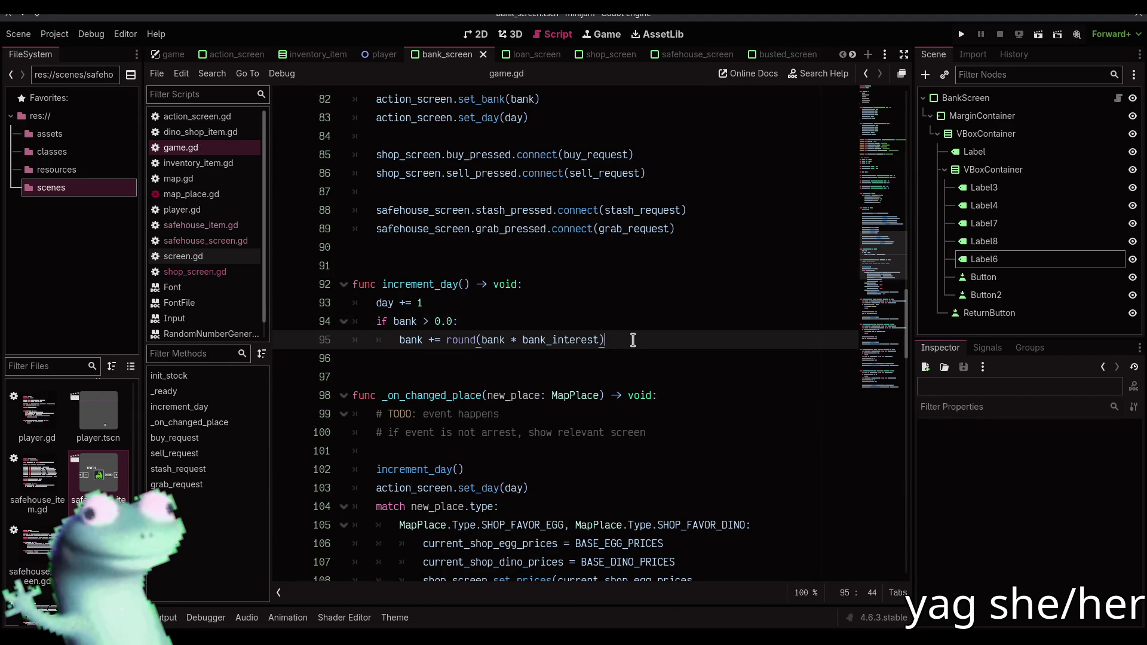
key(Return)
key(BackSpace)
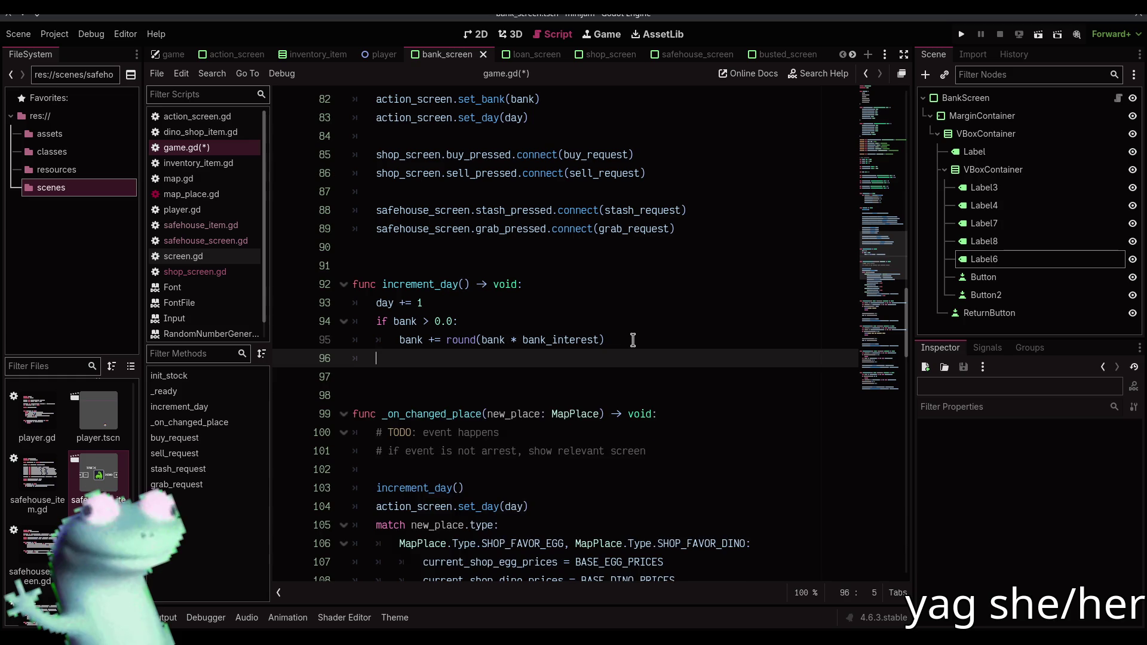
key(Return)
text(if debt >0)
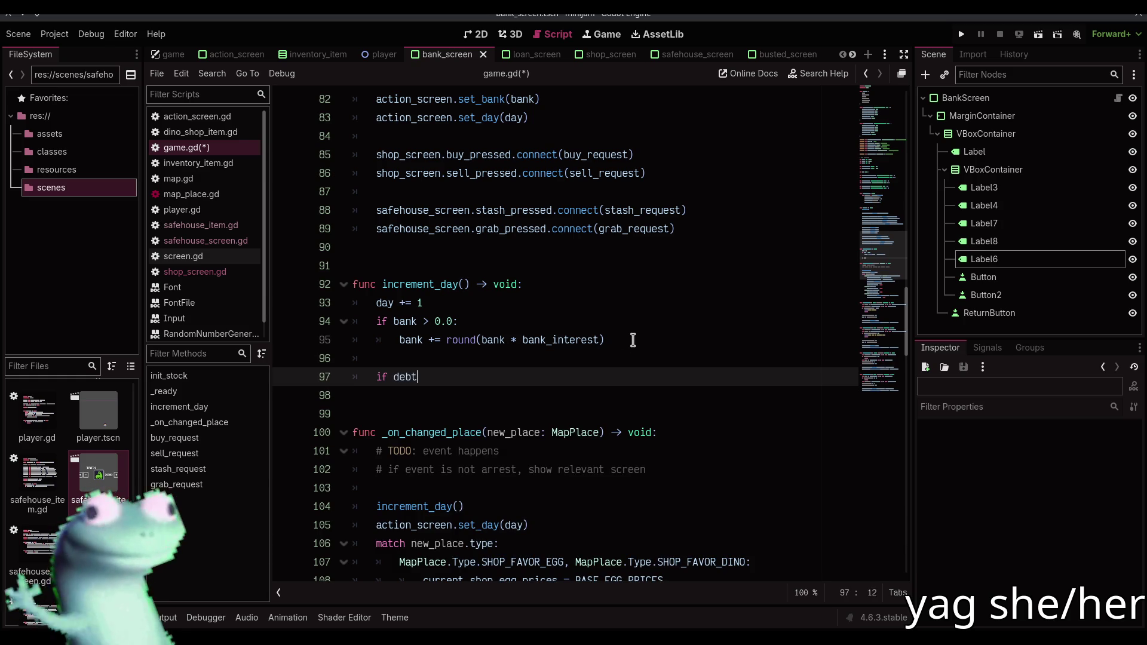
key(BackSpace)
text(0.0:)
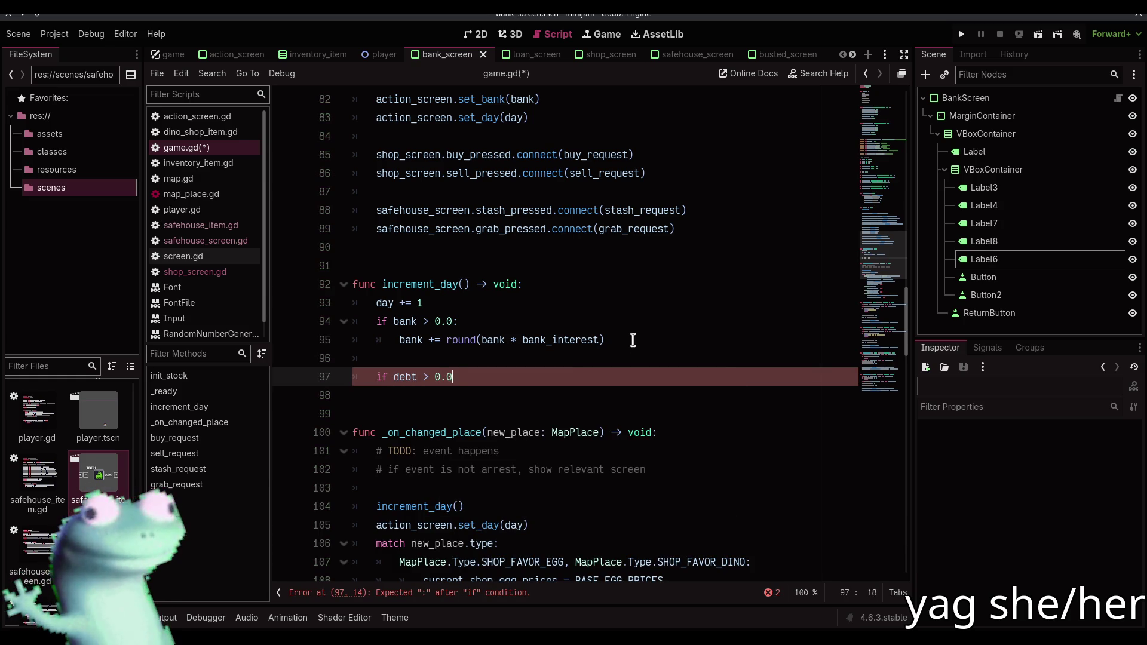
key(Return)
text(debt += )
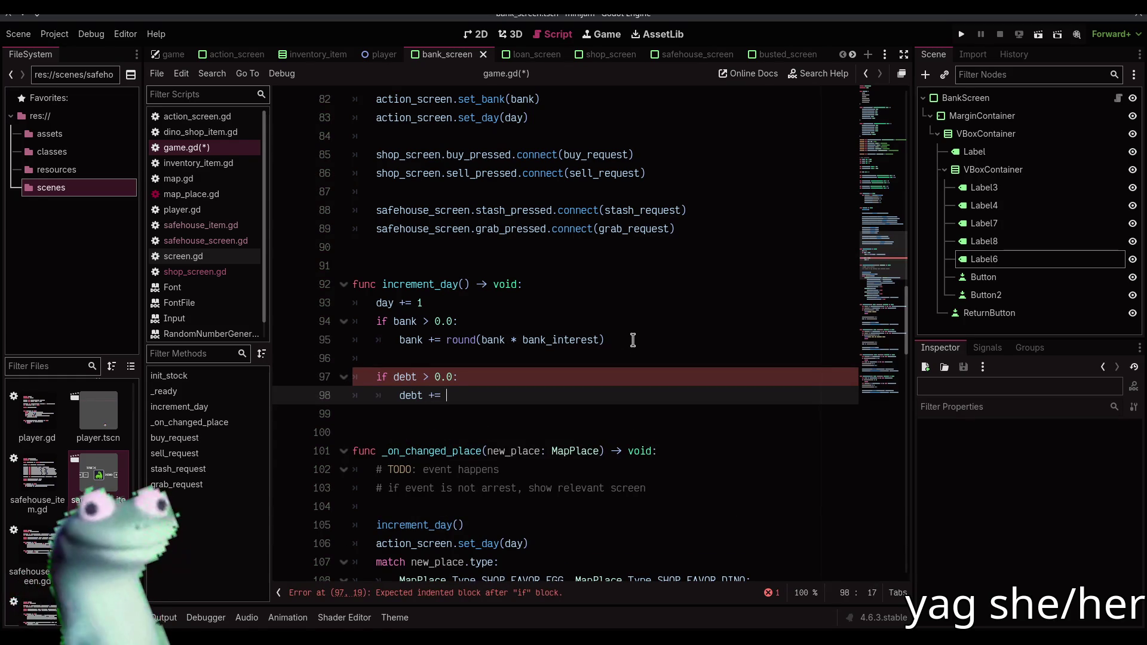
text(round(debt )
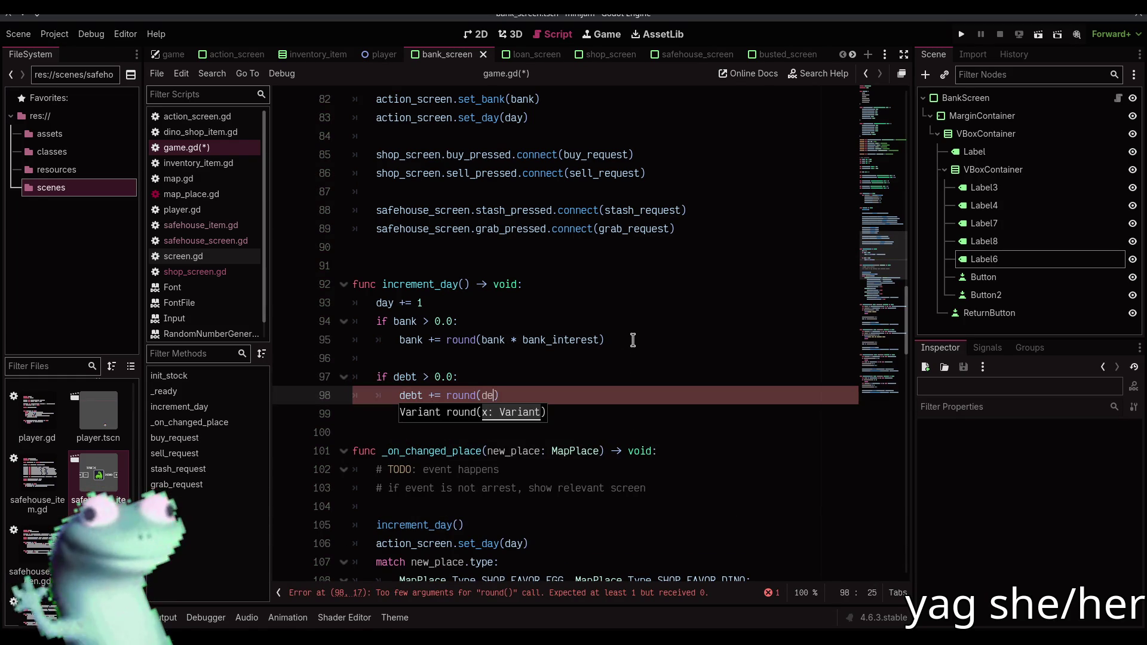
text(* de)
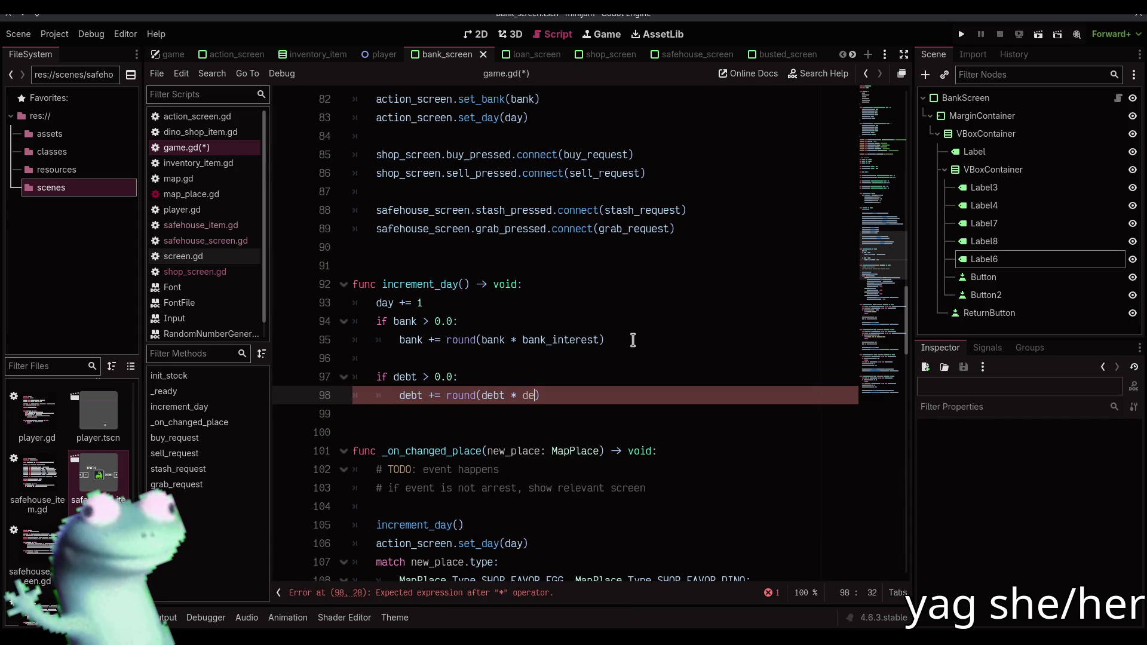
key(BackSpace)
key(BackSpace)
text(lo)
key(Return)
key(End)
key(ctrl+s)
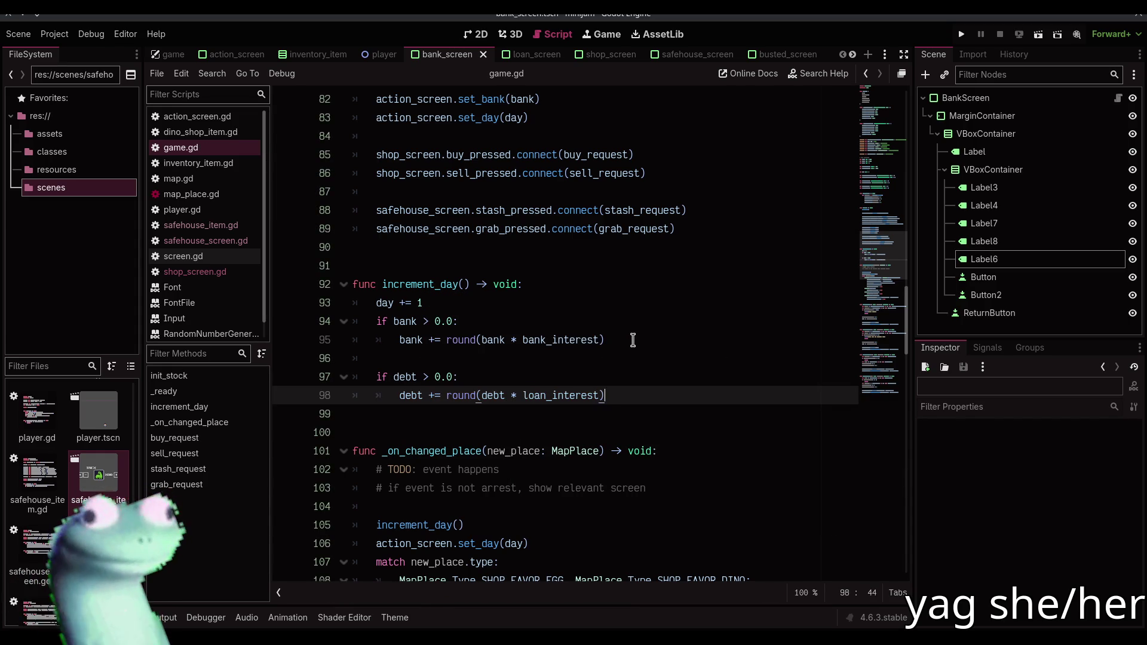
scroll(632, 340, down, 2)
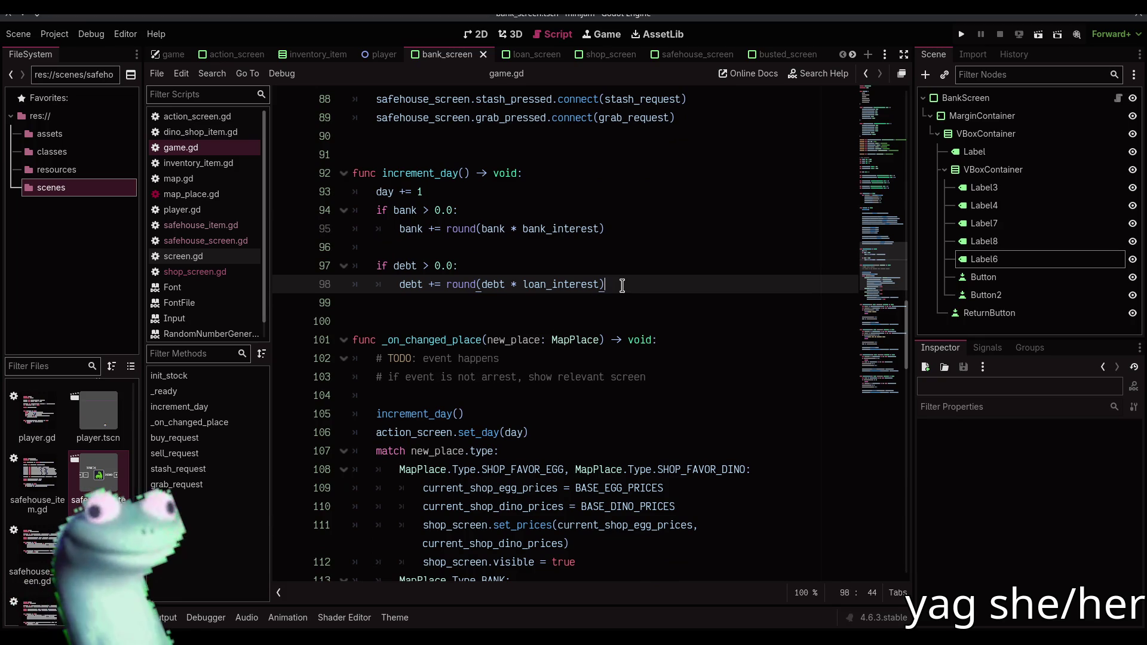
Add action_screen.set_bank(bank) on a new line after the set_day(day) call
click(548, 431)
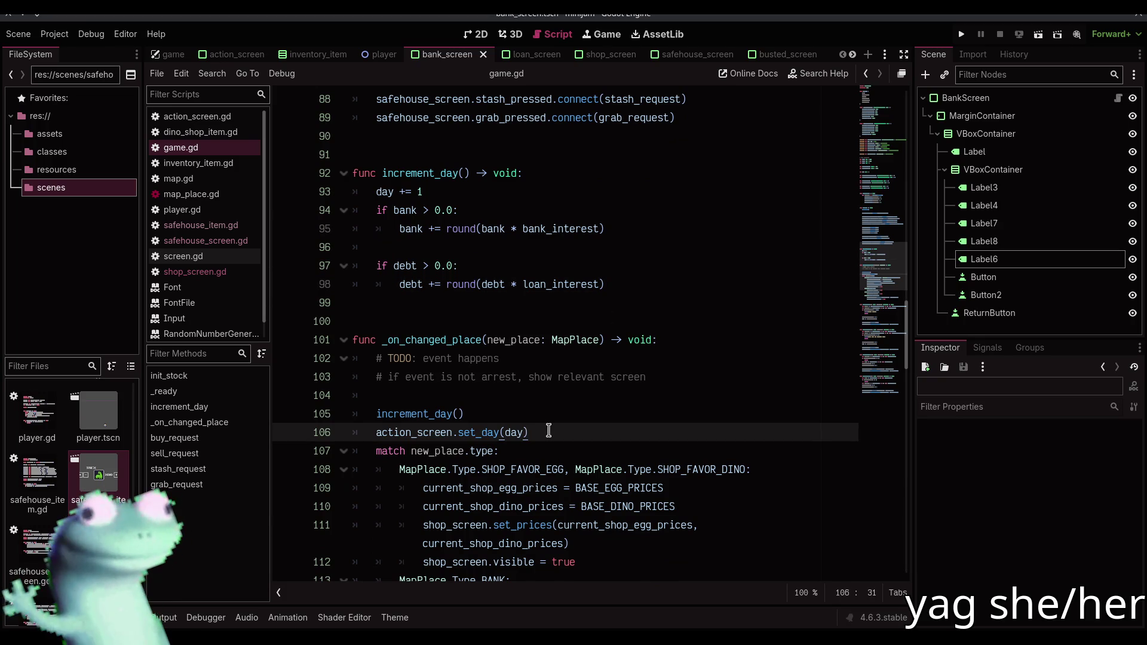
key(Return)
text(actio)
key(Return)
text(.s)
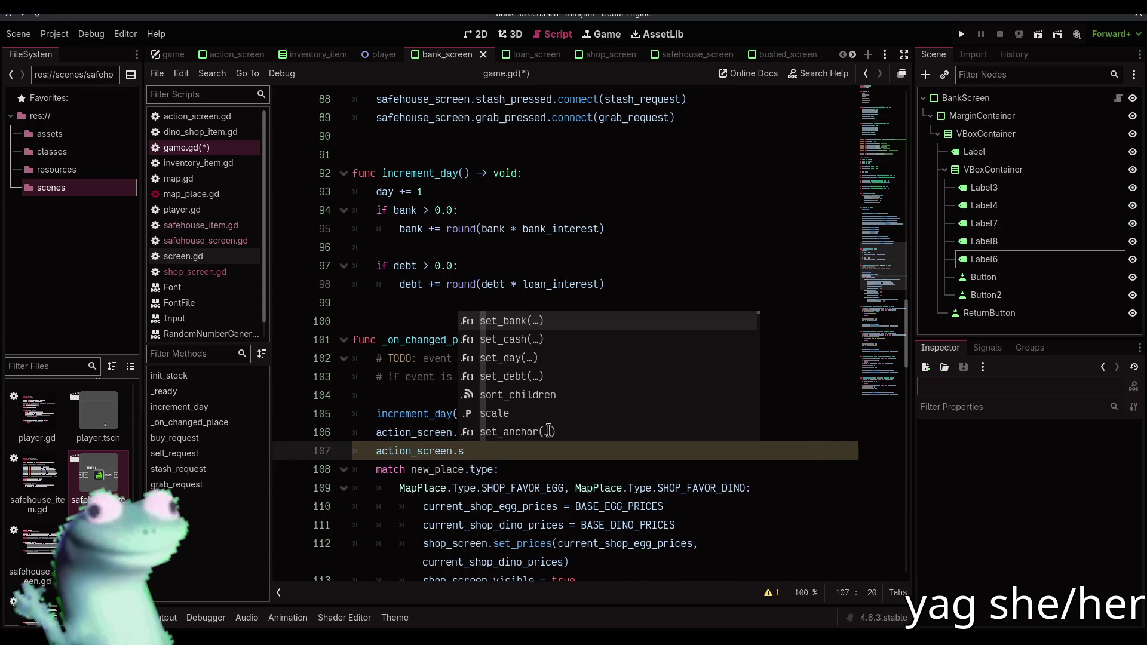
key(Return)
text(bank(ban)
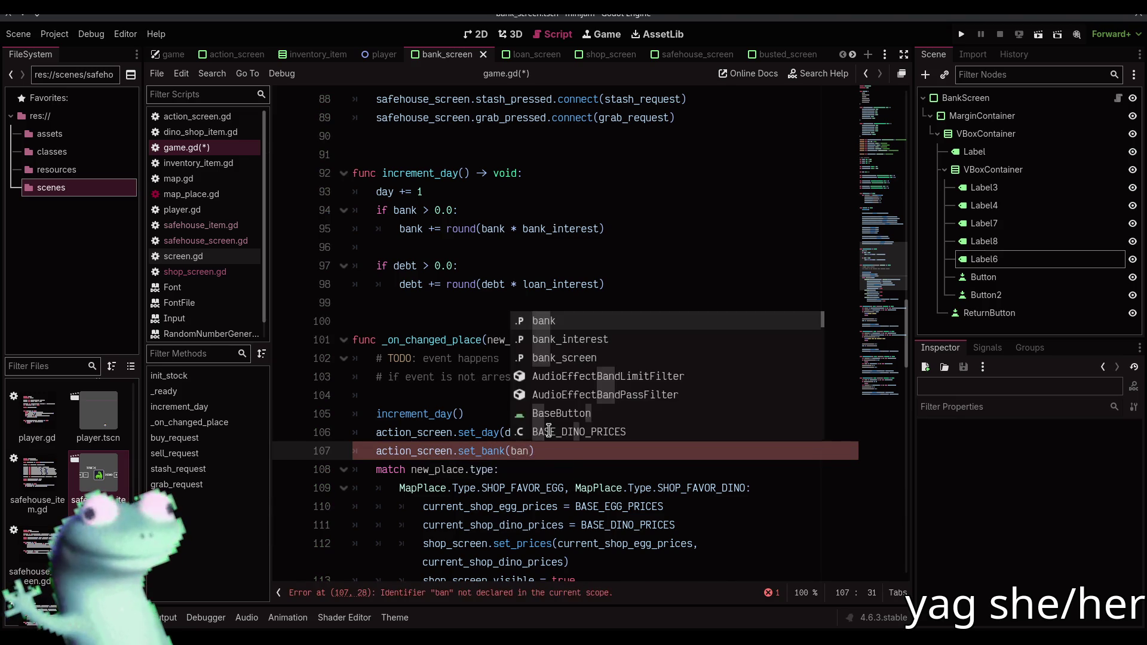
Duplicate that line as action_screen.set_debt(debt) and save game.gd
key(ctrl+shift+d)
key(Escape)
key(Left)
key(Left)
key(Left)
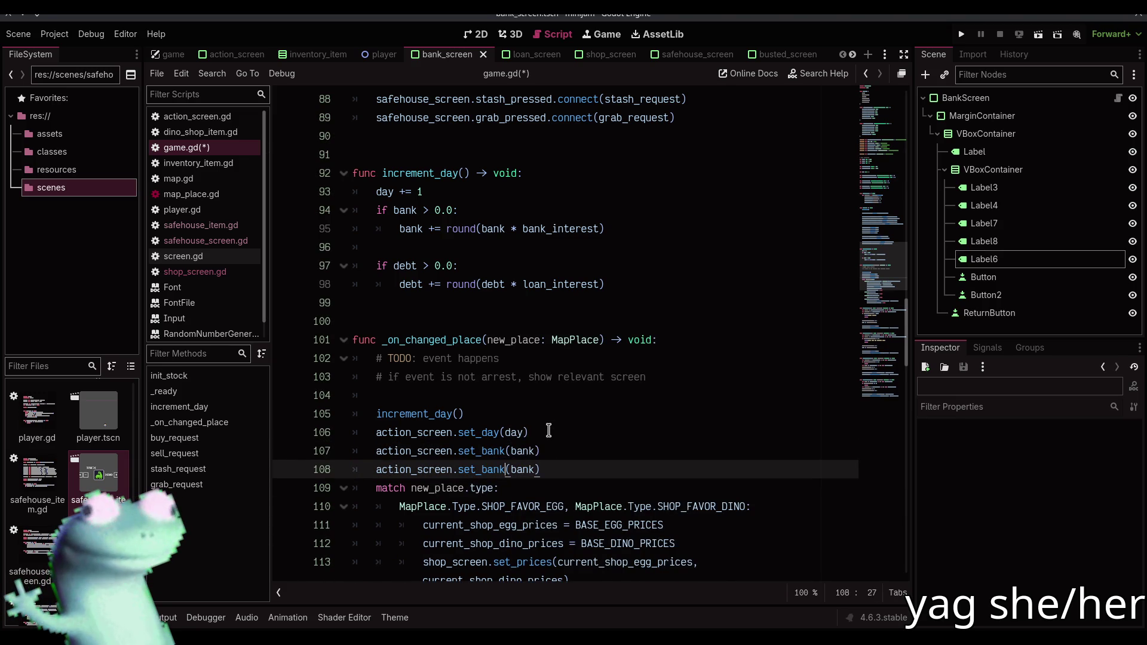
key(shift+Left)
key(shift+Left)
key(ctrl+d)
key(shift+Left)
key(shift+Left)
text(debt)
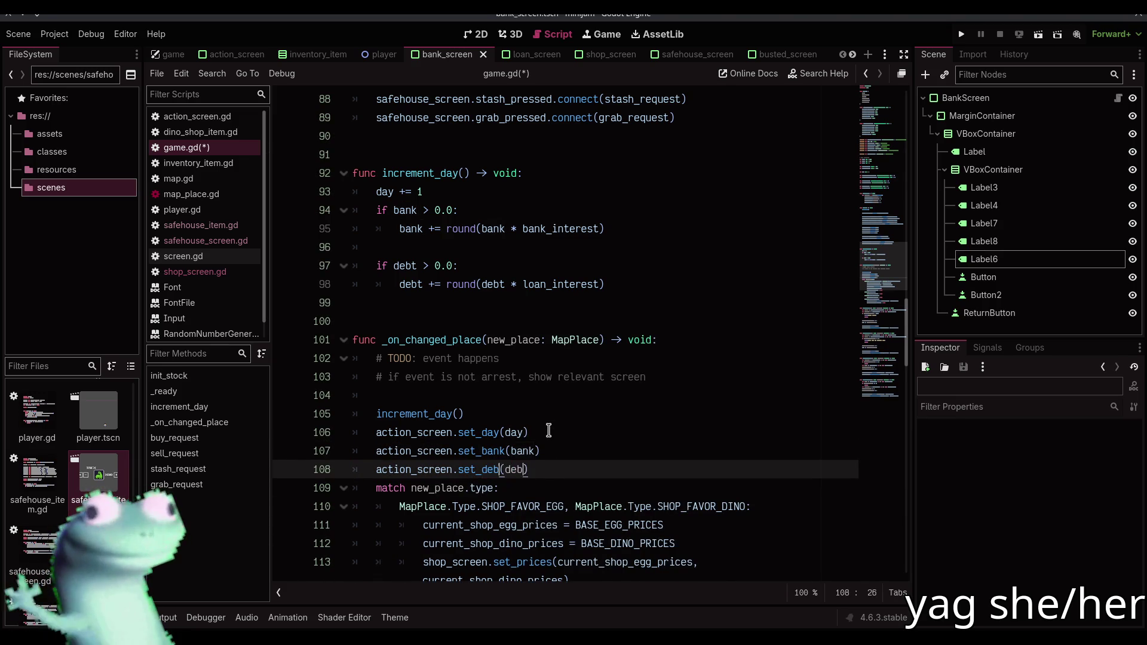
click(548, 432)
key(ctrl+s)
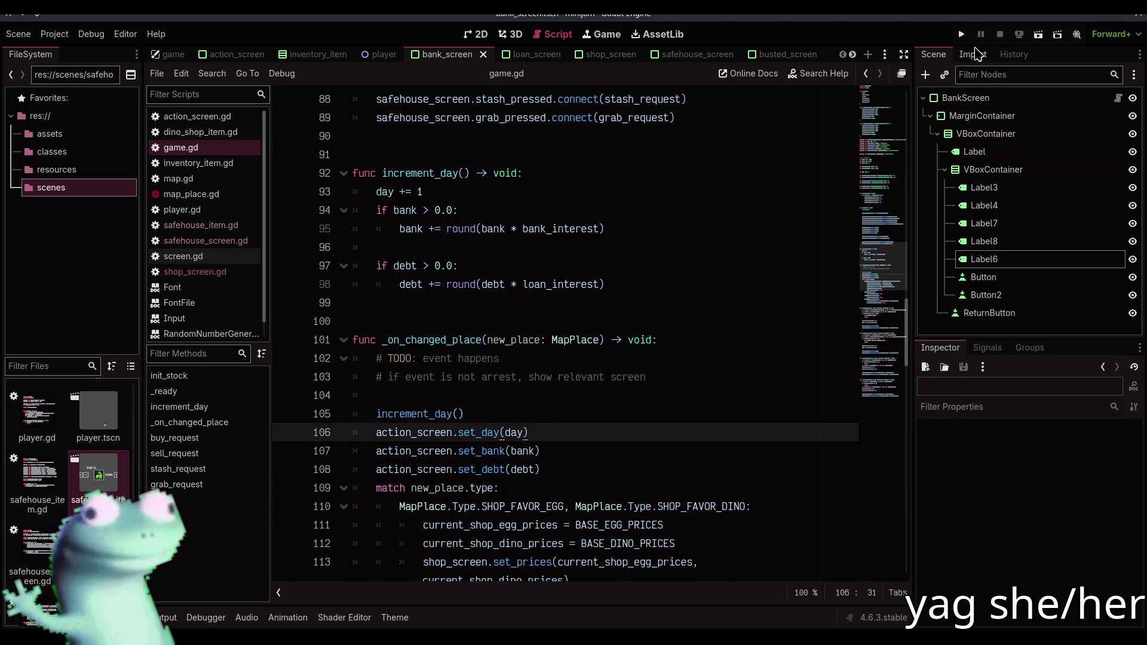
click(961, 36)
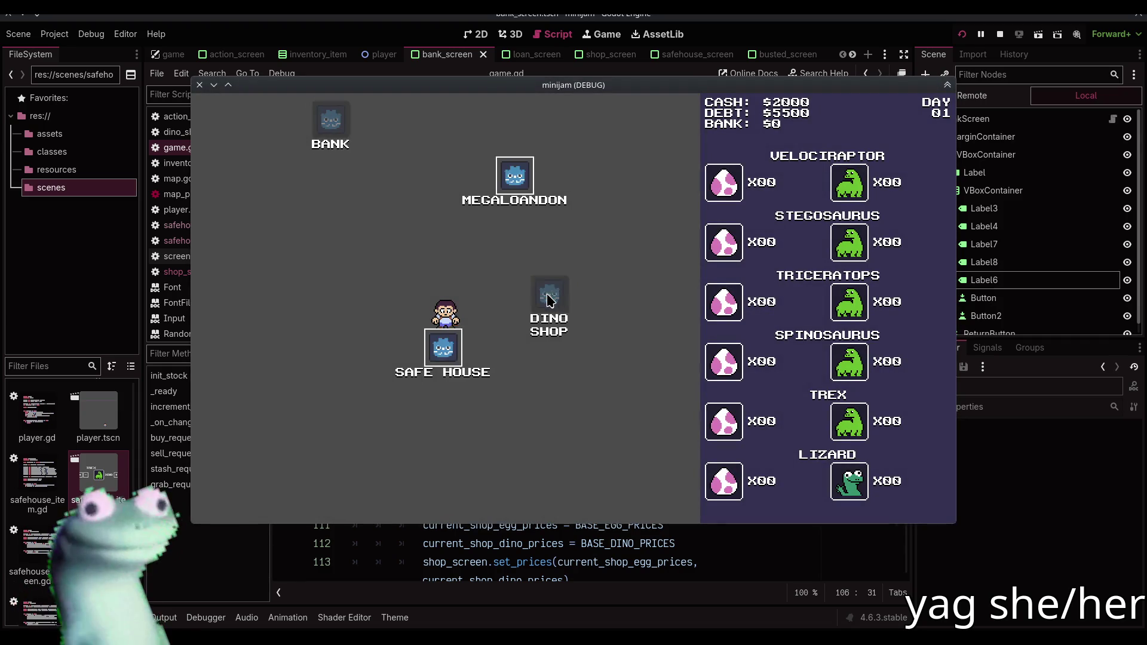
Walk the player to the Dino Shop, confirm debt went from $5500 to $6050 on Day 02, then stop
key(Right)
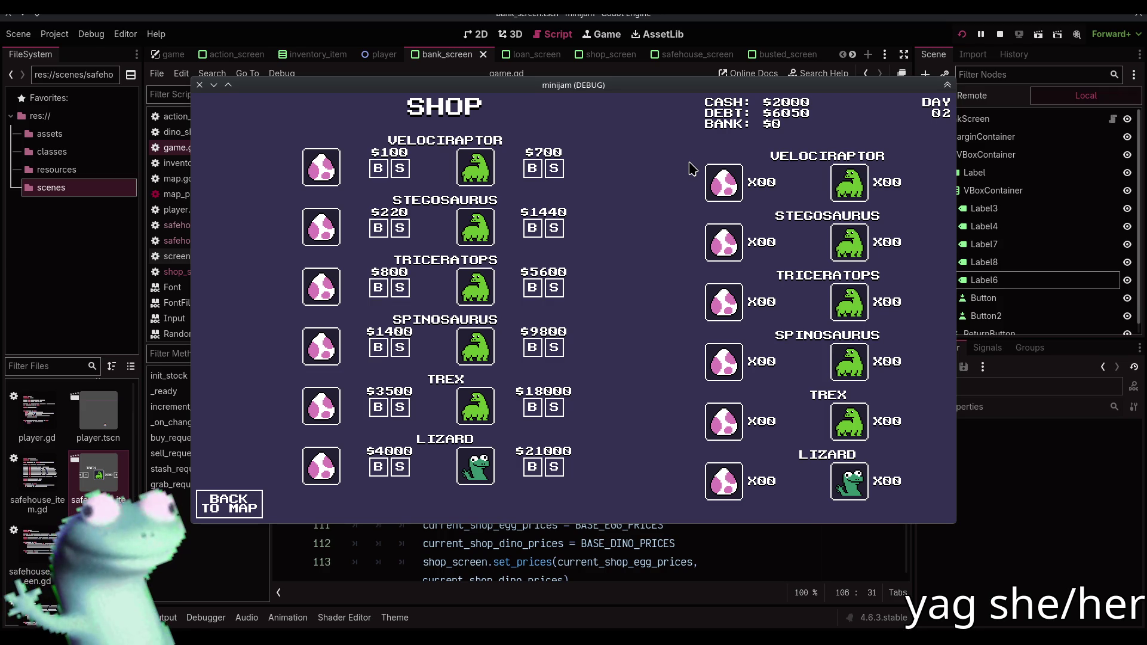
click(230, 504)
click(999, 35)
click(963, 35)
click(564, 301)
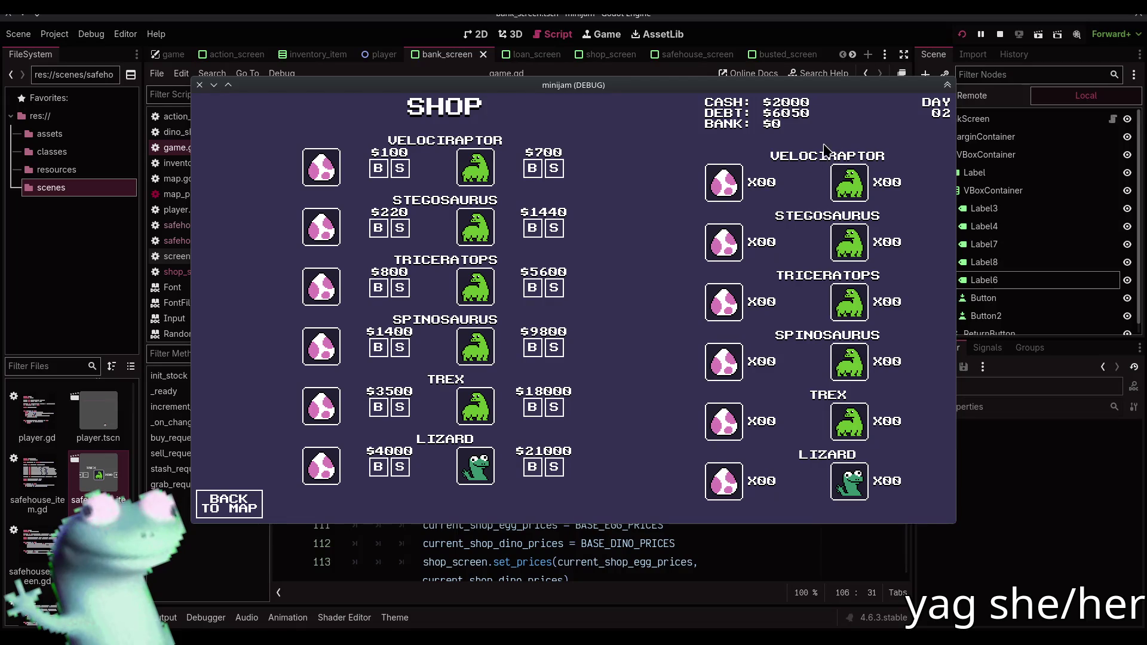
click(999, 34)
scroll(691, 329, up, 15)
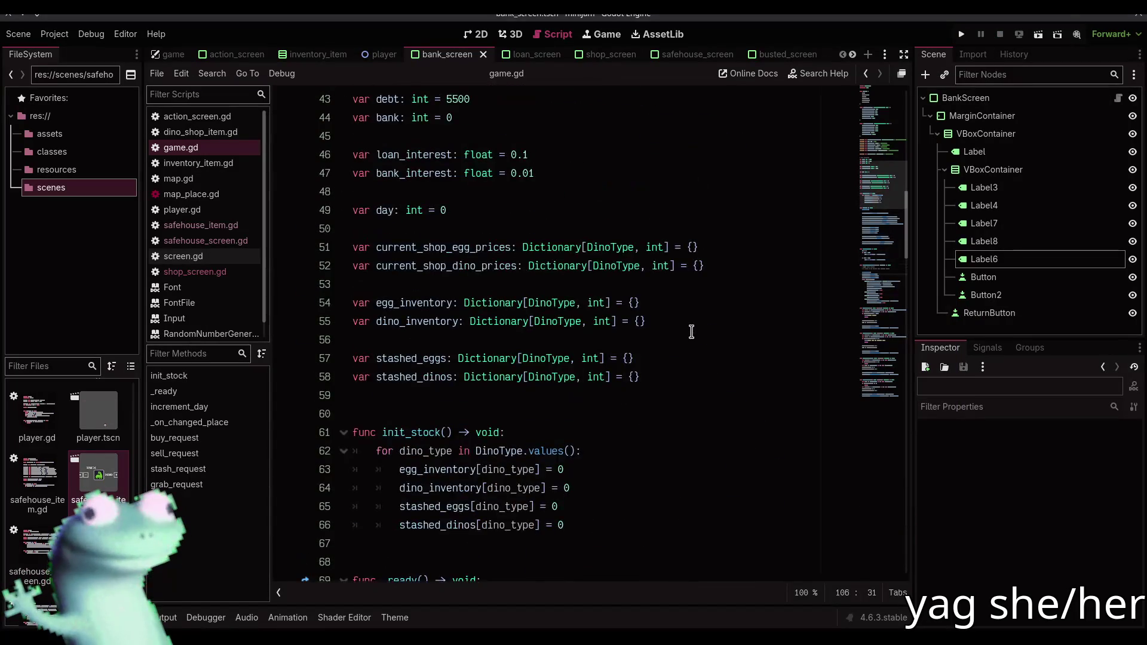
Try editing the loan_interest value and scroll through game.gd reviewing the interest code
scroll(691, 331, up, 2)
click(523, 265)
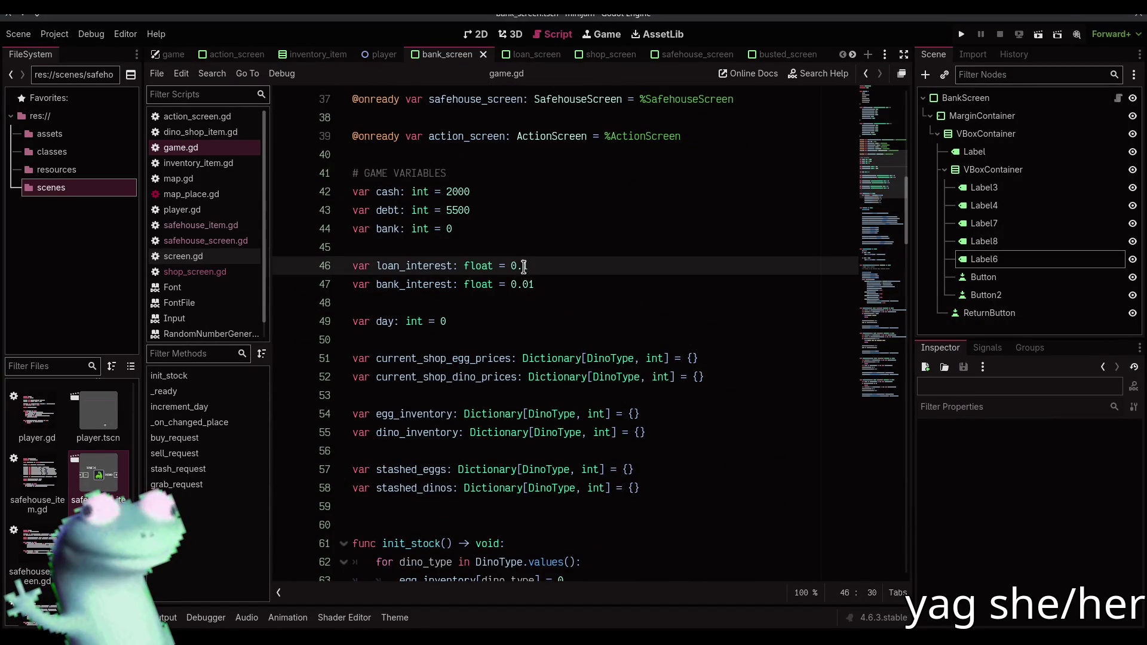
text(1)
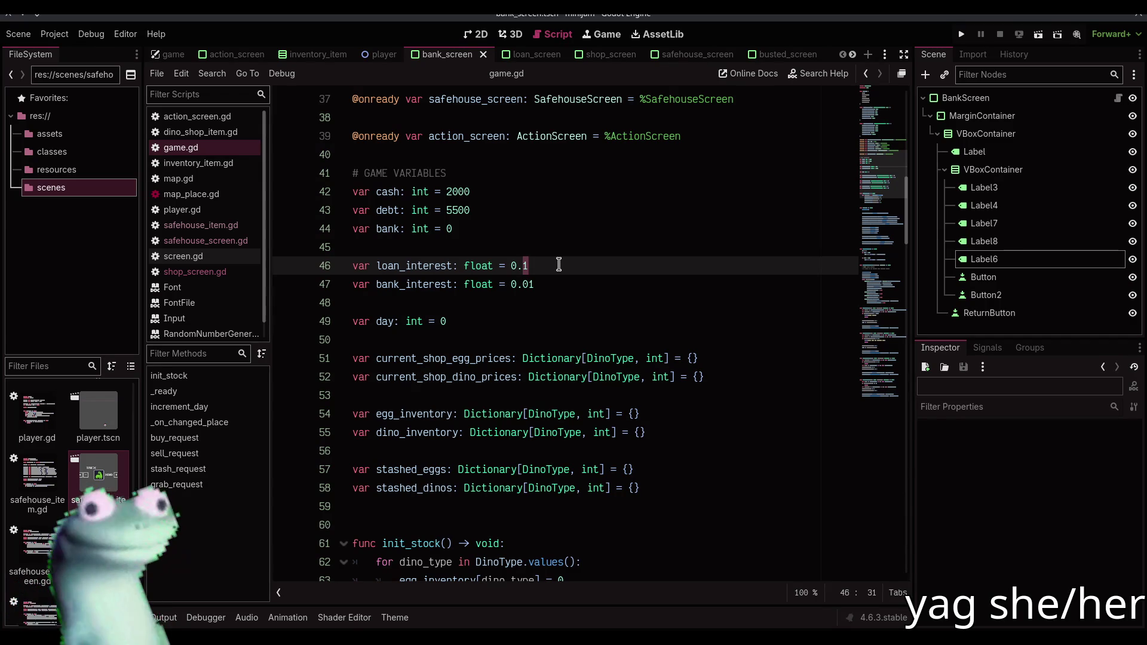
scroll(558, 265, down, 6)
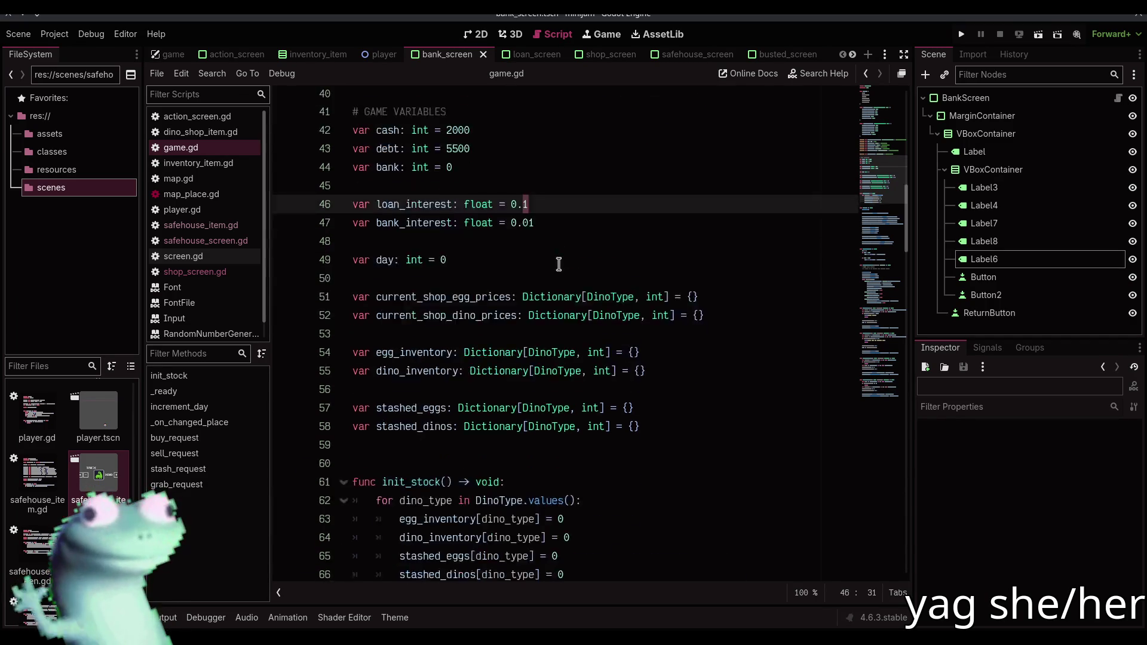
scroll(559, 265, up, 5)
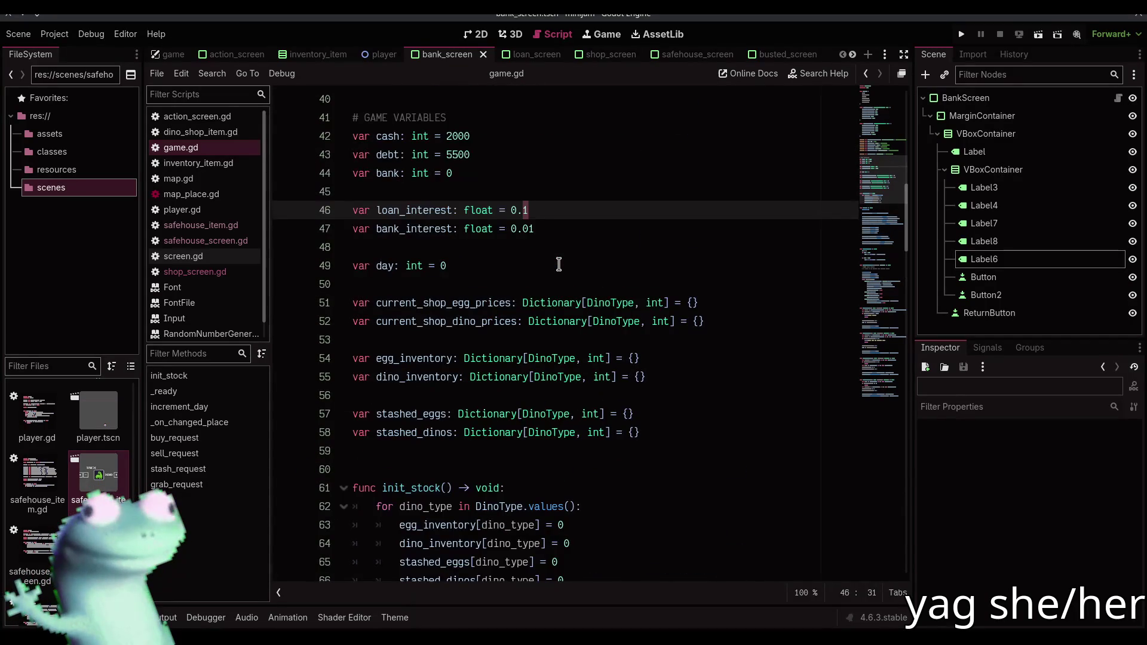
click(559, 264)
click(572, 247)
scroll(573, 248, down, 4)
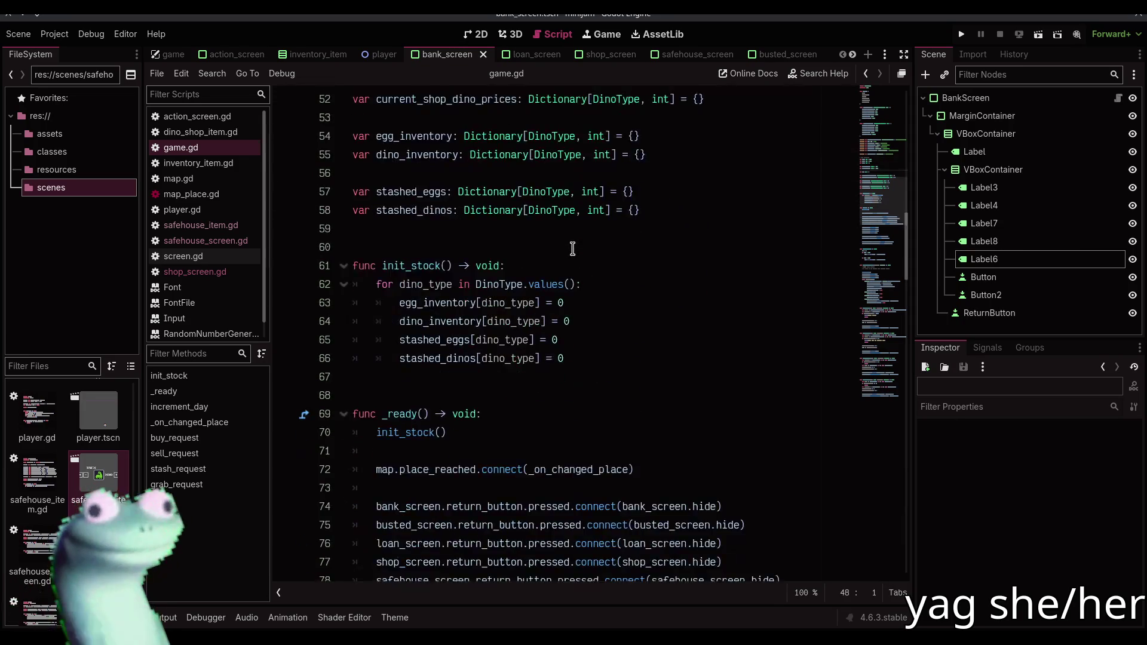
scroll(572, 248, down, 4)
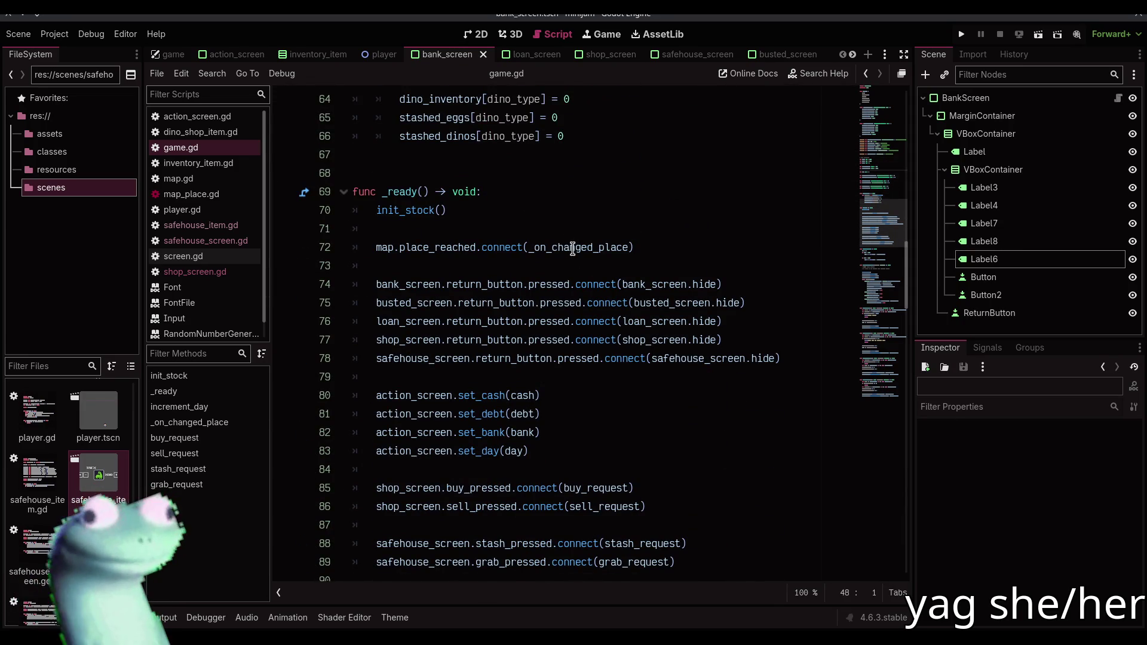
scroll(572, 247, up, 7)
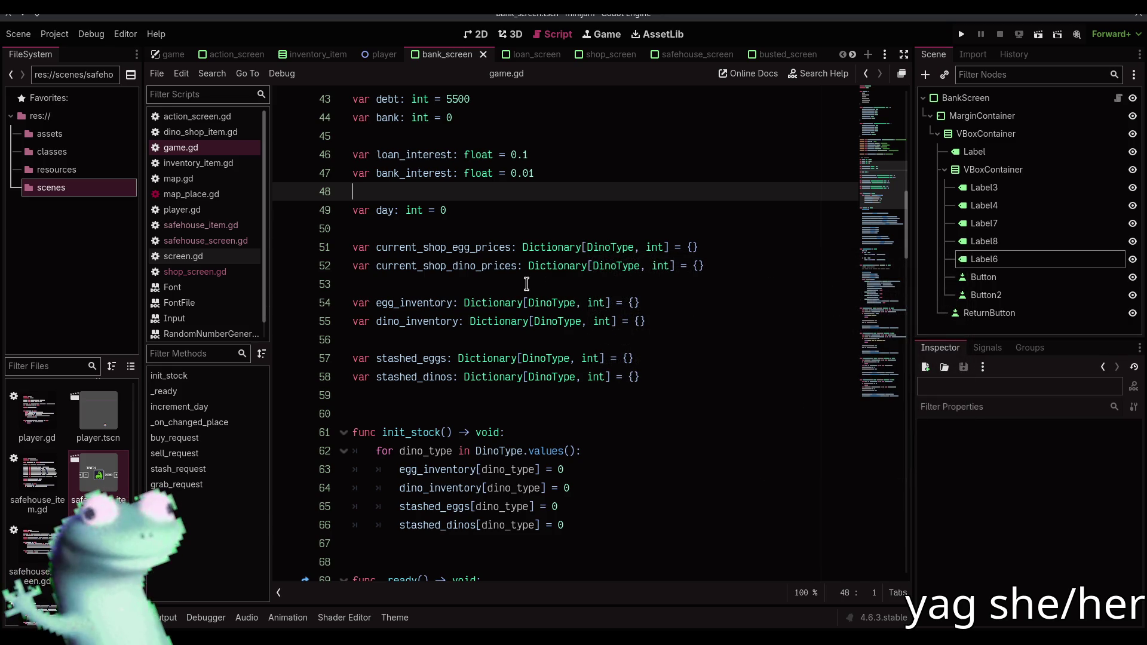
scroll(526, 283, down, 7)
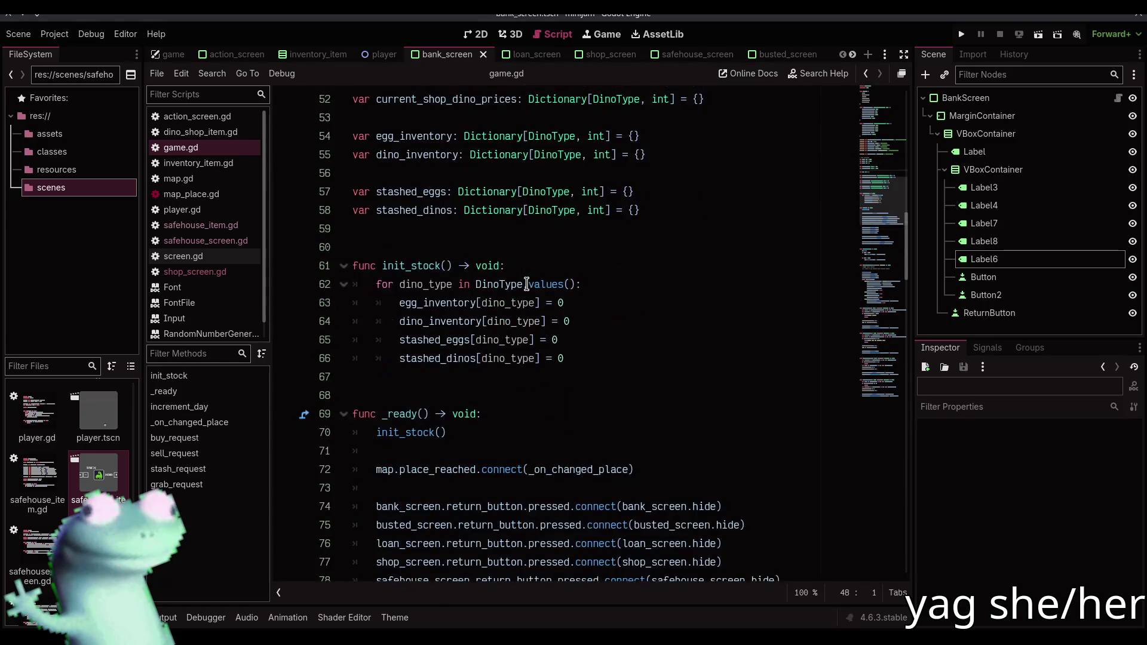
scroll(526, 283, up, 3)
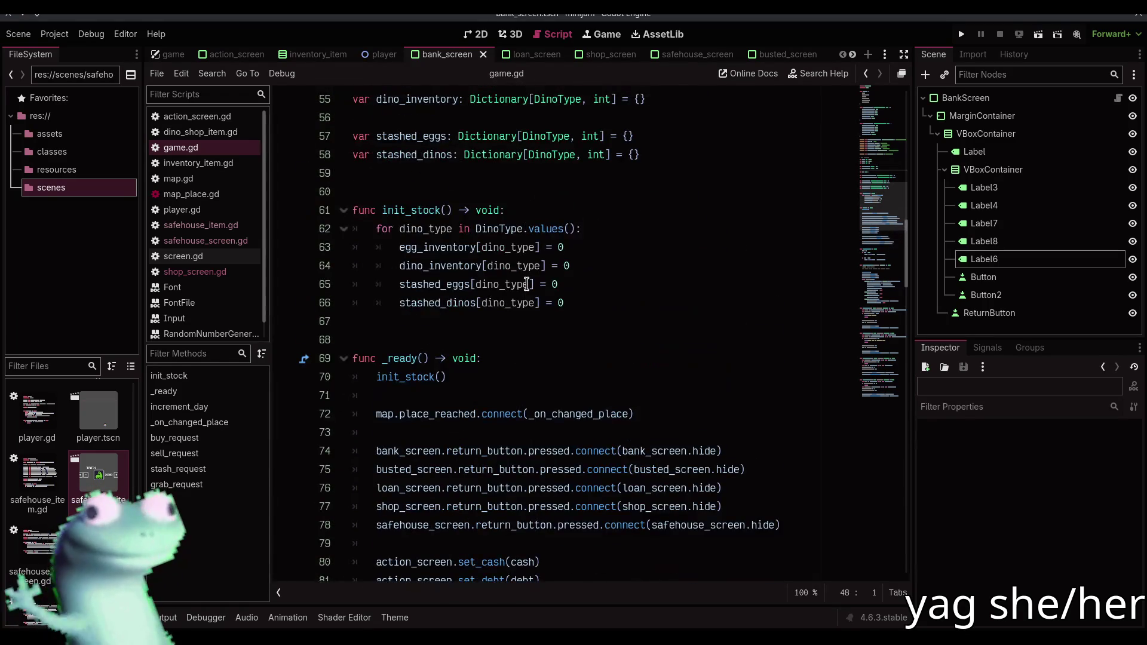
scroll(527, 284, up, 3)
scroll(526, 284, up, 1)
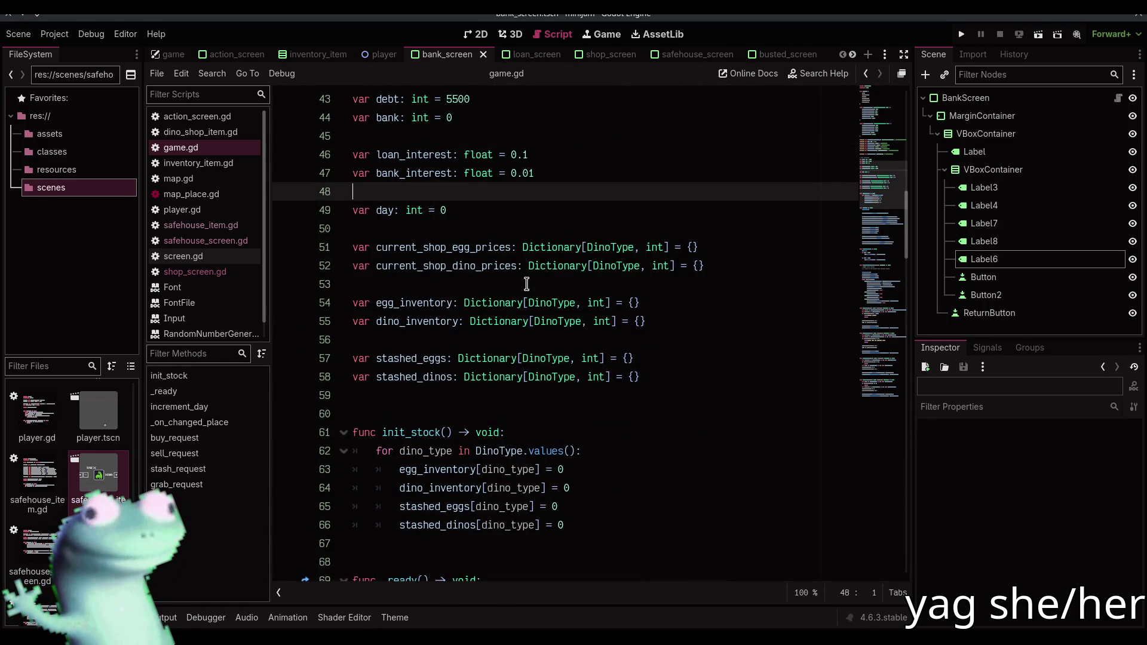
scroll(526, 284, down, 4)
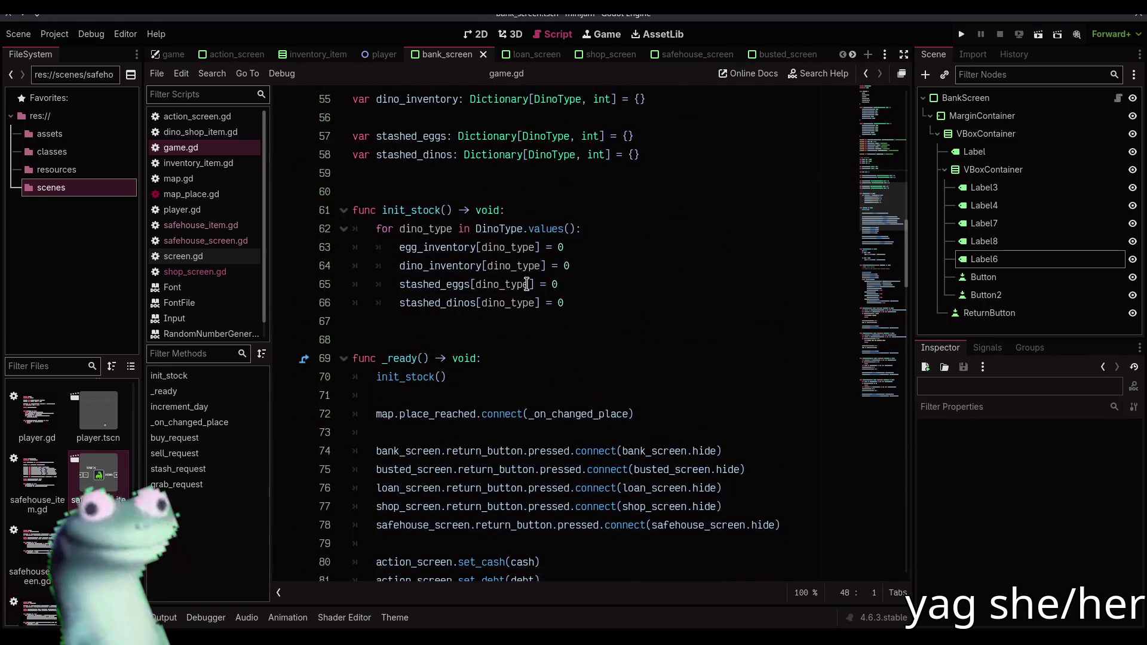
scroll(526, 283, down, 3)
scroll(527, 284, up, 5)
scroll(526, 284, up, 5)
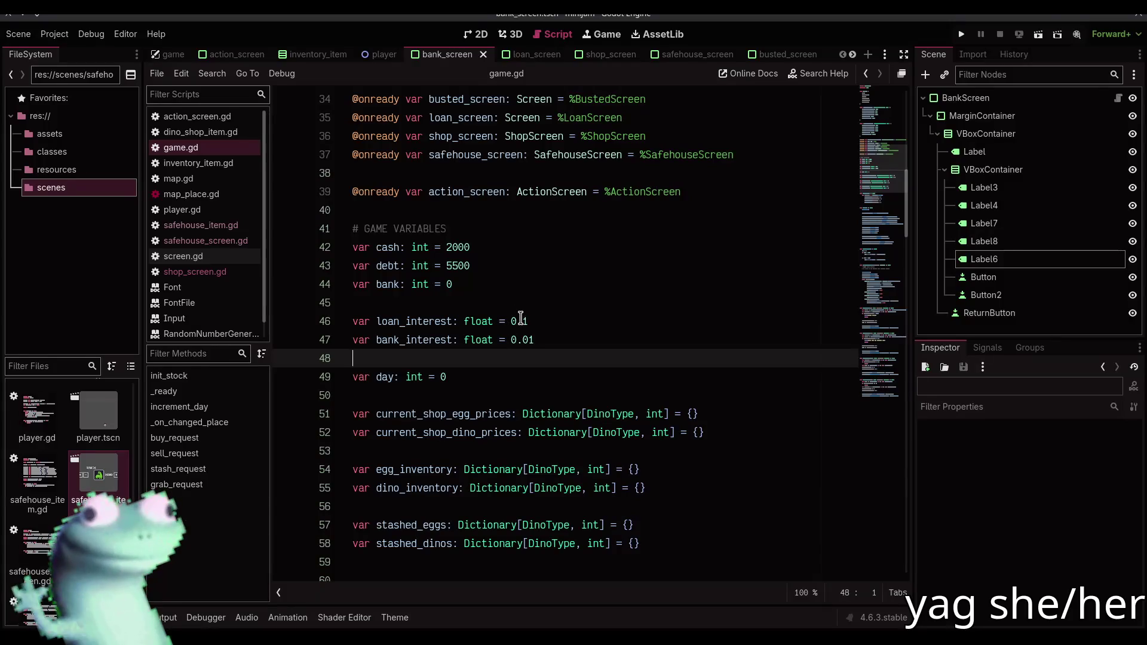
Change loan_interest on line 46 from 0.1 to 0.01 and launch the game with F5
click(524, 321)
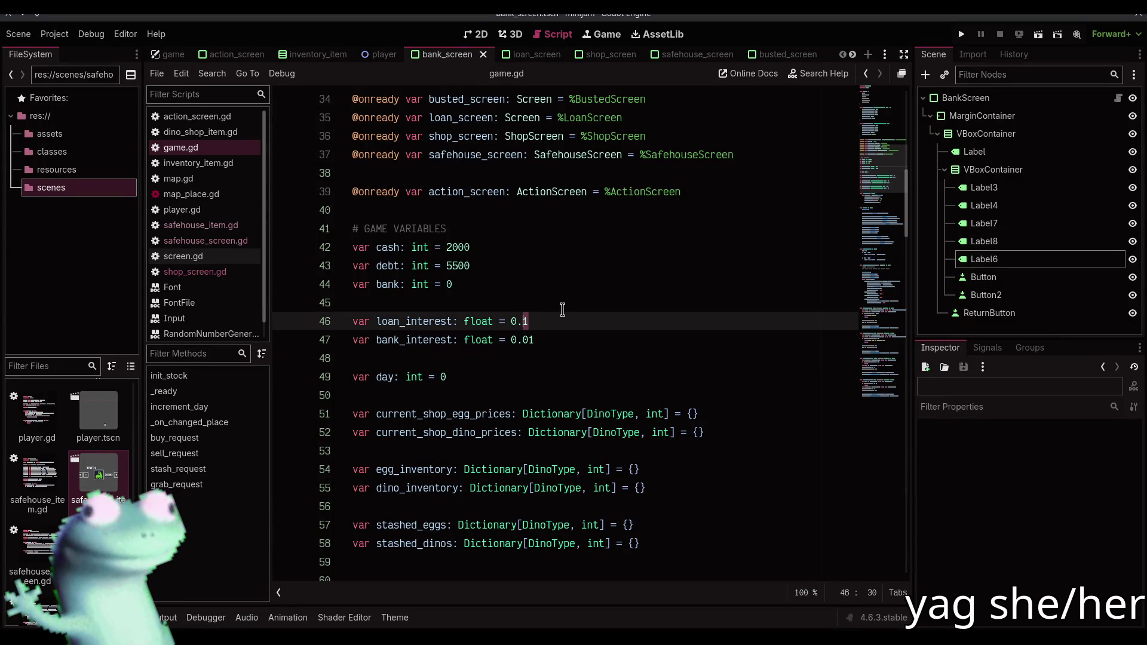
key(Left)
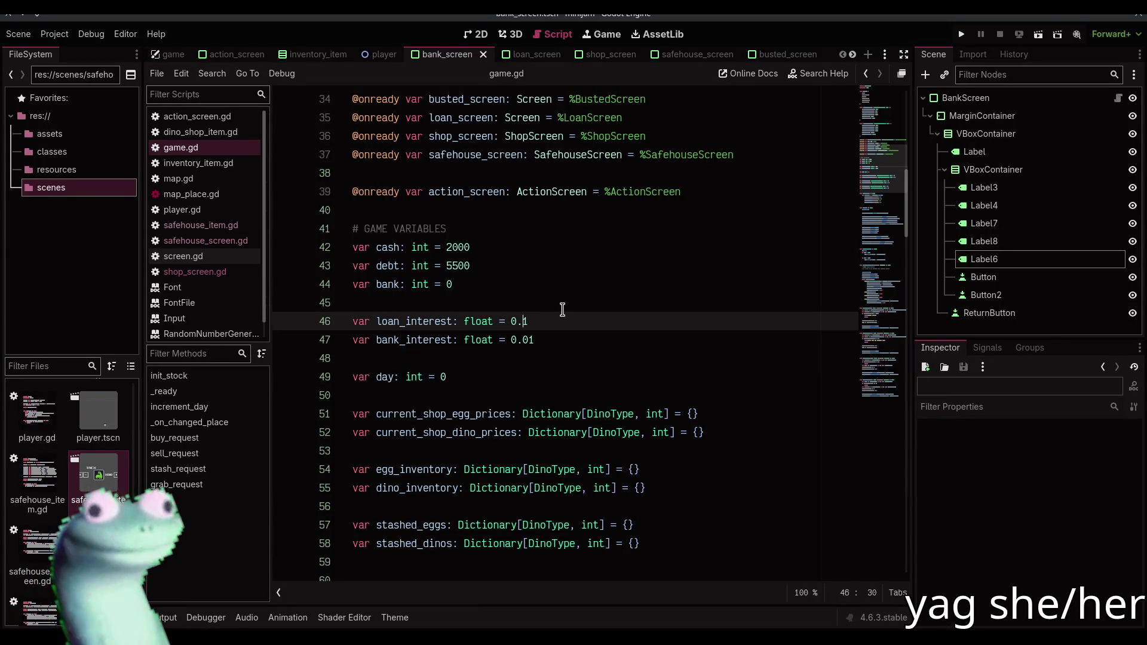
text(0)
key(F5)
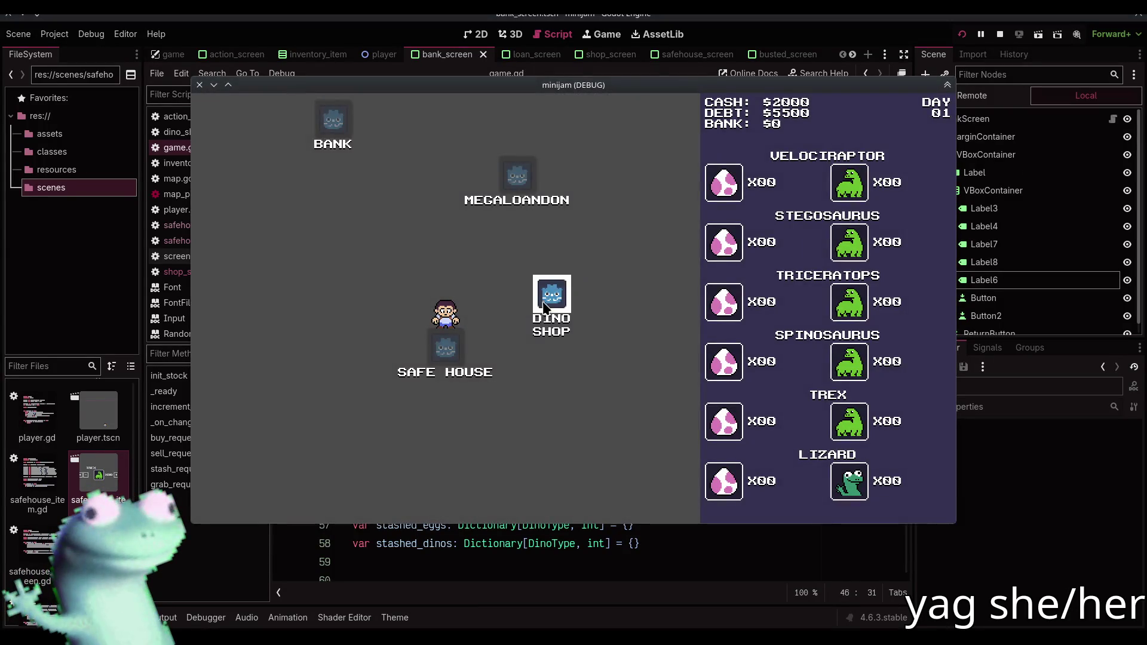
click(550, 301)
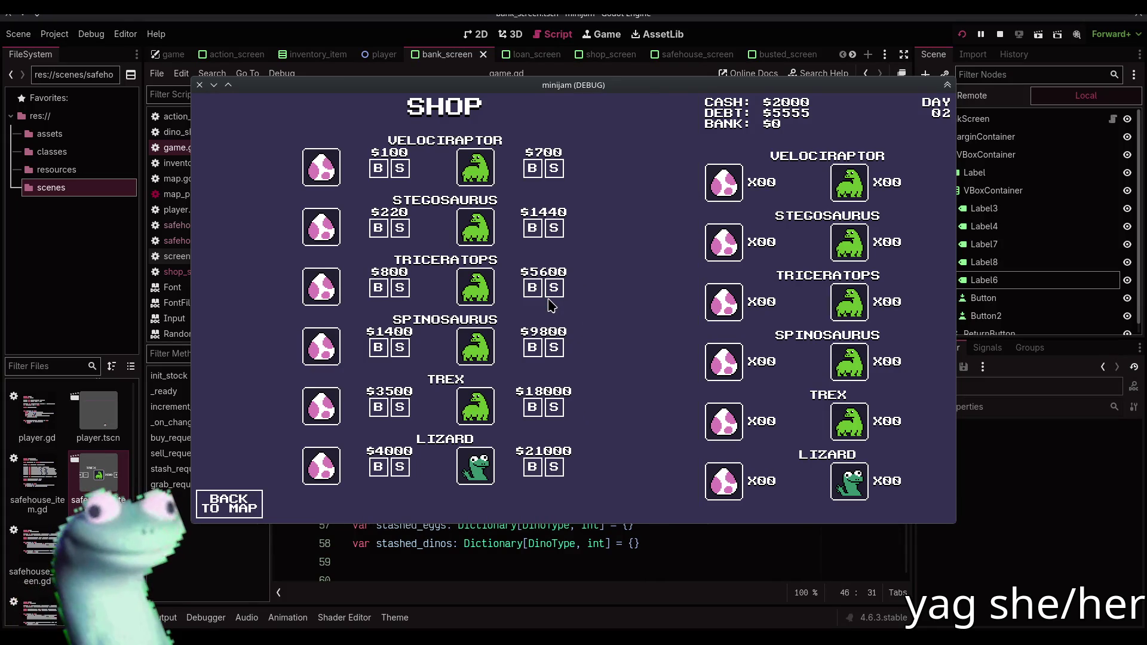
Alternate Dino Shop and Safe House visits to reach Day 11, debt climbing from $5555 to $6076
click(256, 502)
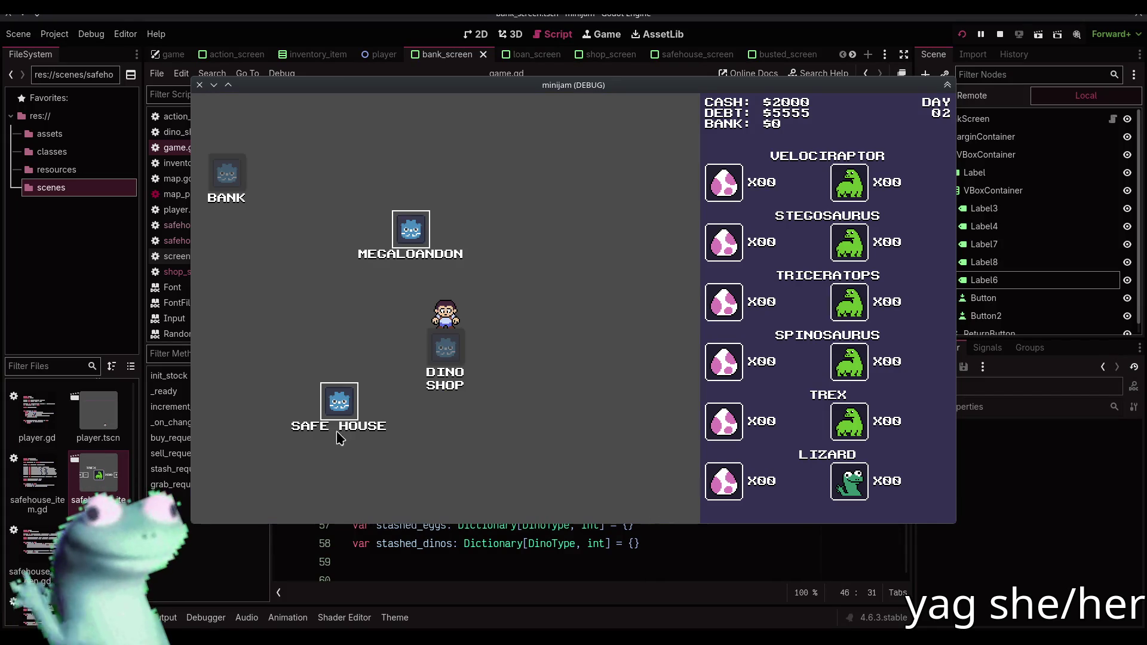
click(346, 399)
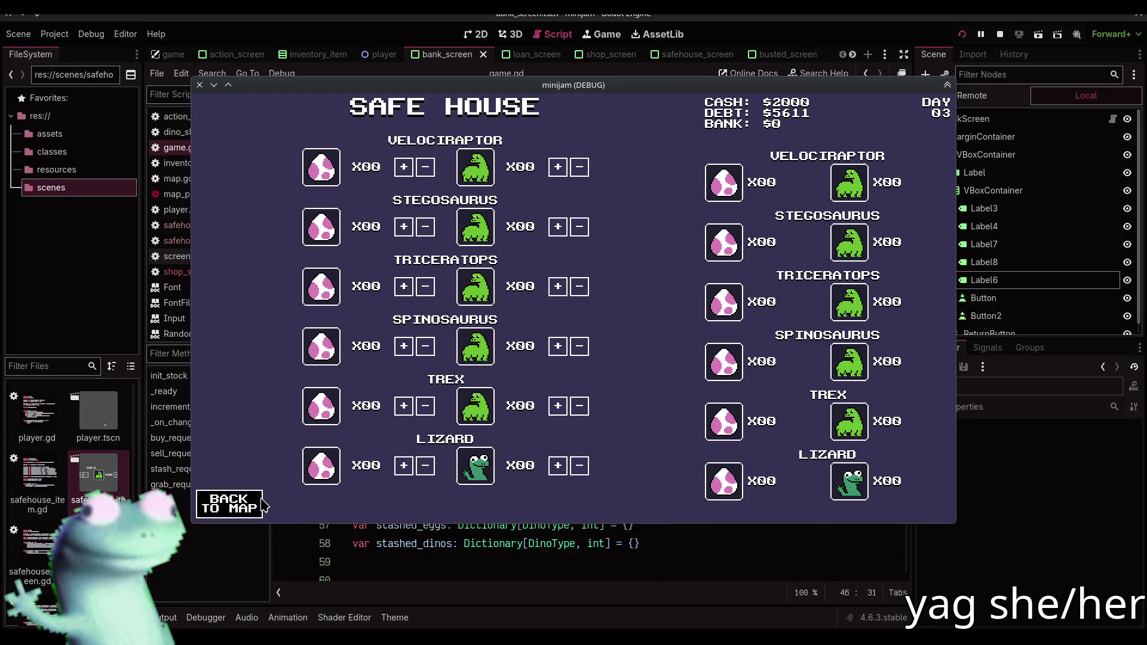
click(261, 502)
click(550, 304)
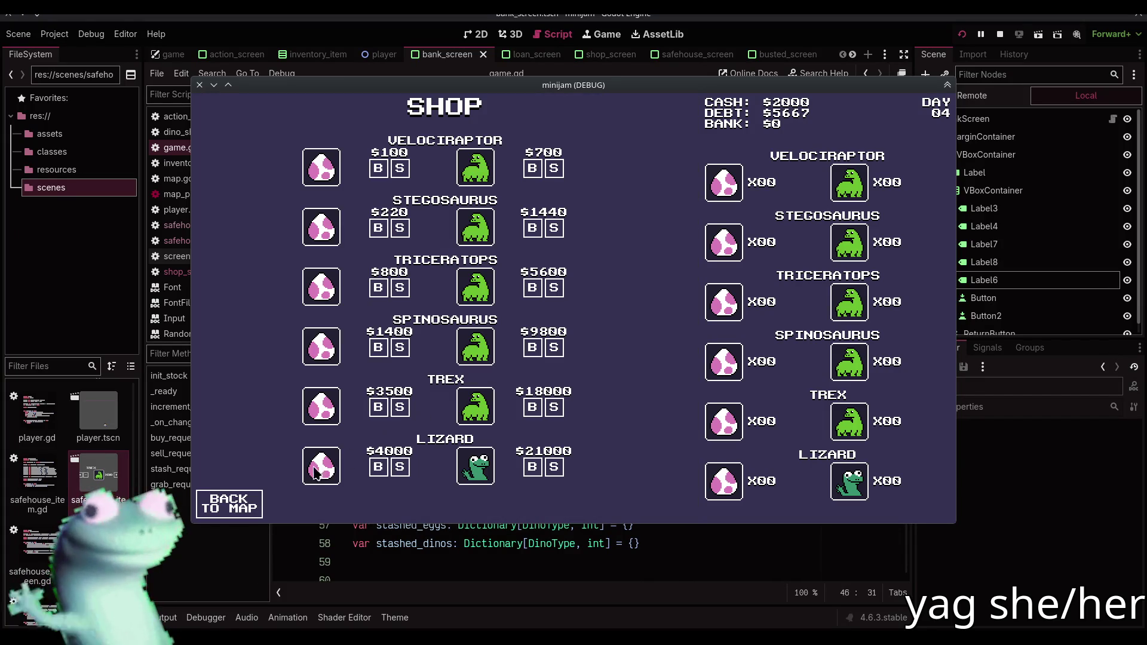
click(239, 503)
click(346, 397)
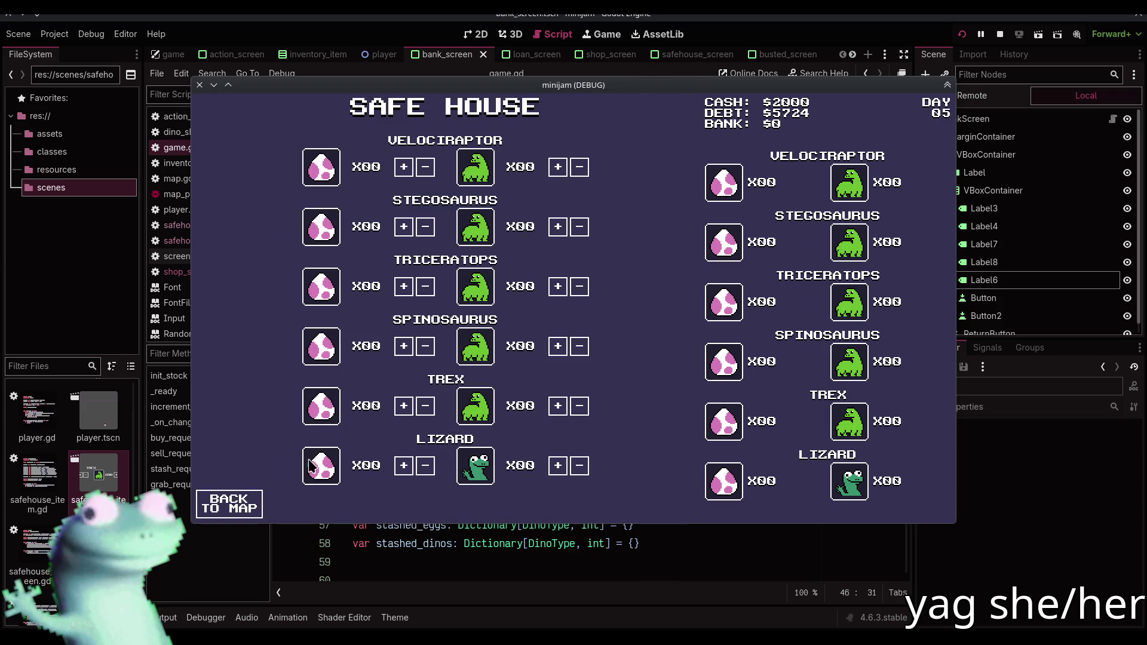
click(261, 504)
click(551, 300)
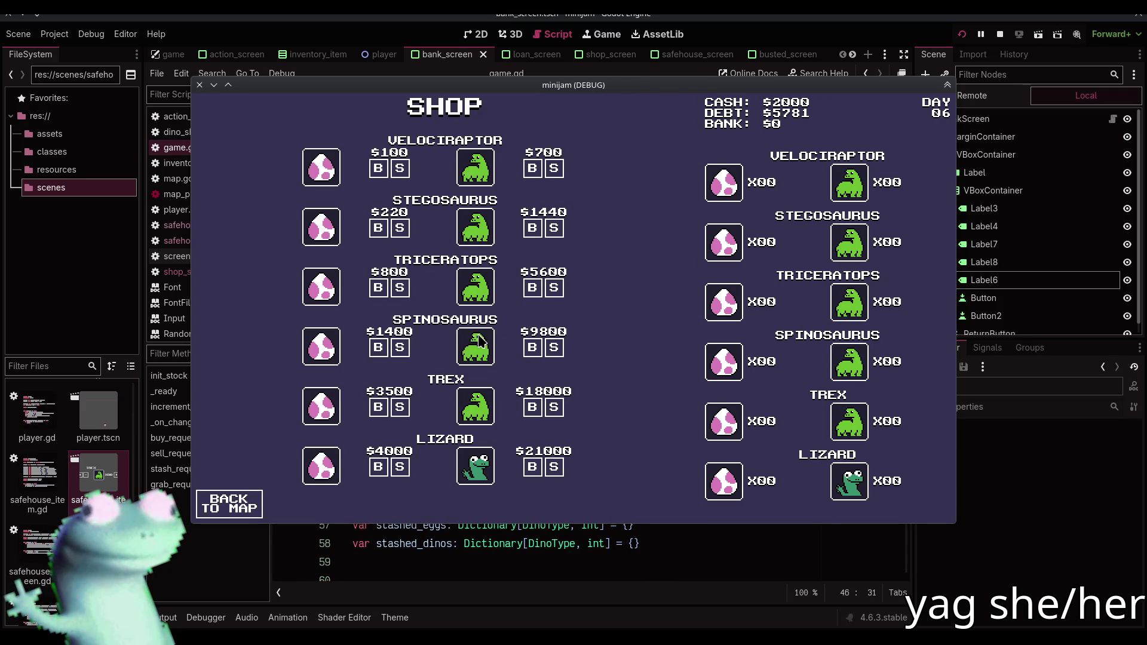
click(261, 503)
click(345, 401)
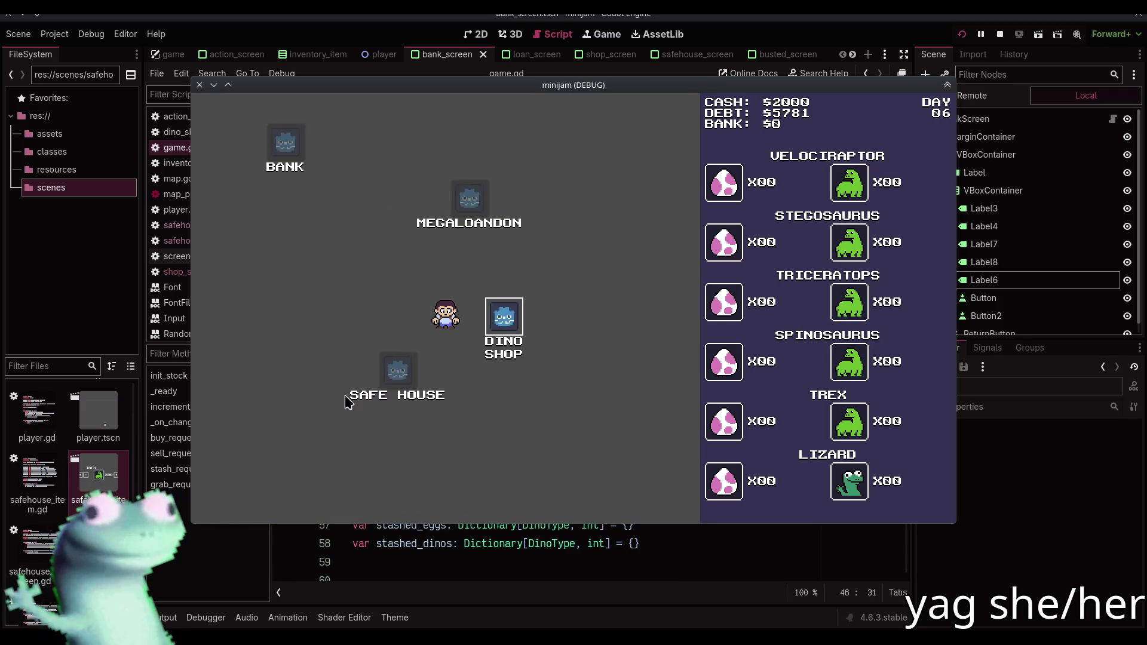
click(233, 503)
click(550, 297)
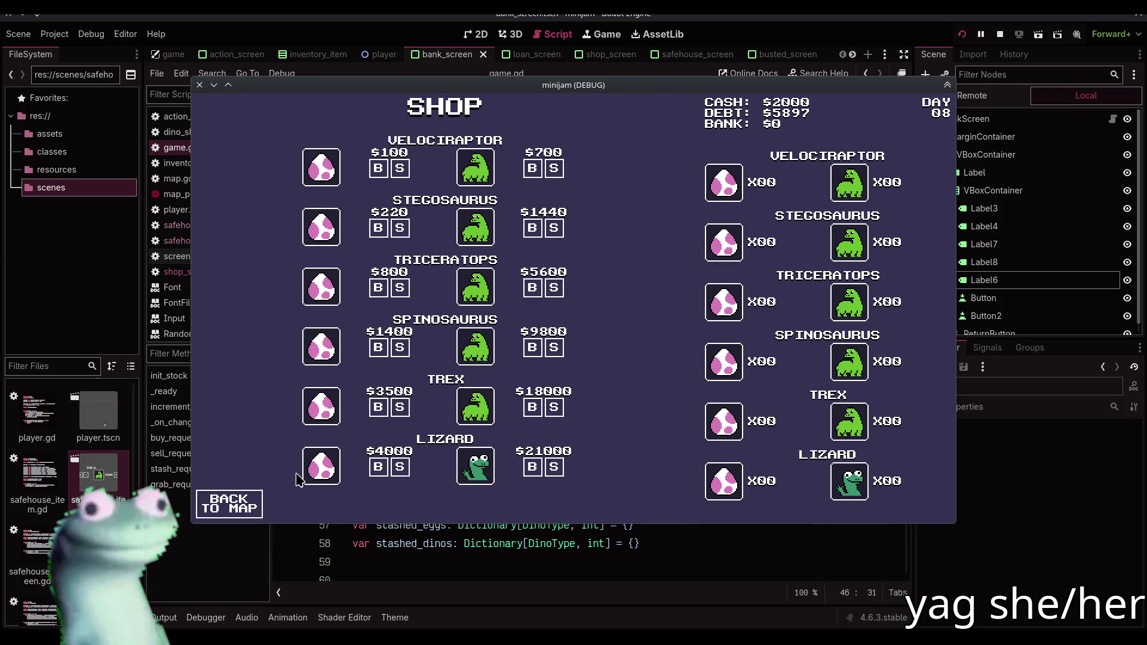
click(233, 504)
click(343, 402)
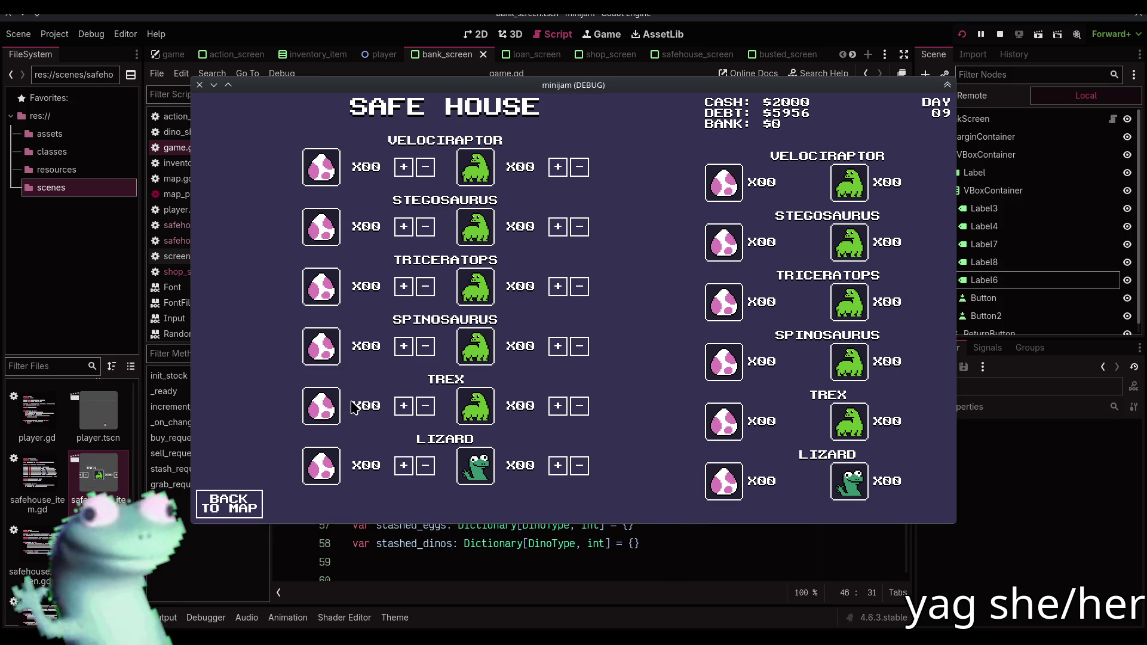
click(229, 503)
click(546, 309)
click(257, 506)
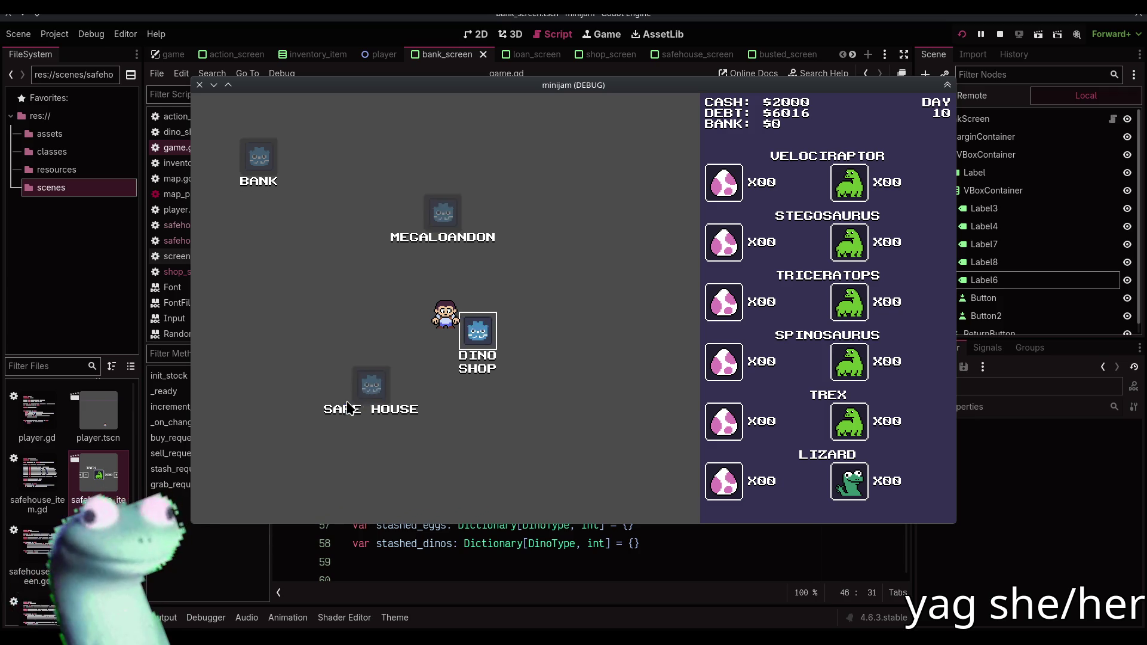
click(348, 408)
click(253, 496)
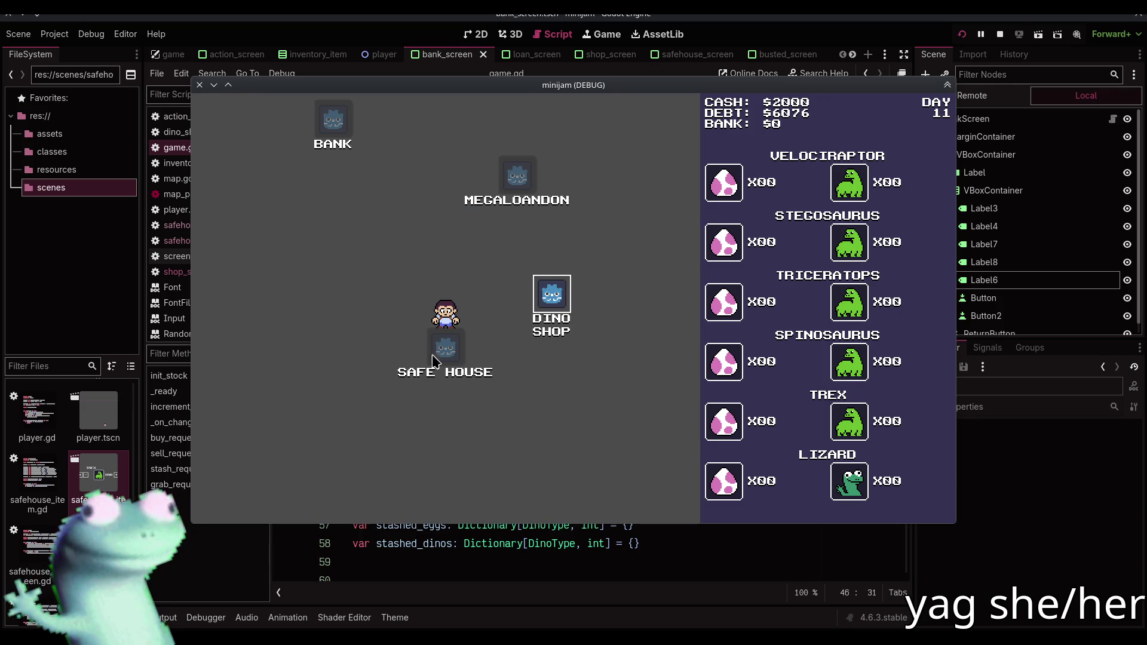
key(F8)
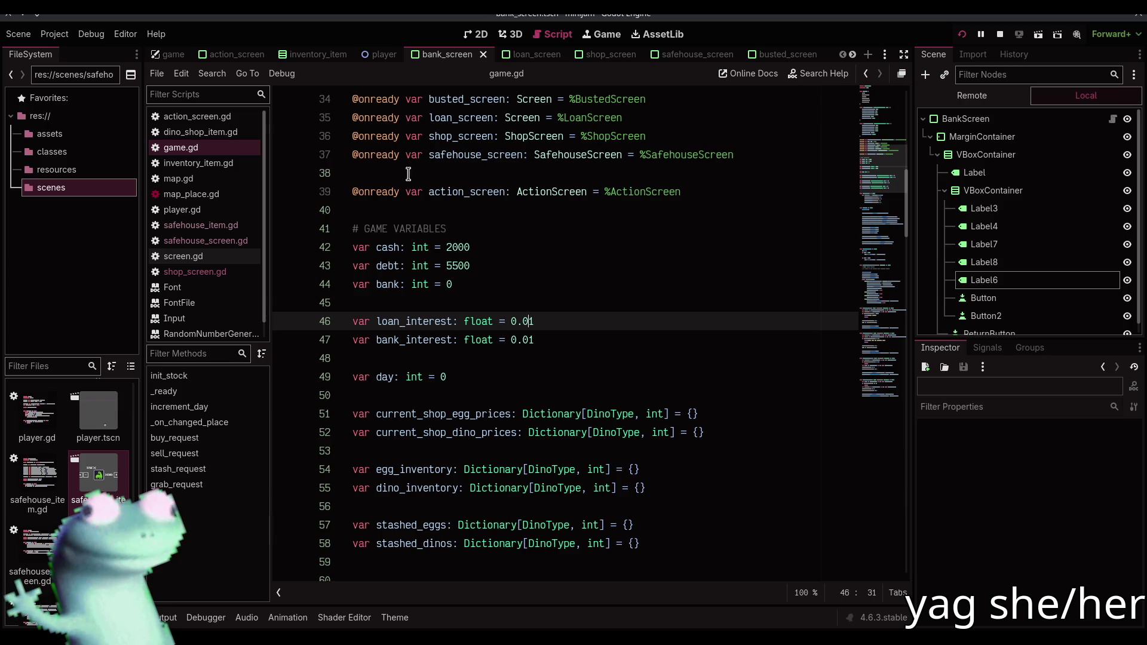
Check the 0.01 loan_interest value on line 46, then return to the running game at day 11
click(593, 323)
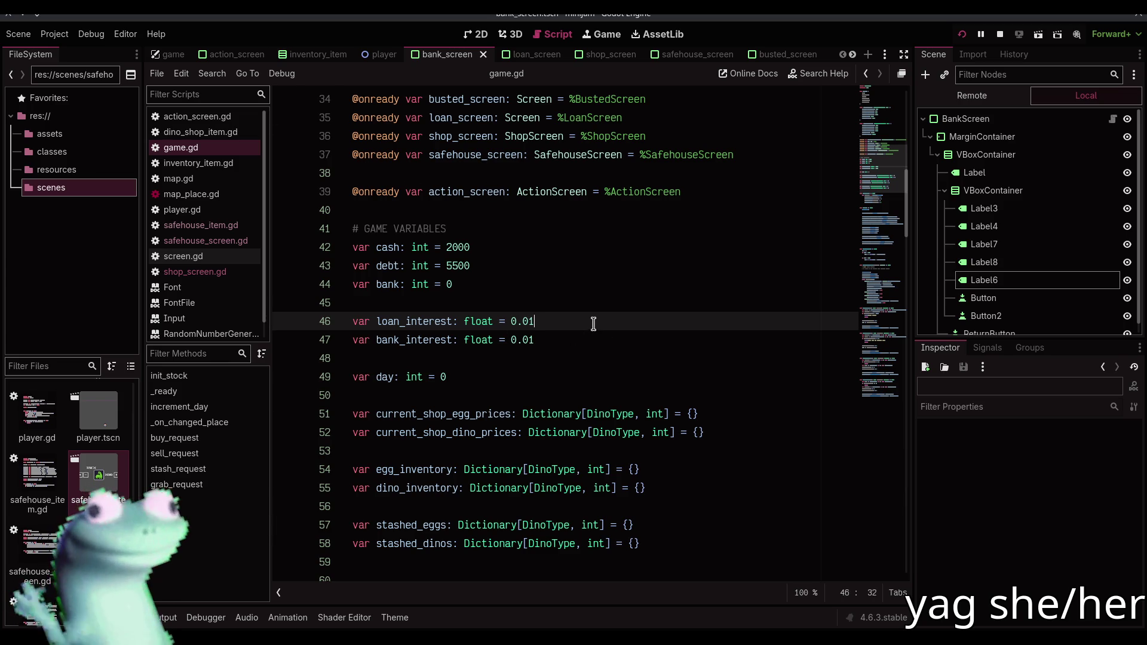
key(F5)
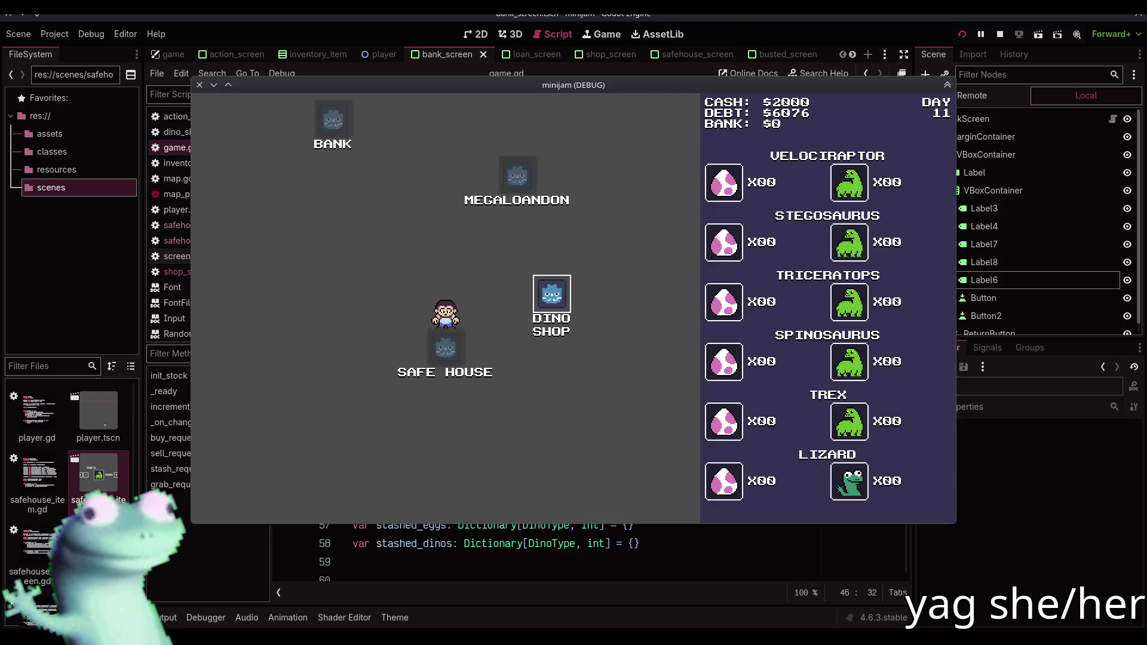
Visit the Dino Shop, go back to the map, then travel to the Safe House, reaching day 12 with $6137 debt
click(557, 299)
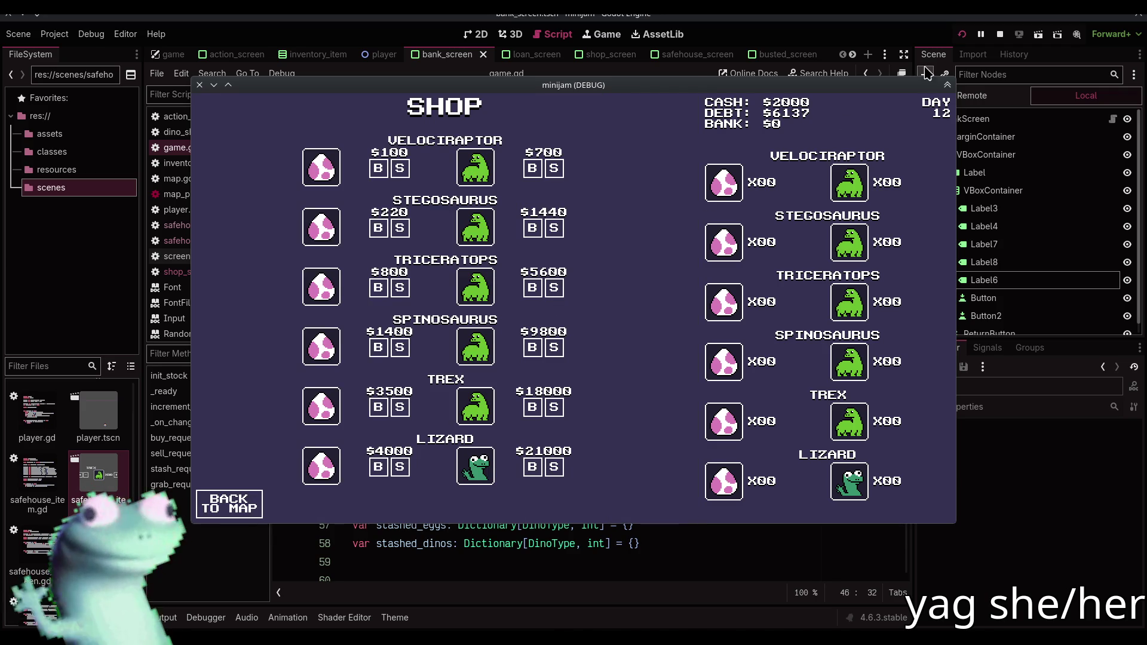
click(252, 515)
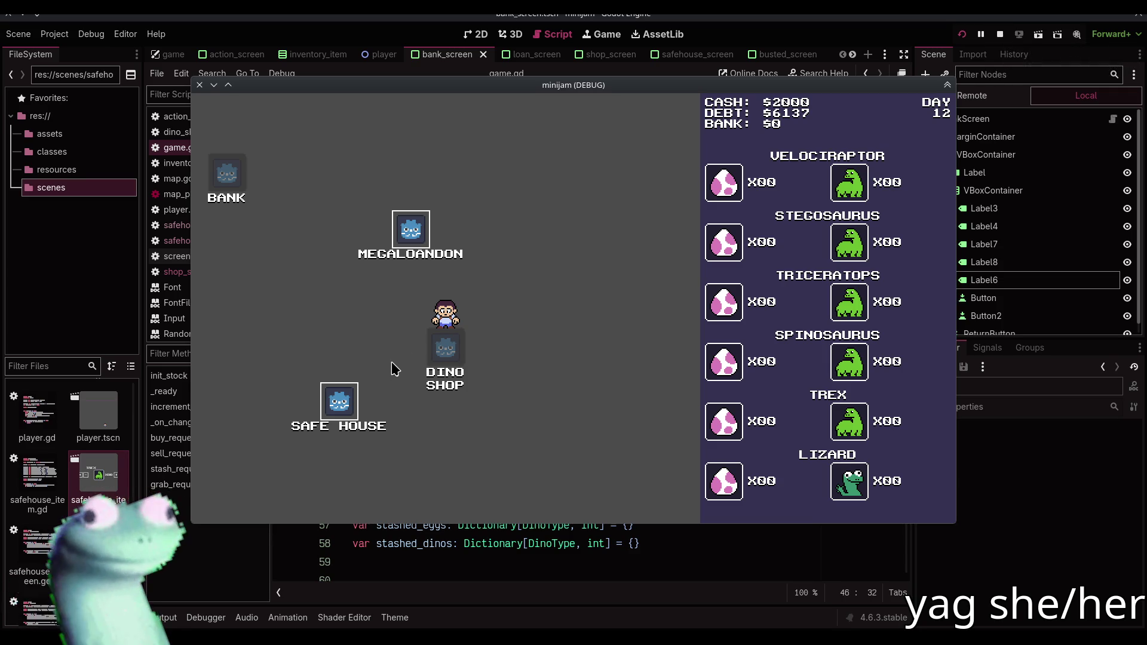
click(359, 408)
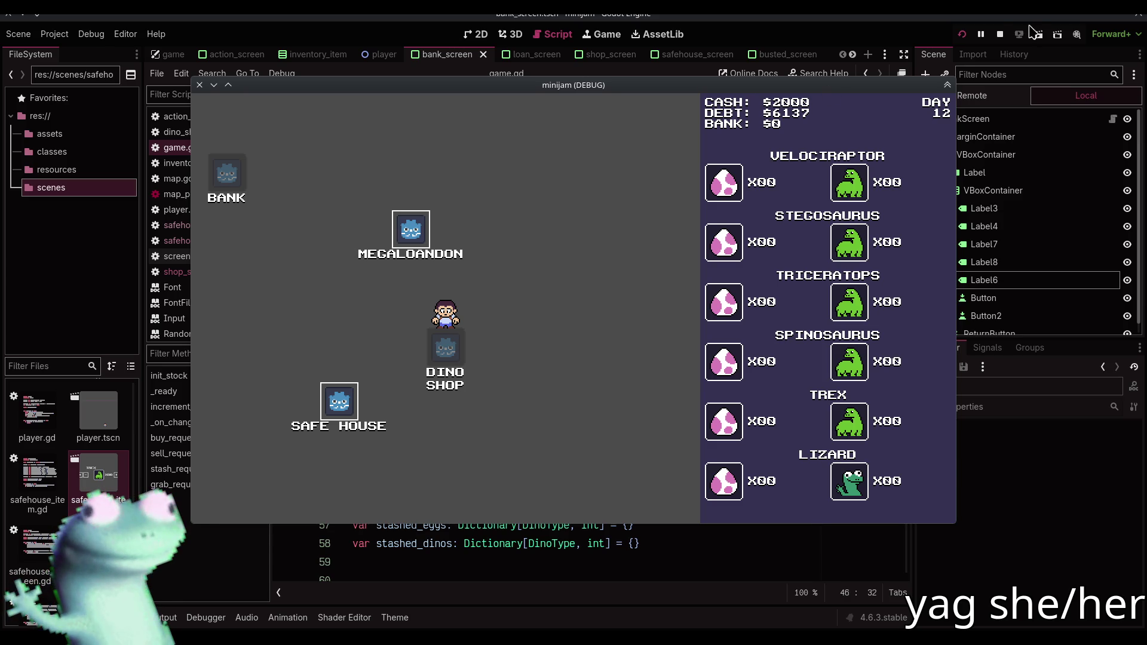
Stop the running game and open the loan_screen scene in the 2D view
click(986, 36)
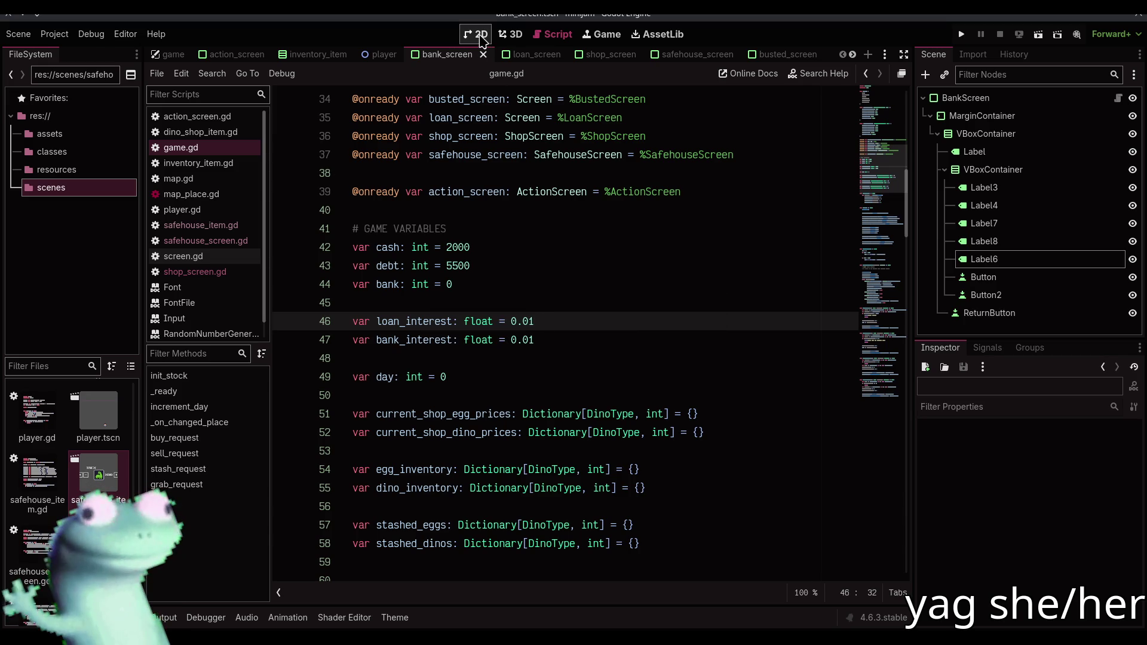
click(508, 54)
click(485, 37)
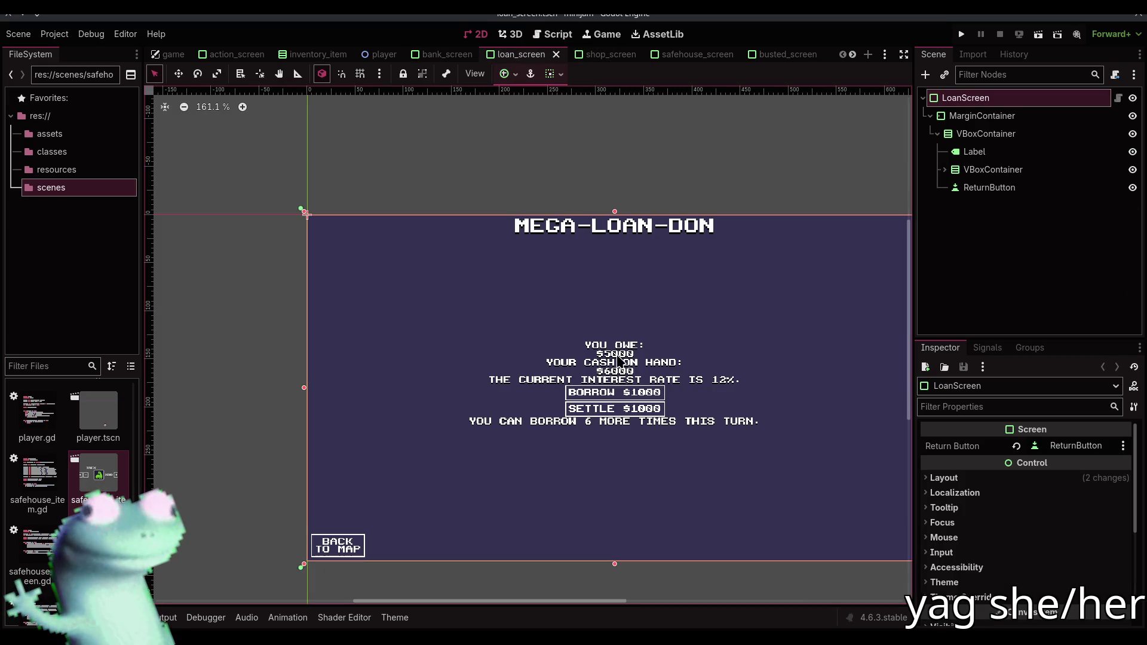
Change the loan screen's interest rate label from 12% to 1%
click(627, 381)
scroll(691, 384, up, 4)
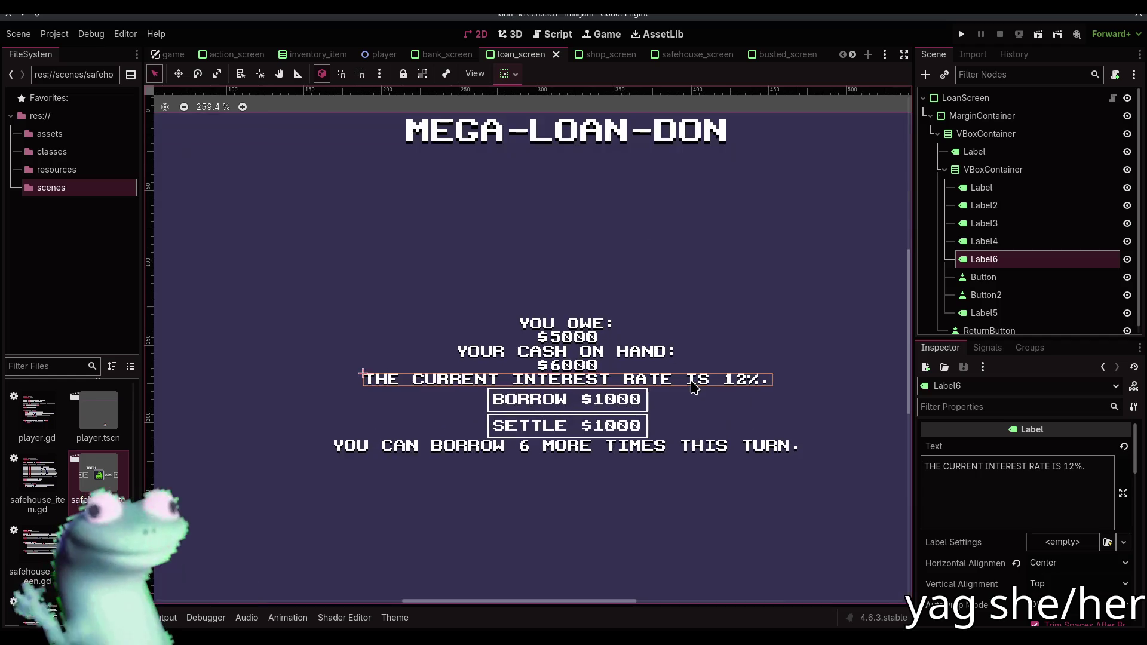
click(1070, 465)
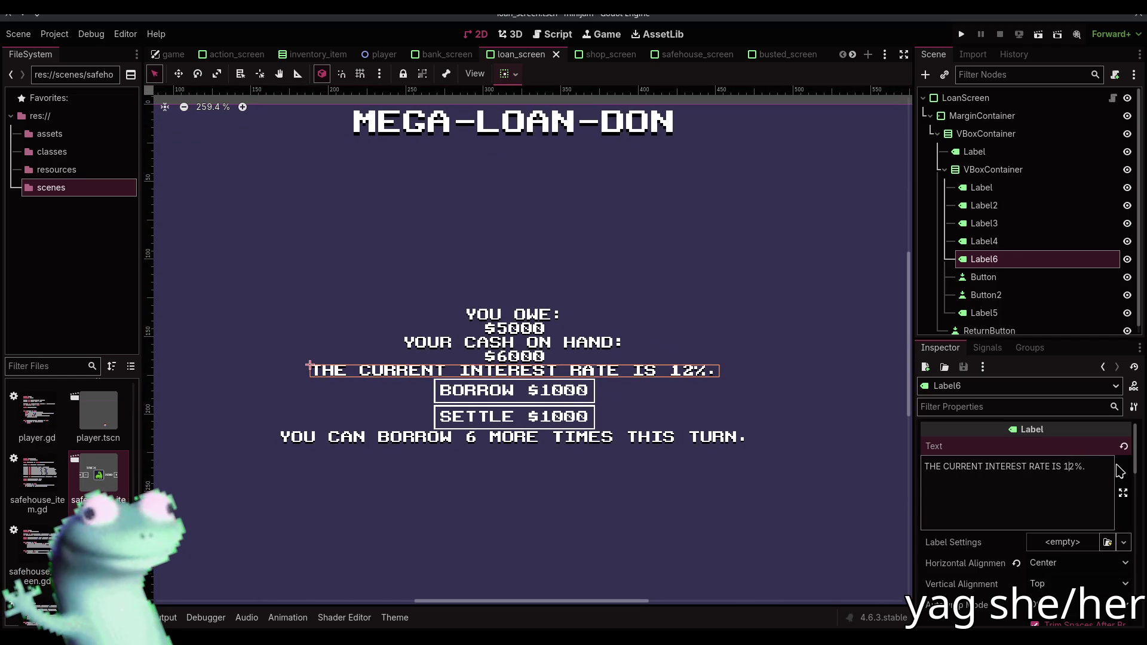
key(BackSpace)
scroll(717, 400, down, 3)
click(644, 160)
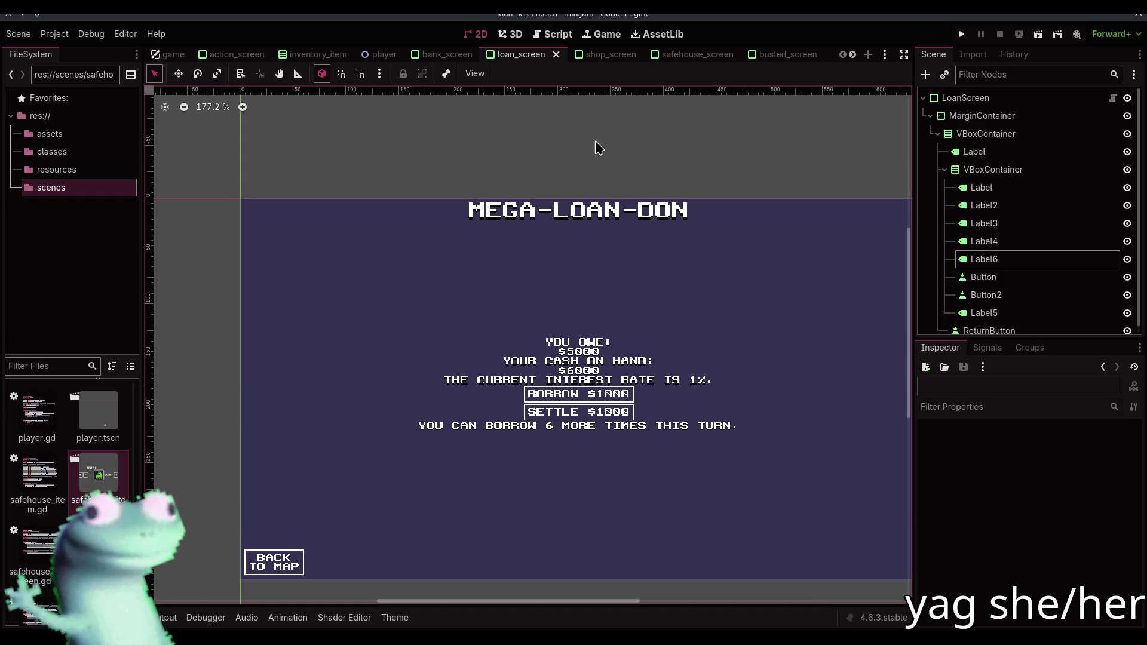
Switch from the loan screen layout to the game.gd script editor
click(552, 34)
click(472, 40)
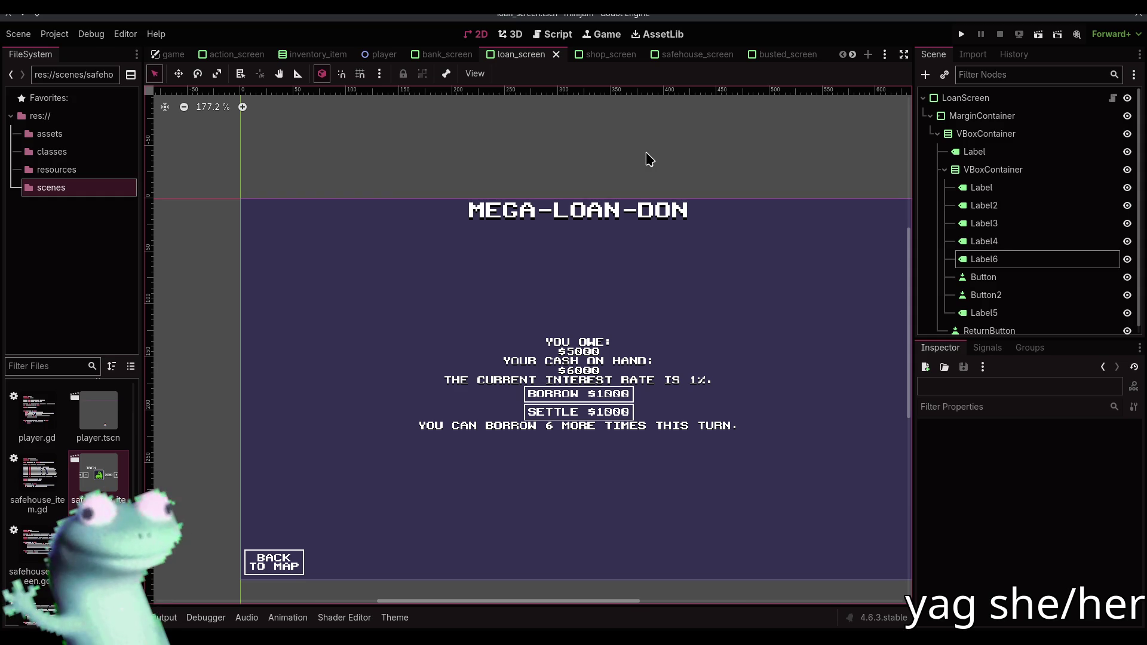
click(552, 34)
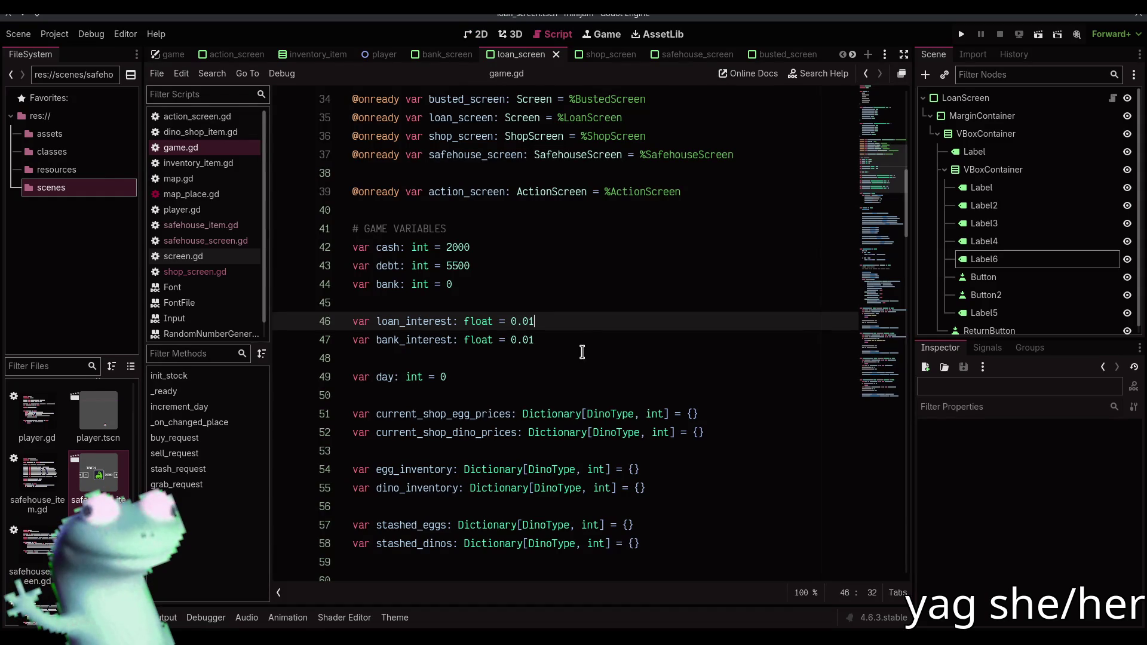
Add 'var loan_interest_counter: float = 0.0' below bank_interest and save
click(568, 338)
scroll(571, 339, down, 6)
scroll(570, 338, up, 4)
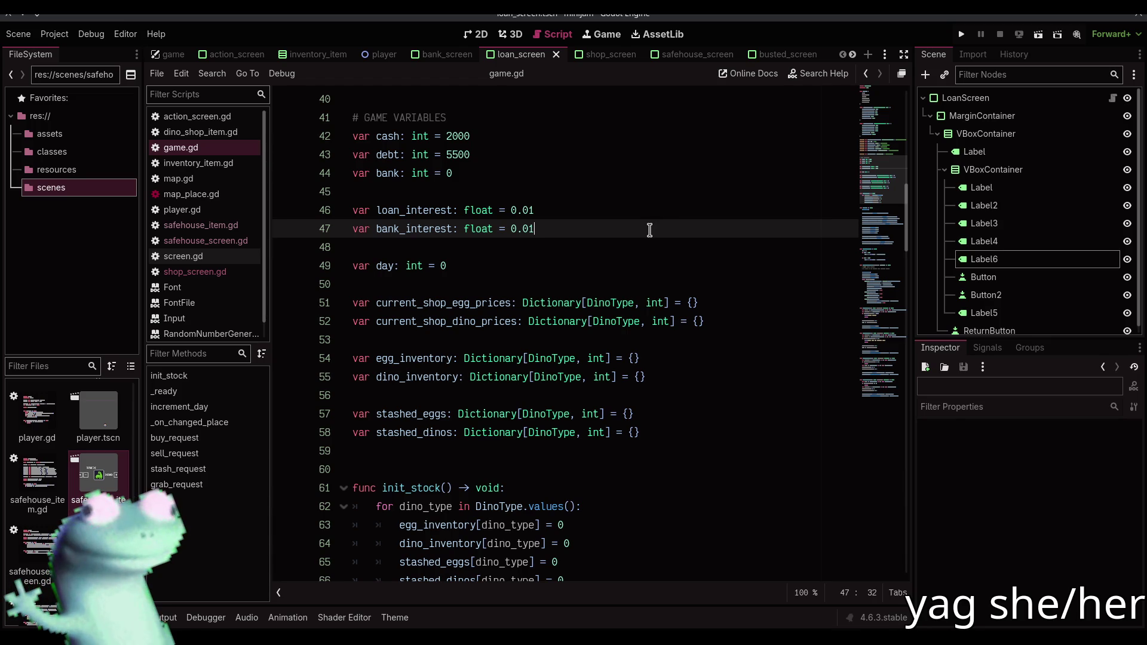
key(Return)
key(Return)
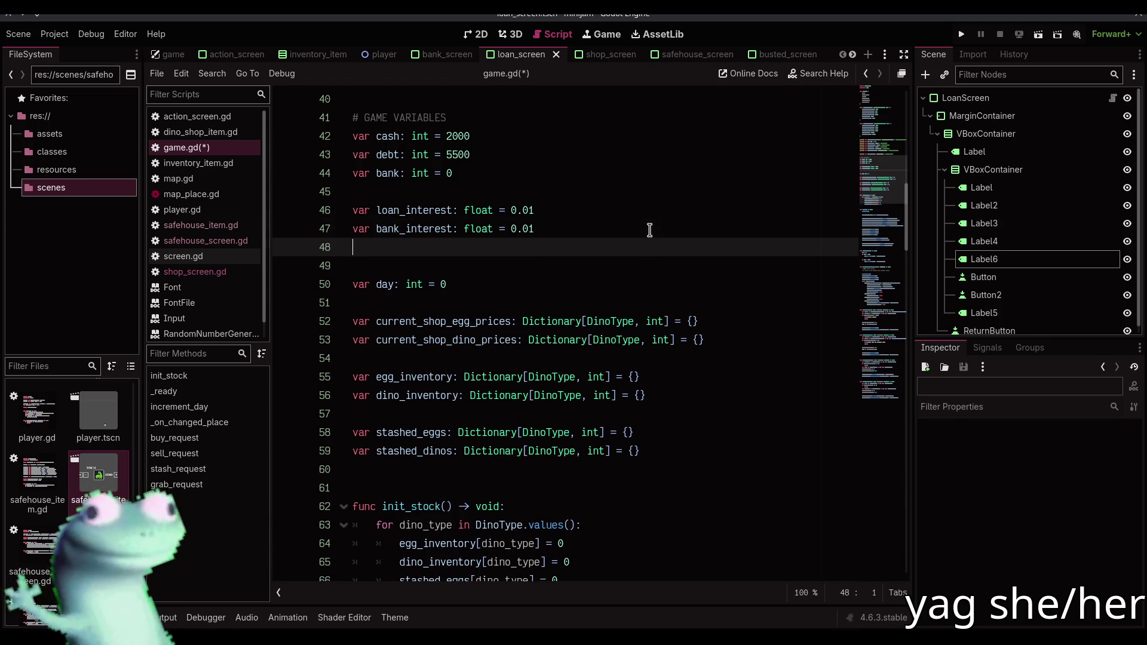
text(var loan_)
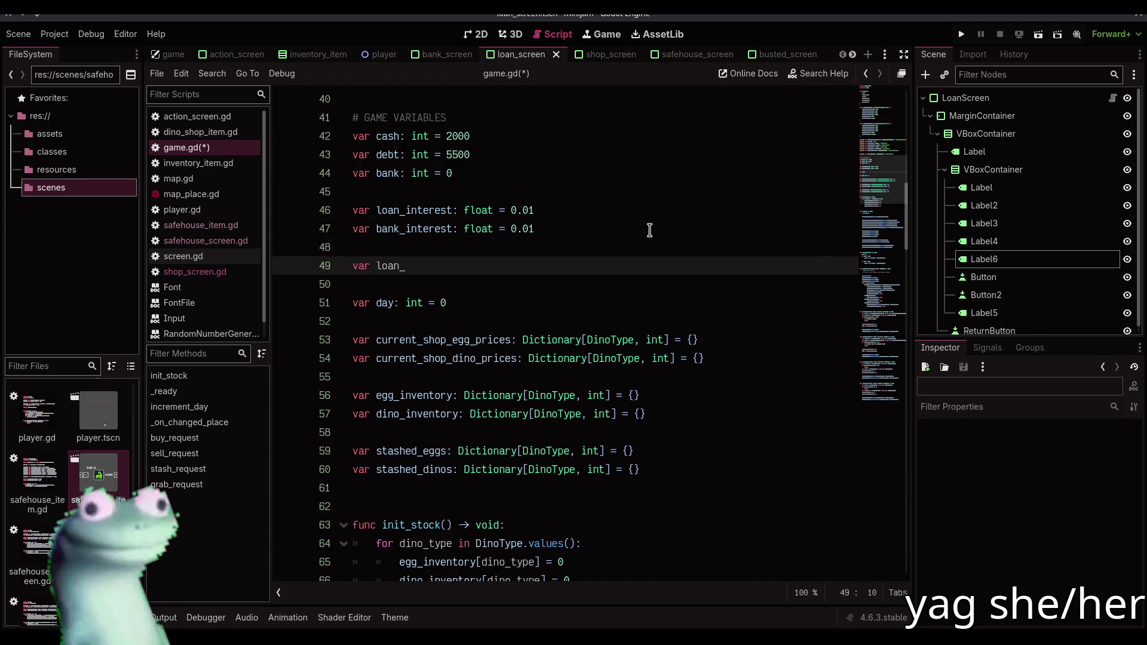
text(interest_counter: float = 0.0)
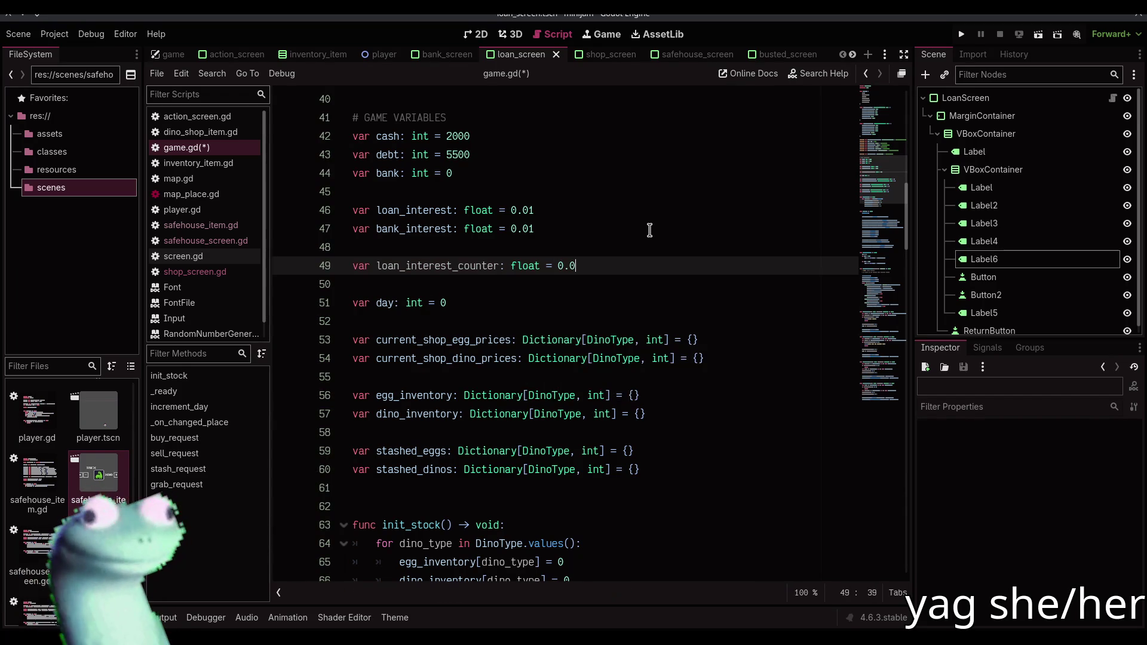
key(ctrl+s)
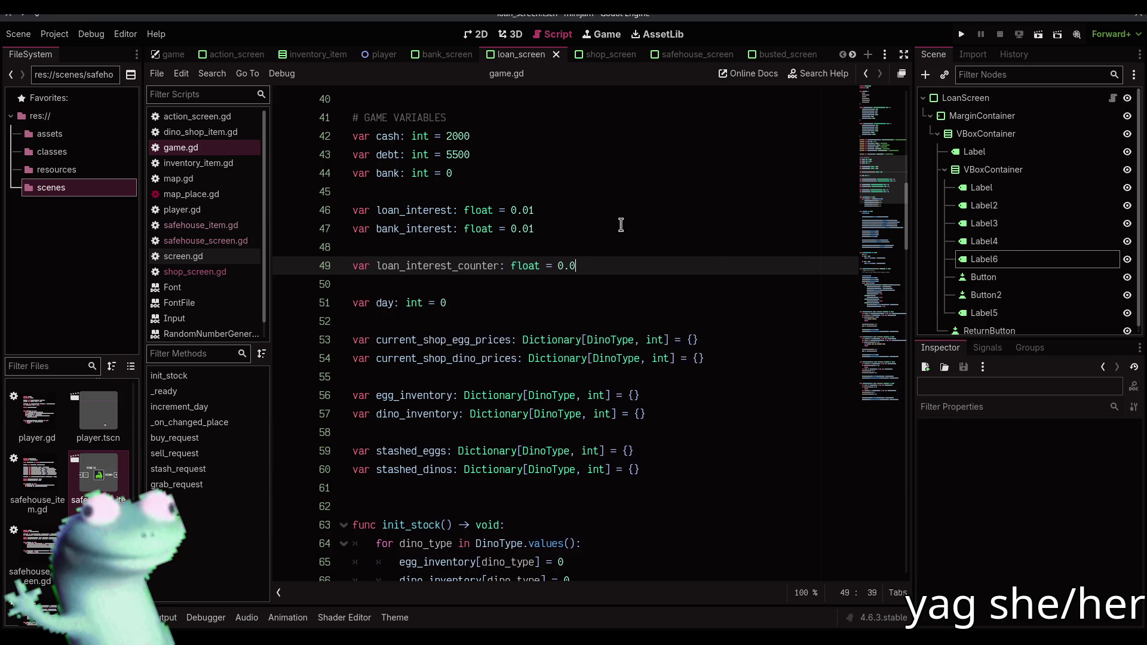
Add 'const LOAN_INTEREST_INCREASE := 0.3' after the dino prices block and save
scroll(621, 225, down, 6)
scroll(622, 224, up, 3)
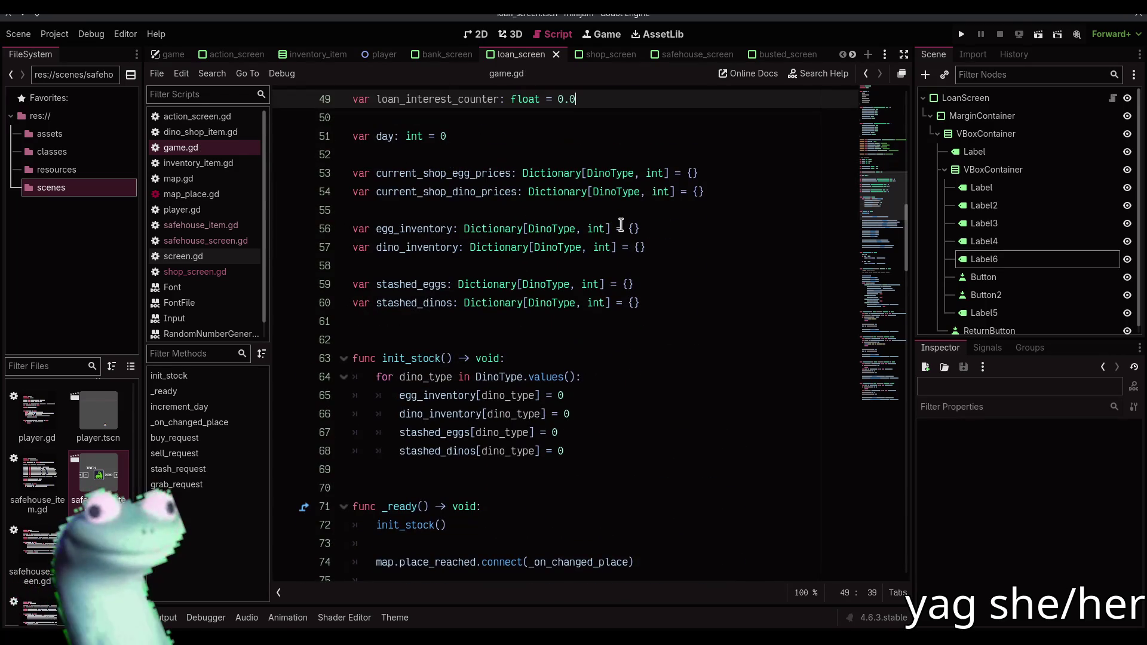
scroll(621, 225, up, 2)
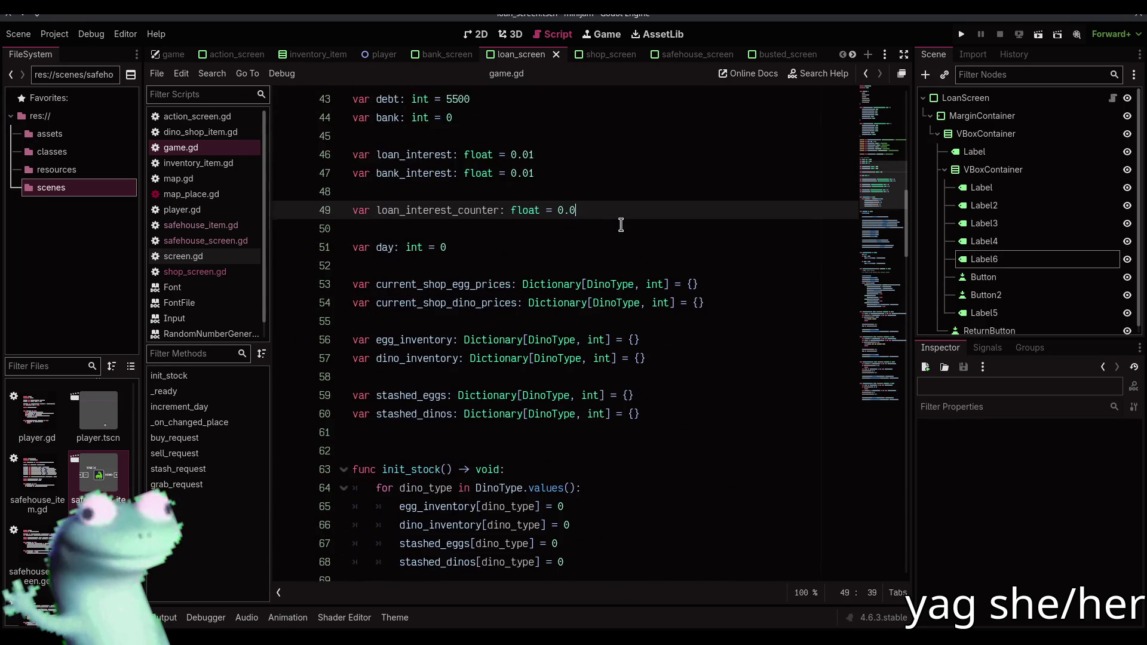
scroll(618, 213, up, 11)
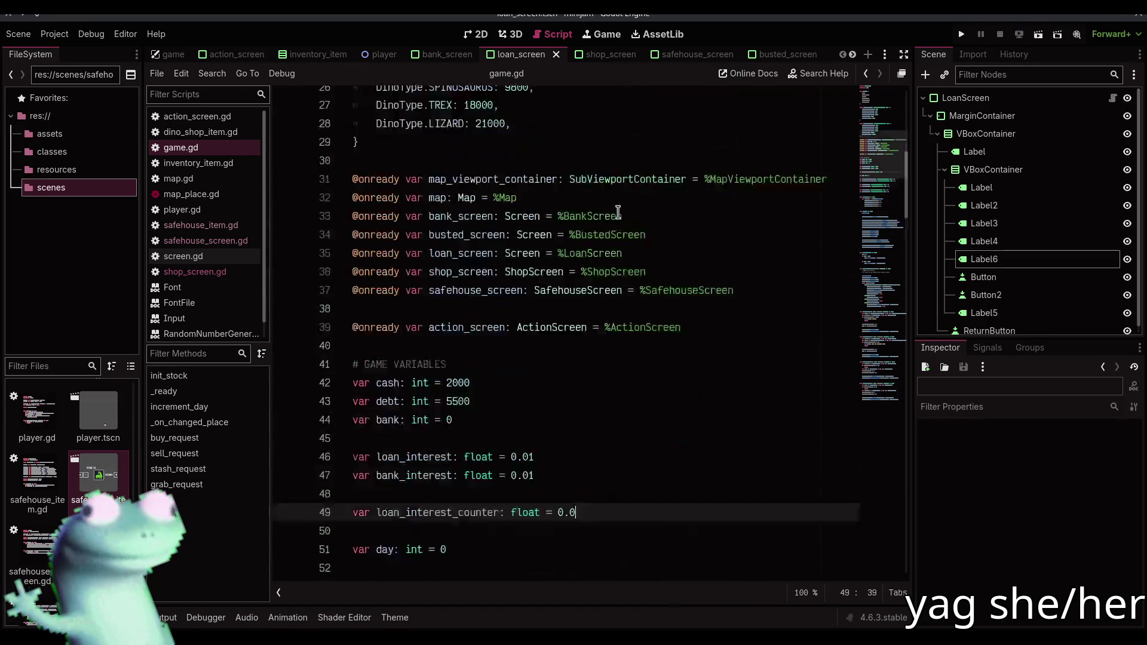
scroll(609, 212, down, 4)
click(587, 219)
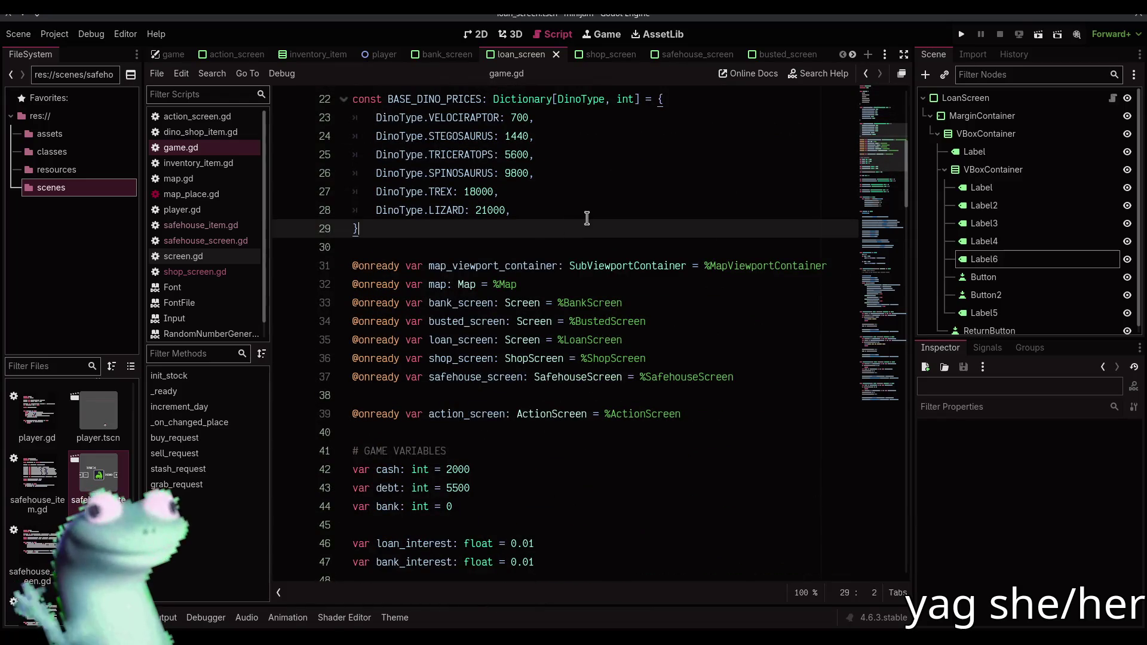
key(Return)
key(Return)
text(const in)
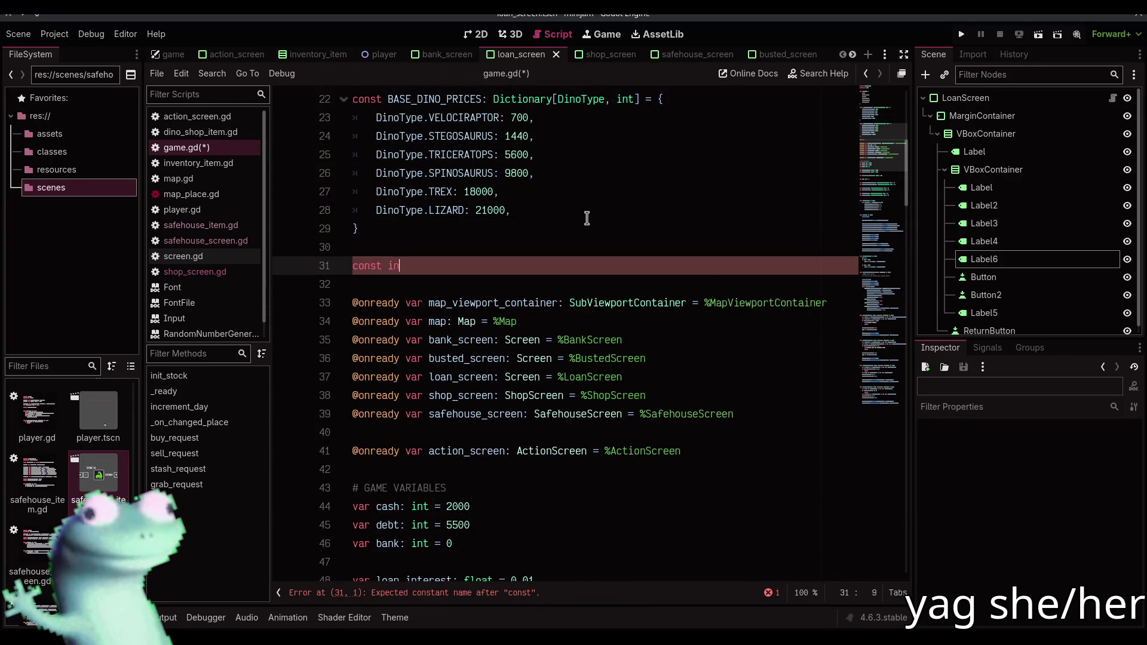
key(BackSpace)
key(BackSpace)
text(LOAN_INTER)
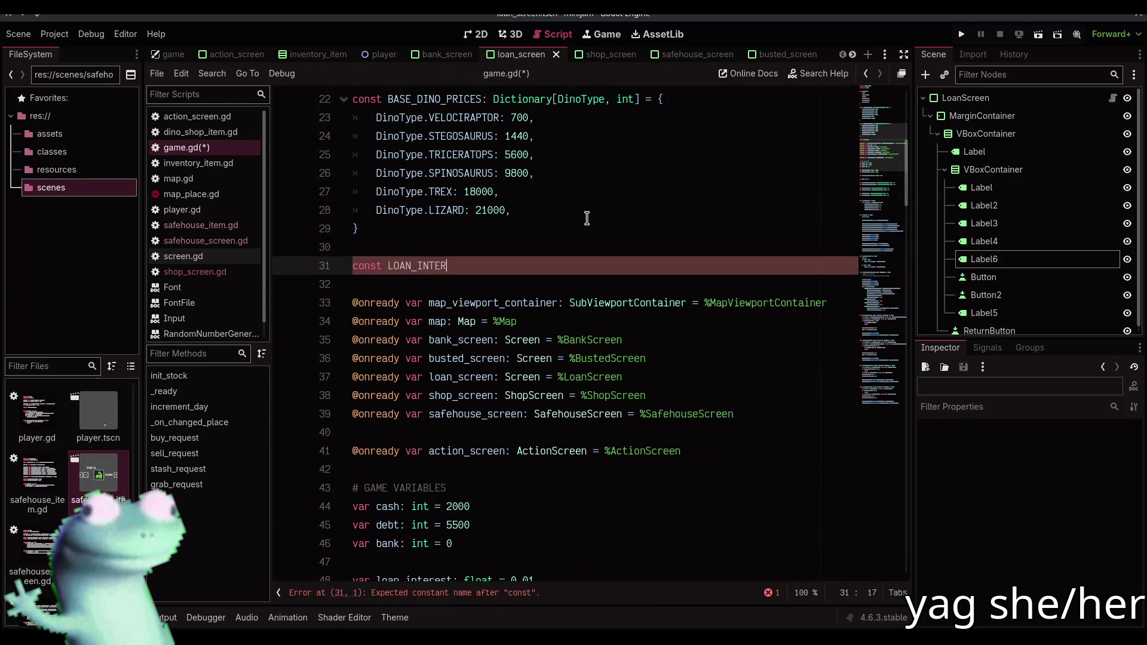
text(EST_INCREASE )
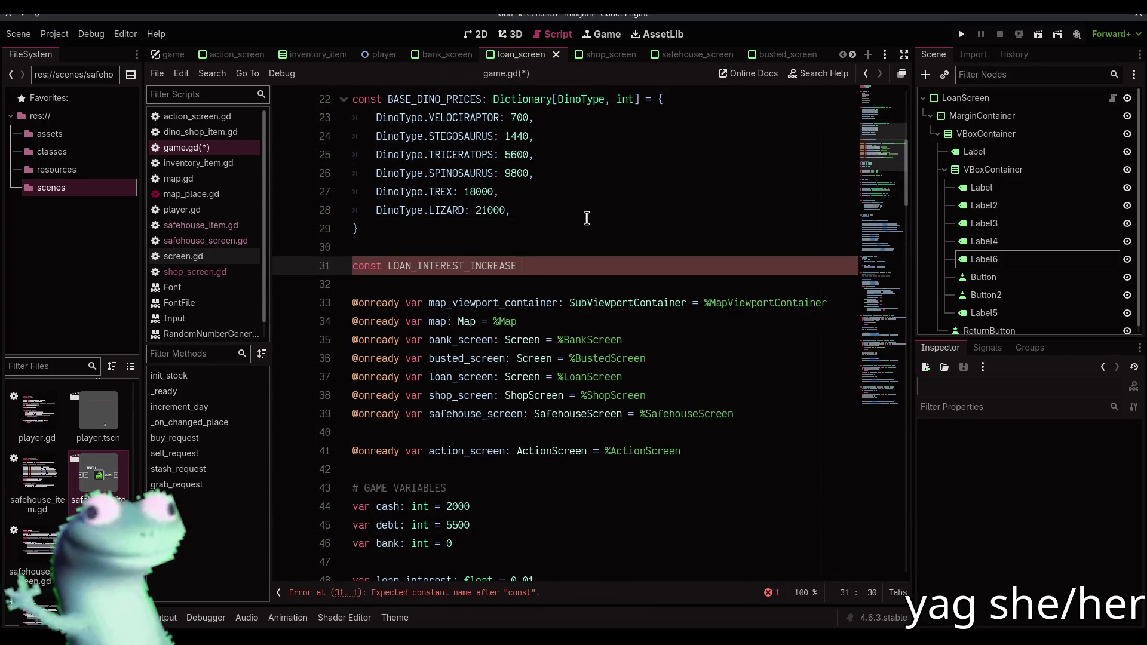
text(:= 0.33)
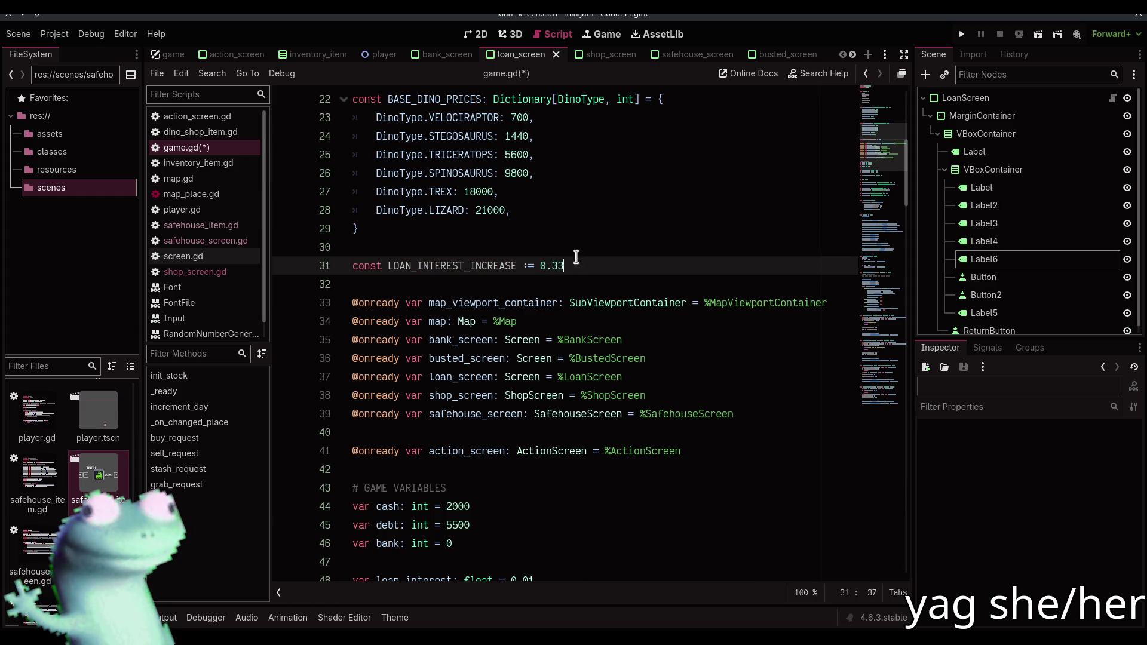
scroll(587, 218, down, 6)
key(ctrl+s)
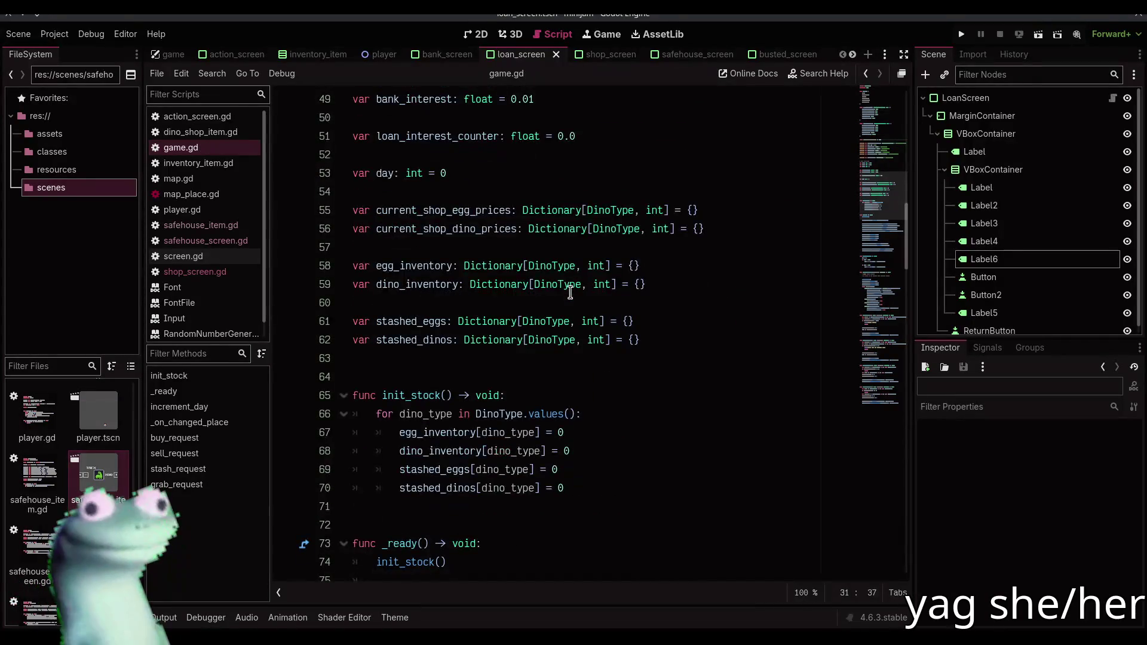
In increment_day, add 'loan_interest_counter += LOAN_INTEREST_INCREASE' after day += 1
double_click(494, 304)
key(ctrl+c)
scroll(505, 322, down, 10)
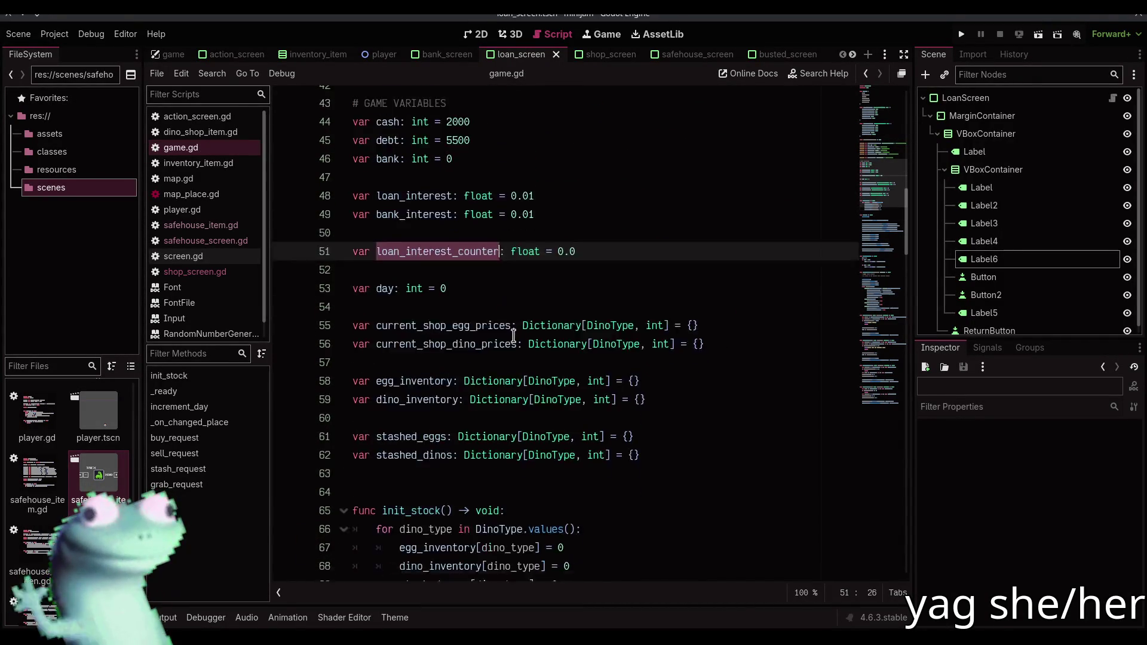
scroll(518, 338, up, 3)
scroll(519, 338, down, 10)
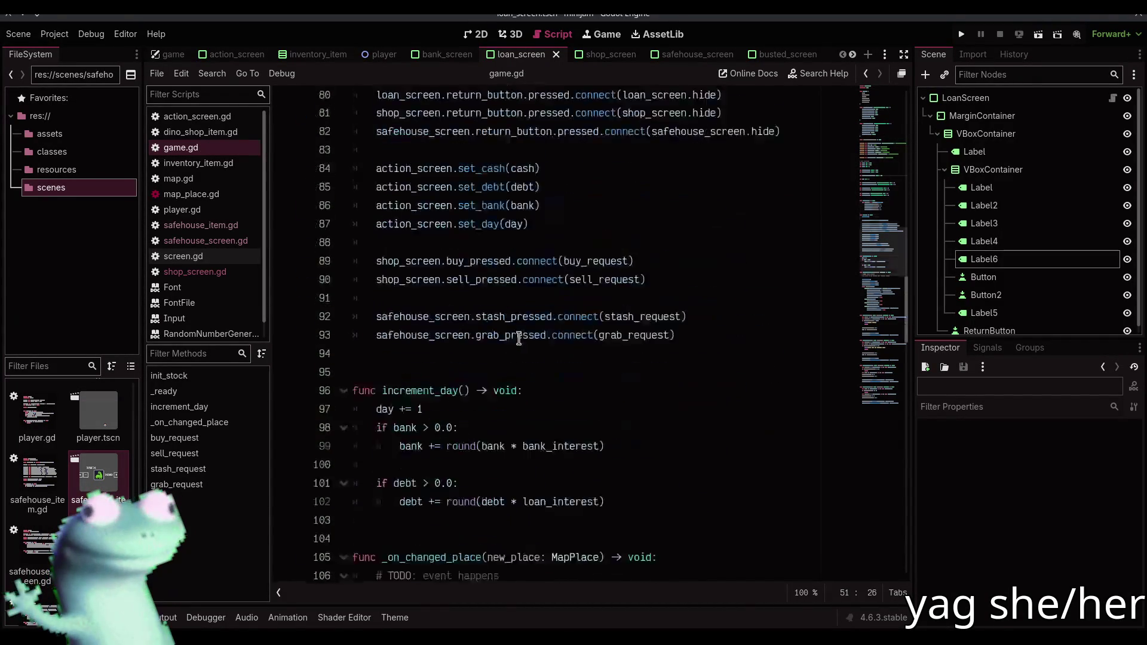
click(542, 214)
key(Return)
key(ctrl+v)
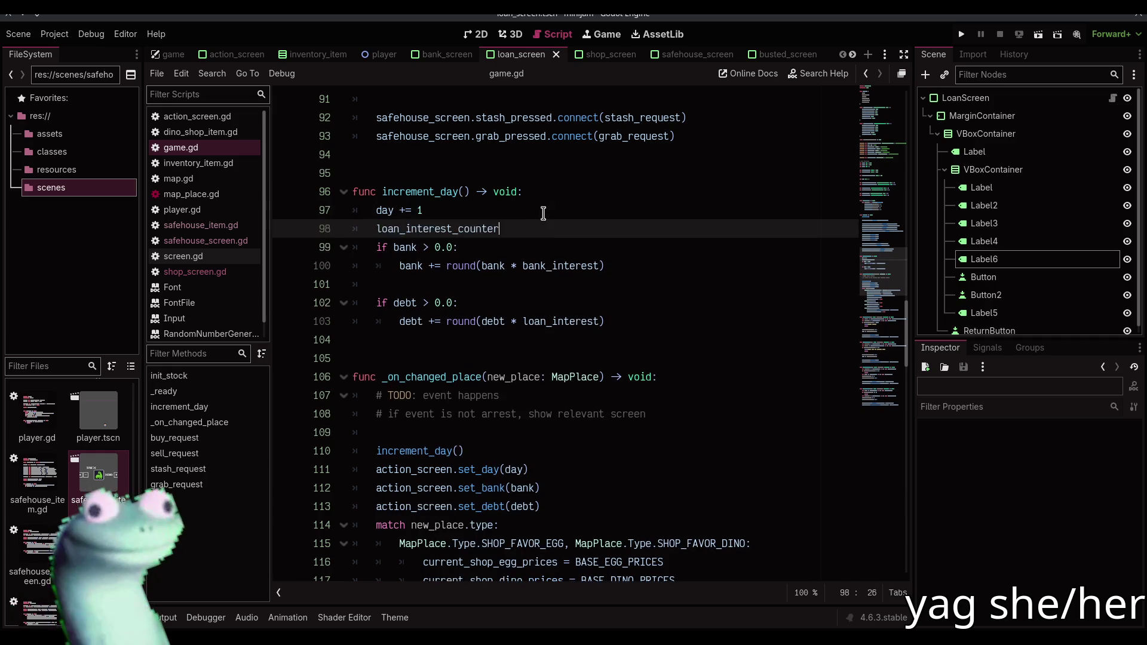
text( += LOA)
key(Return)
Add 'if loan_interest_counter >= 1.0:' containing 'loan_interest_counter -= 1.0'
key(Return)
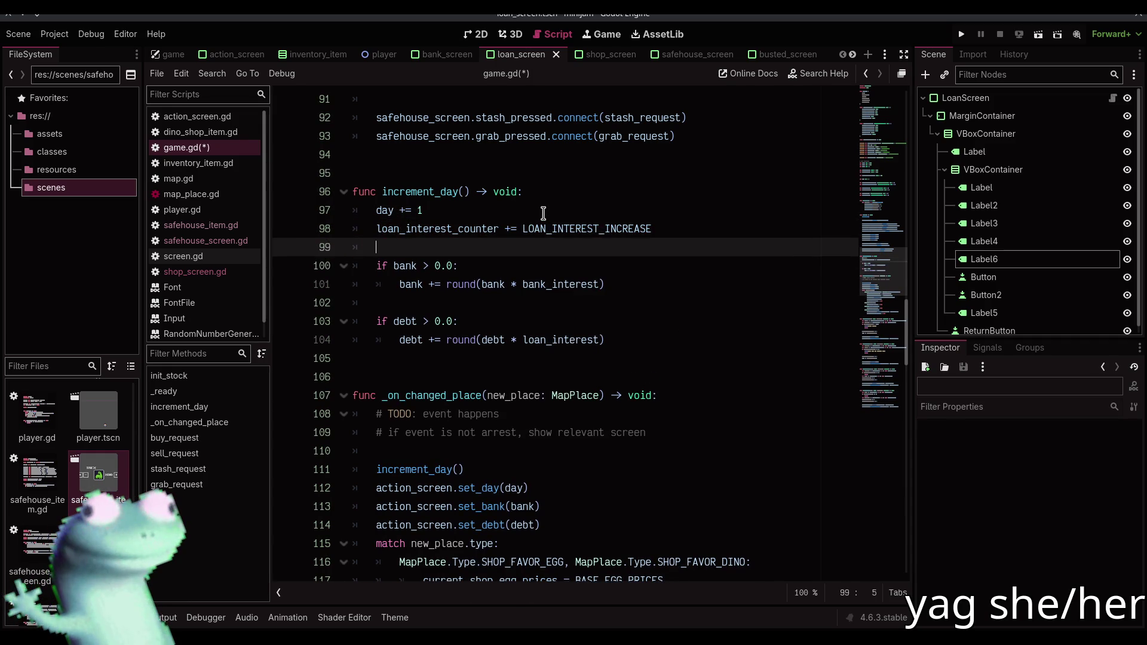
key(Return)
key(Return)
key(Up)
key(Up)
text(if loan)
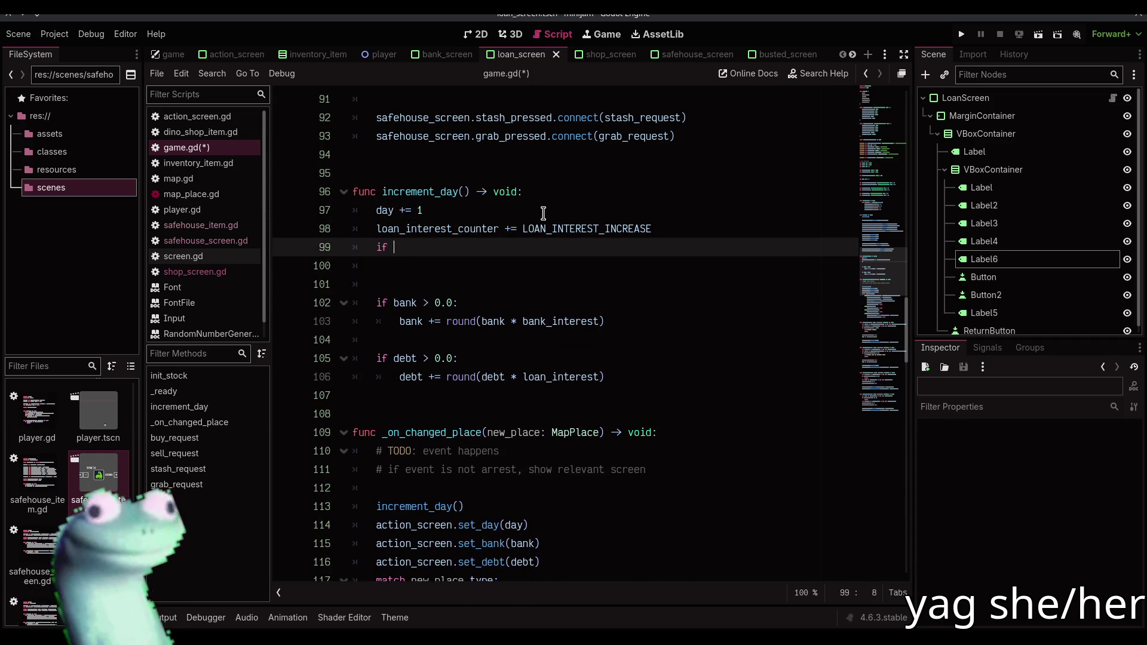
key(Down)
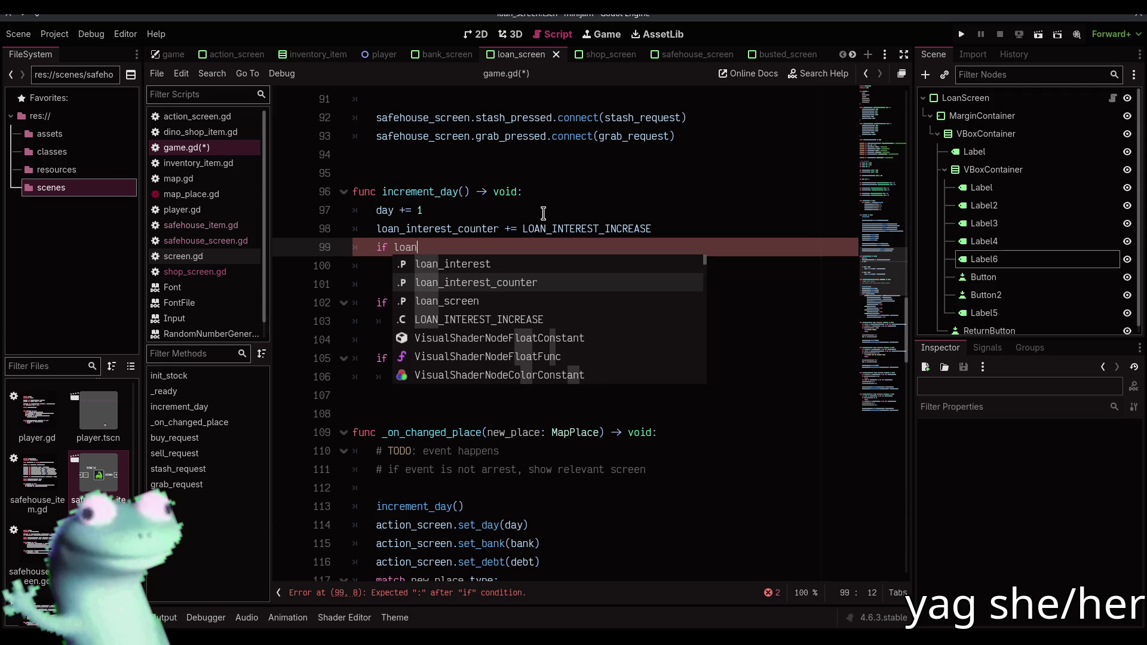
key(Return)
text(>= 1.0:)
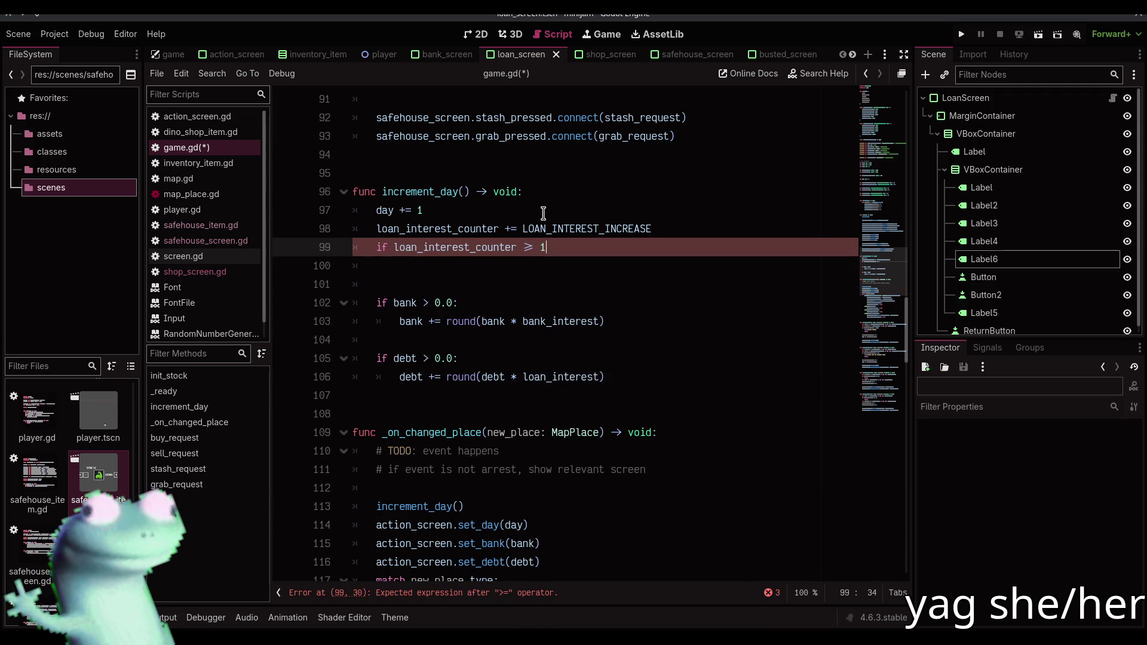
key(Return)
key(Tab)
text(loan)
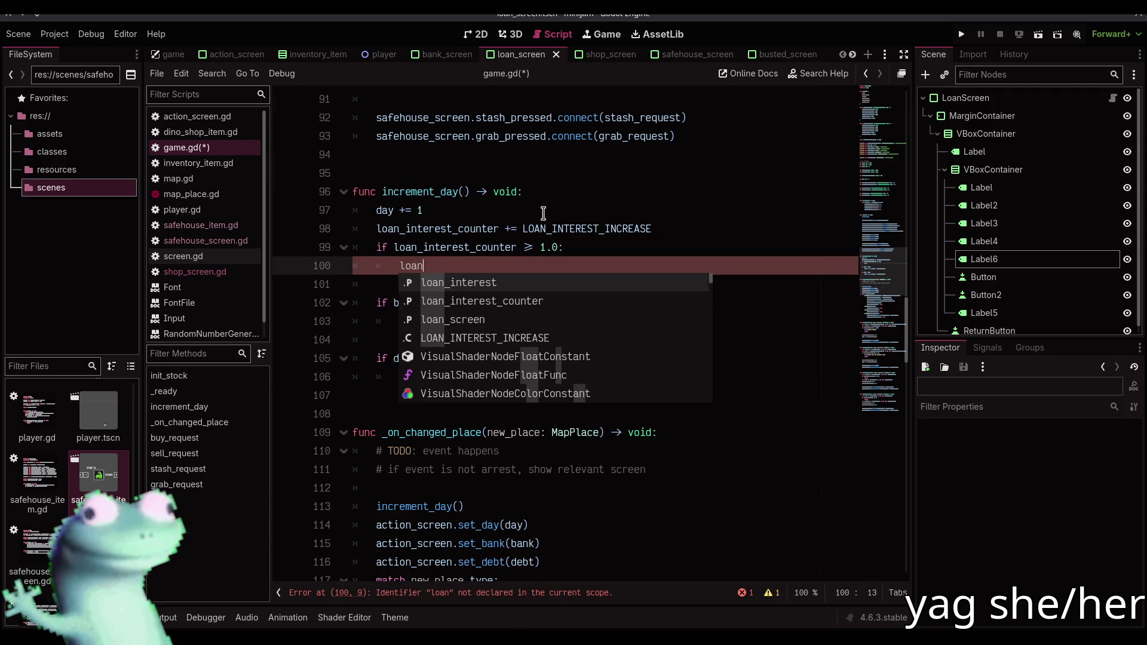
key(Down)
key(Return)
text(-= 1)
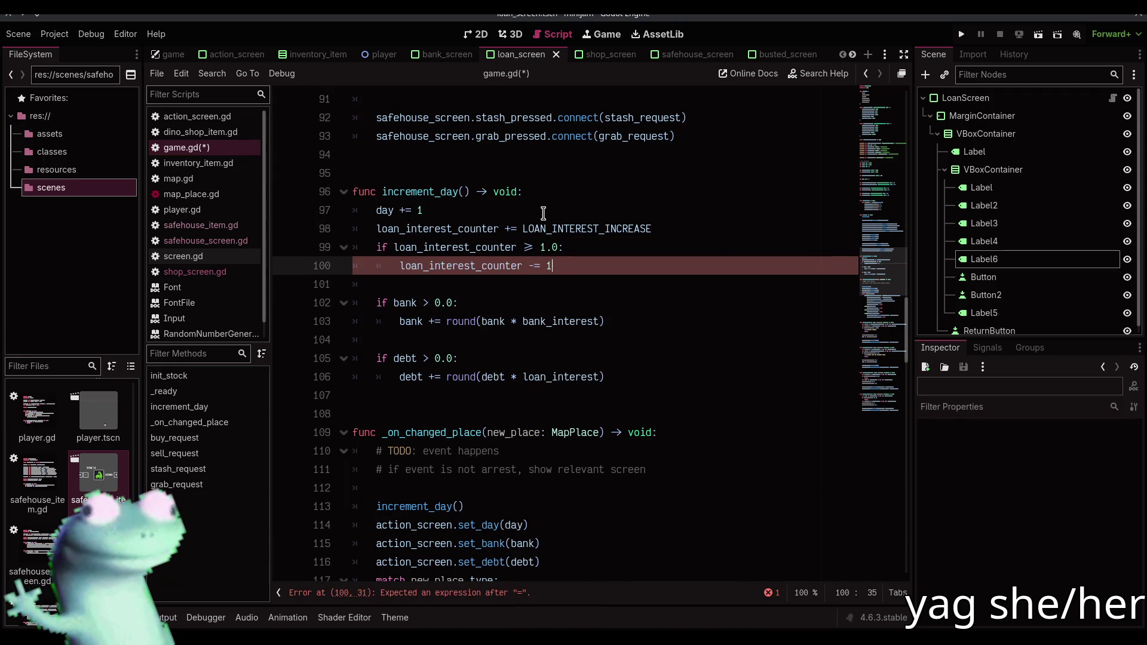
text(.0)
Add 'loan_interest += loan_interest_counter / 10.0' above the counter reset and save
key(Return)
text(loan)
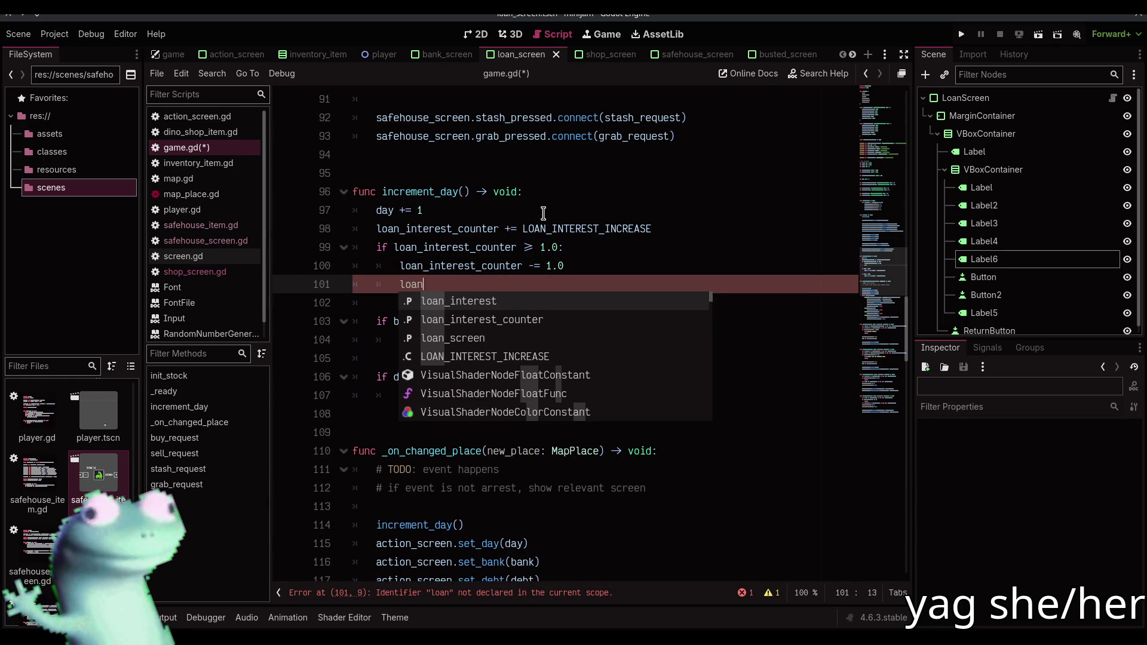
key(Return)
text(+= 0.)
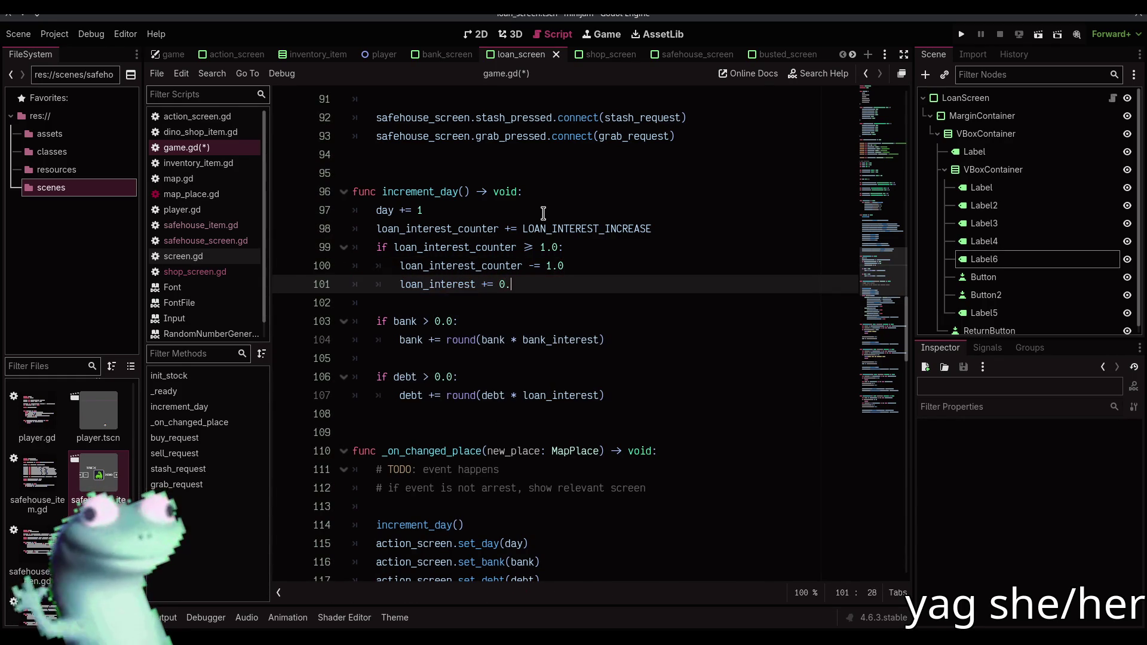
text(01)
key(BackSpace)
key(BackSpace)
key(alt+Up)
key(BackSpace)
key(BackSpace)
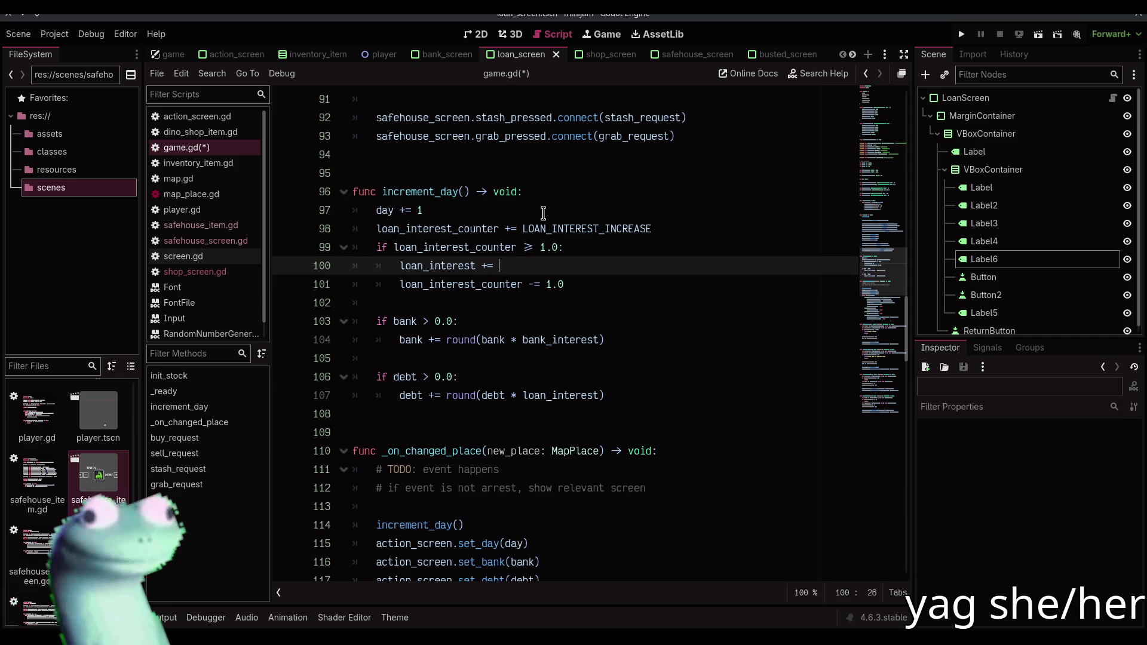
text(loa)
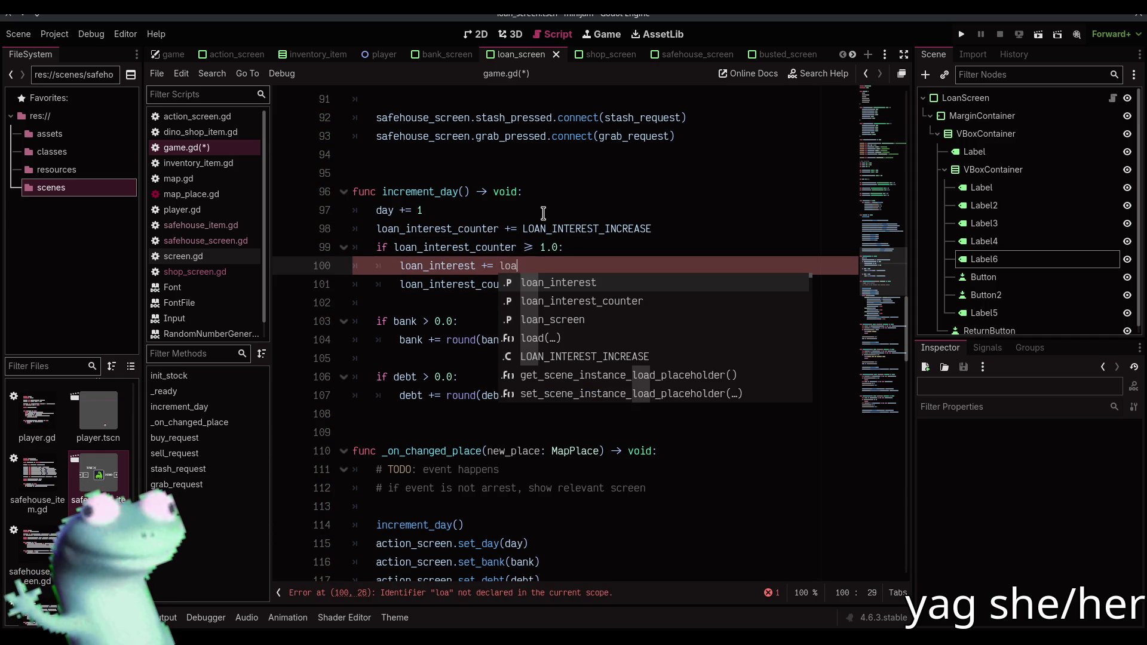
key(Down)
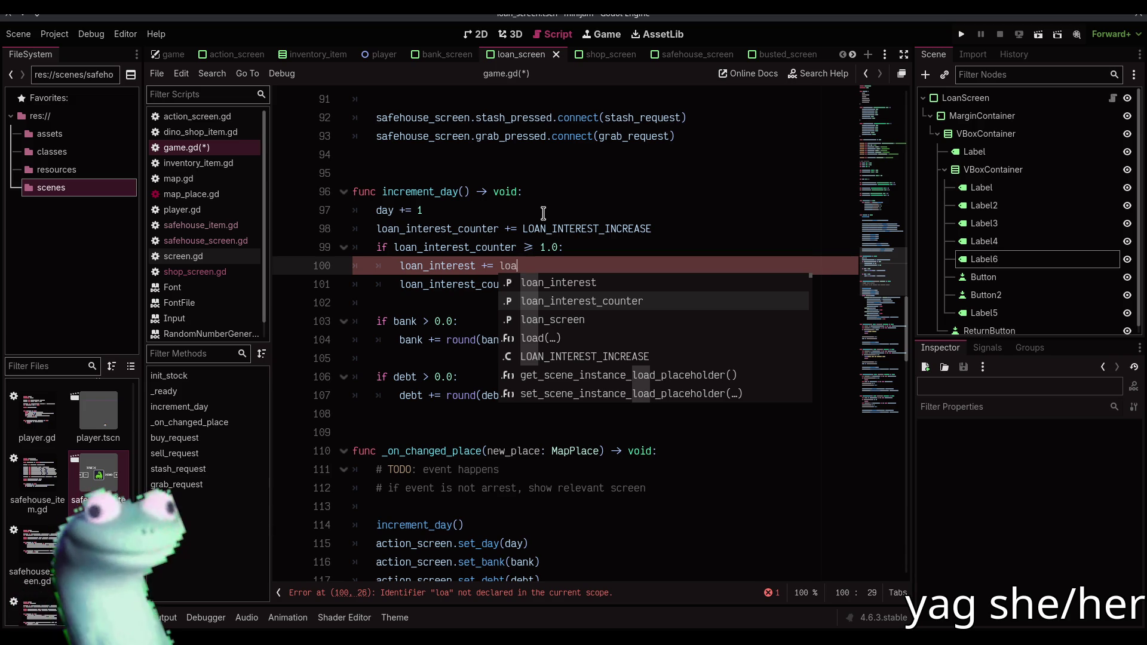
key(Return)
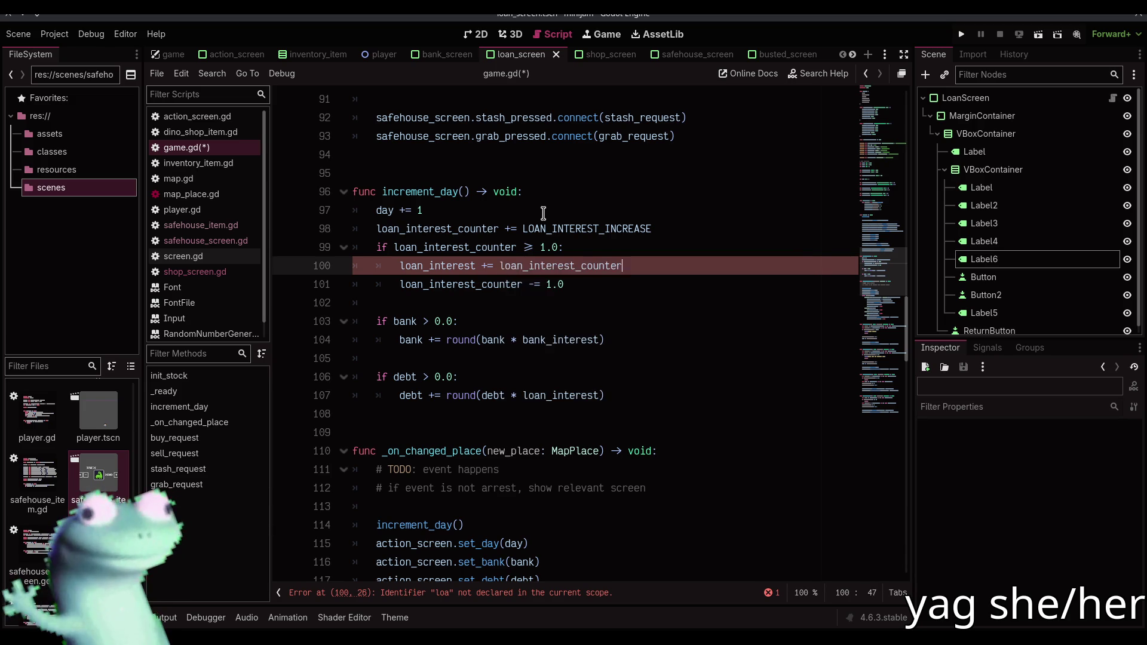
text(/ 10.0)
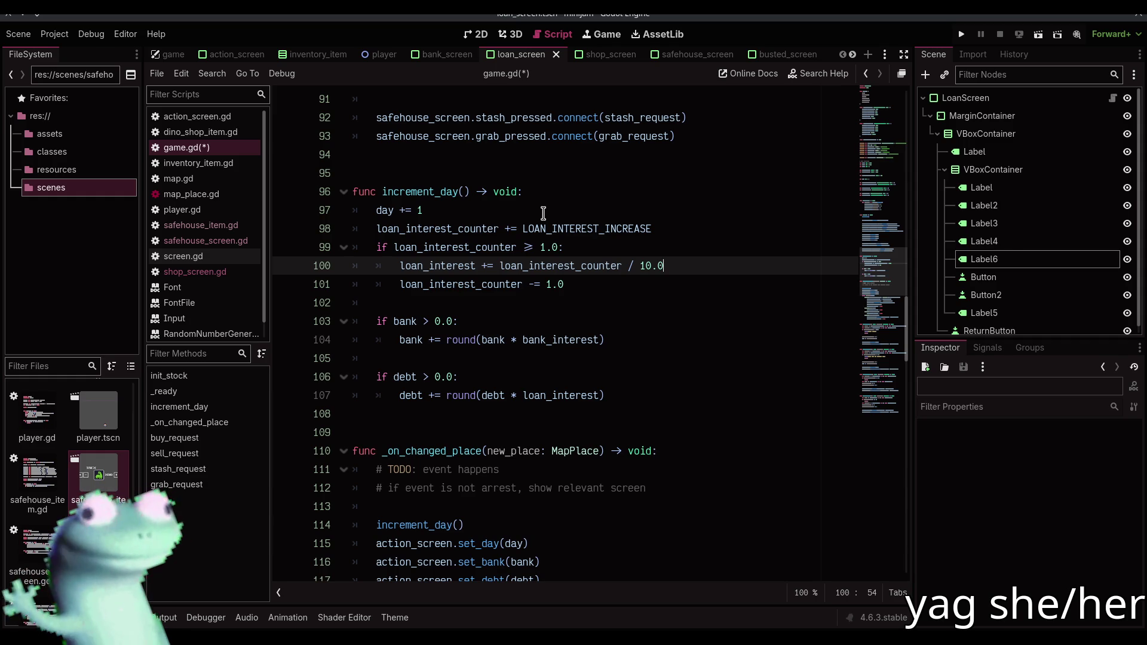
key(ctrl+s)
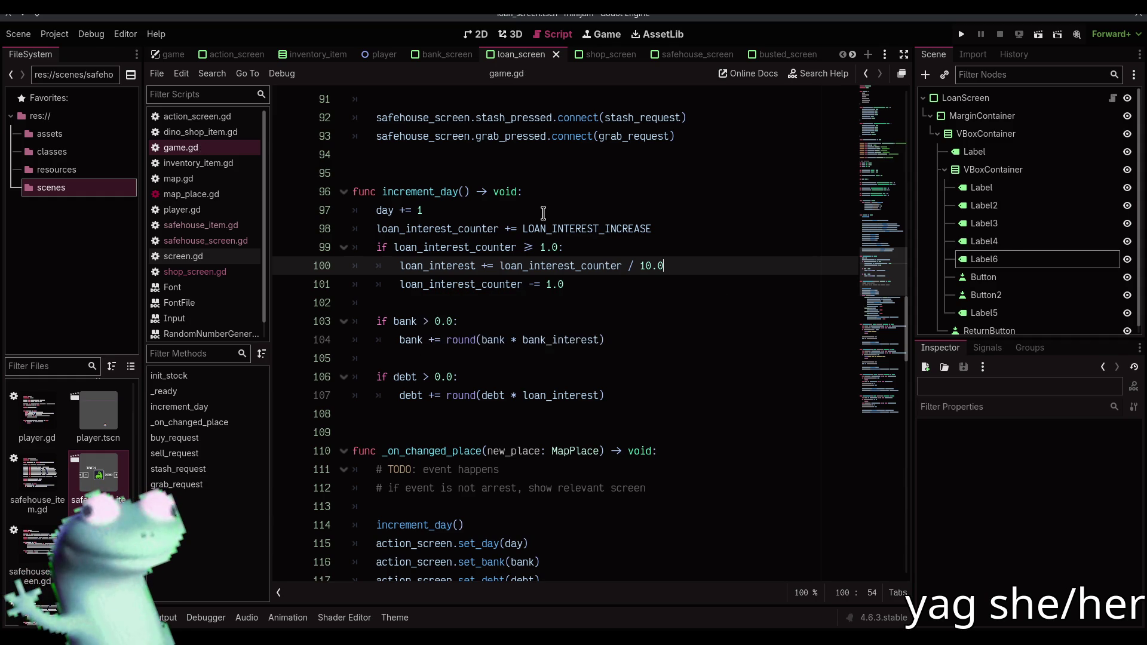
Change round to roundi in the bank interest update on line 104
click(544, 302)
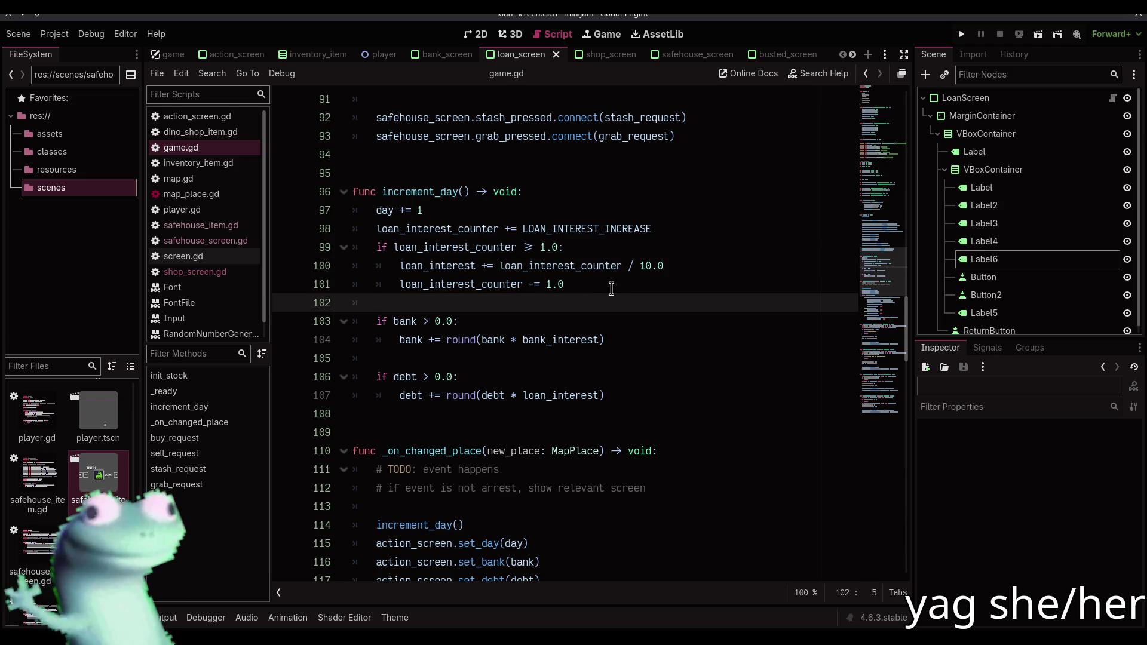
mouse_move(469, 340)
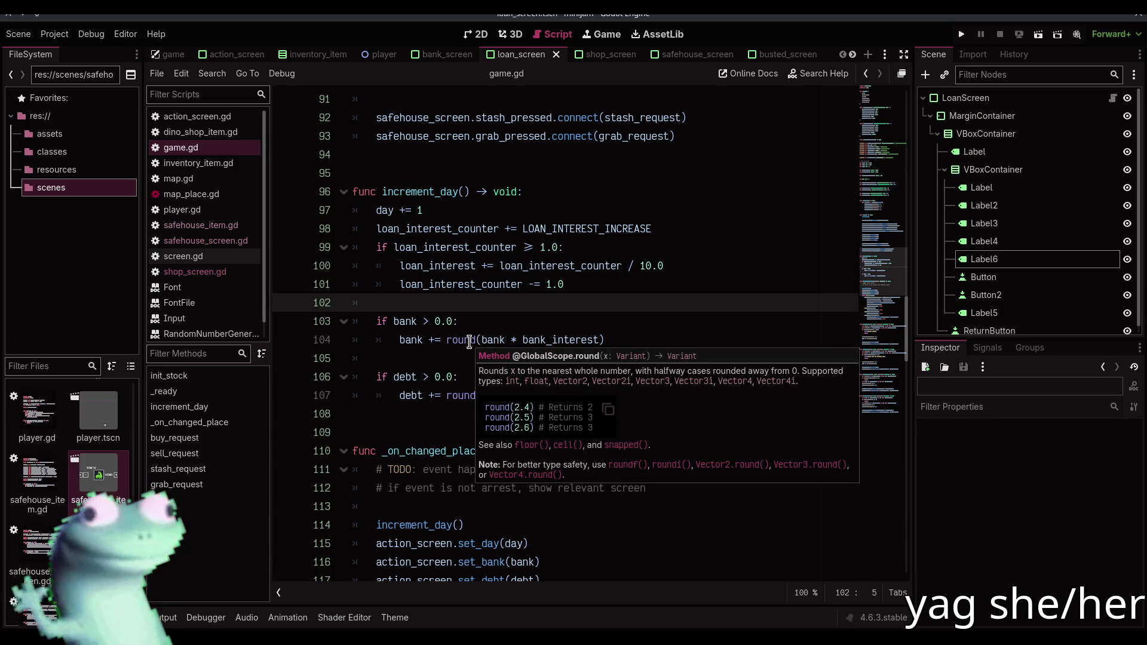
click(478, 339)
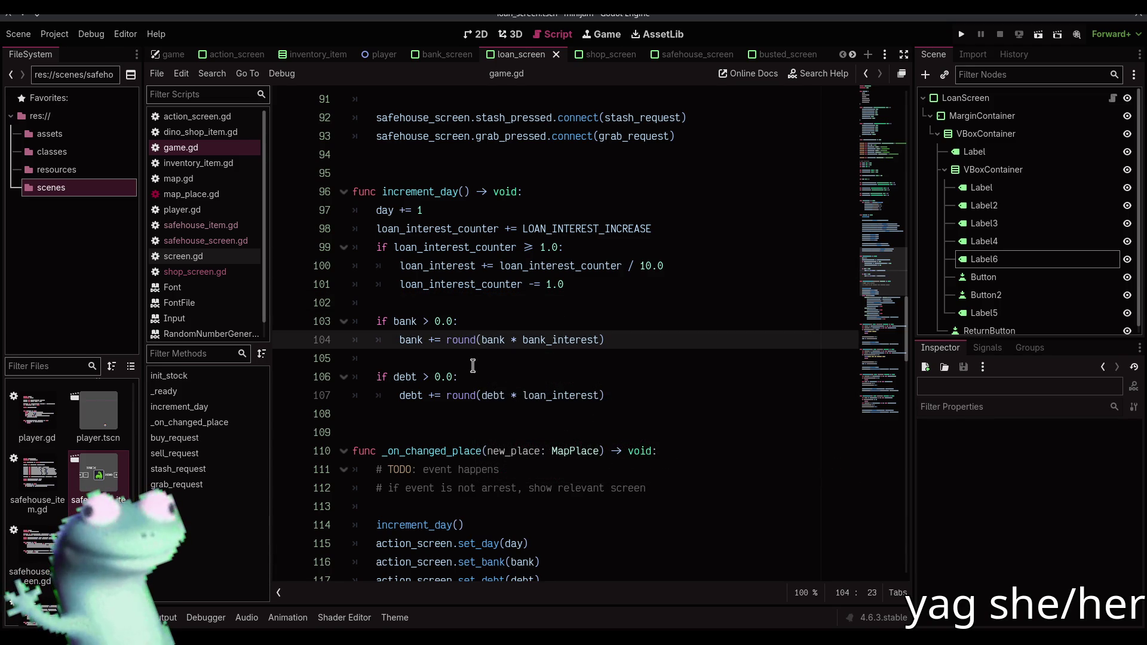
click(475, 339)
text(f)
click(436, 409)
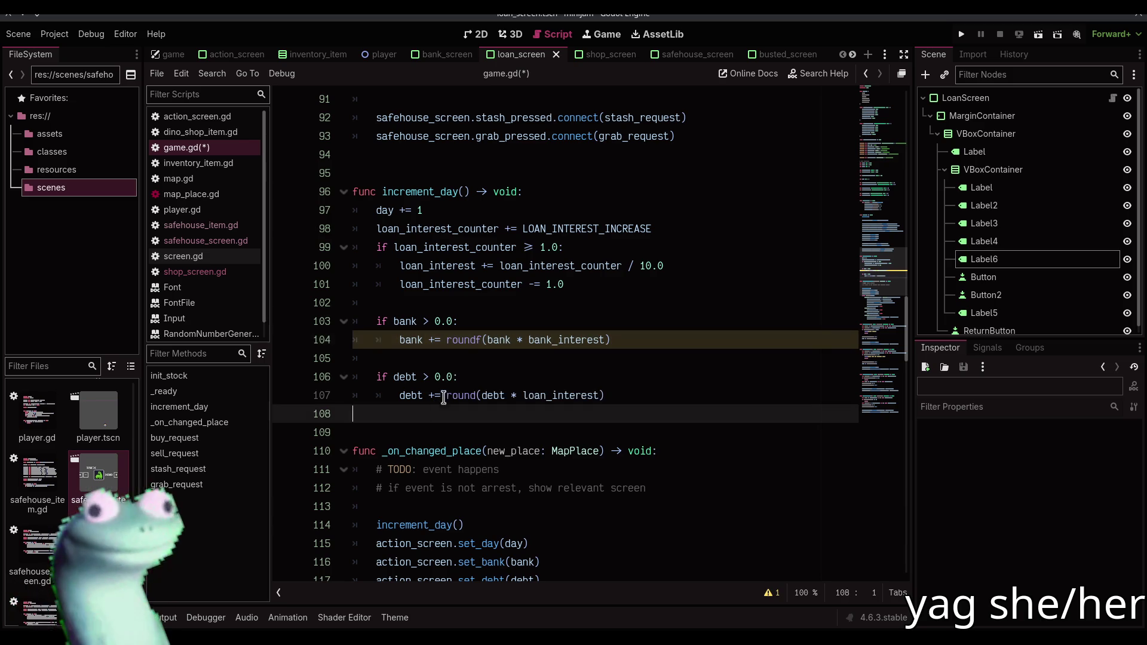
mouse_move(474, 342)
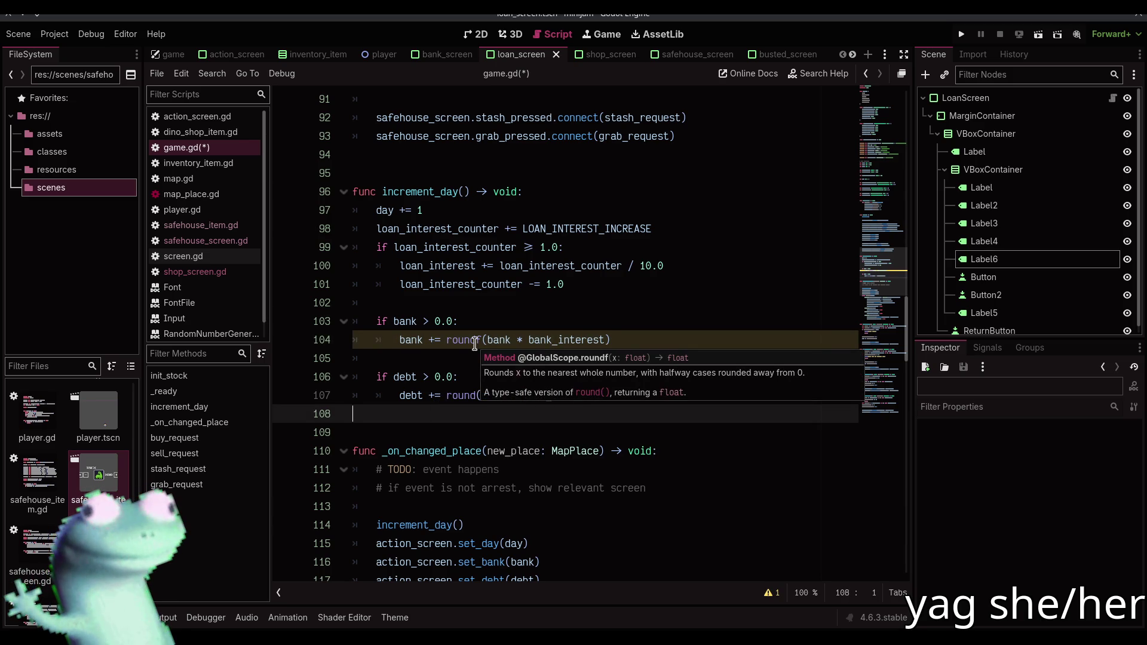
click(482, 340)
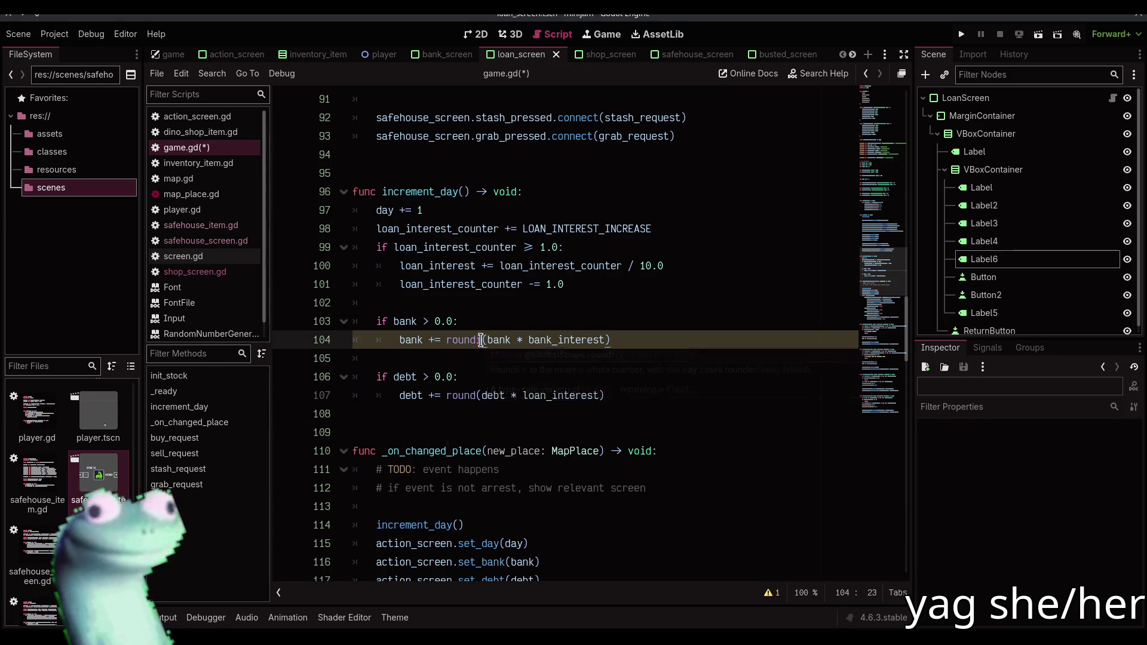
key(BackSpace)
text(i)
key(Escape)
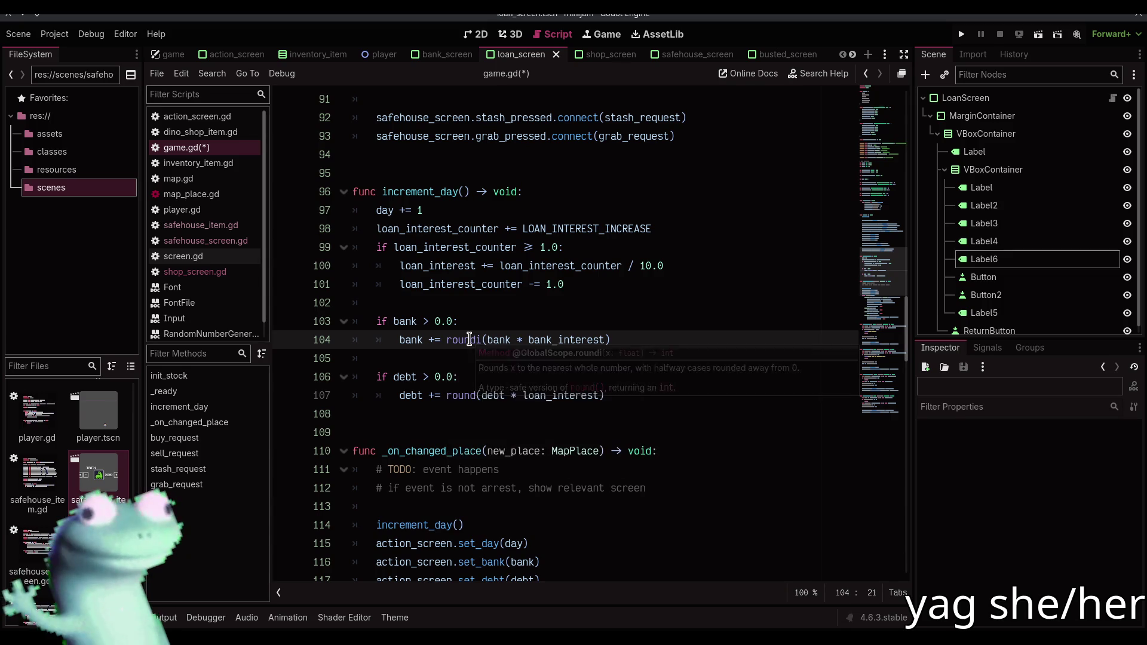
Change round to roundi in the debt interest update on line 107 and save game.gd
click(482, 395)
key(BackSpace)
text(i)
click(482, 357)
key(ctrl+s)
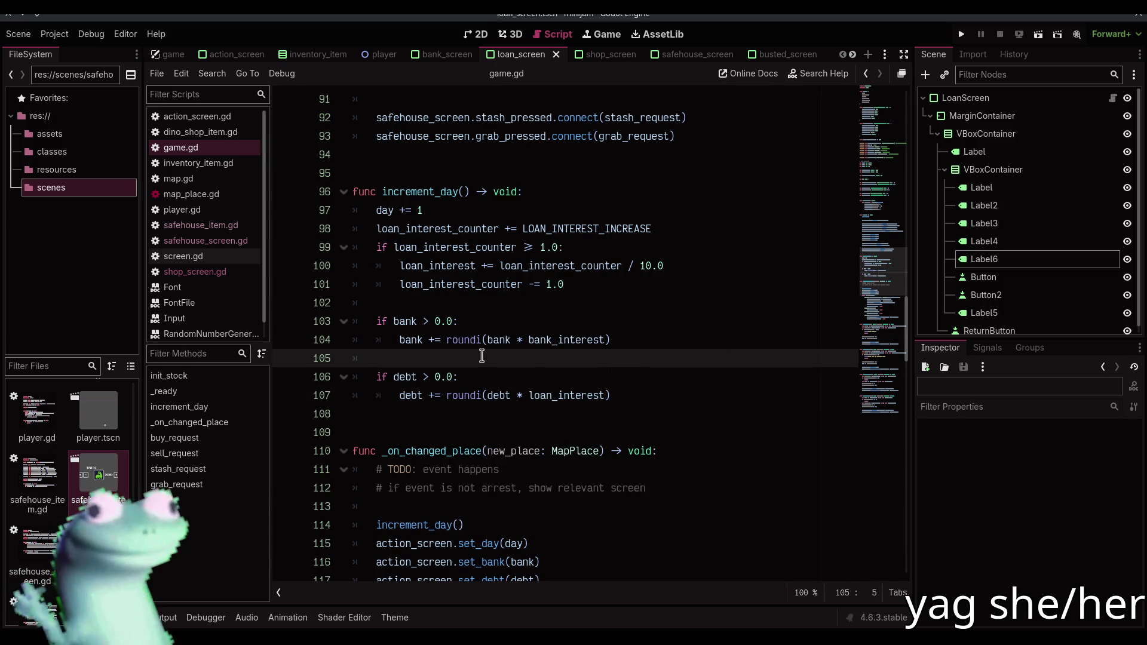
mouse_move(585, 344)
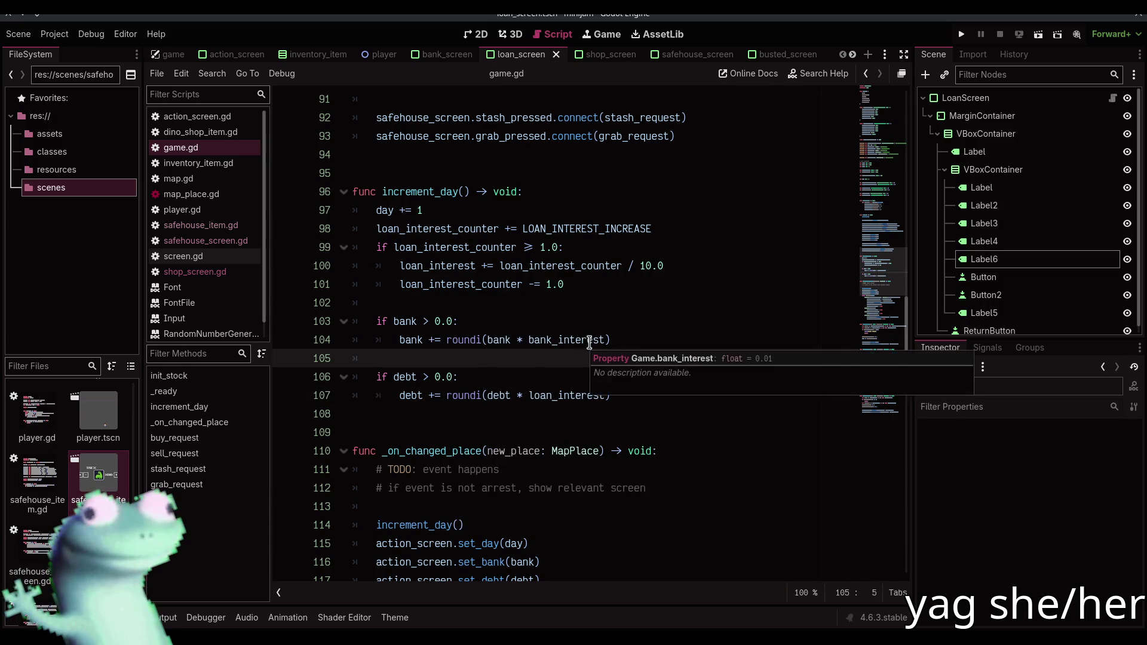
click(648, 311)
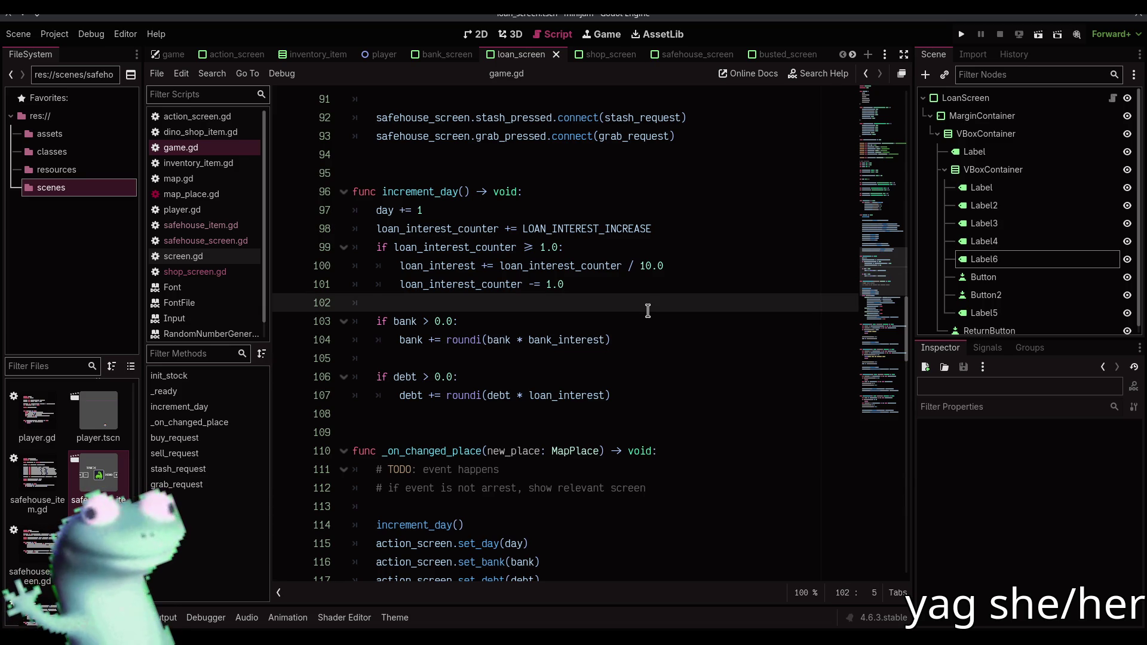
click(650, 291)
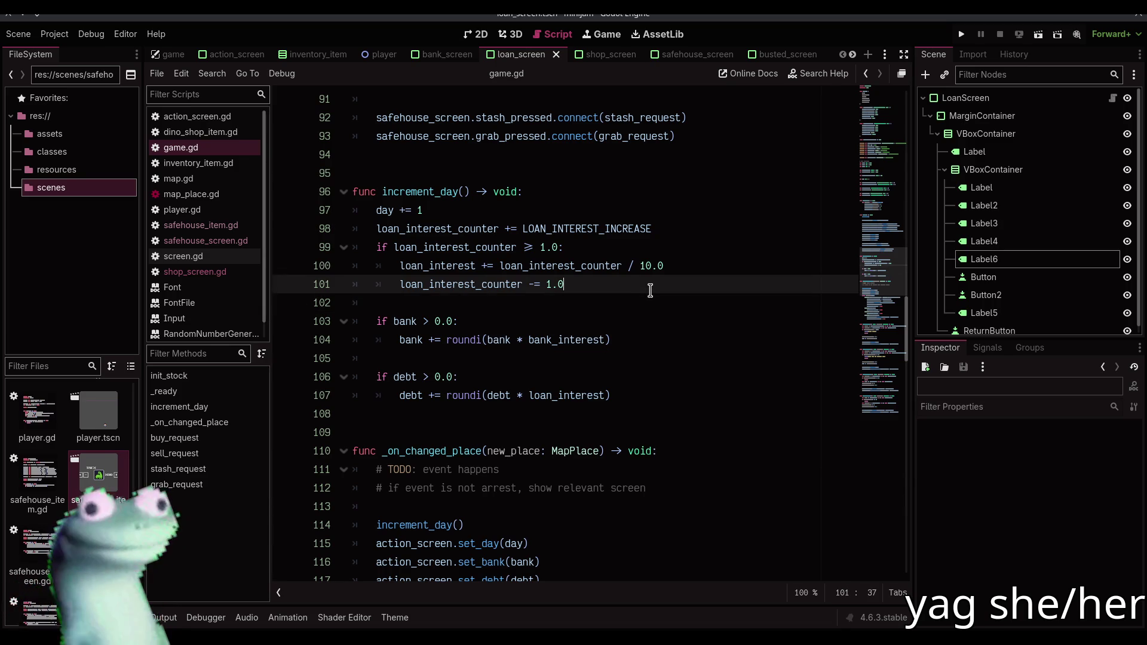
Add 'const MAX_LOAN_INTEREST := 0.4' below the LOAN_INTEREST_INCREASE constant
key(Return)
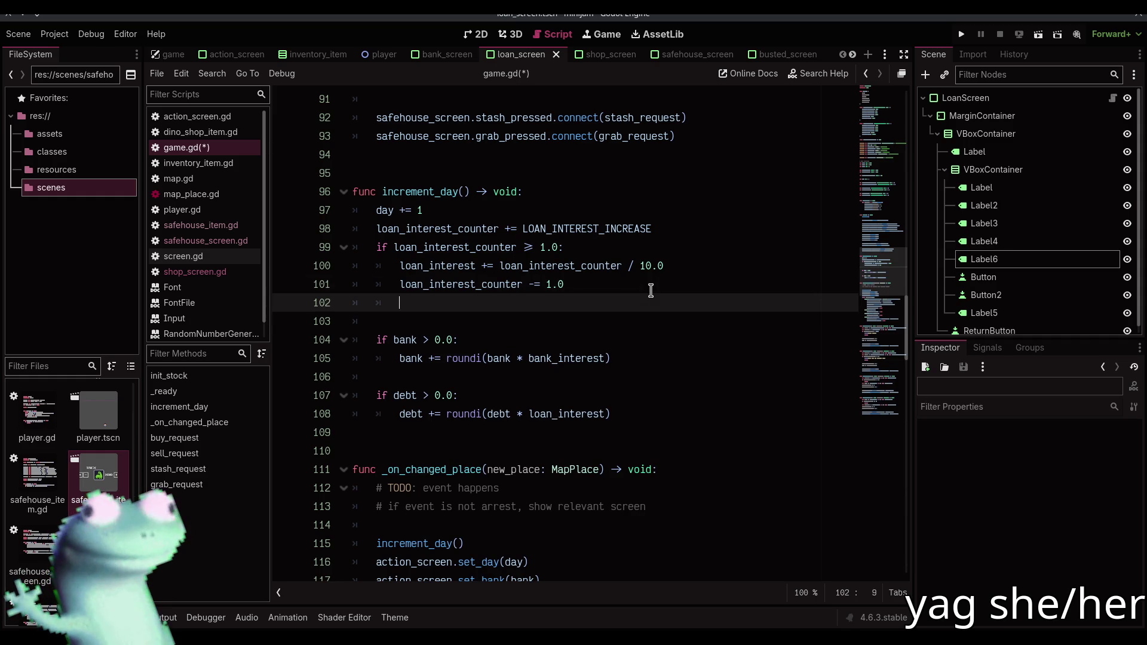
text(loan)
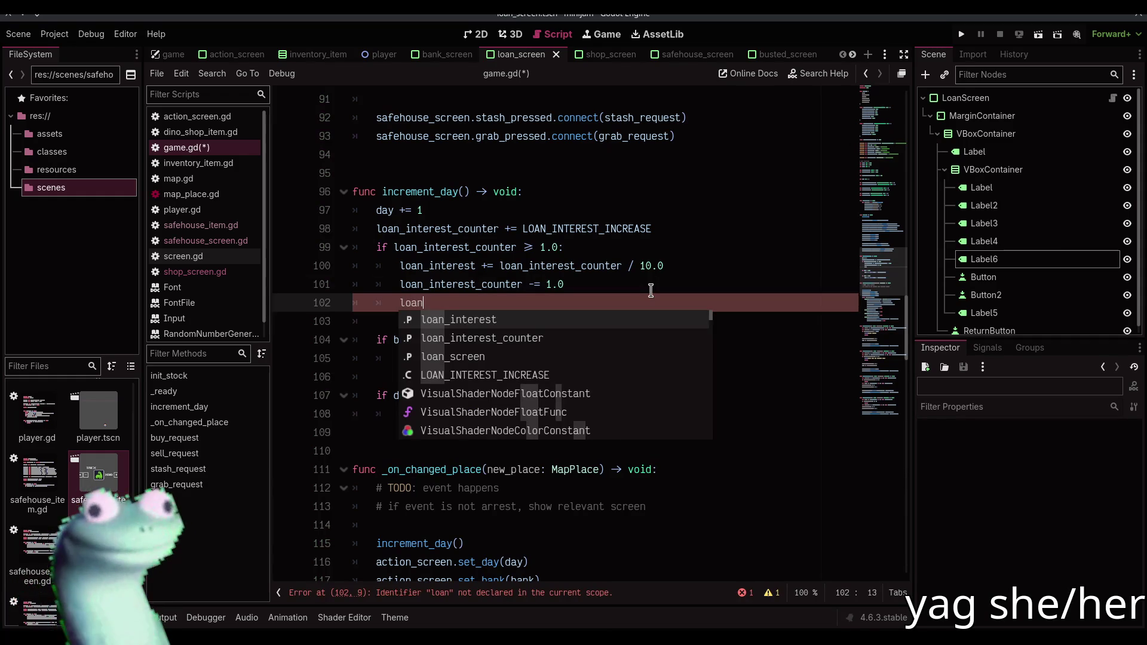
key(BackSpace)
key(BackSpace)
key(BackSpace)
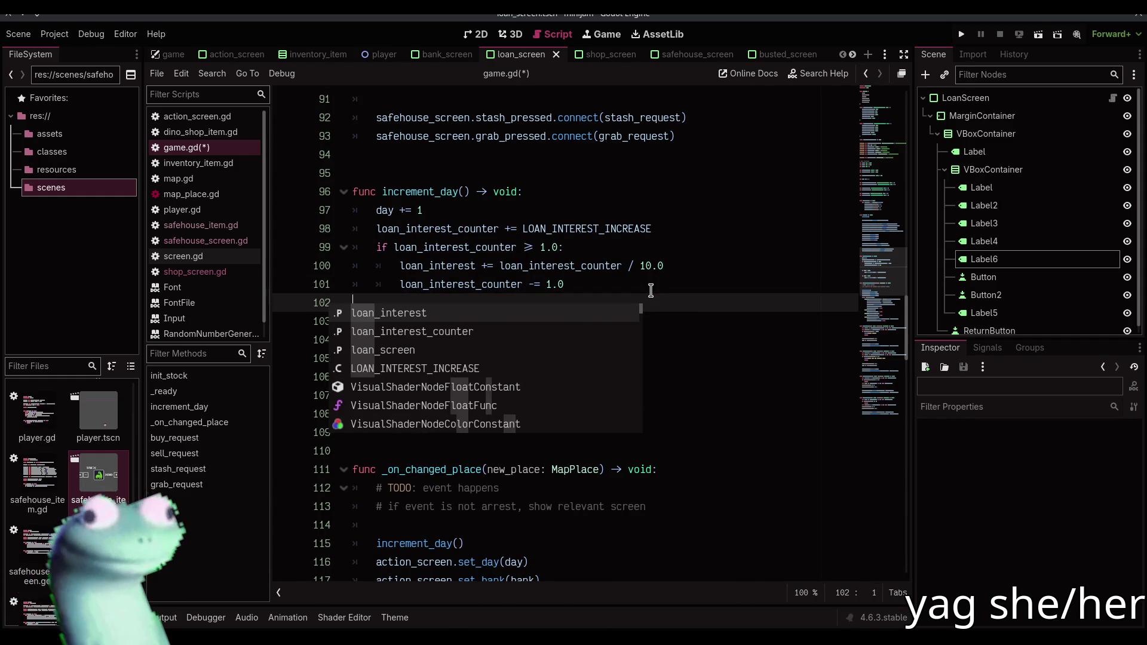
key(Up)
scroll(651, 291, up, 20)
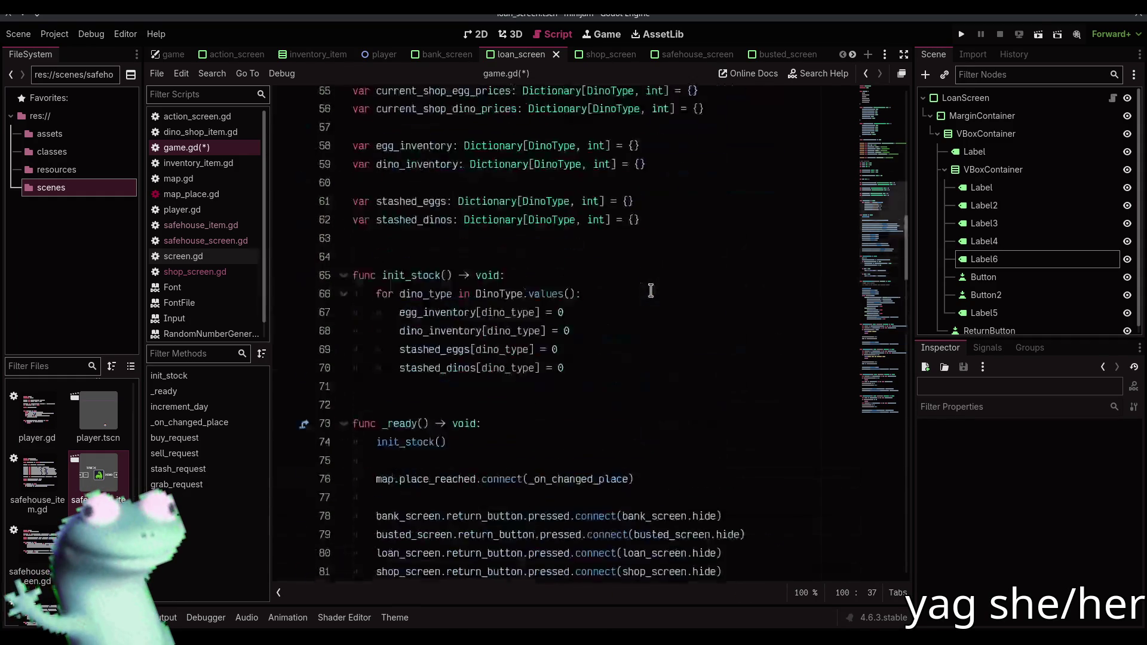
click(572, 385)
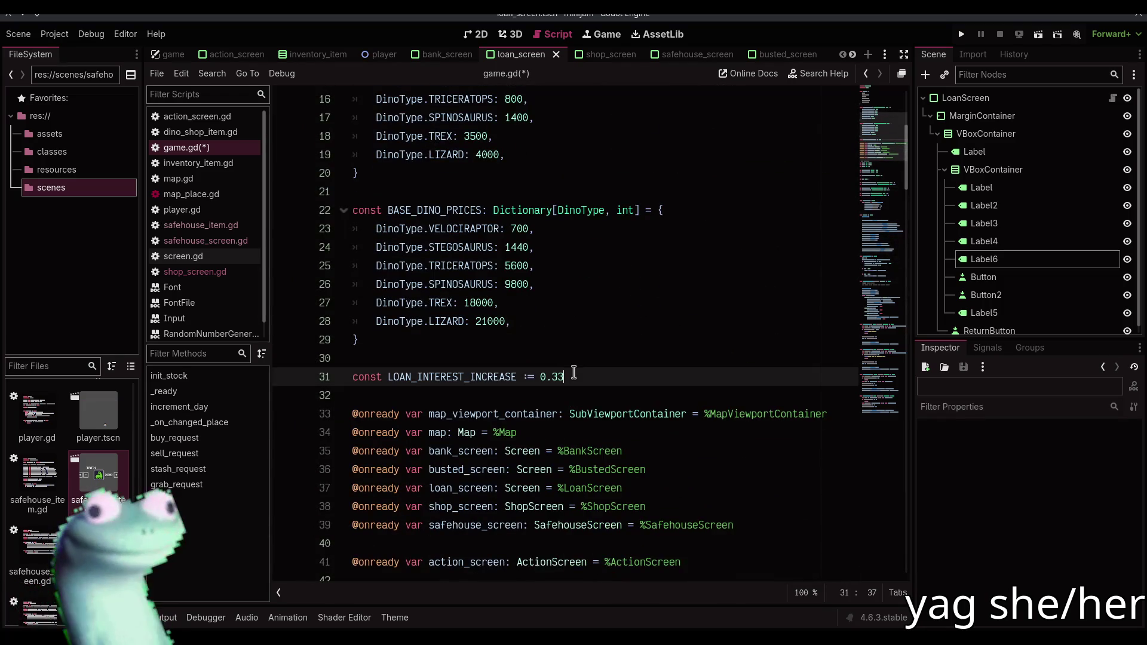
key(Return)
text(const MAX_LOAN_INTERE)
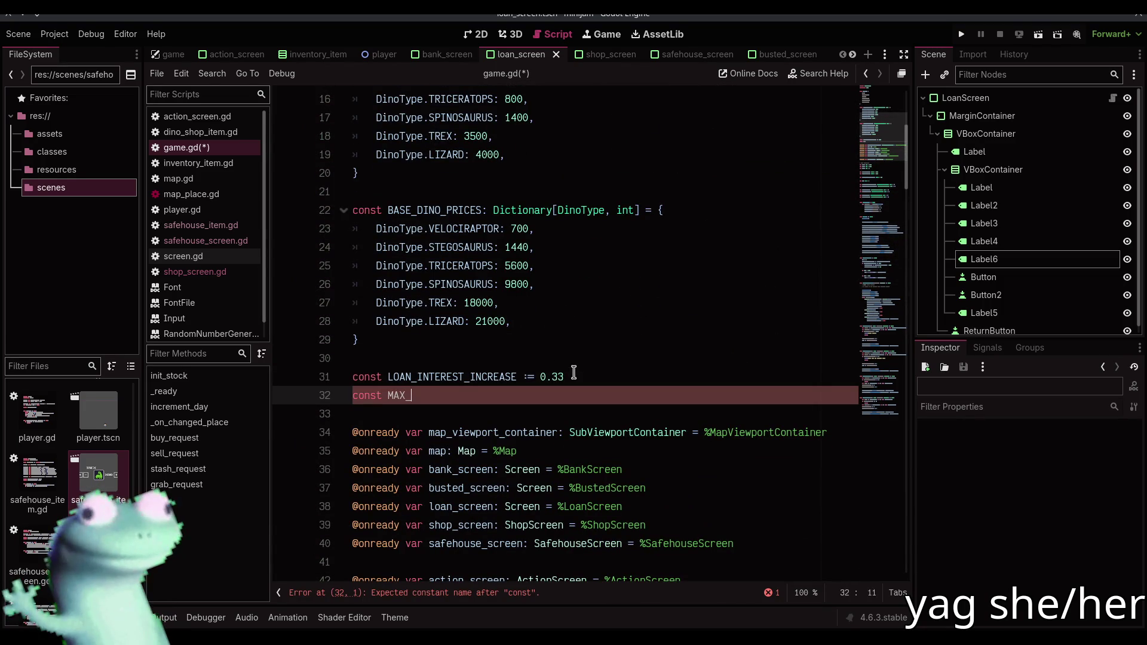
text(ST )
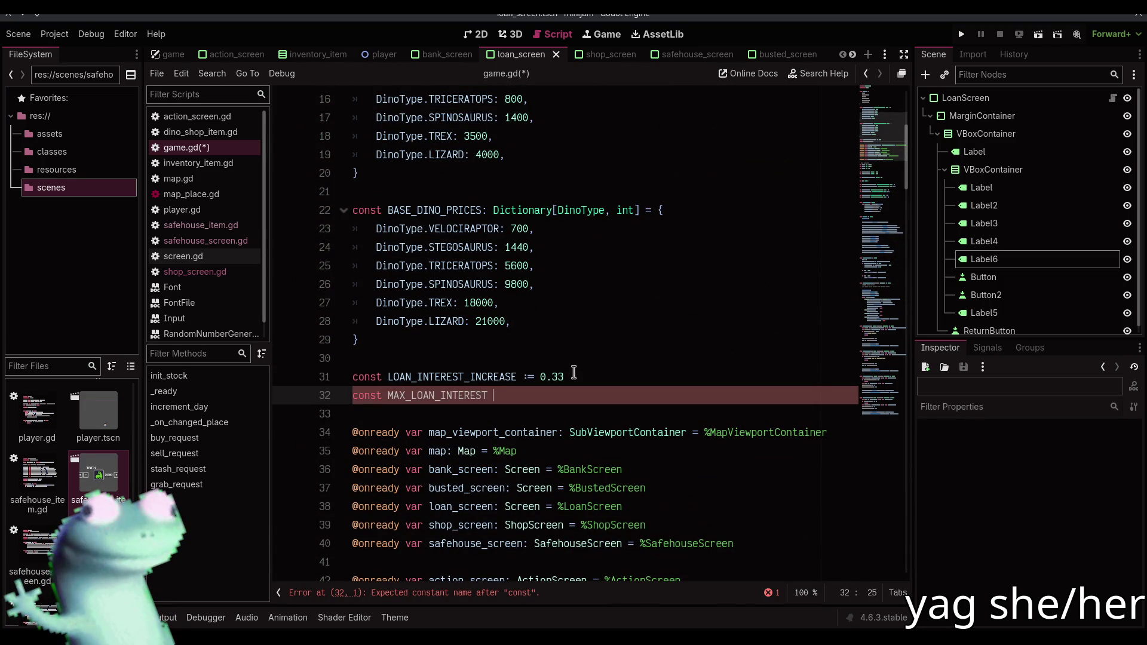
text(:= 0.4)
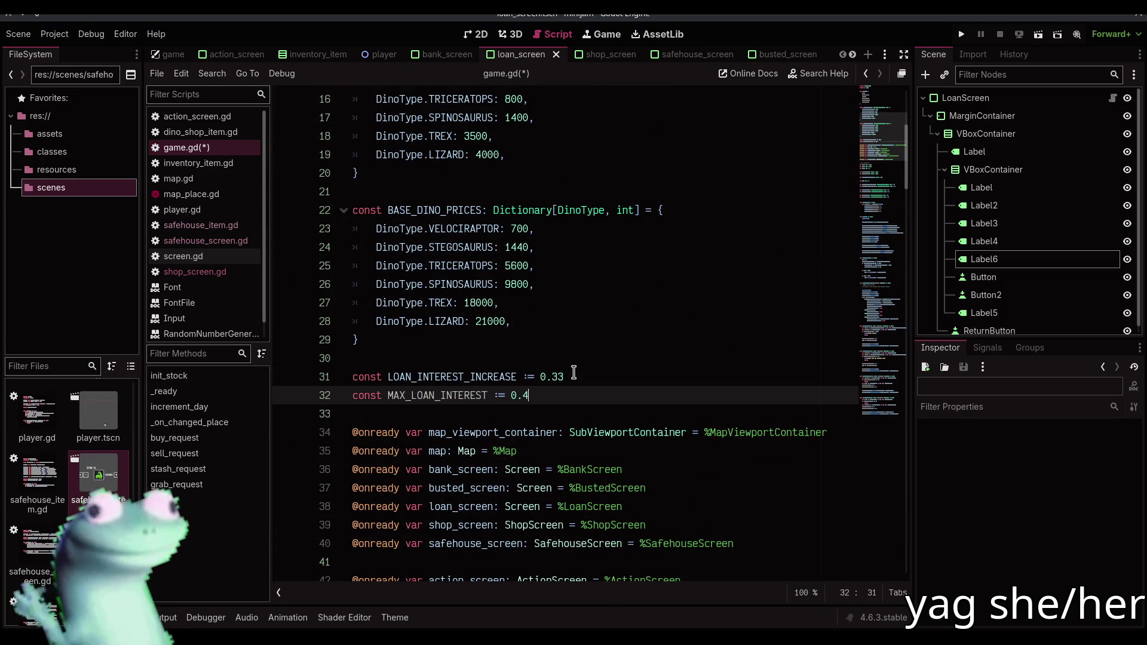
Add 'loan_interest = minf(loan_interest, MAX_LOAN_INTEREST)' in the increment_day interest block and save
scroll(574, 373, down, 16)
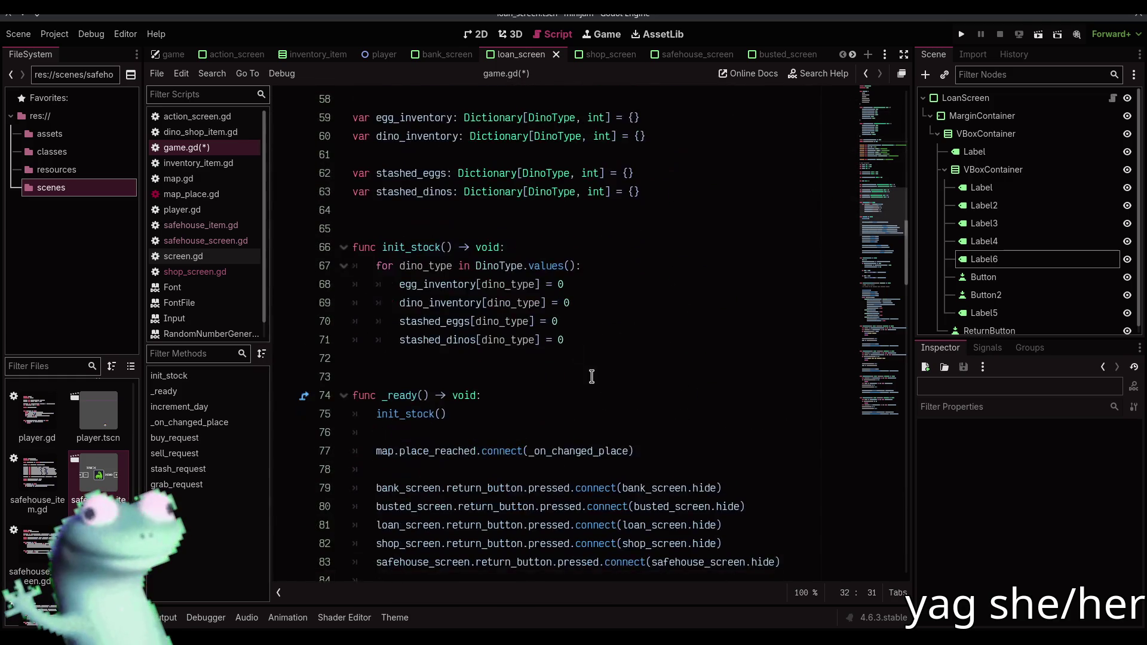
scroll(596, 363, down, 7)
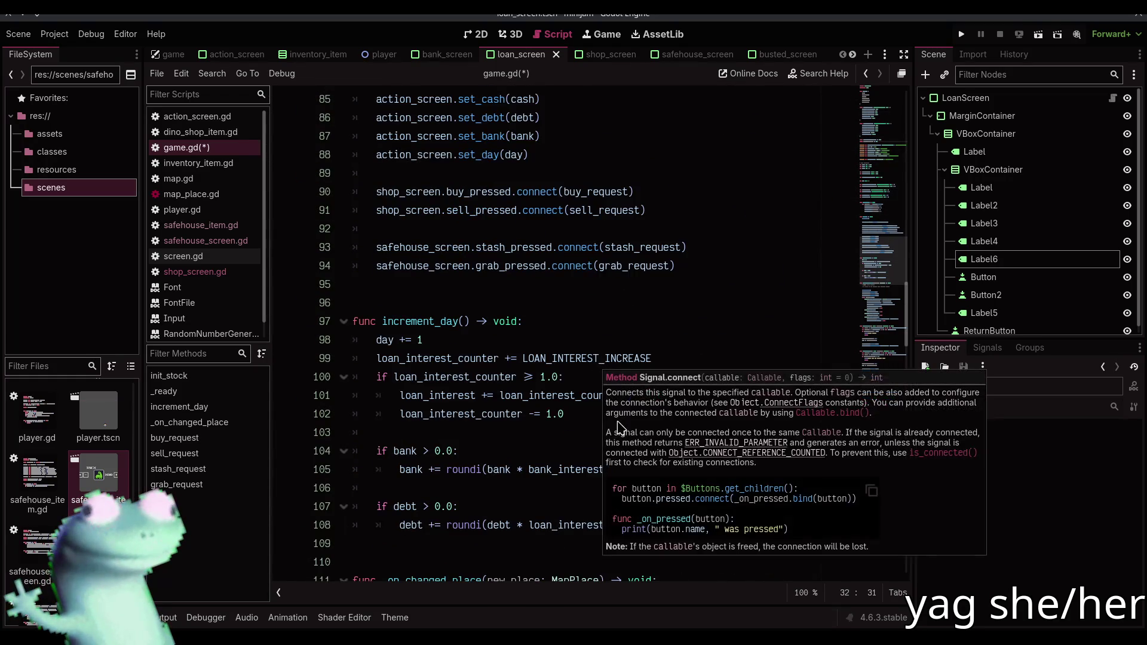
click(593, 414)
key(Return)
text(loan_)
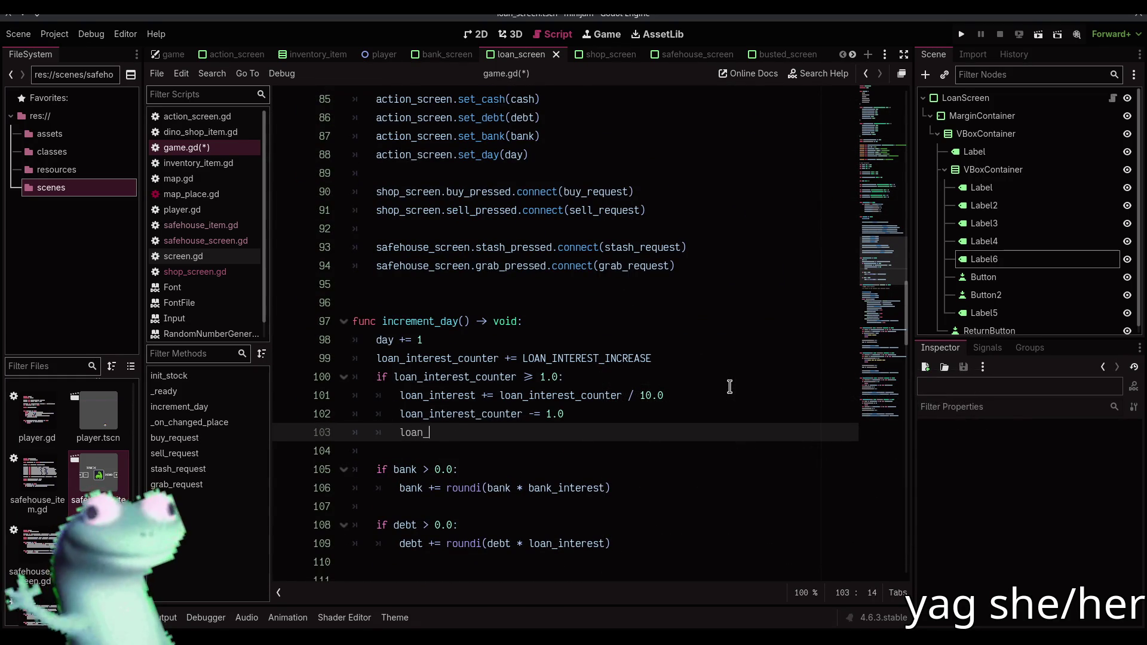
text(interest = ma)
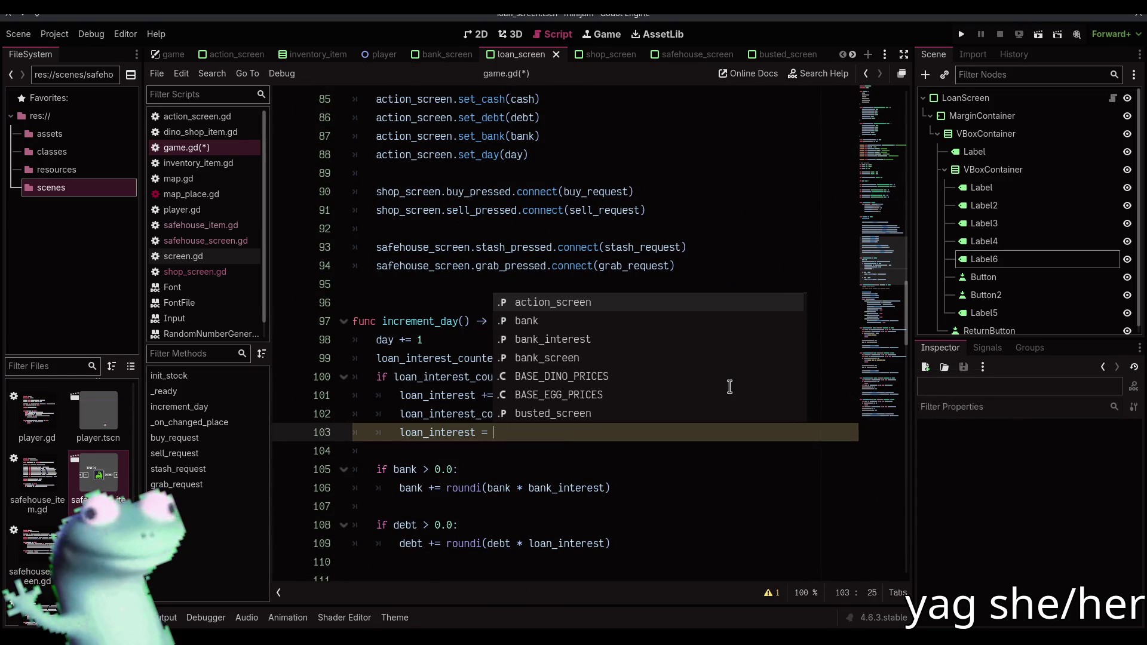
key(BackSpace)
text(inf()
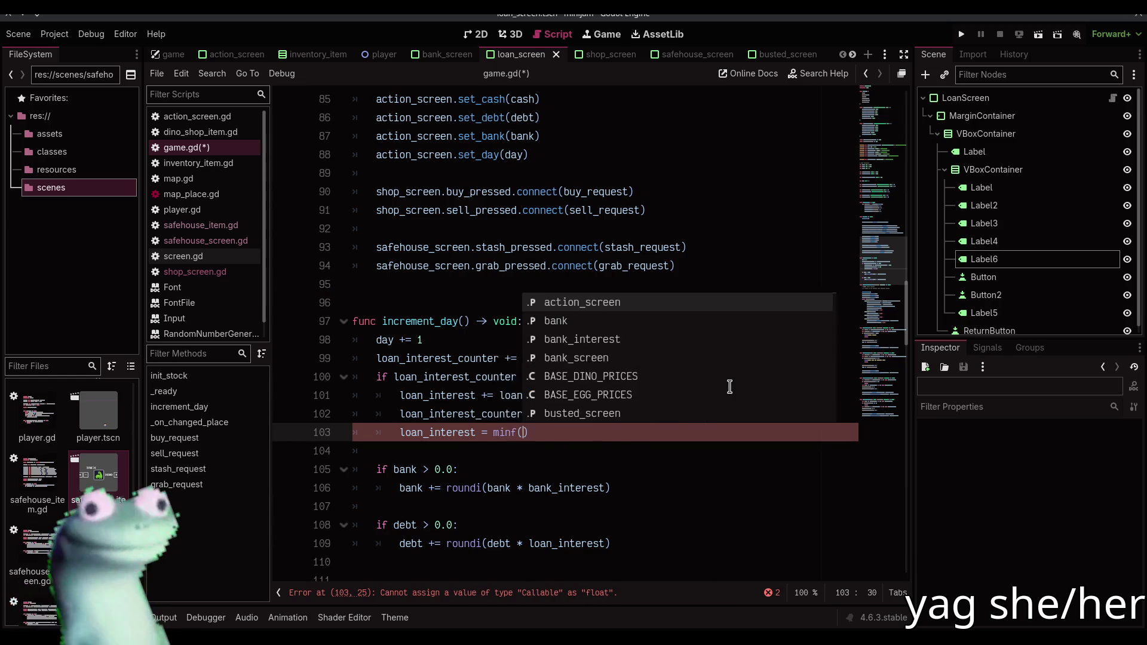
text(loan_interest)
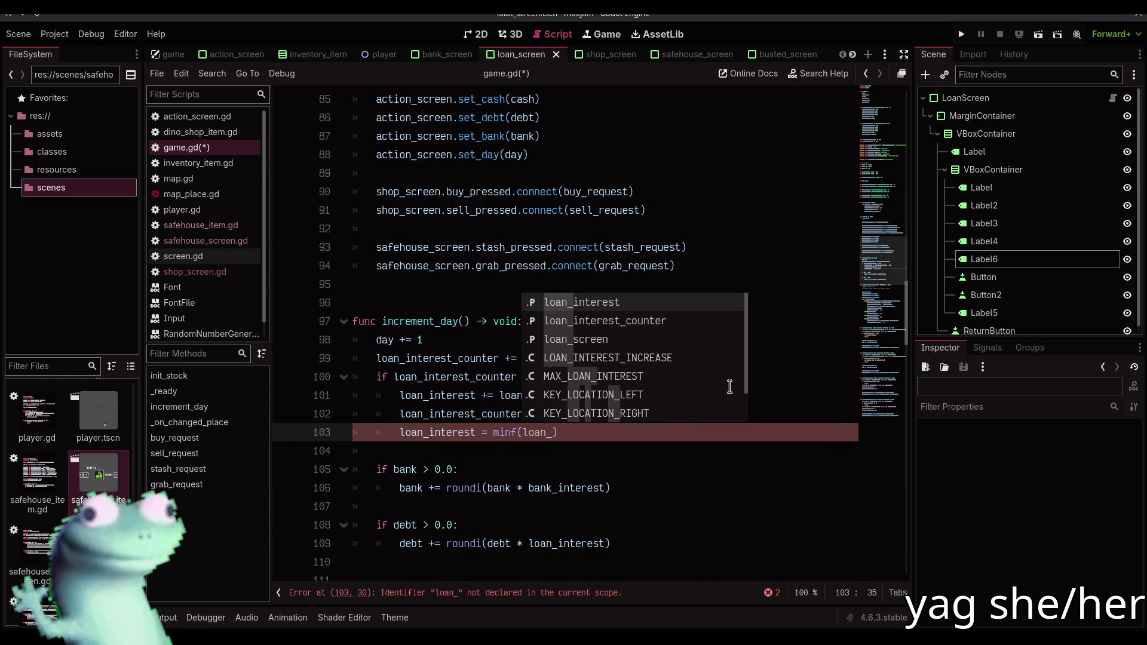
key(Return)
text(, MAX_LOAN_INTEREST)
key(Return)
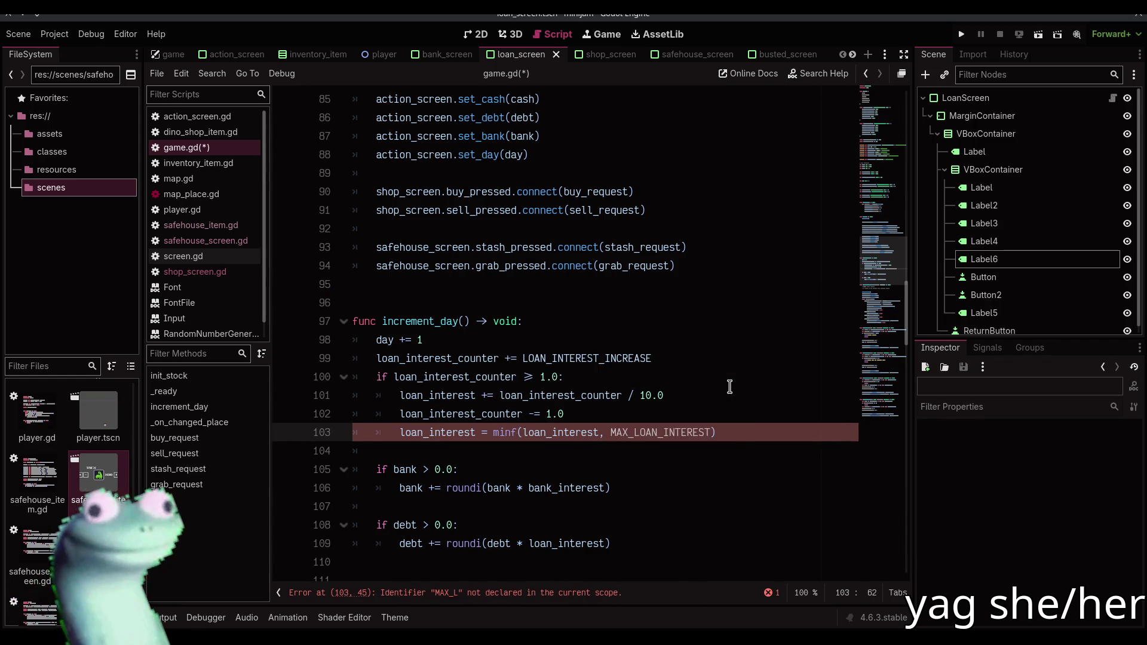
key(ctrl+s)
scroll(729, 386, down, 1)
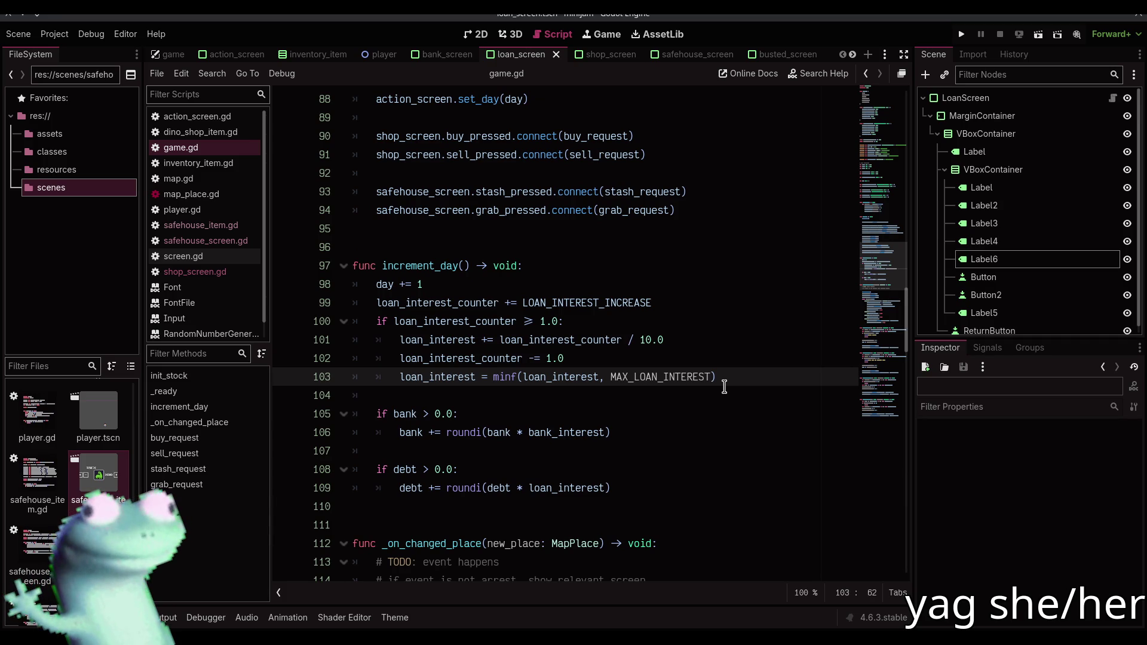
click(708, 390)
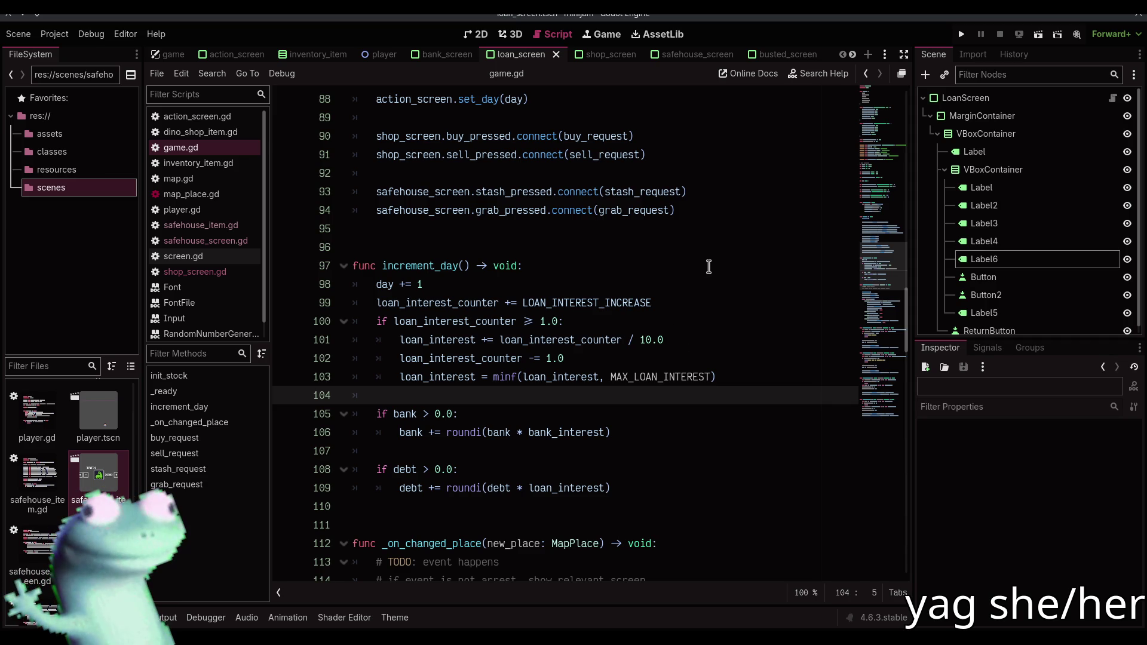
Go from game.gd's increment_day to the loan_screen scene's 2D layout showing MEGA-LOAN-DON
scroll(708, 266, down, 3)
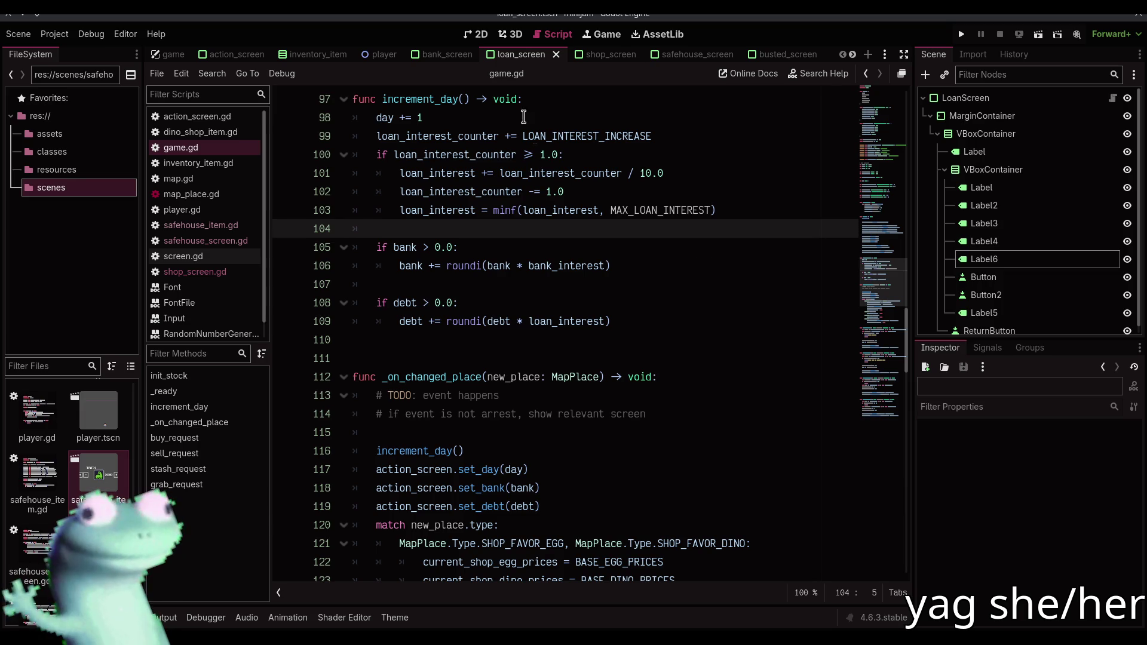
click(476, 34)
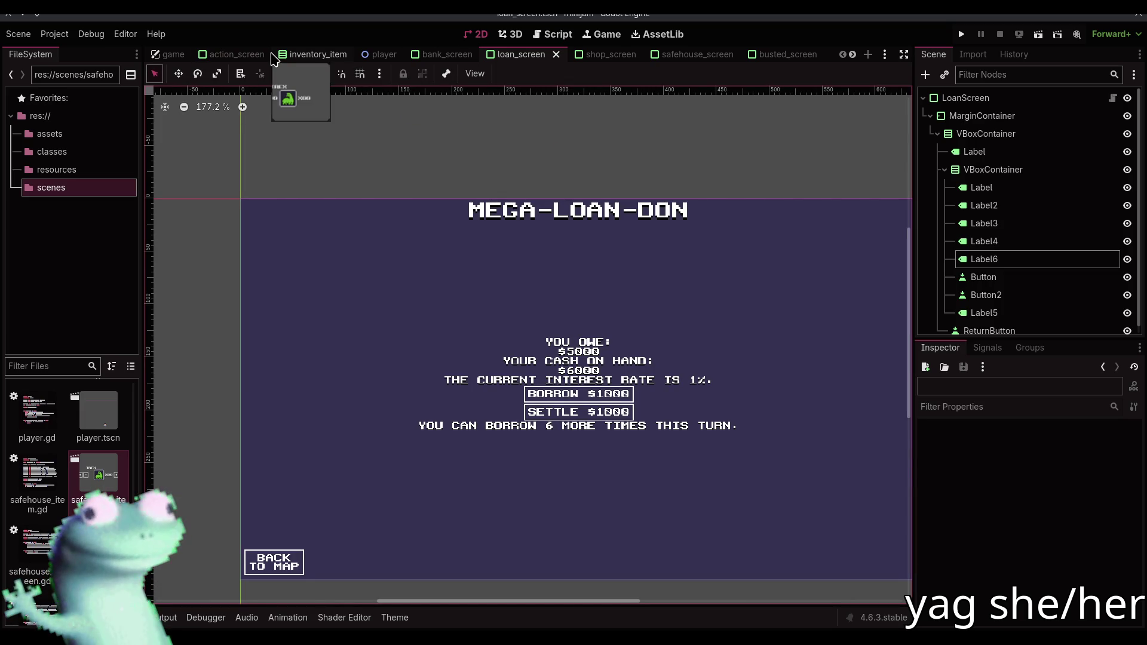
Browse the action_screen and inventory_item scene tabs, then go back to the game.gd script
scroll(466, 146, right, 2)
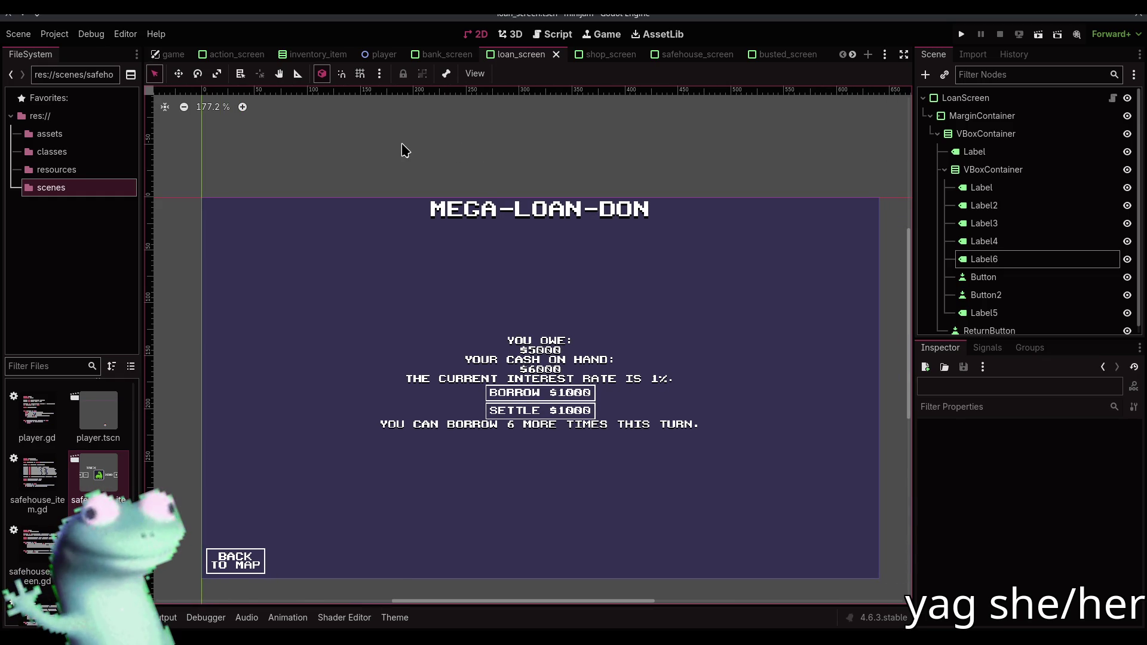
scroll(741, 59, down, 2)
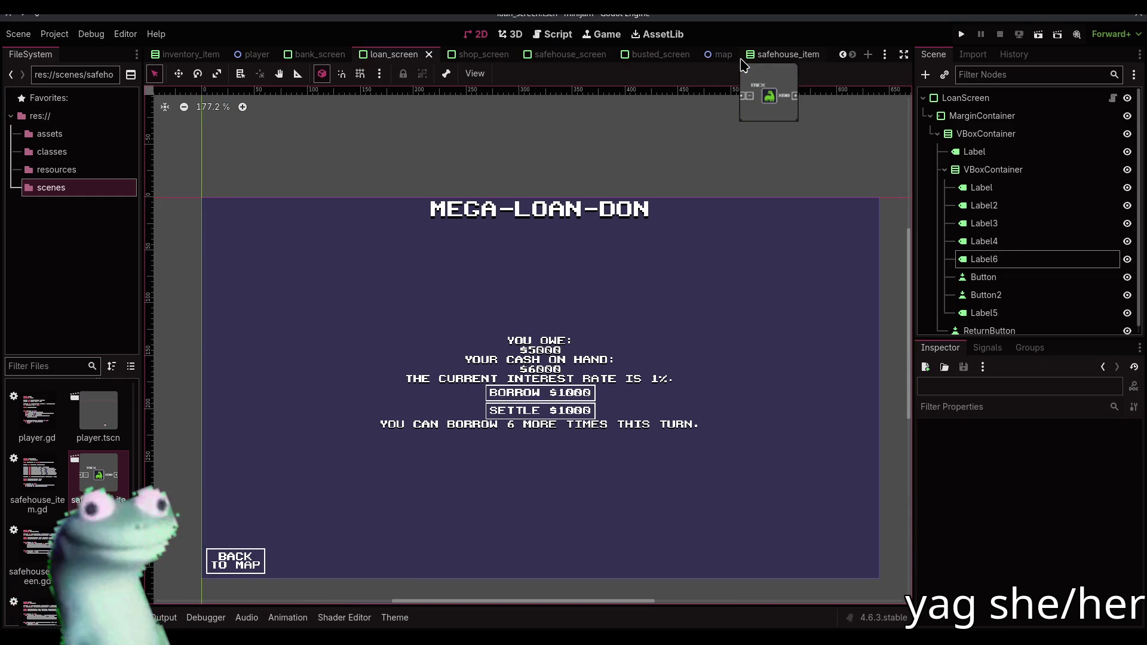
scroll(615, 56, up, 2)
click(236, 54)
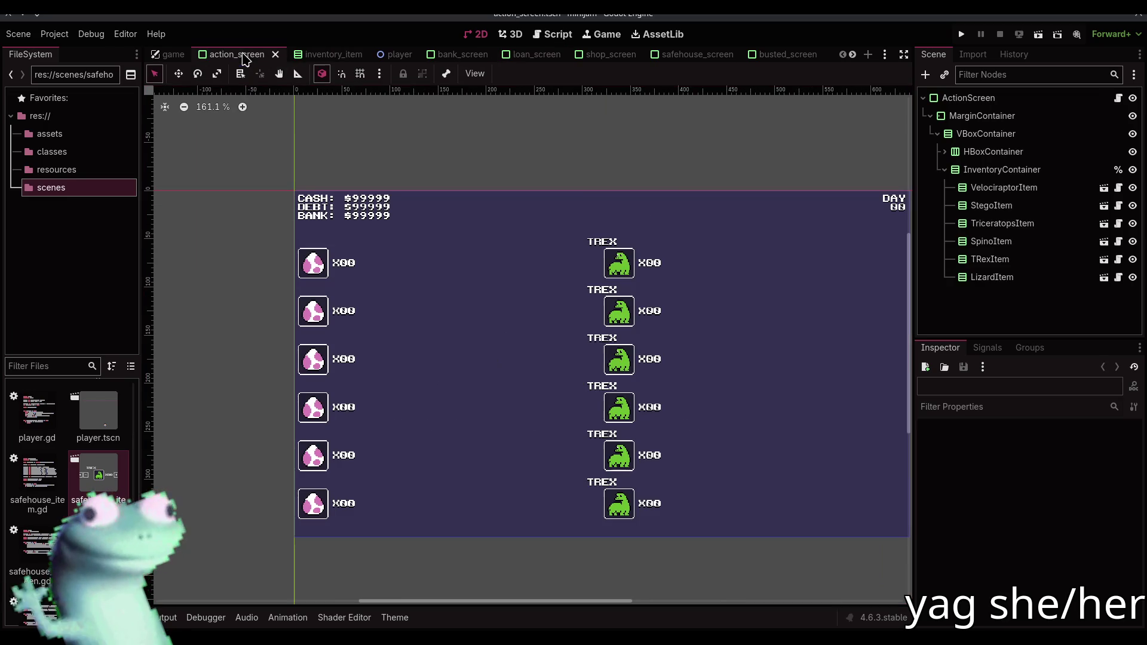
click(335, 56)
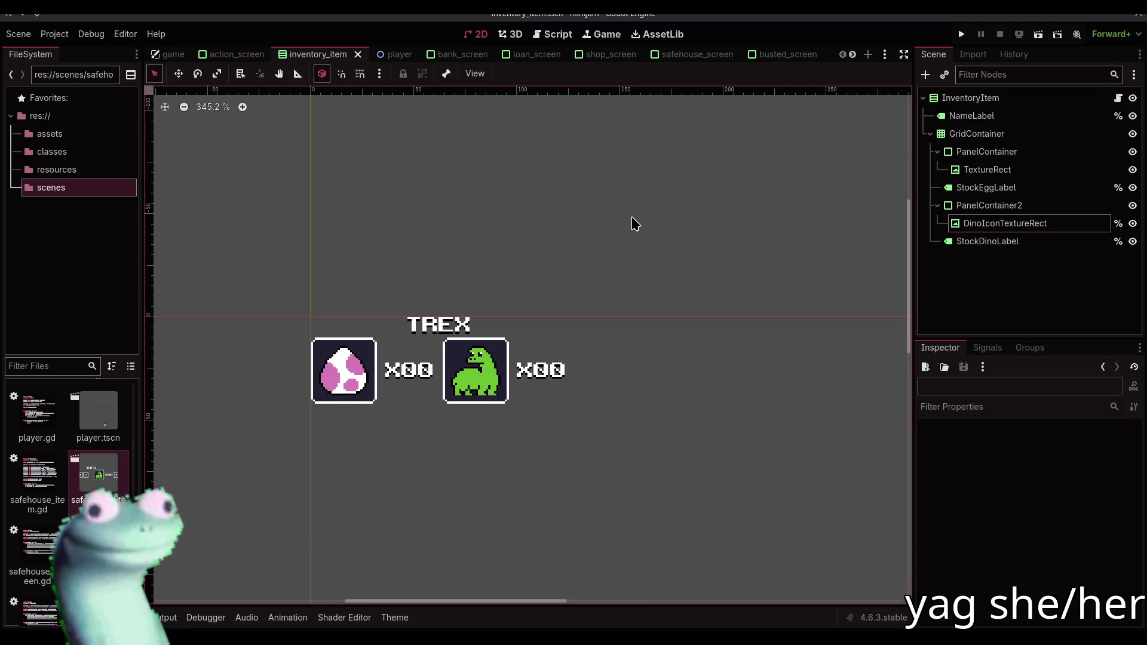
click(552, 34)
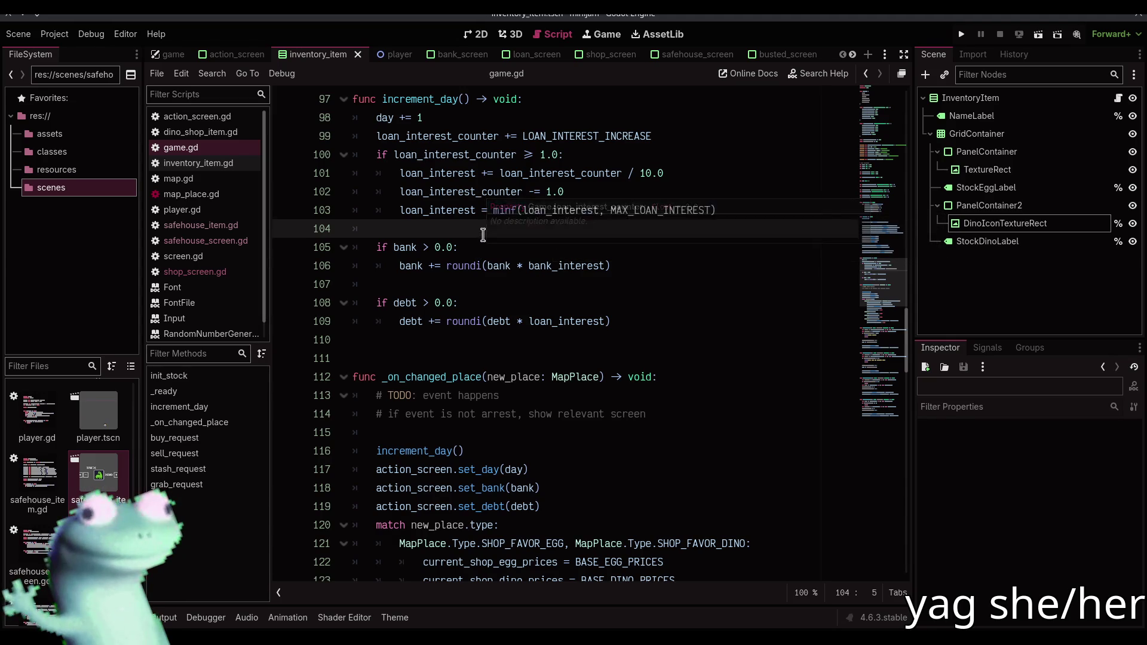
Jump from the update_inventory call near sell_request to its definition in action_screen.gd
scroll(482, 234, down, 4)
scroll(484, 234, down, 14)
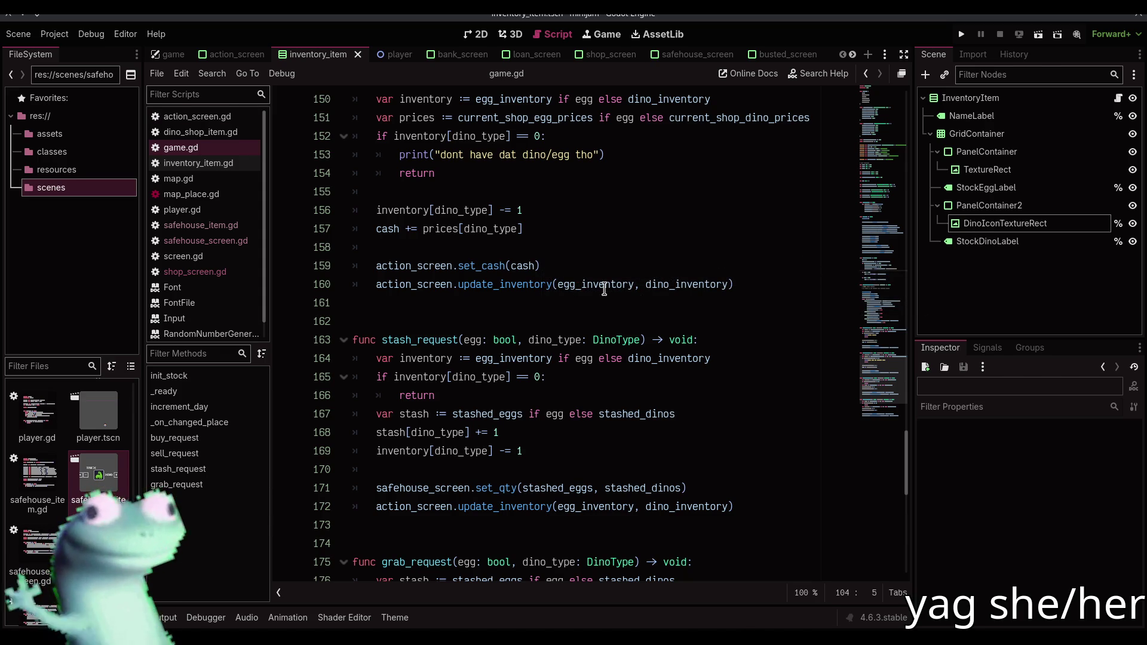
click(739, 282)
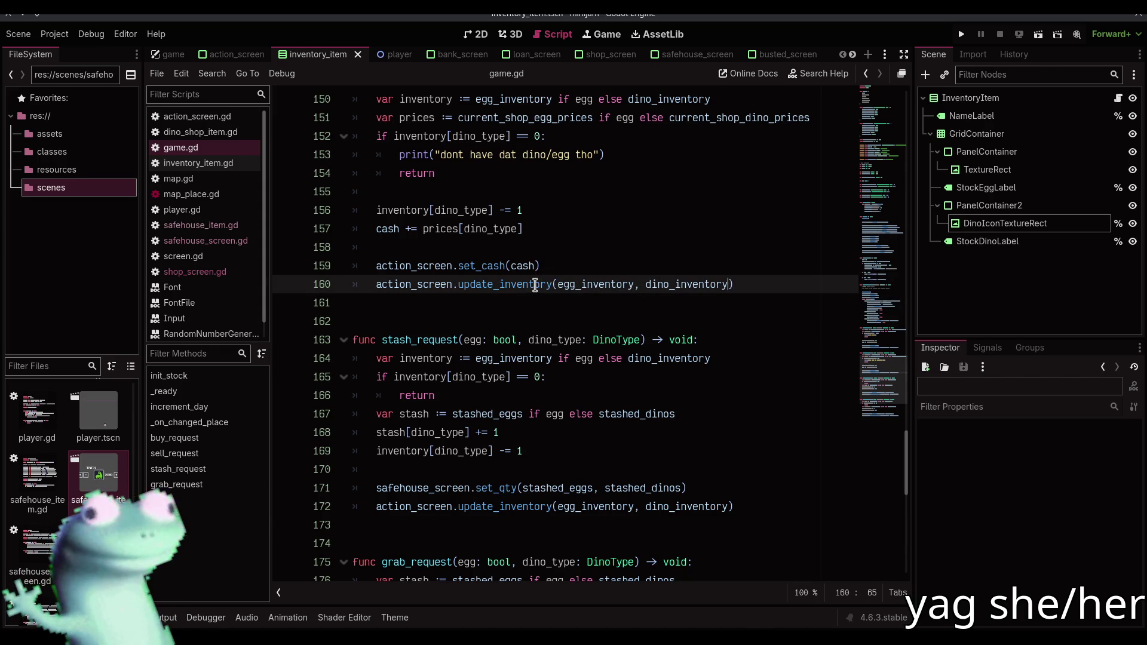
click(550, 264)
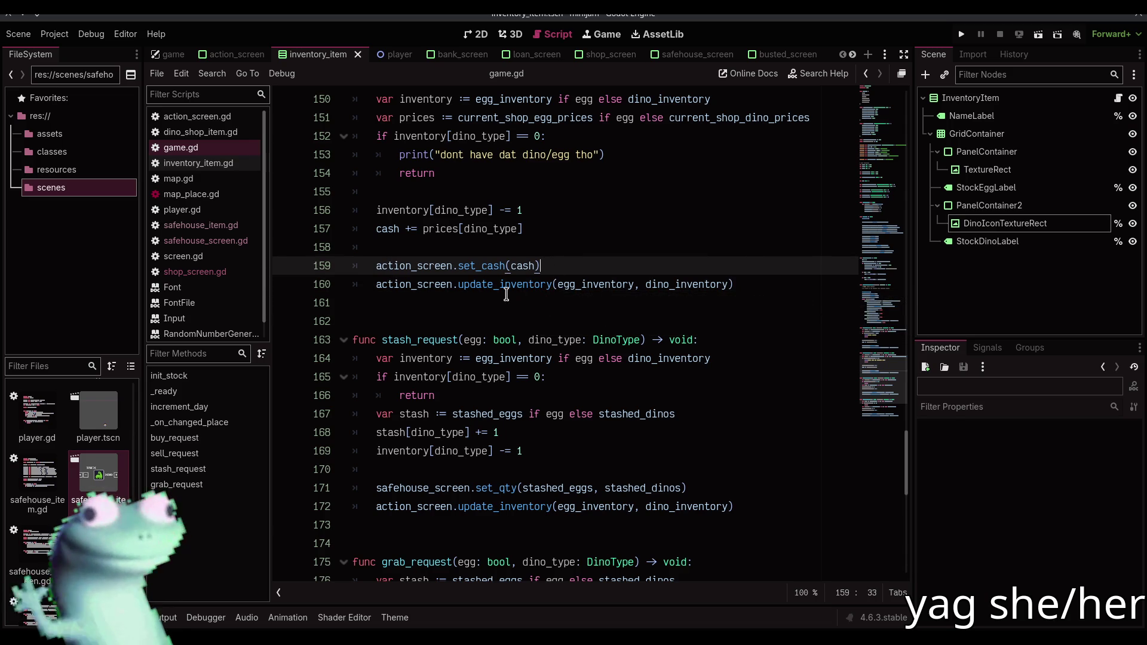
scroll(504, 316, up, 1)
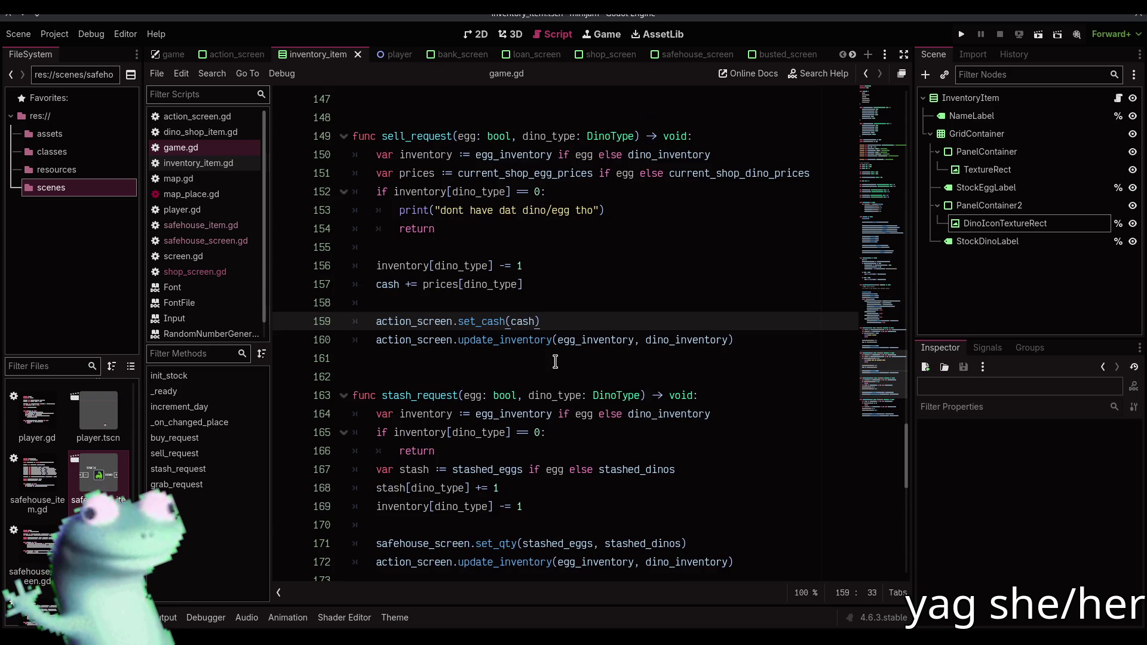
ctrl+click(539, 341)
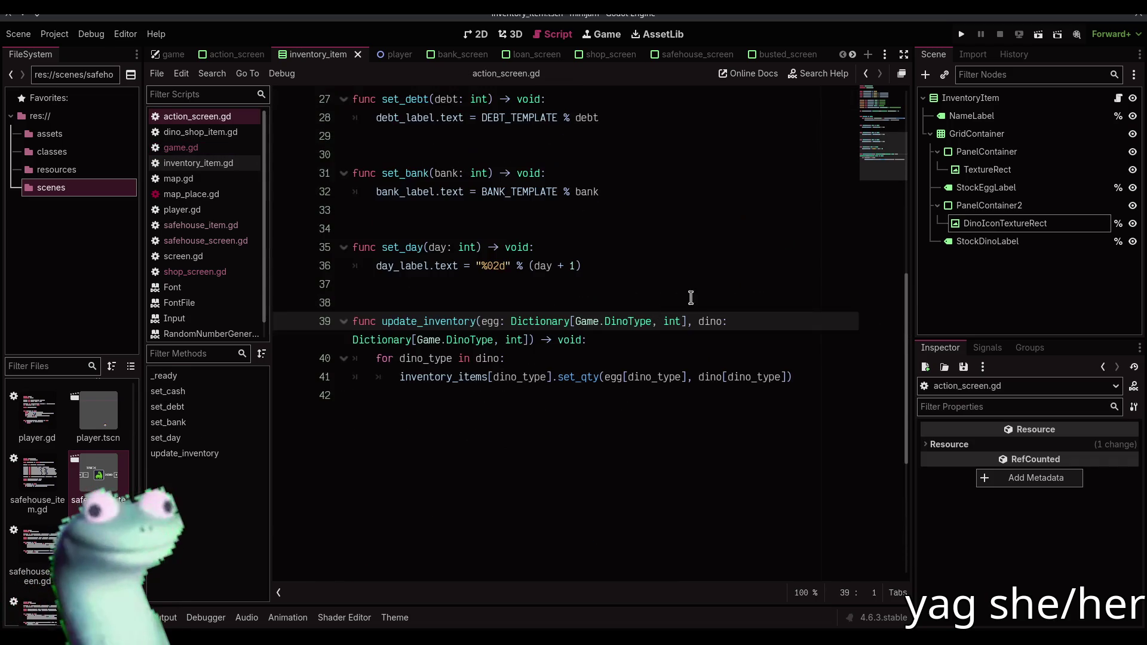
Add egg_stash and dino_stash Dictionary[Game.DinoType, int] parameters to update_inventory in action_screen.gd and save
click(529, 340)
text(, egg_stash:)
key(BackSpace)
key(Up)
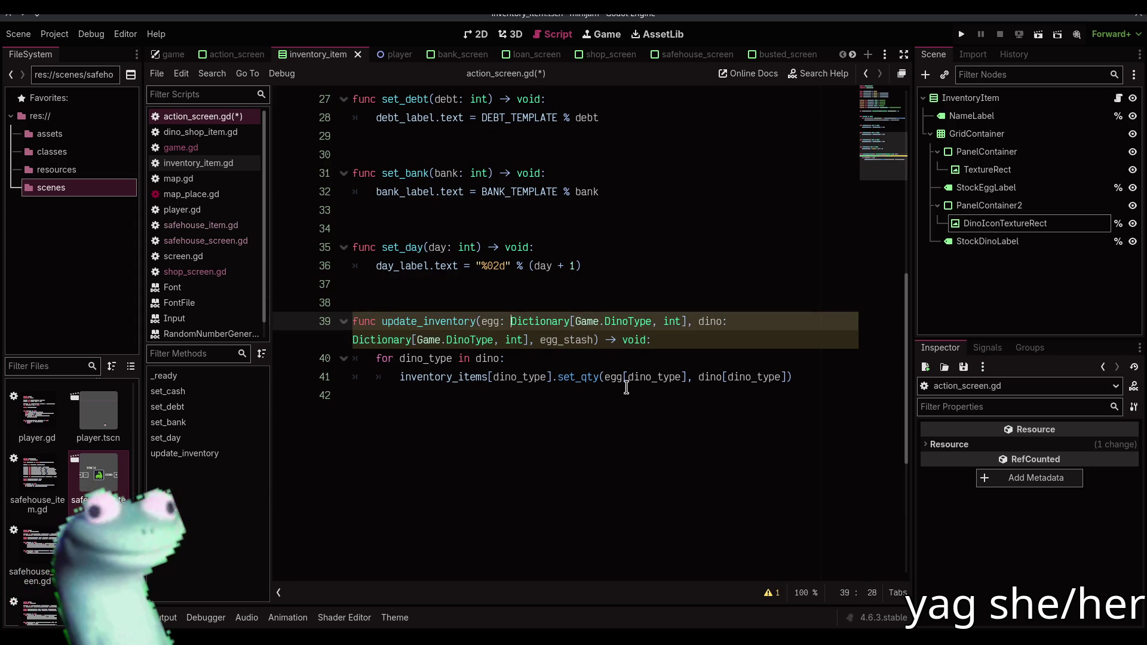
key(ctrl+shift+Right)
key(ctrl+shift+Right)
key(ctrl+shift+Right)
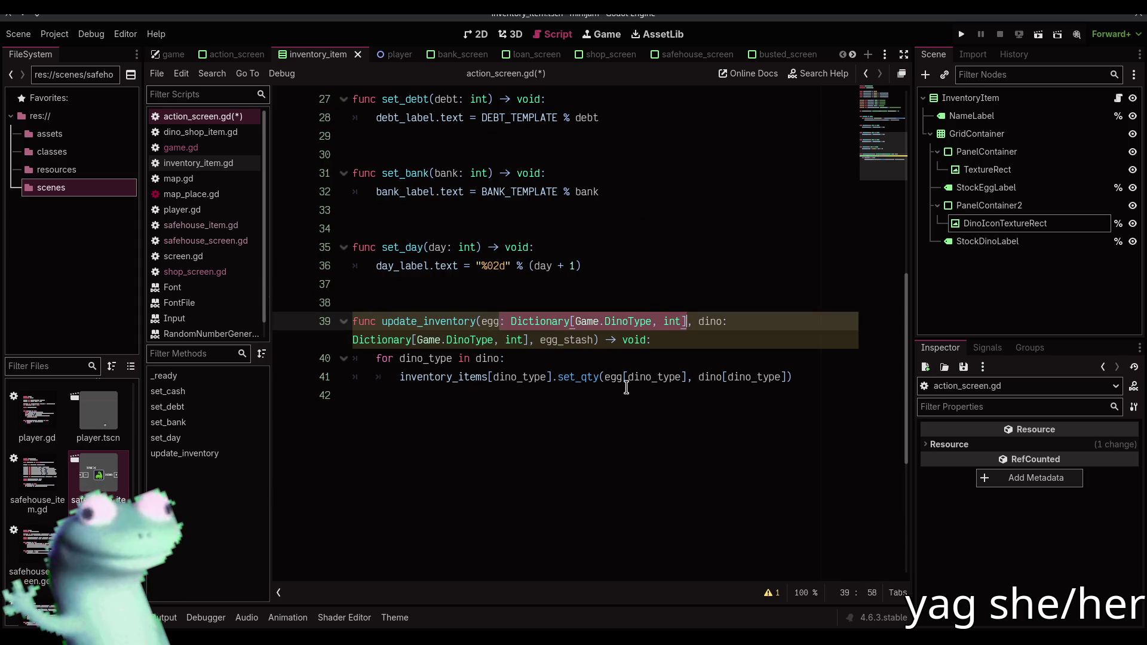
key(End)
text(: Dictionary[Game.DinoType, int])
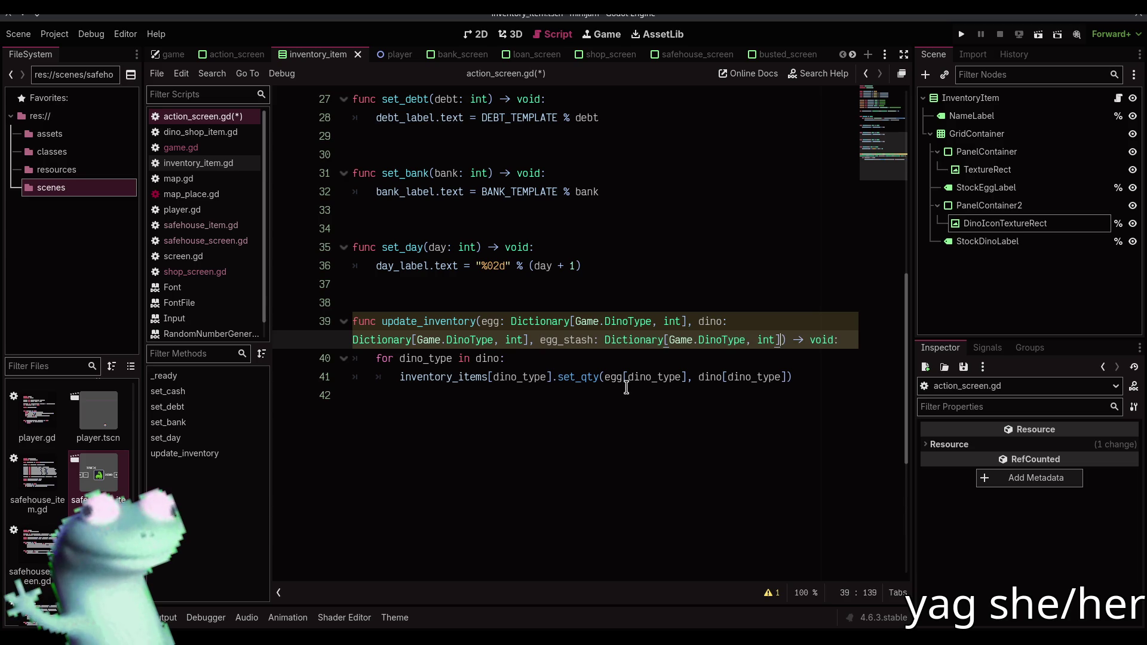
text(, ,)
key(BackSpace)
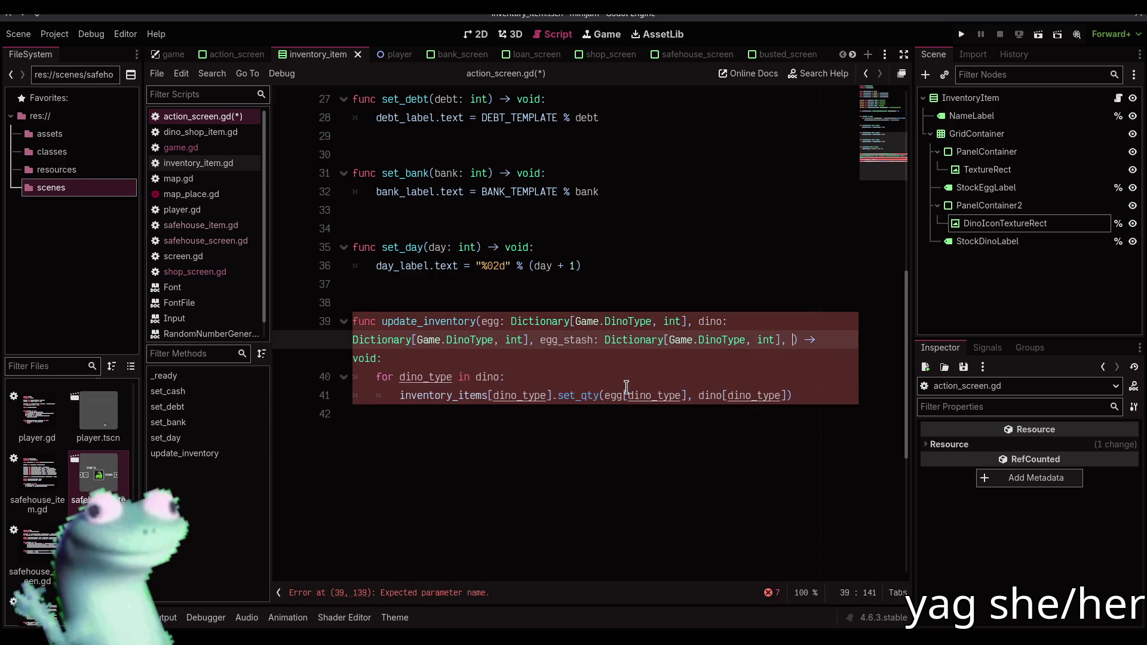
text(dino)
text(_stash: Dictionary[Game.DinoType, int])
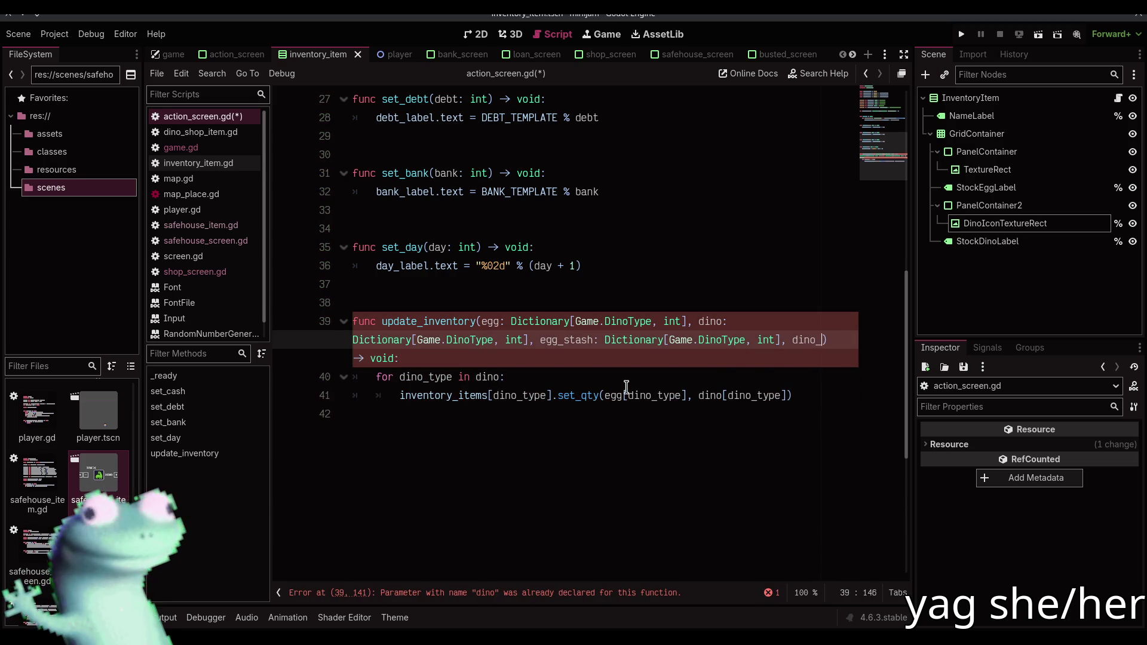
key(ctrl+s)
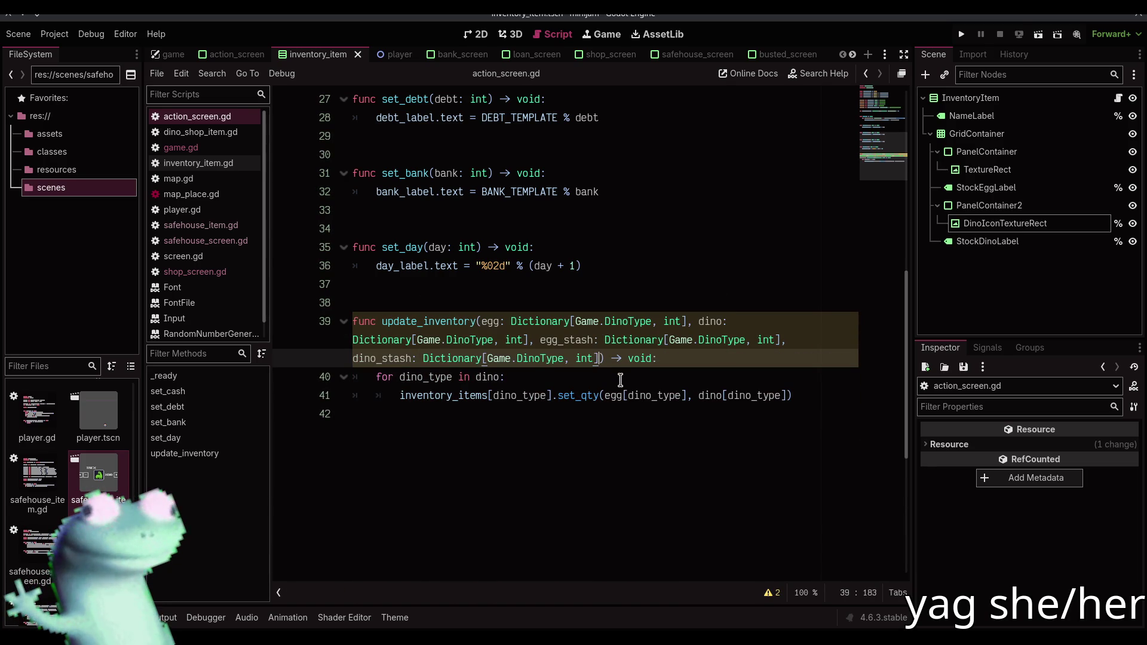
In game.gd, pass stashed_eggs and stashed_dinos to the update_inventory call on line 172
click(620, 378)
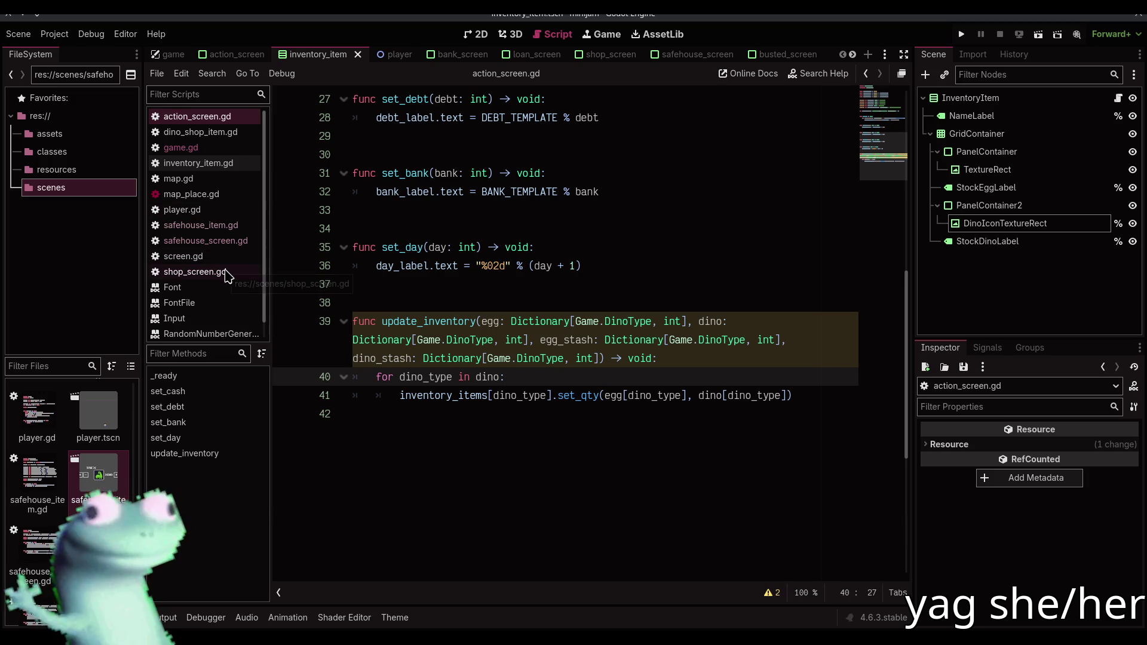
click(232, 149)
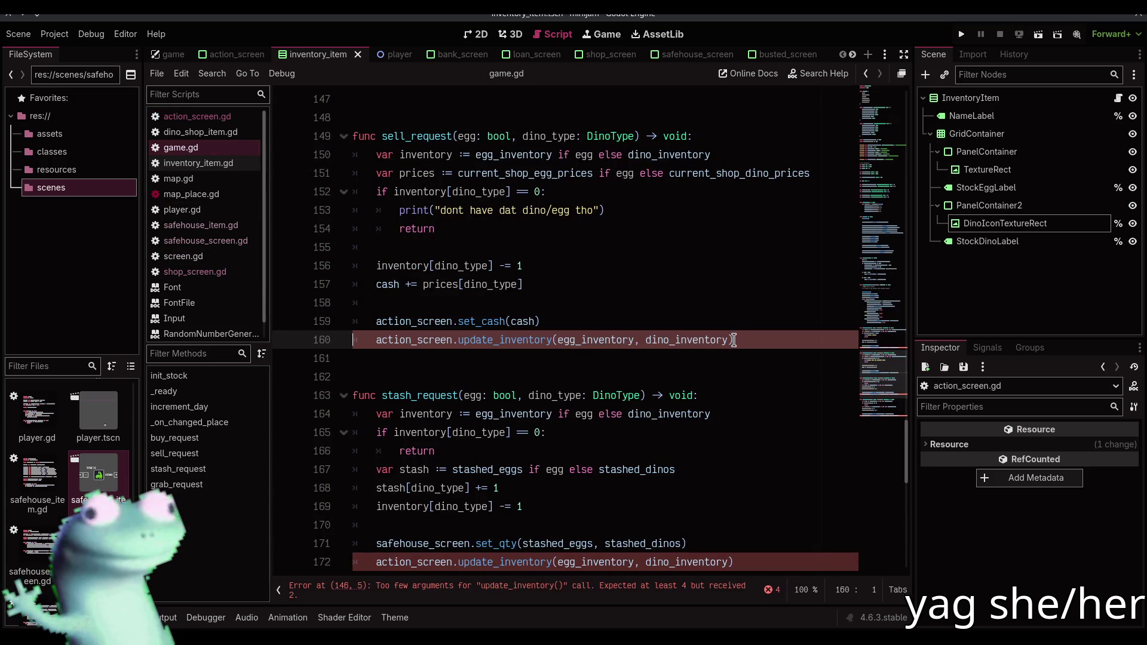
scroll(730, 339, down, 3)
text(, egg_st)
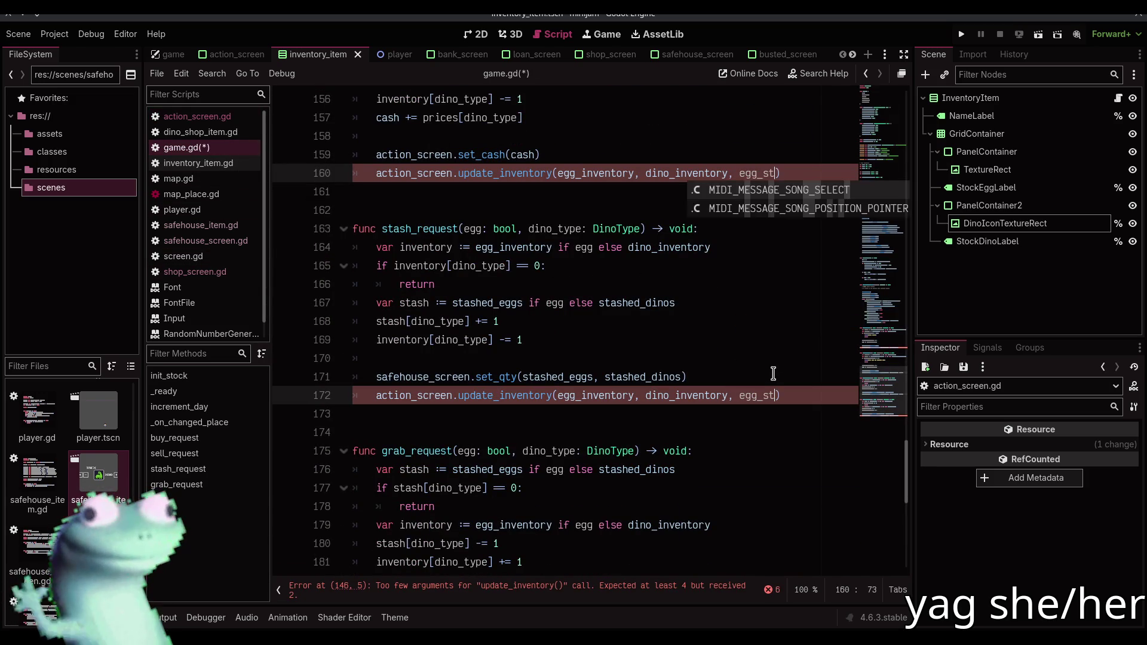
key(BackSpace)
key(BackSpace)
key(BackSpace)
text(stashed_e)
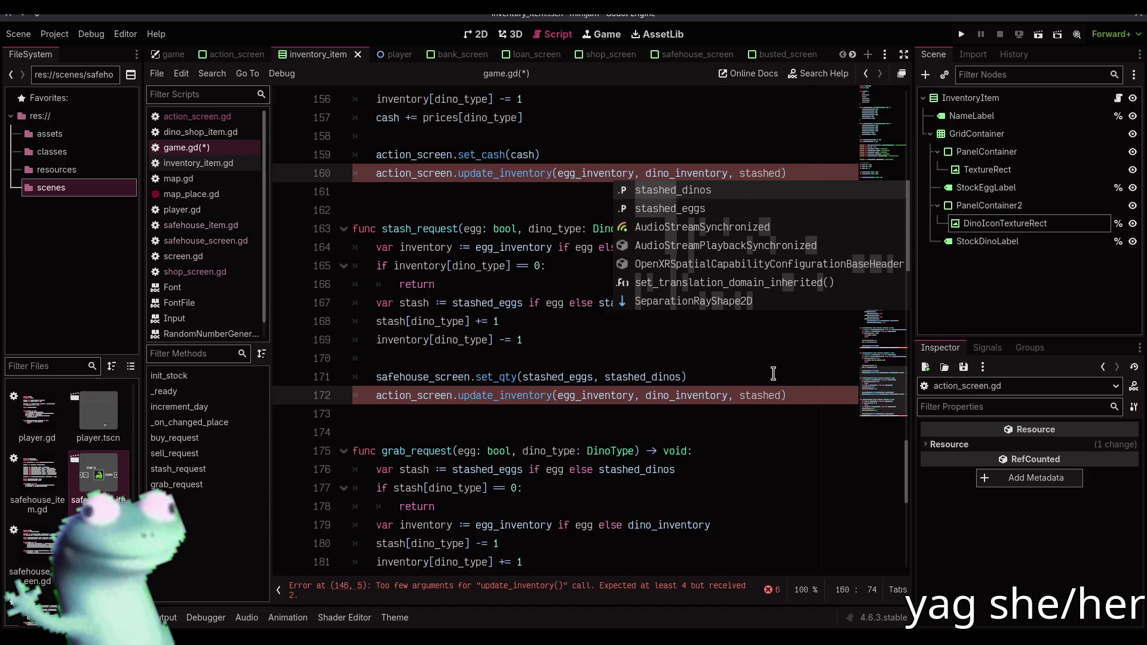
text(ggs, stash)
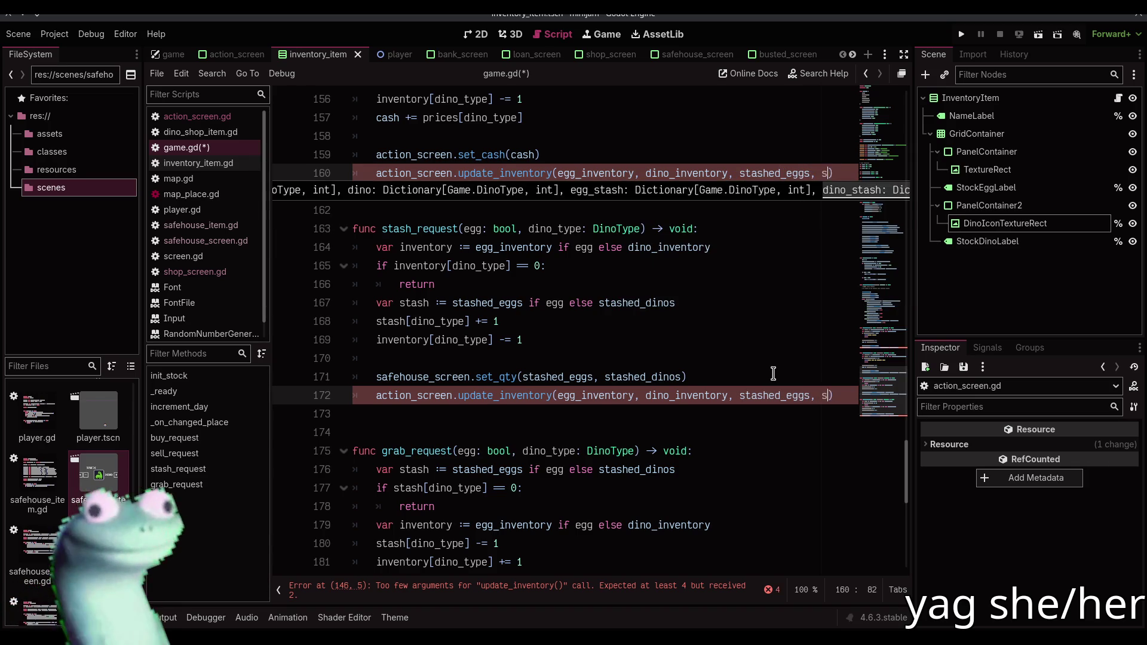
text(ed_dinos)
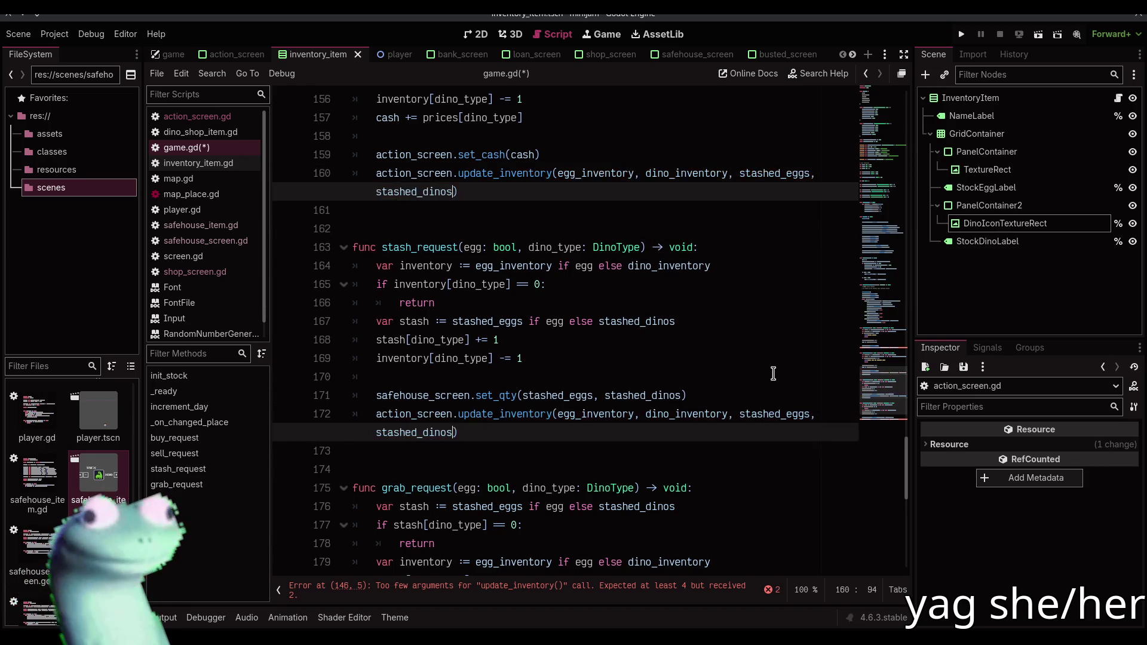
scroll(683, 393, down, 5)
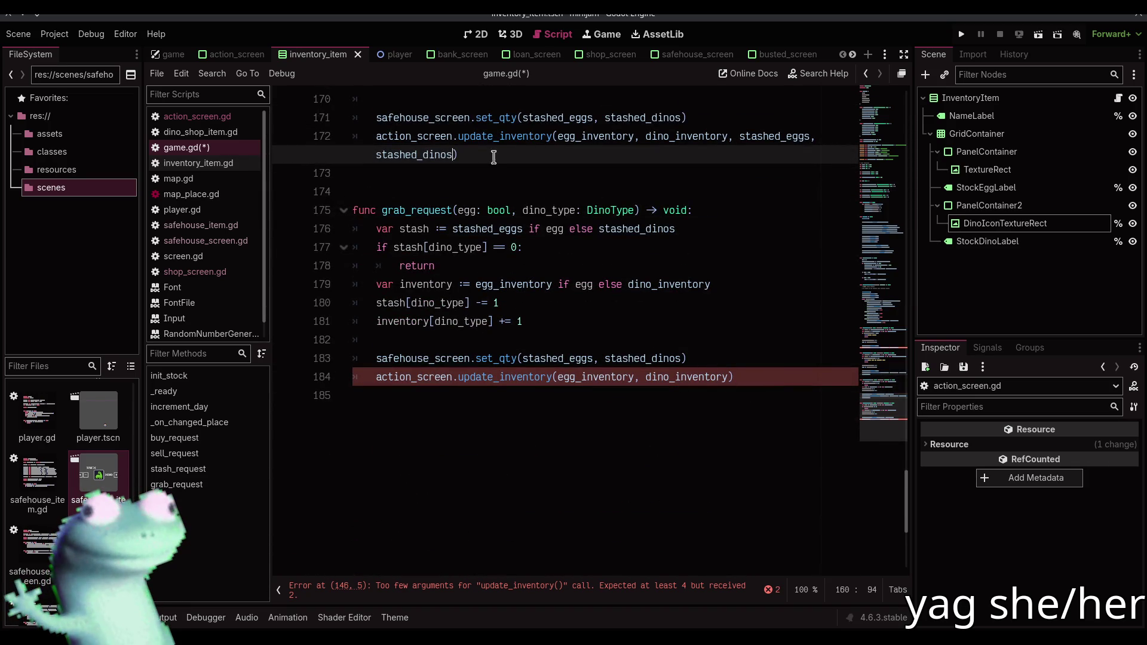
Add the same stashed_eggs, stashed_dinos arguments to the calls on lines 184 and 146, saving game.gd
drag(740, 136, 696, 152)
key(ctrl+c)
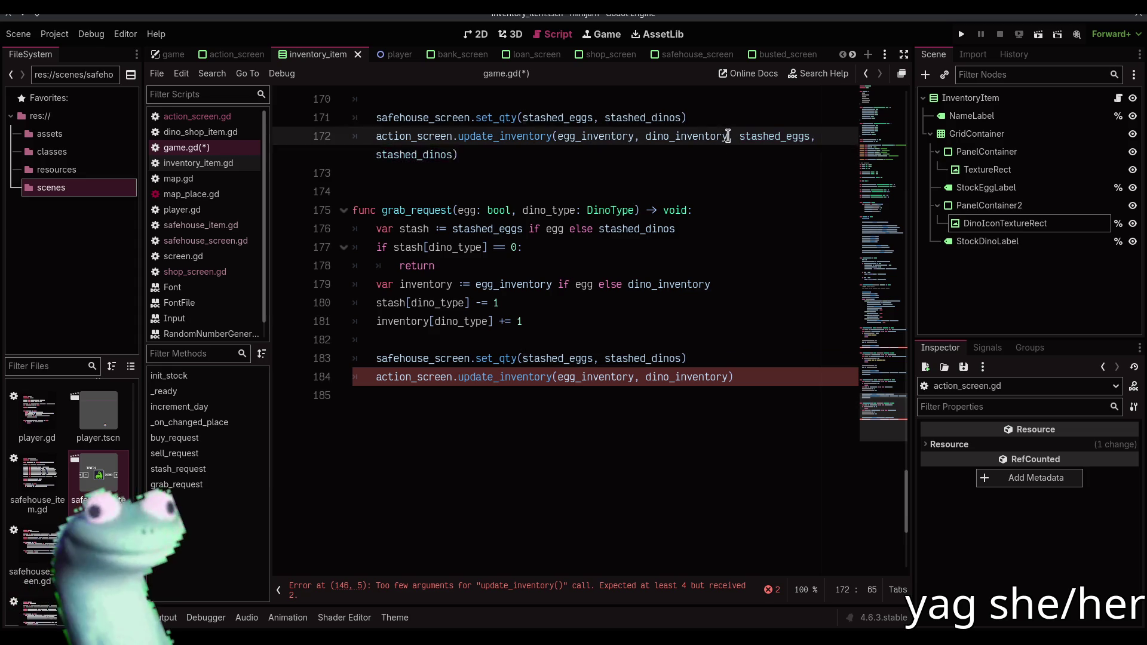
click(727, 376)
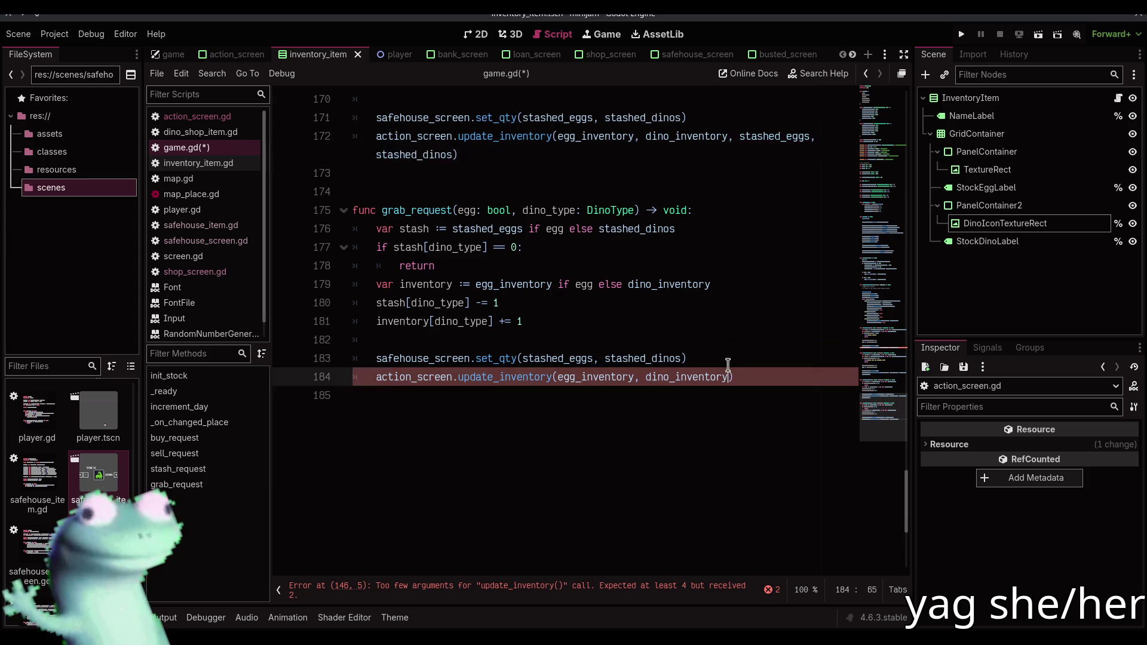
text(,)
key(ctrl+v)
key(ctrl+s)
click(578, 592)
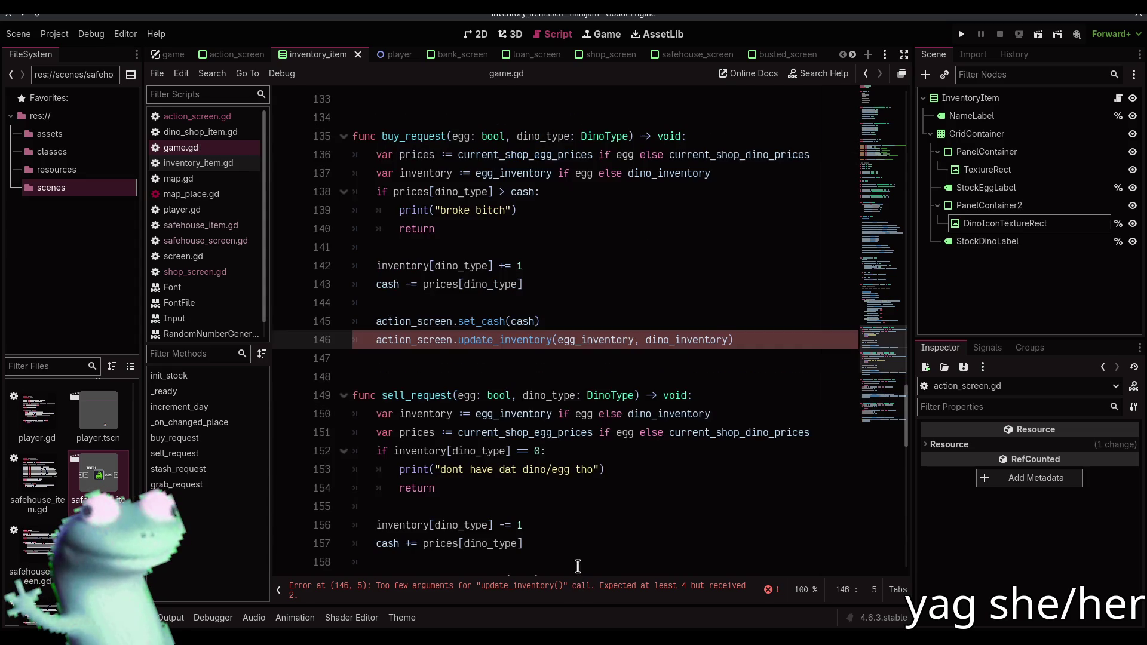
click(728, 340)
text(,)
key(ctrl+v)
key(ctrl+s)
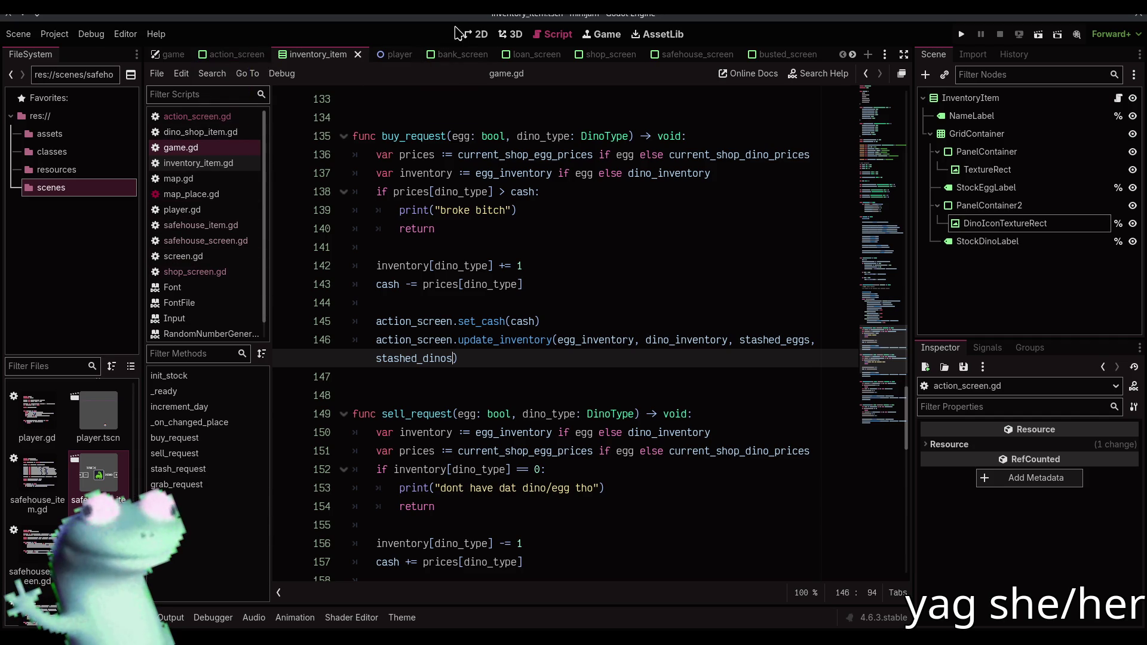
click(476, 34)
click(541, 34)
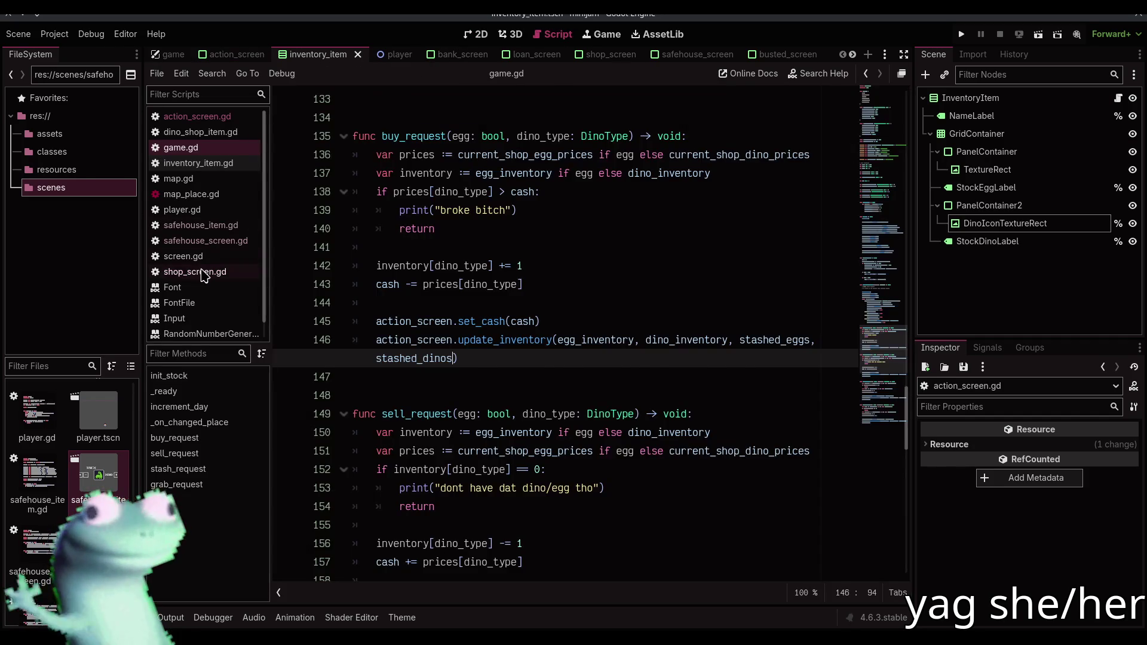
In inventory_item.gd, change both label format strings on lines 22–23 to "X%02d (X%02d)"
click(203, 272)
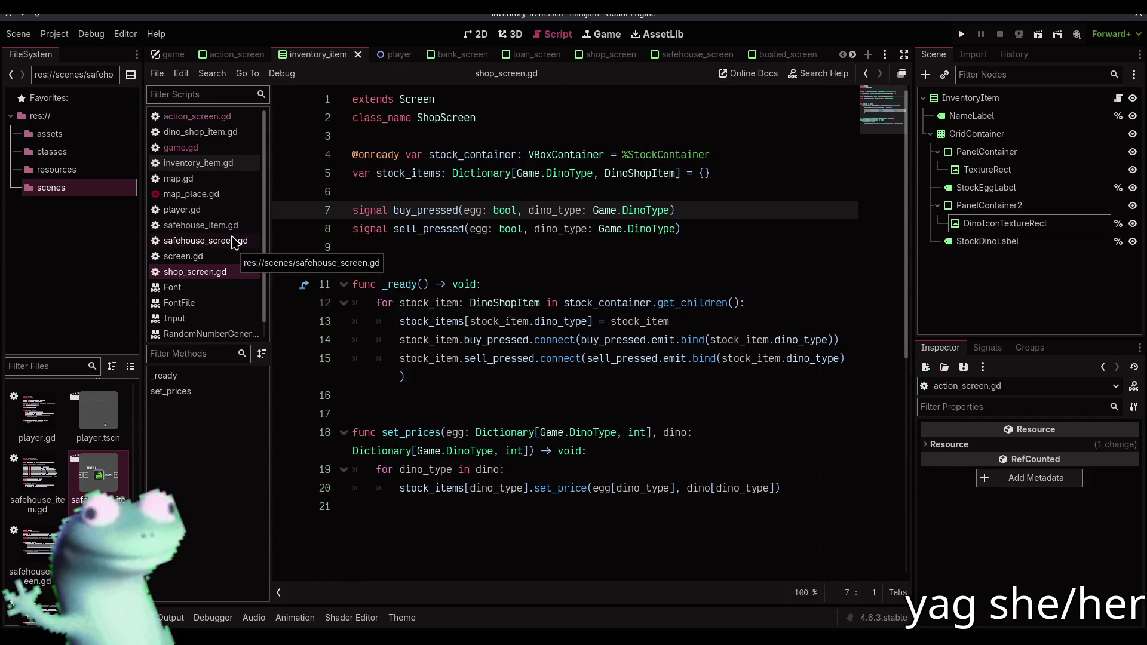
click(215, 163)
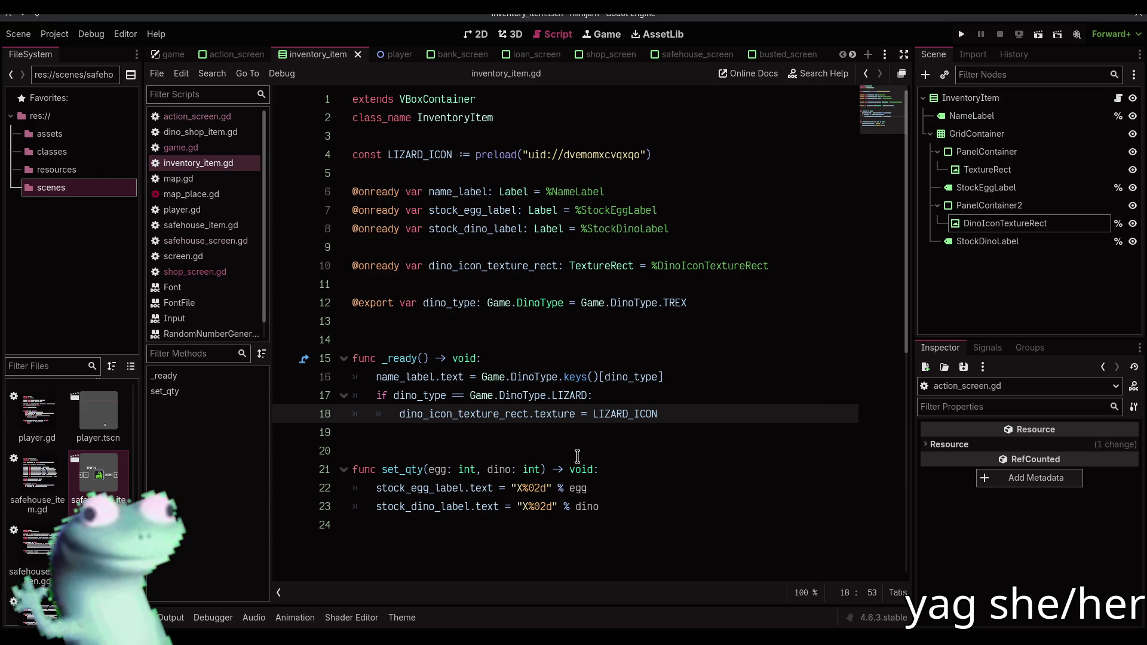
click(545, 487)
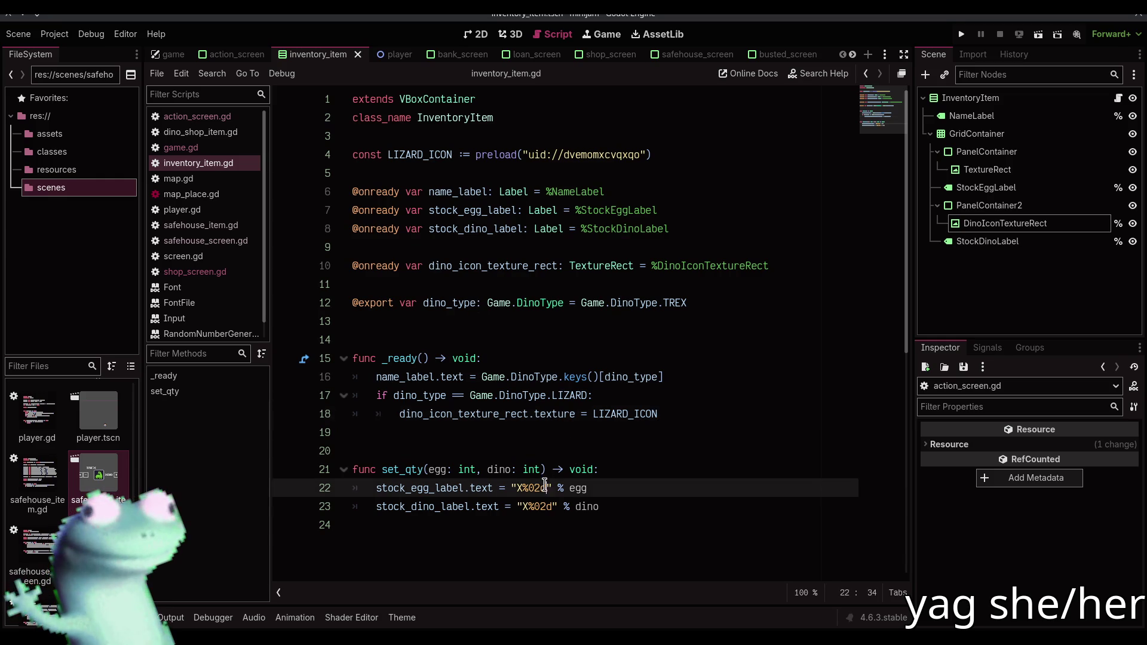
alt+click(551, 505)
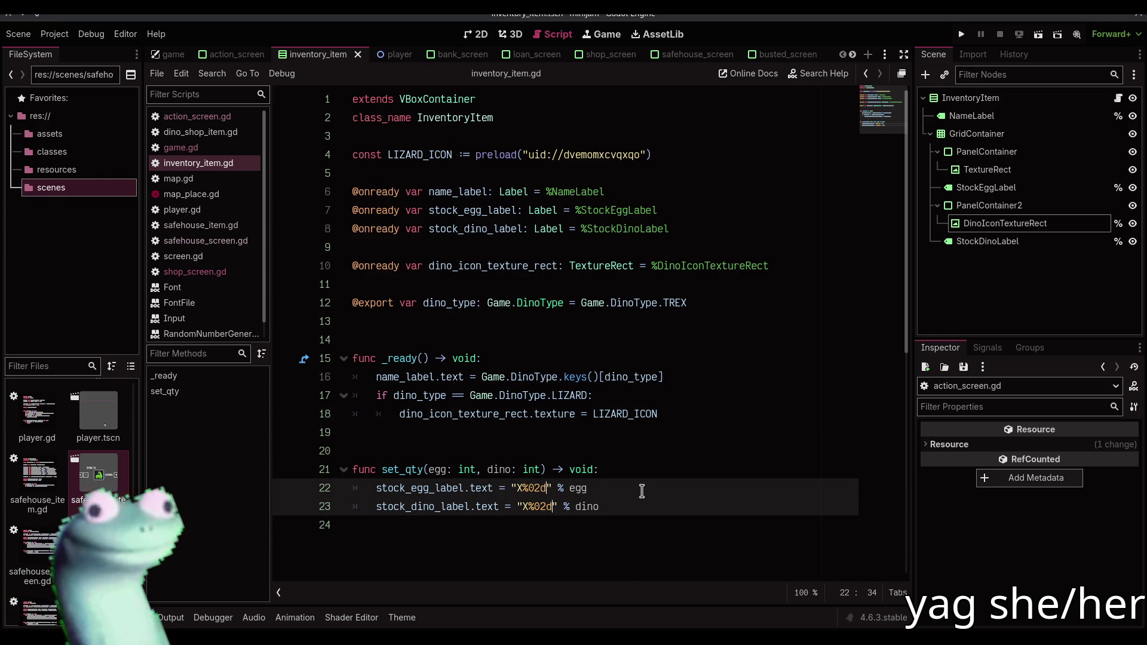
text((X)
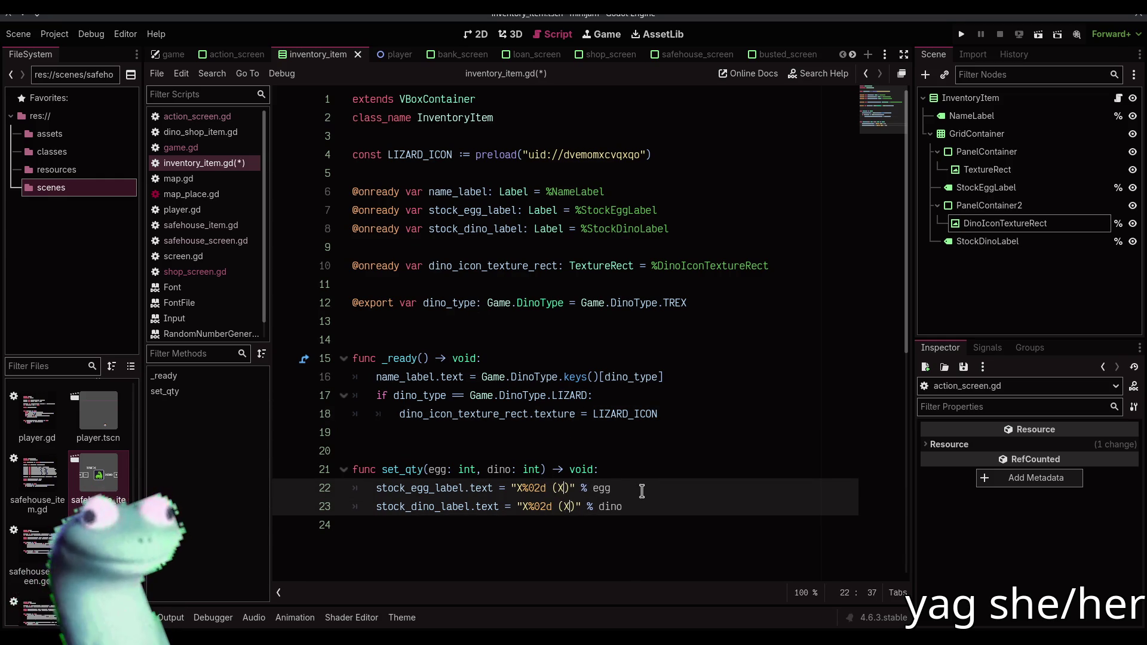
key(BackSpace)
text(%02d))
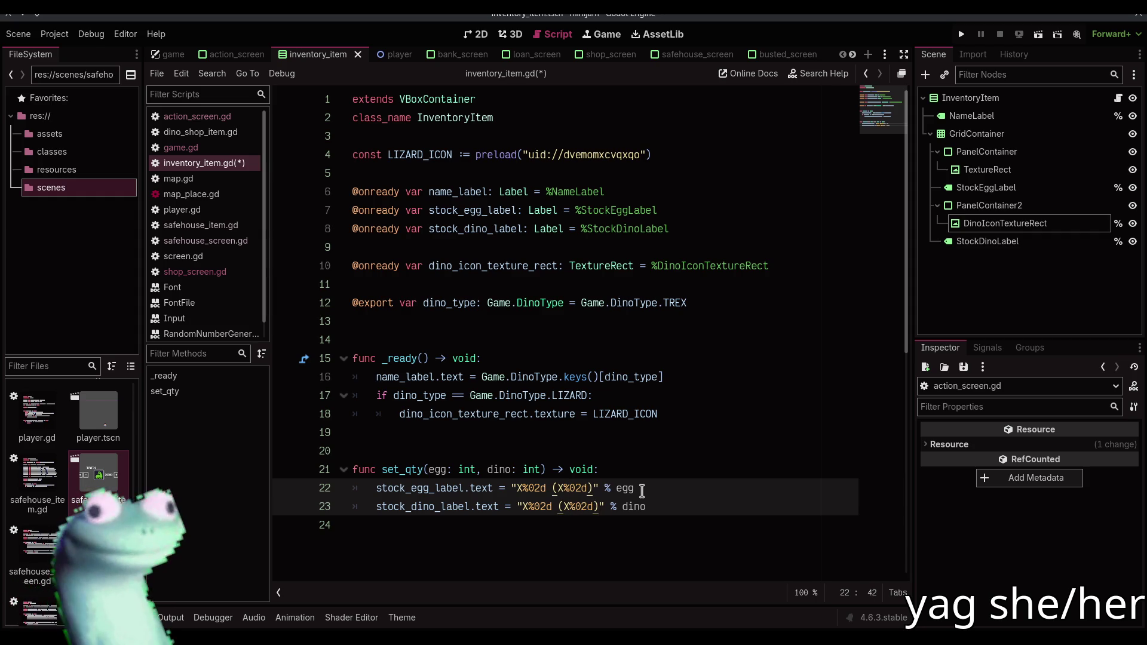
click(642, 490)
Add stashed_egg and stashed_dino int parameters to set_qty, format [egg, stashed_egg] and [dino, stashed_dino], save
click(541, 470)
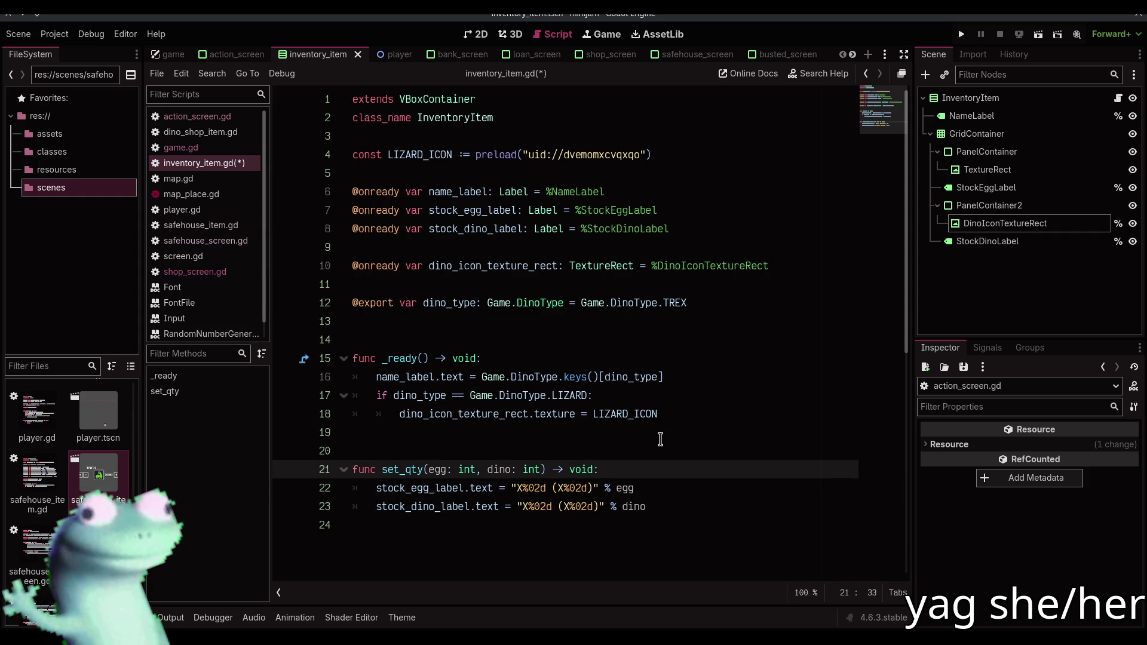
text(, sta)
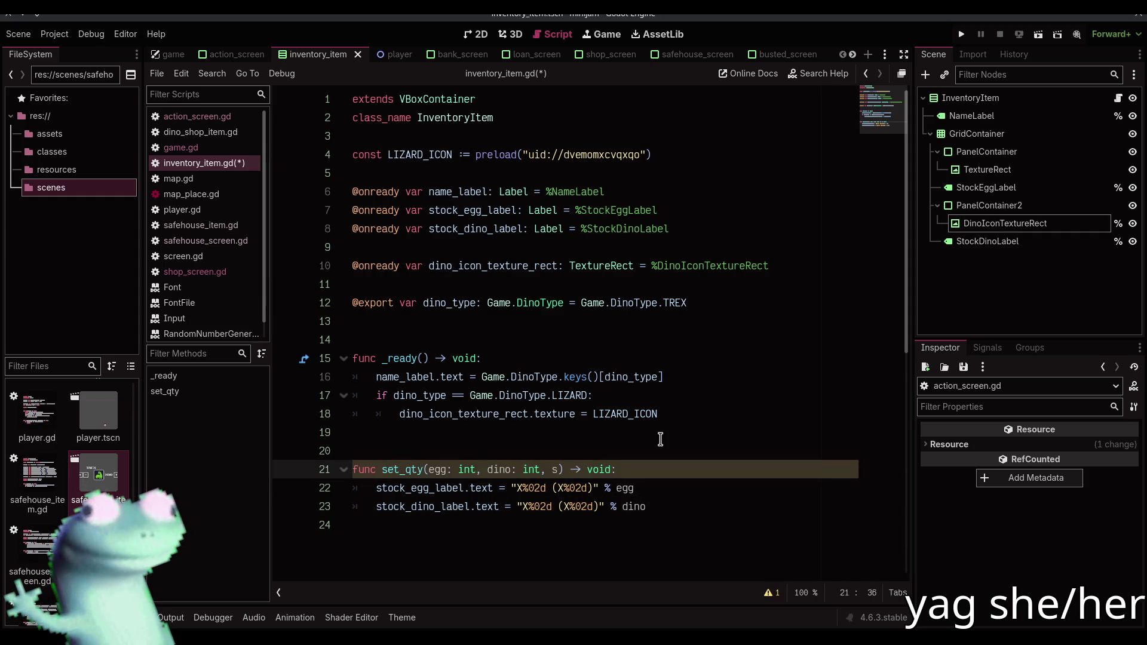
text(shed_egg)
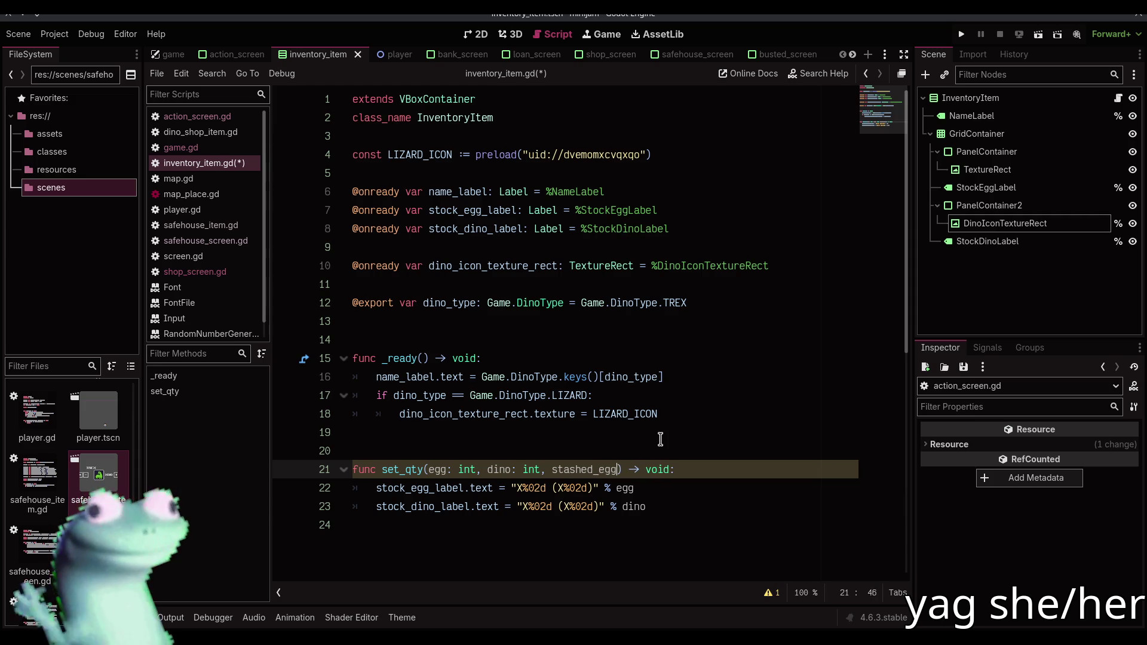
text(: int, )
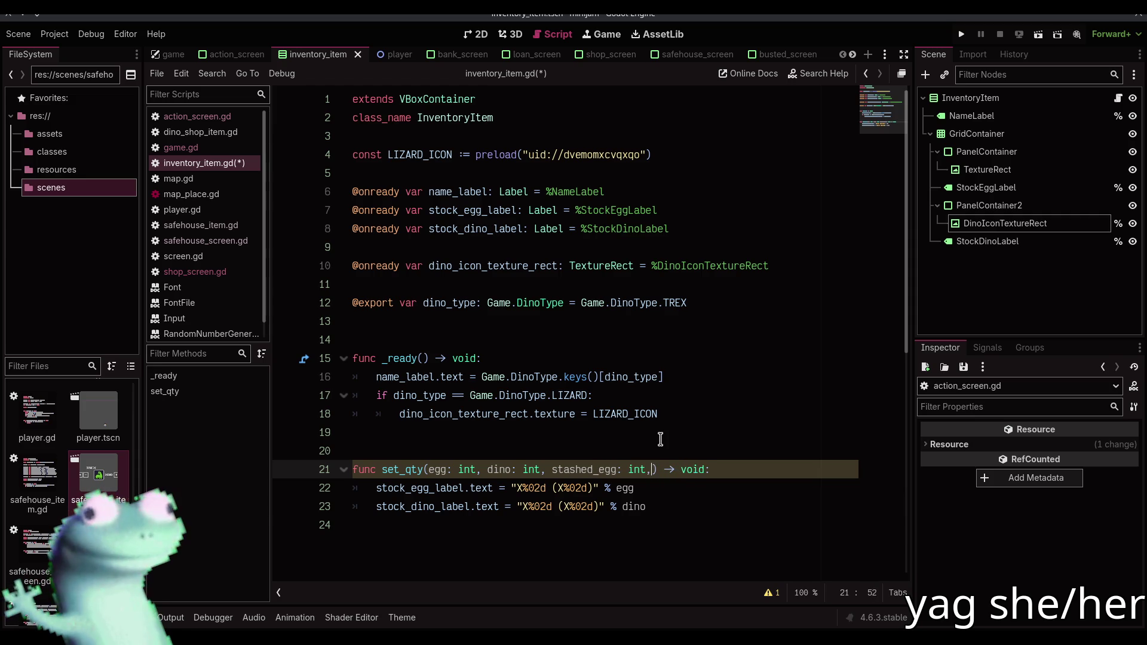
text(stashed_d)
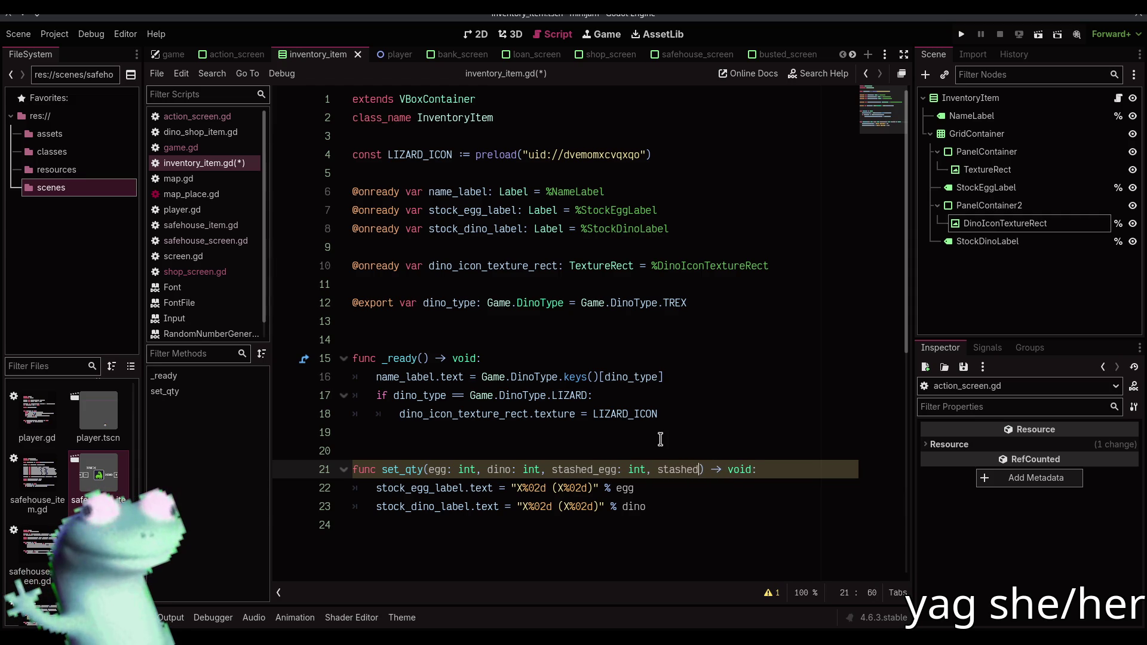
text(ino: int)
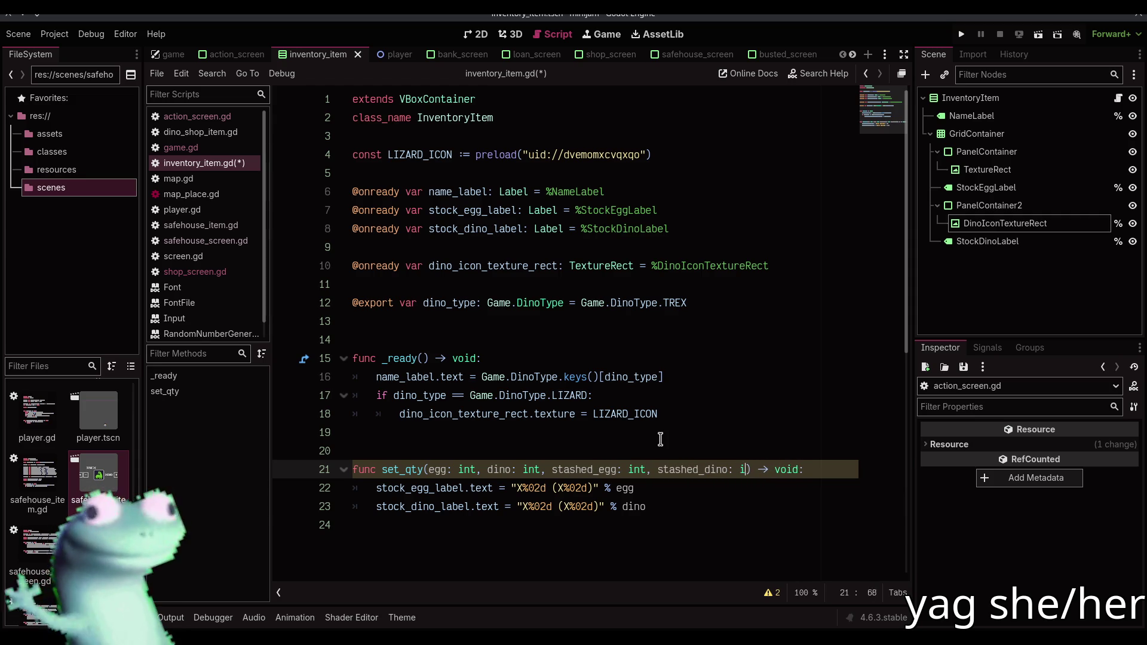
click(635, 488)
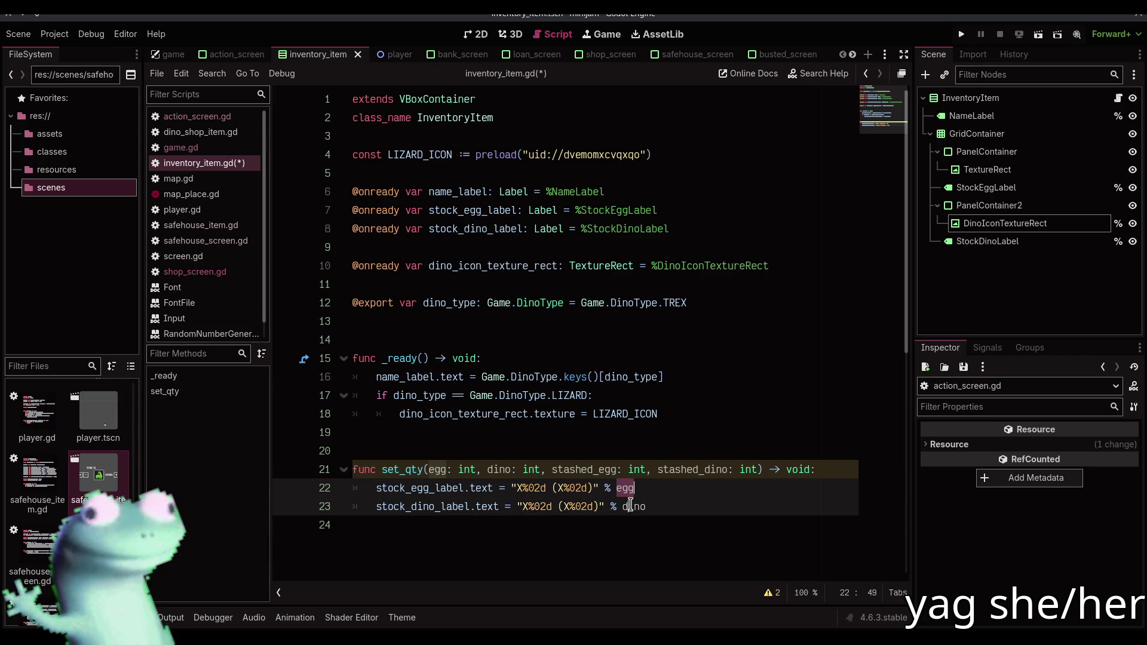
text([egg)
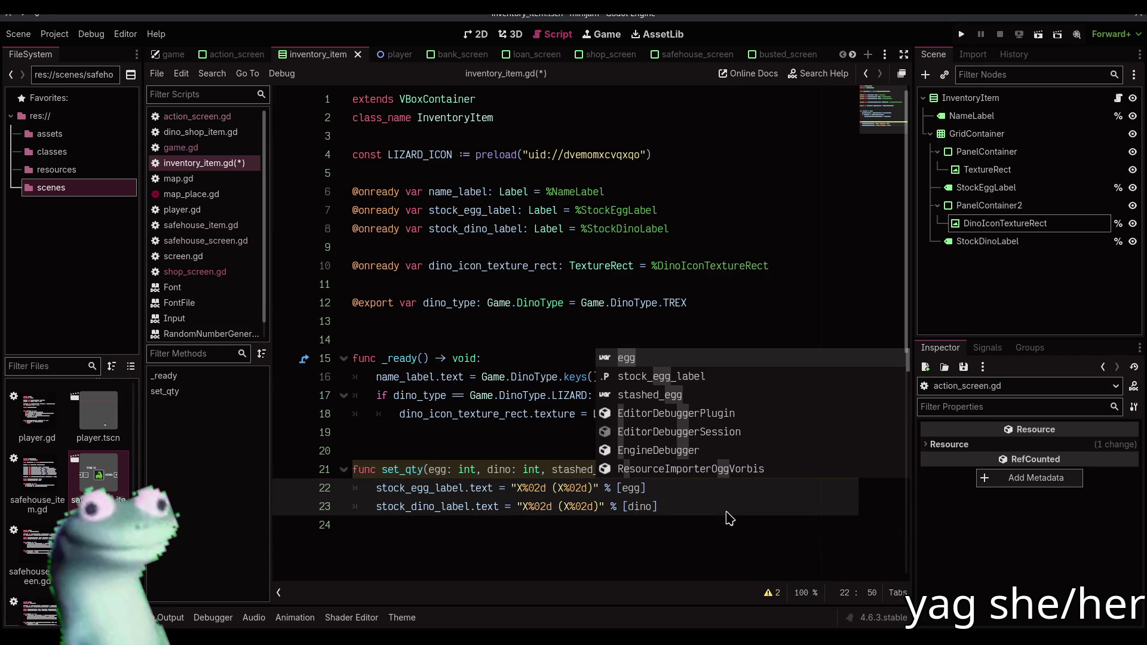
text(, stashed_)
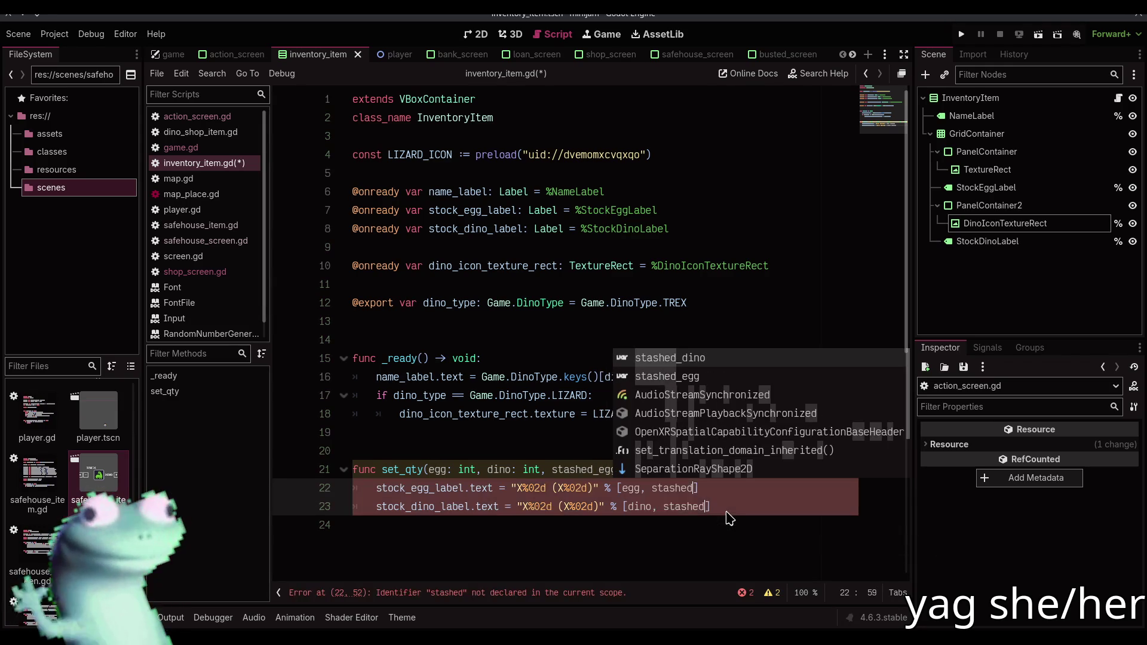
text(_egg)
click(729, 517)
click(725, 507)
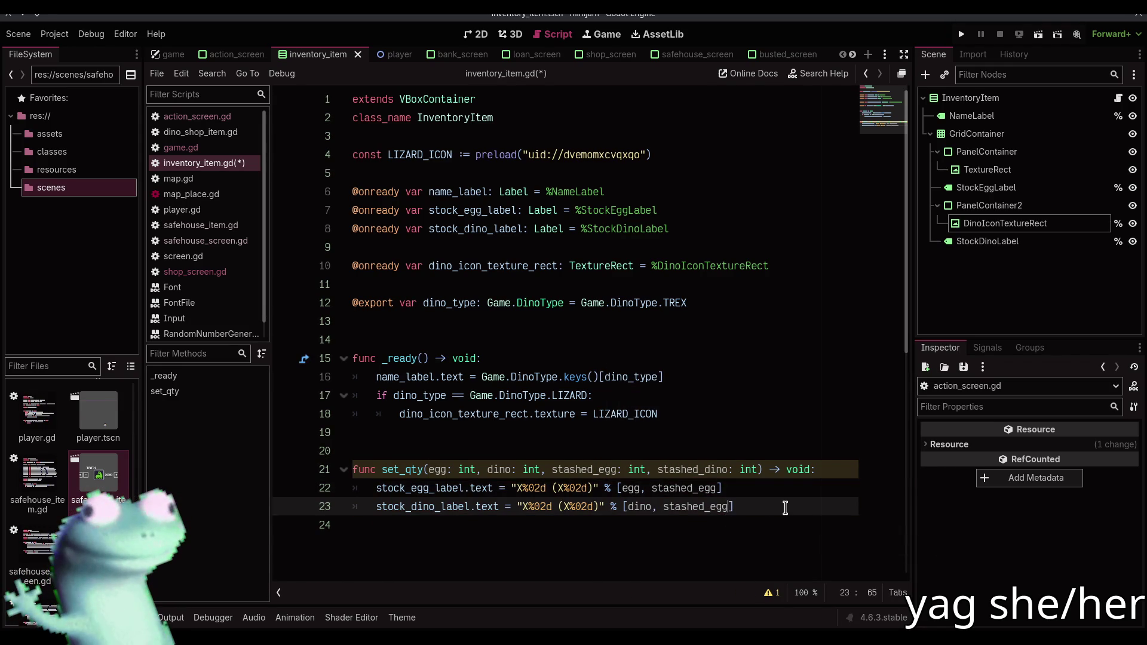
key(BackSpace)
key(BackSpace)
key(Delete)
text(dino)
key(End)
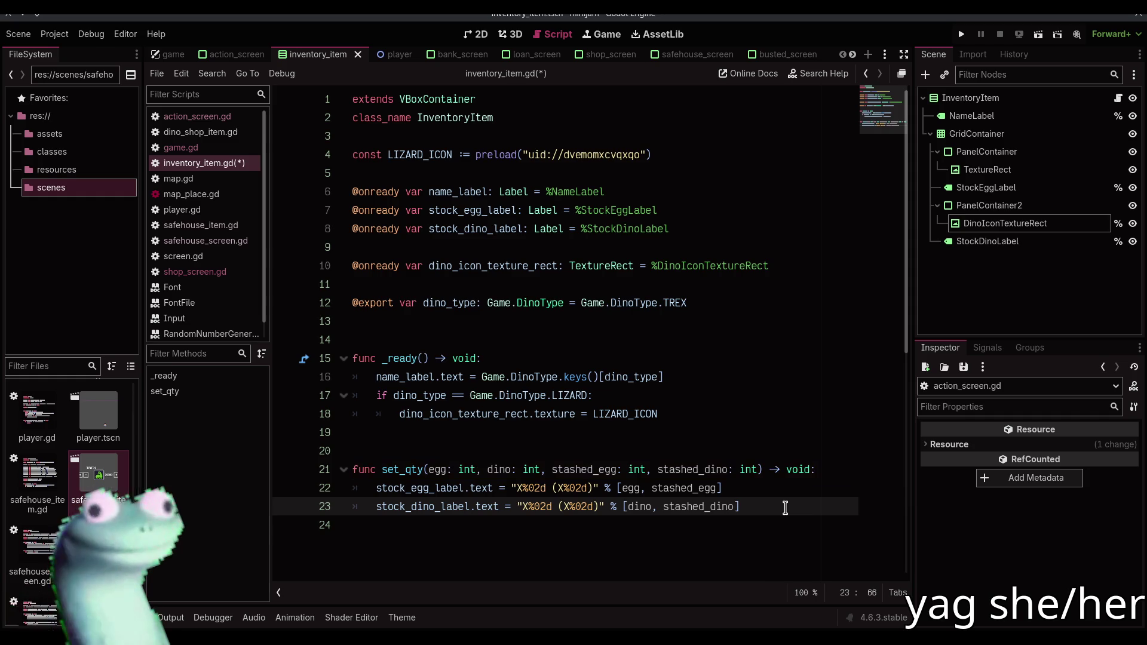
key(ctrl+s)
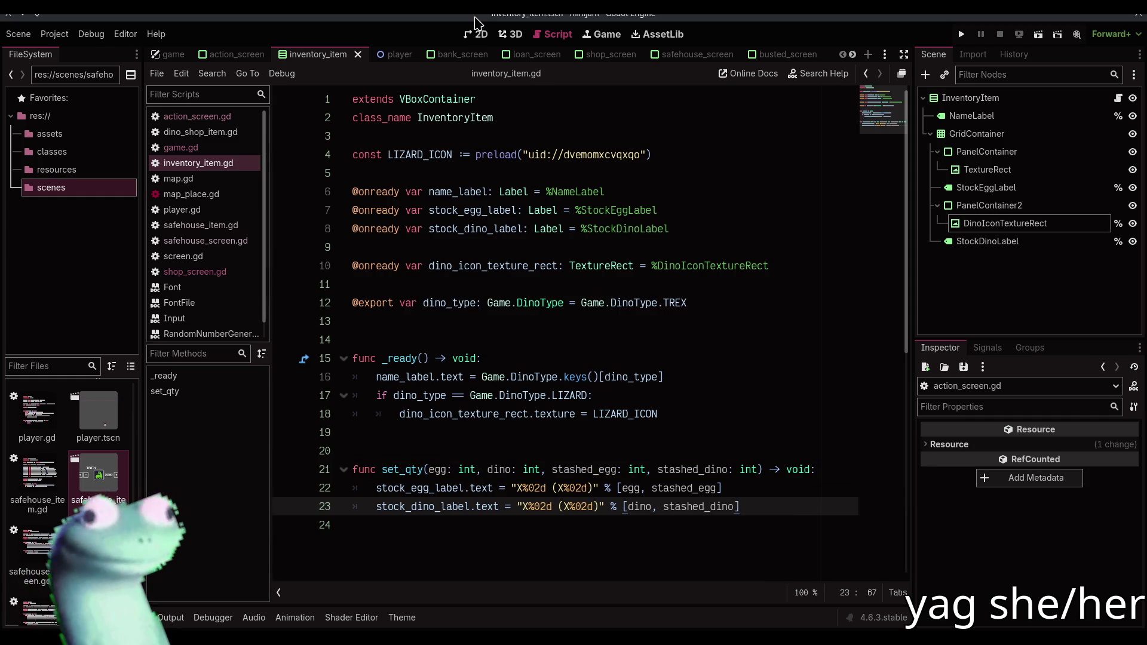
Append " (X00)" to the egg quantity label's text so it reads X00 (X00)
click(477, 34)
click(449, 367)
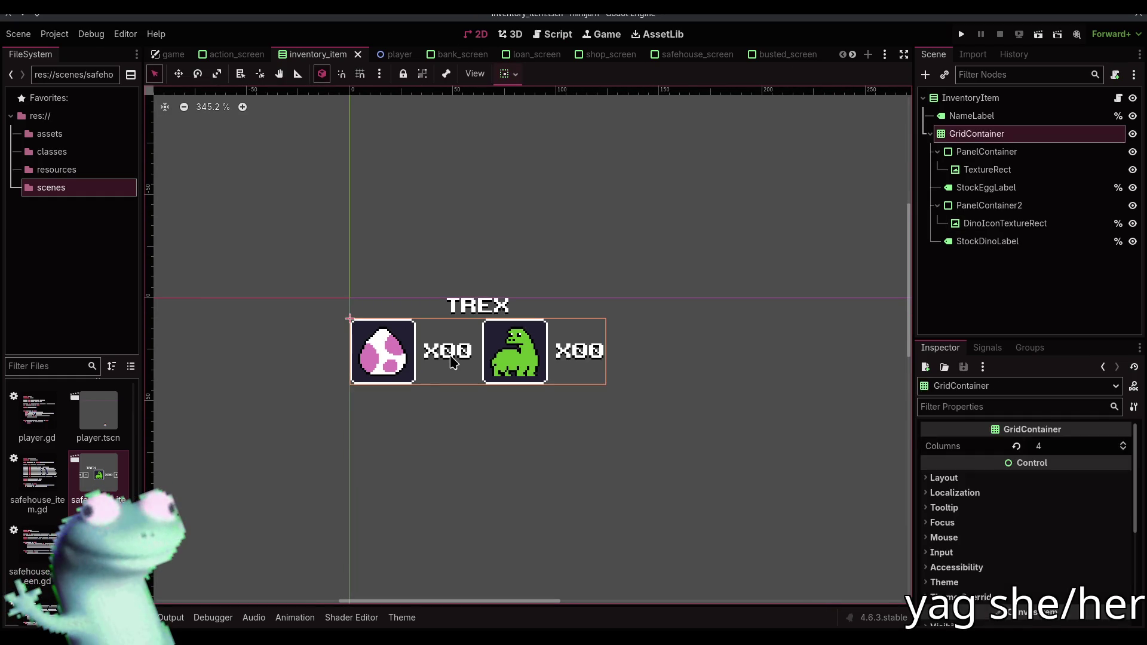
click(449, 358)
click(1045, 457)
text(()
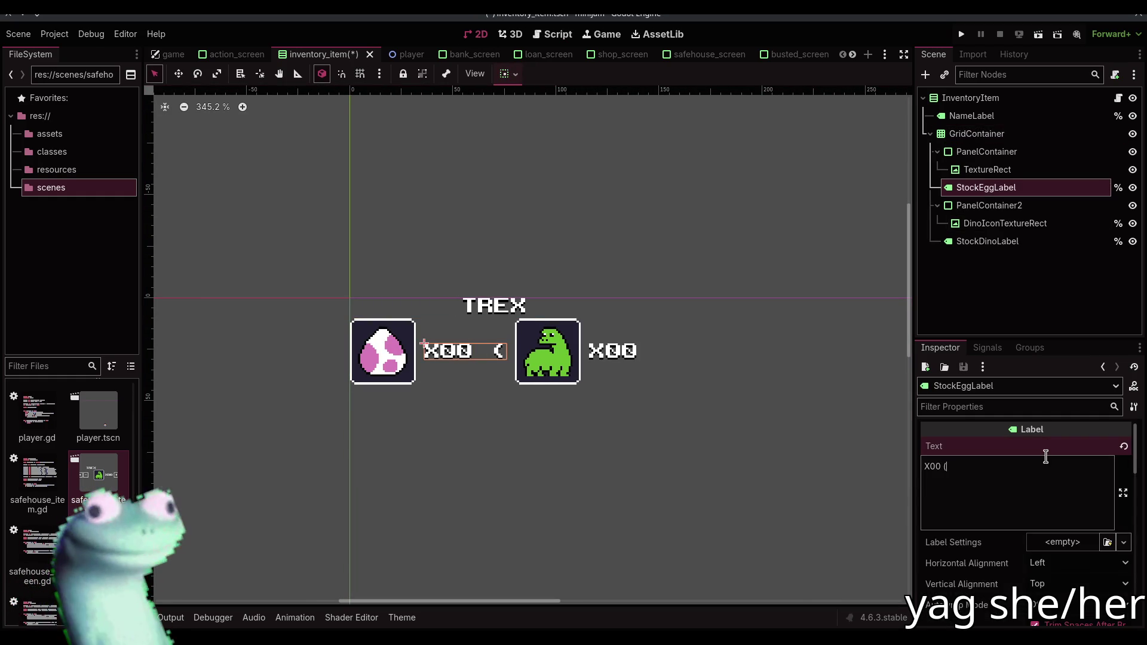
text(X00))
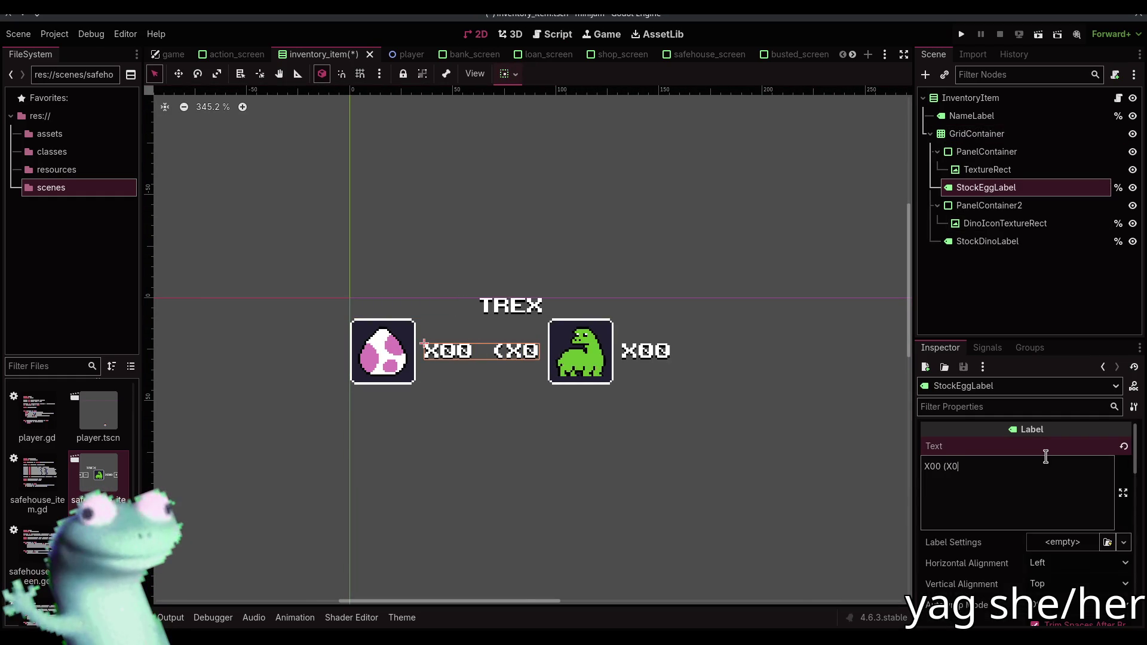
shift+click(942, 467)
click(1019, 223)
Make the dino quantity label read X00 (X00) too, save the scene and run the game
click(696, 351)
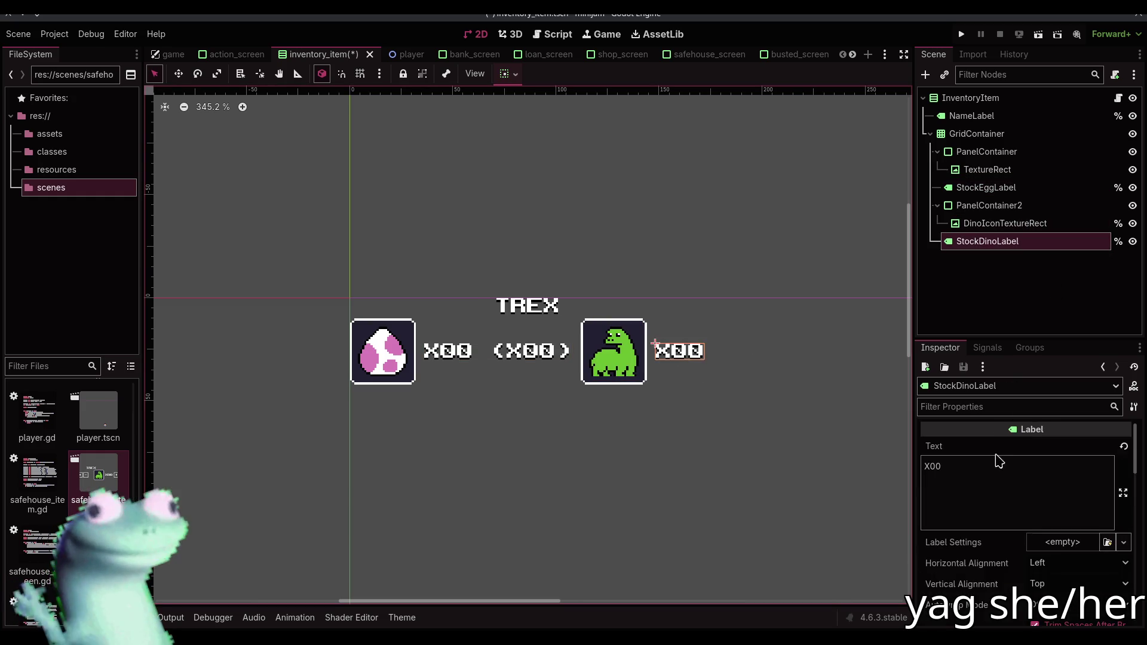
click(996, 472)
text((X00))
key(ctrl+z)
text((X00))
click(784, 204)
key(ctrl+s)
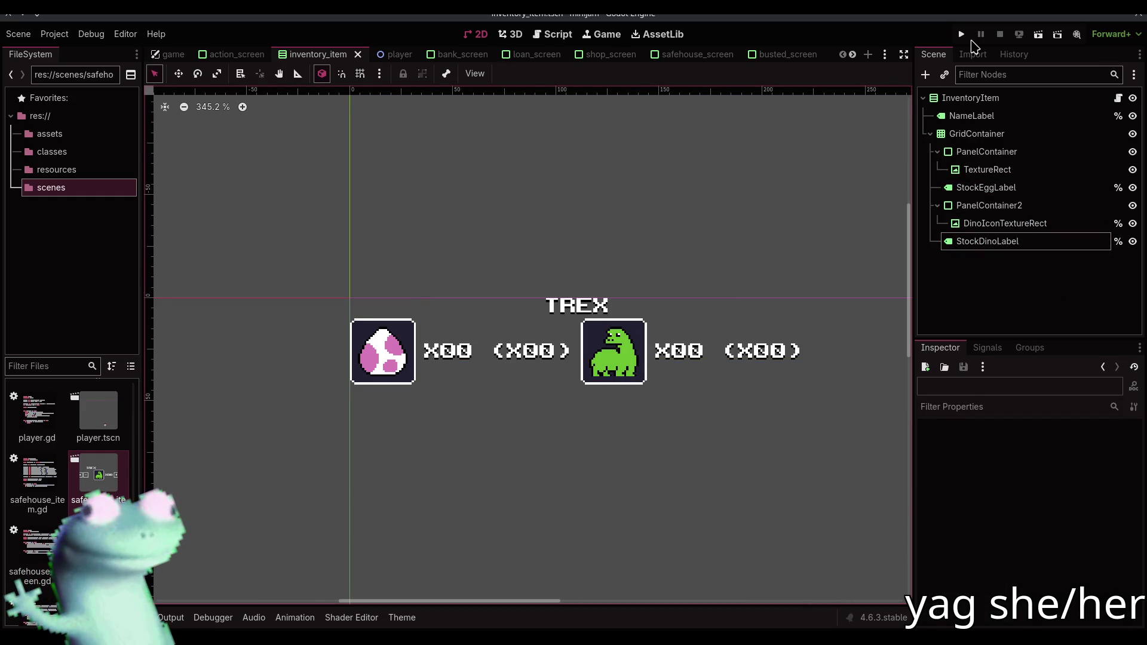
click(961, 35)
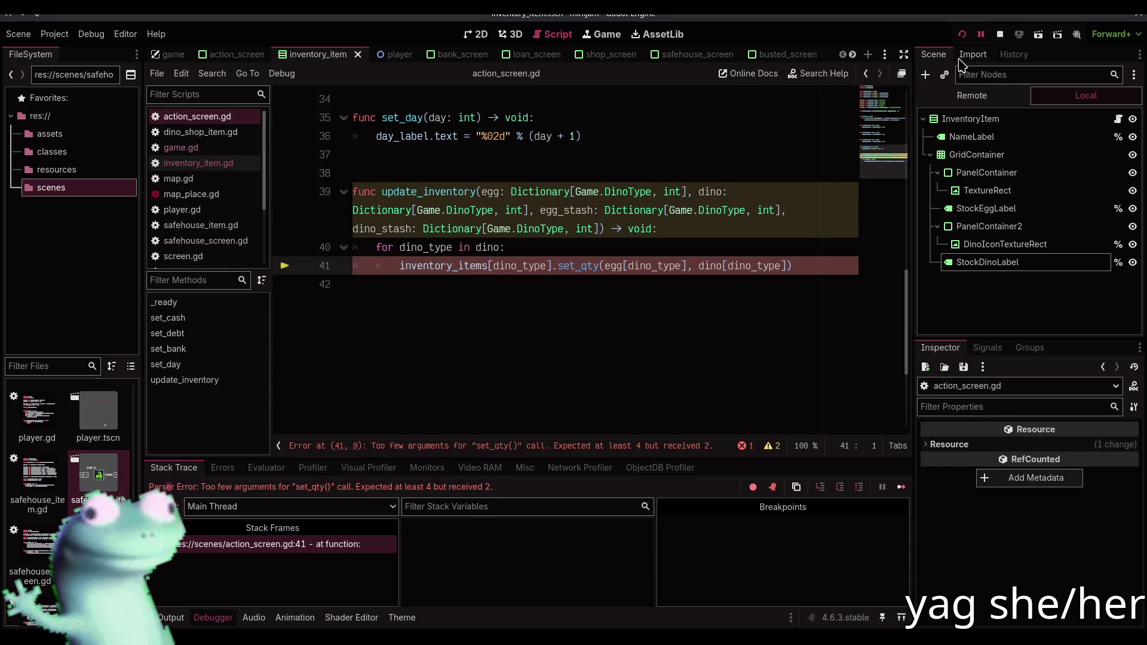
Stop the game and pass egg_stash[dino_type] and dino_stash[dino_type] to set_qty on line 41, then save
click(999, 34)
click(788, 267)
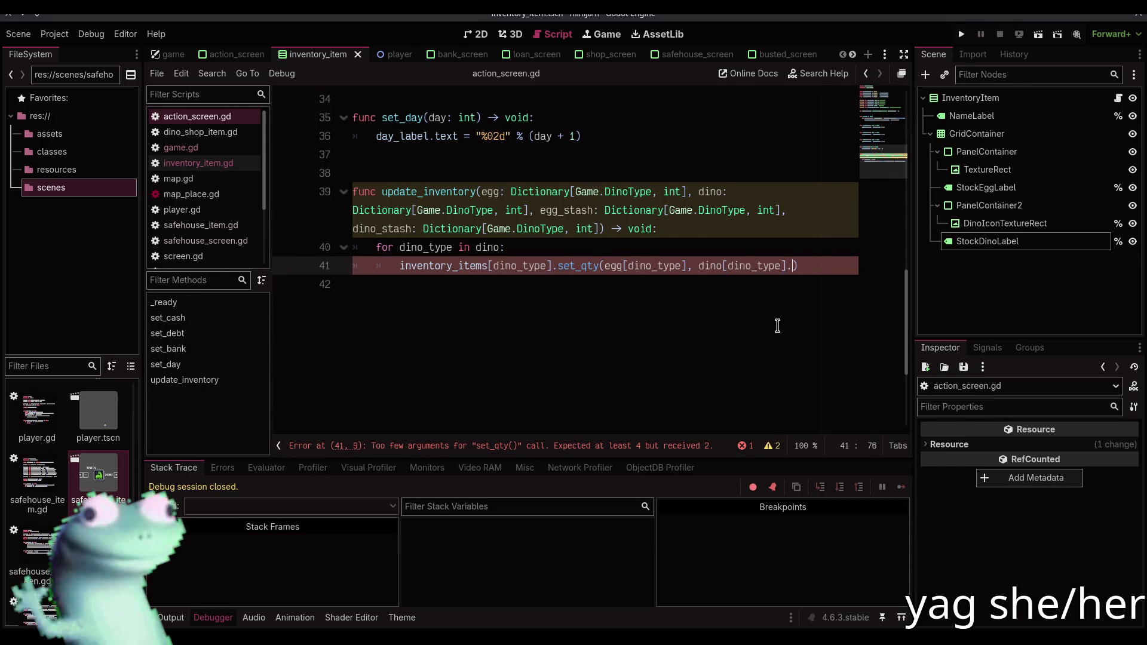
text(])
text(, egg_stash)
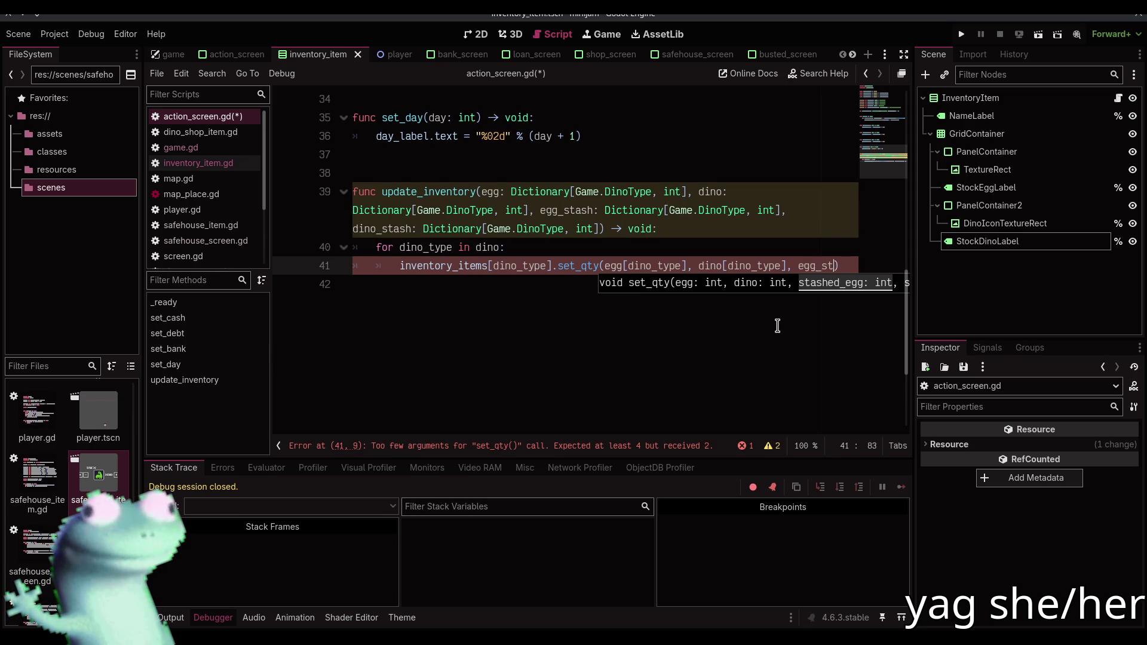
text([dino_typ)
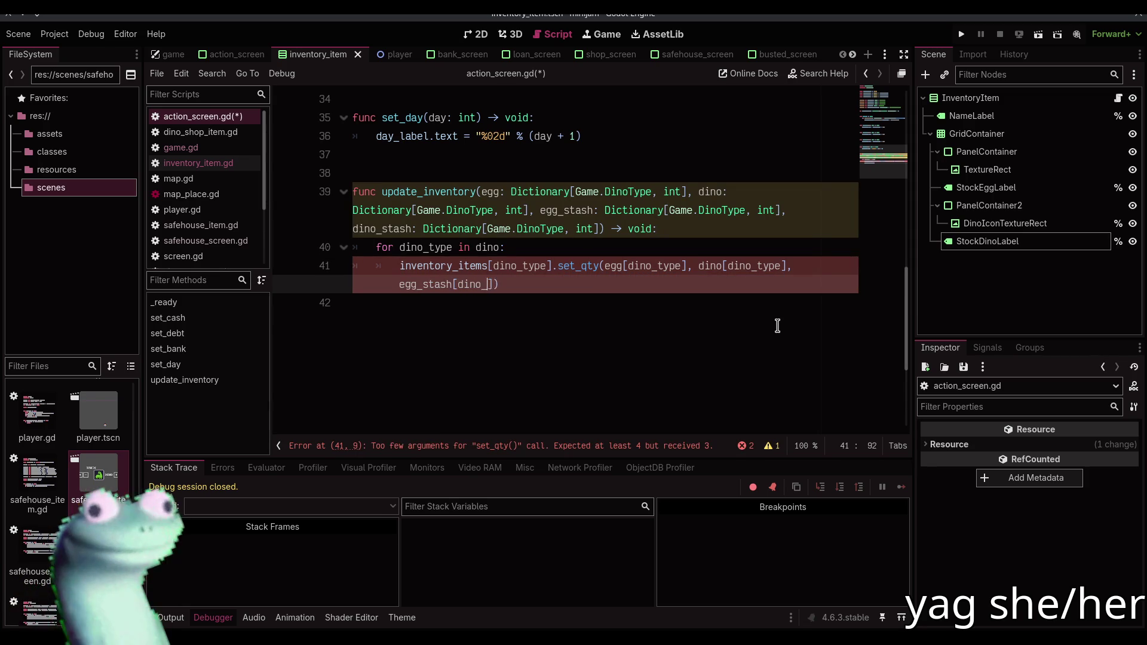
text(e]. di)
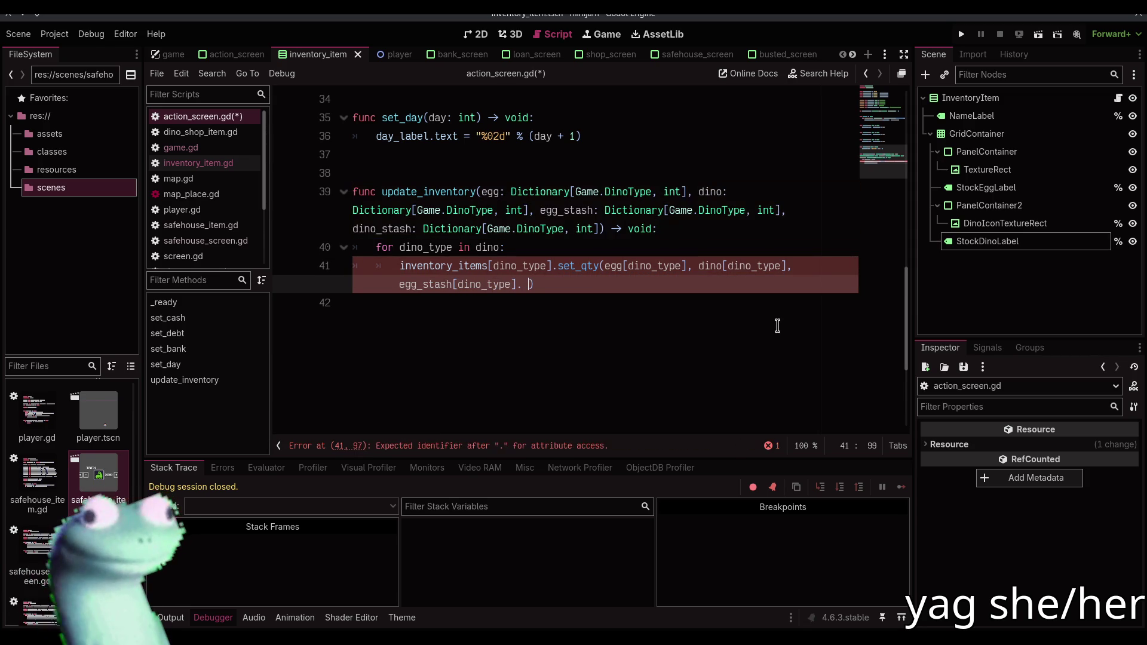
text(no_stash[dino_)
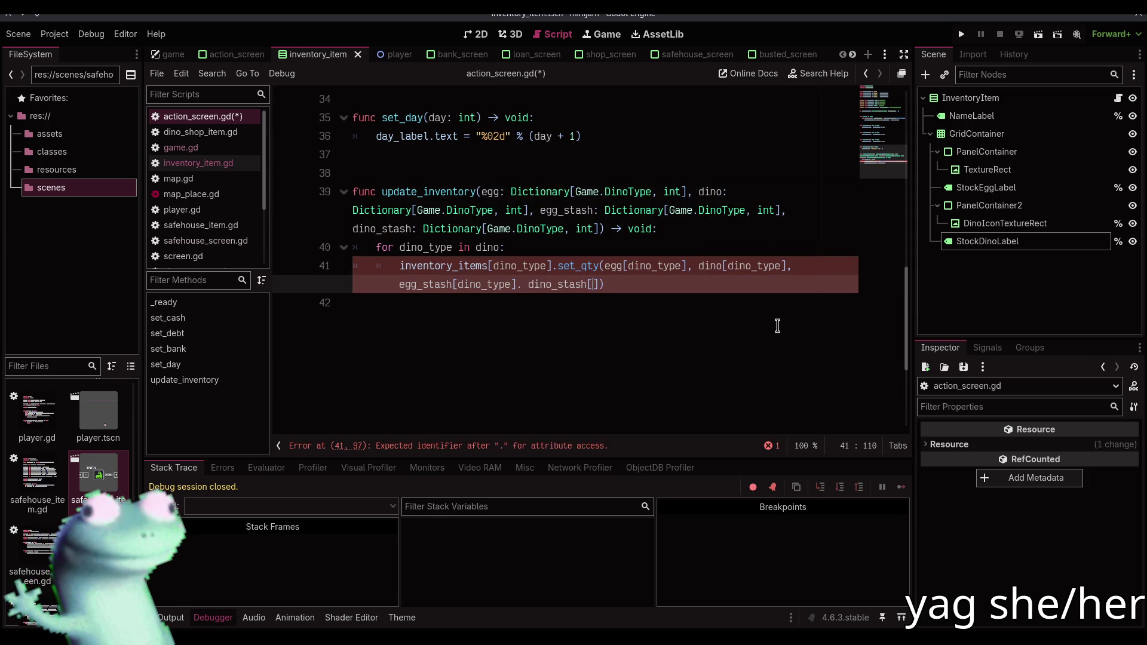
text(type)
key(ctrl+s)
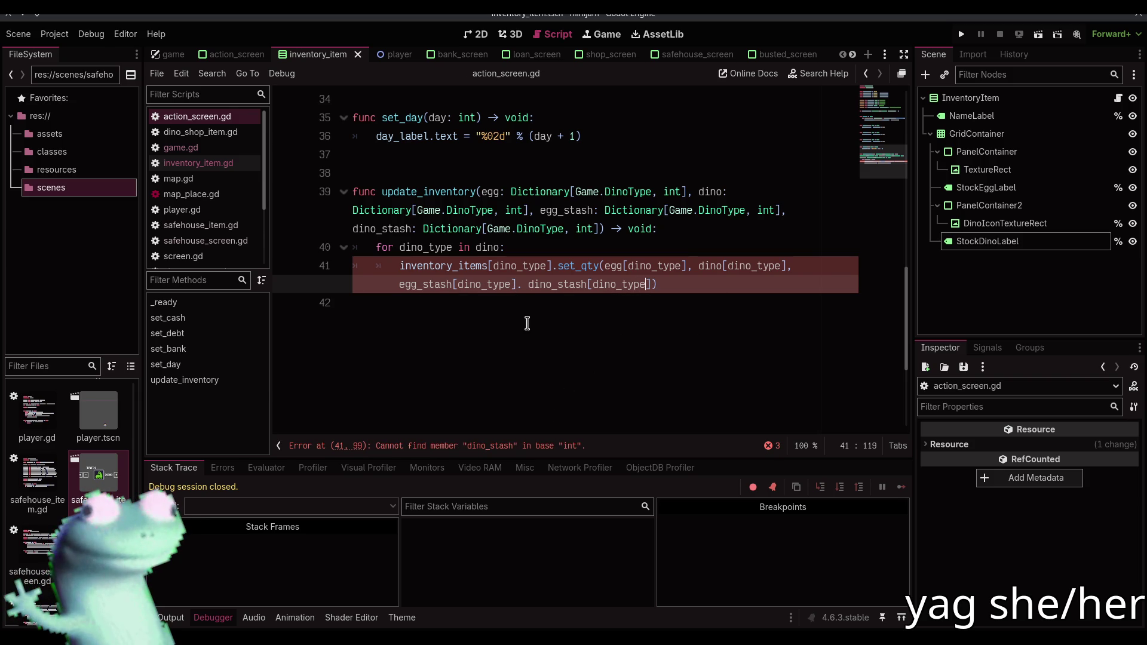
Insert the missing comma between the two stash arguments on line 41, save, and run with F5
click(519, 289)
text(,)
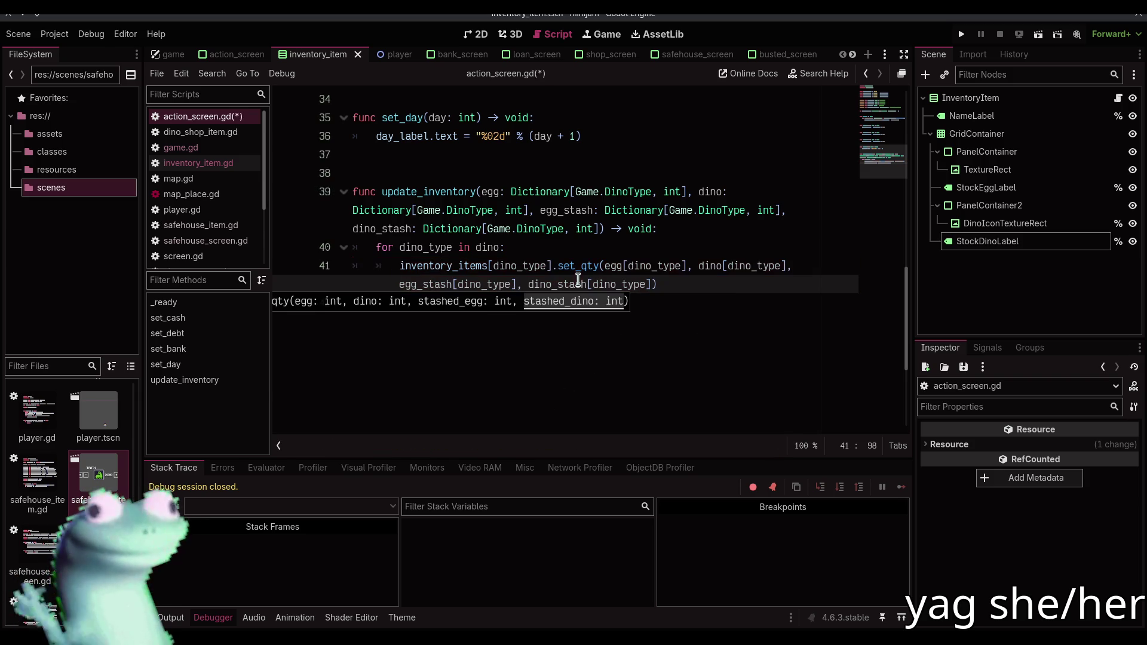
key(ctrl+s)
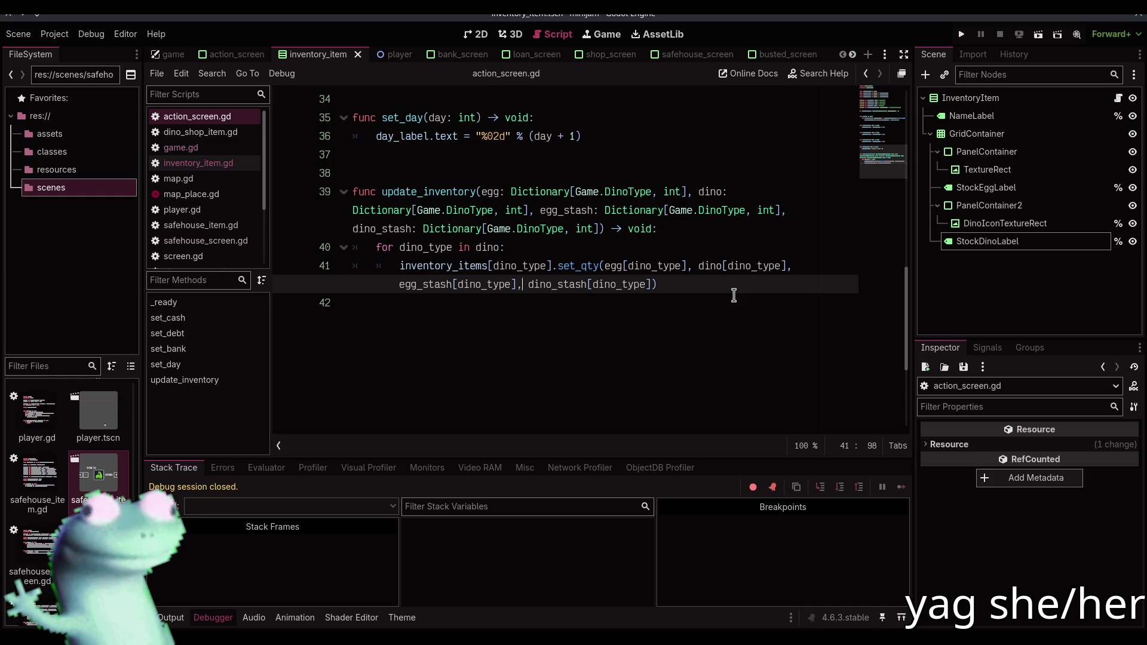
key(F5)
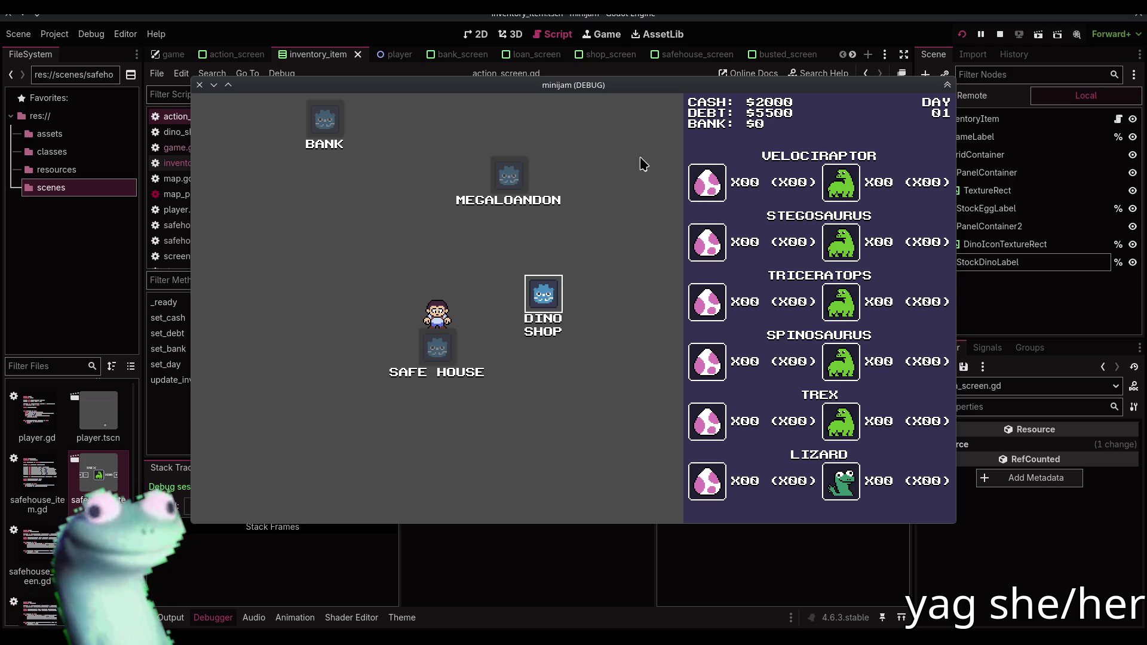
Return from the running game to the editor with F8 and reopen game.gd in the script list
key(F8)
click(203, 167)
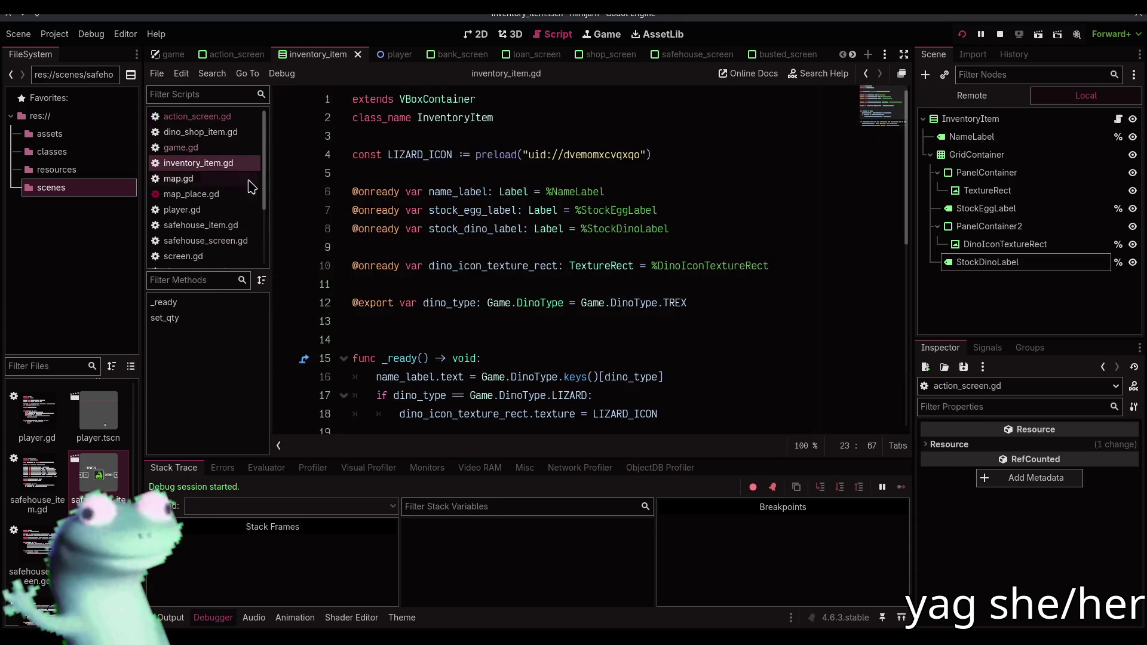
click(181, 147)
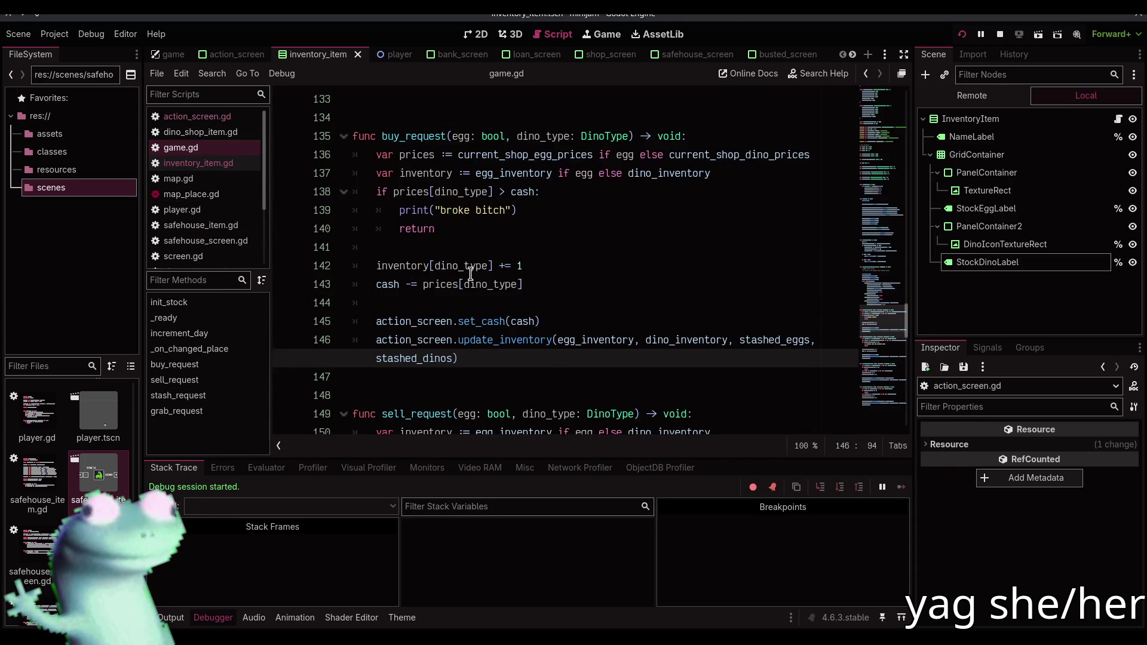
Advance days by visiting the Dino Shop and Safe House, then spend all cash on Velociraptor eggs
scroll(471, 273, up, 15)
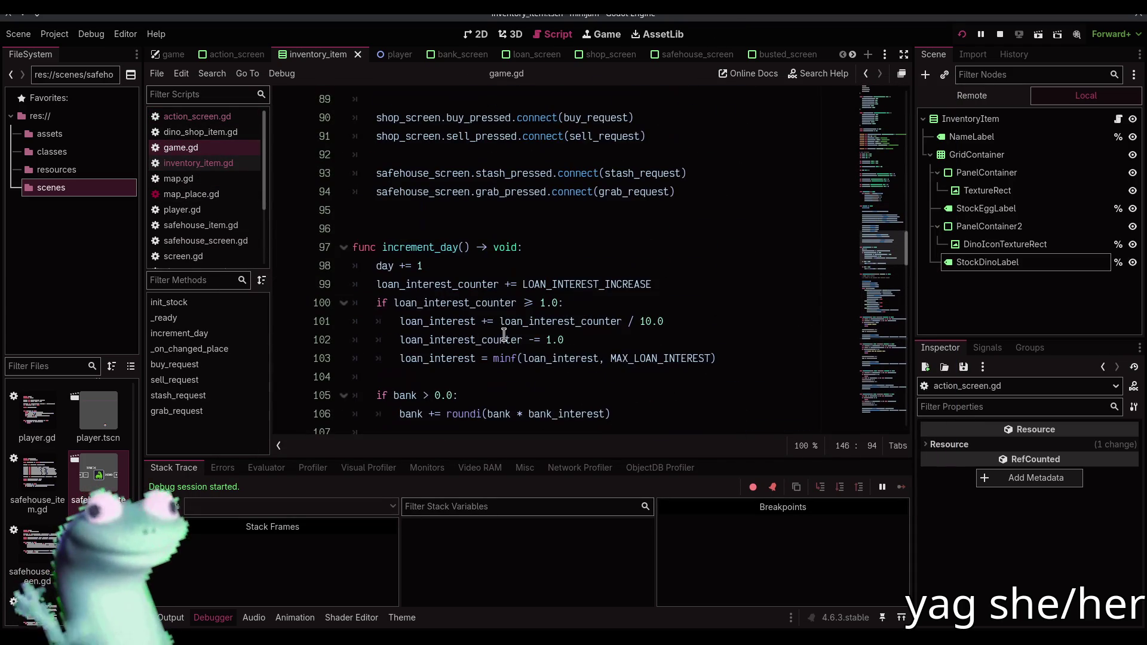
scroll(505, 337, down, 1)
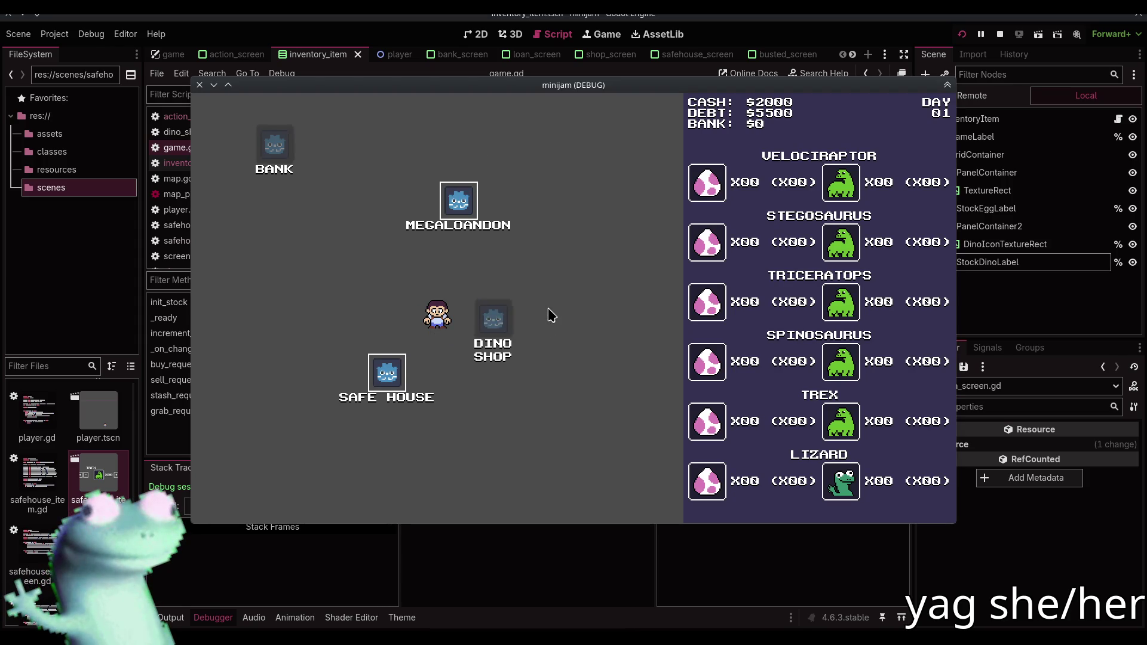
key(Right)
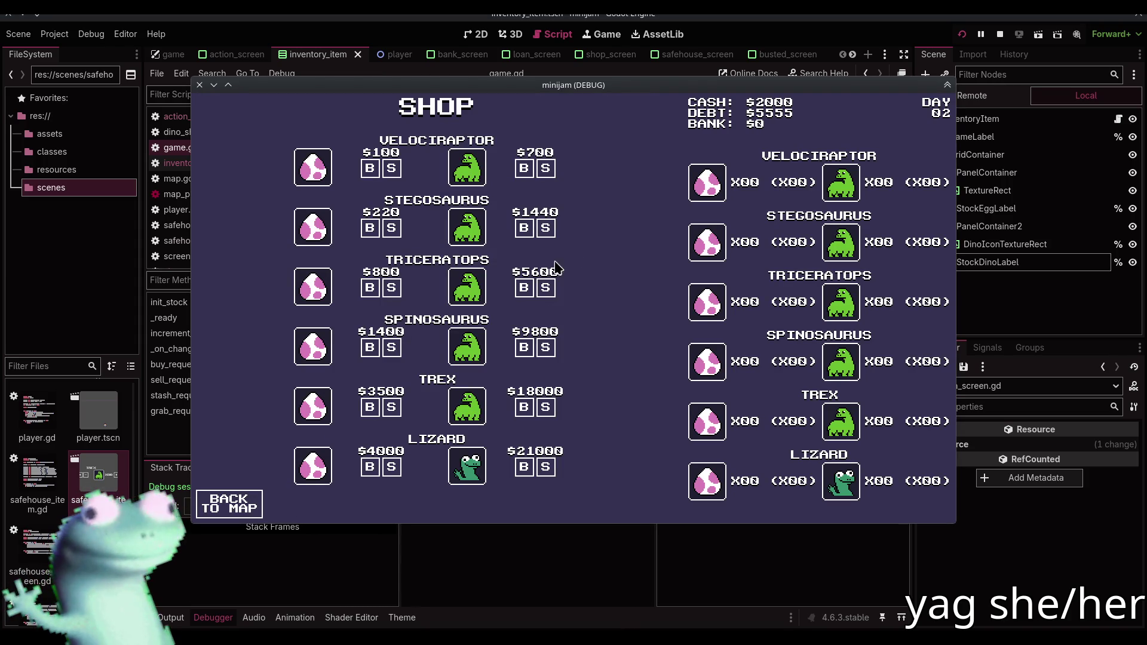
click(239, 493)
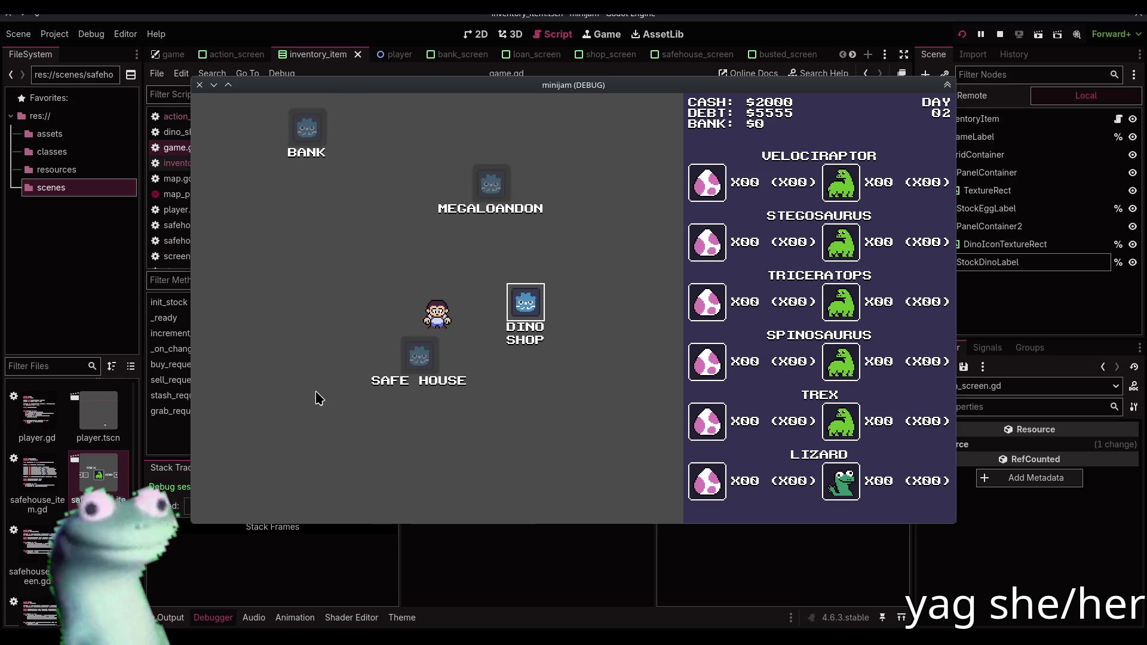
key(Down)
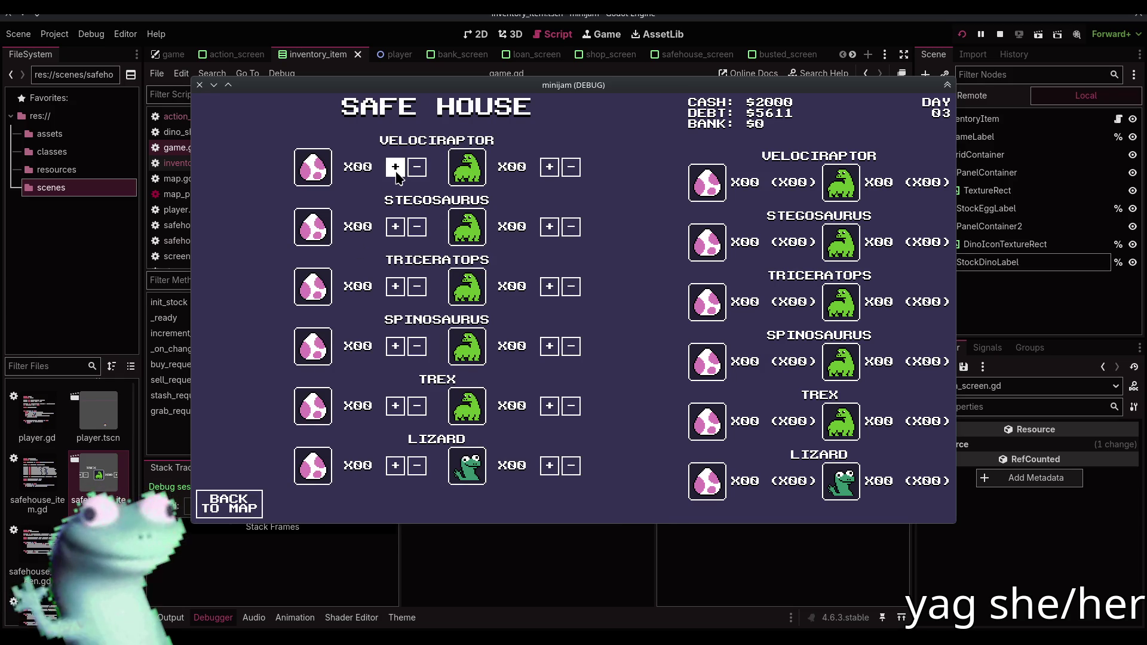
key(Return)
click(541, 297)
click(371, 169)
click(370, 170)
click(370, 169)
click(370, 169)
click(370, 169)
click(370, 170)
click(371, 170)
click(370, 170)
click(370, 169)
click(370, 169)
click(370, 170)
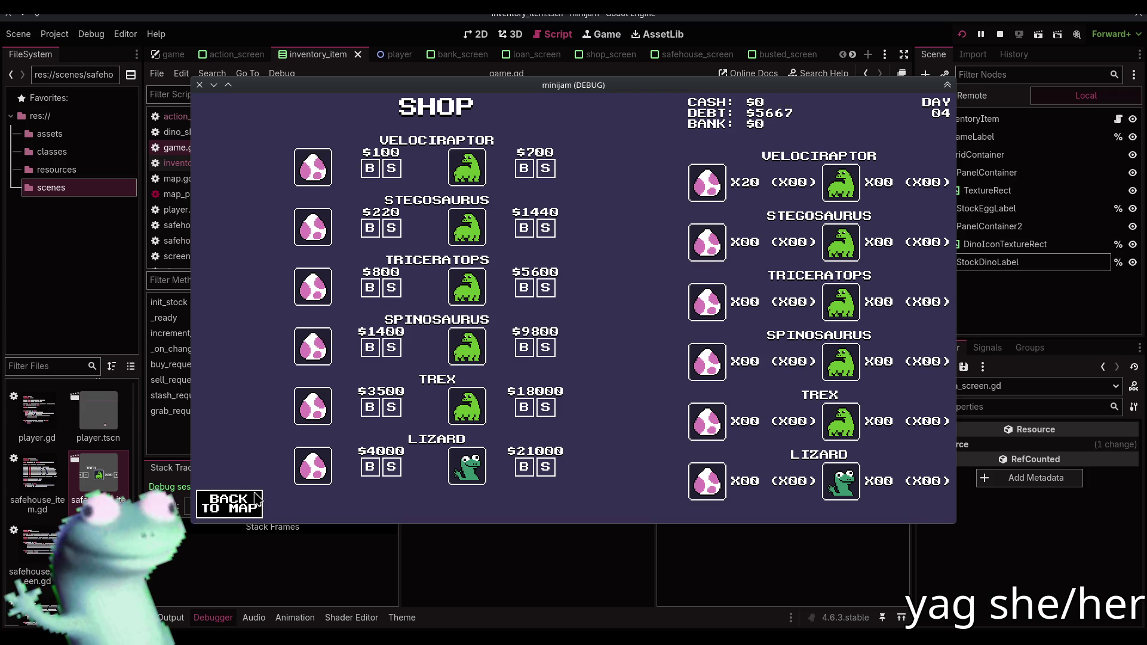
At the Safe House, stash the Velociraptor eggs with + and take them back out with −
click(256, 502)
click(330, 399)
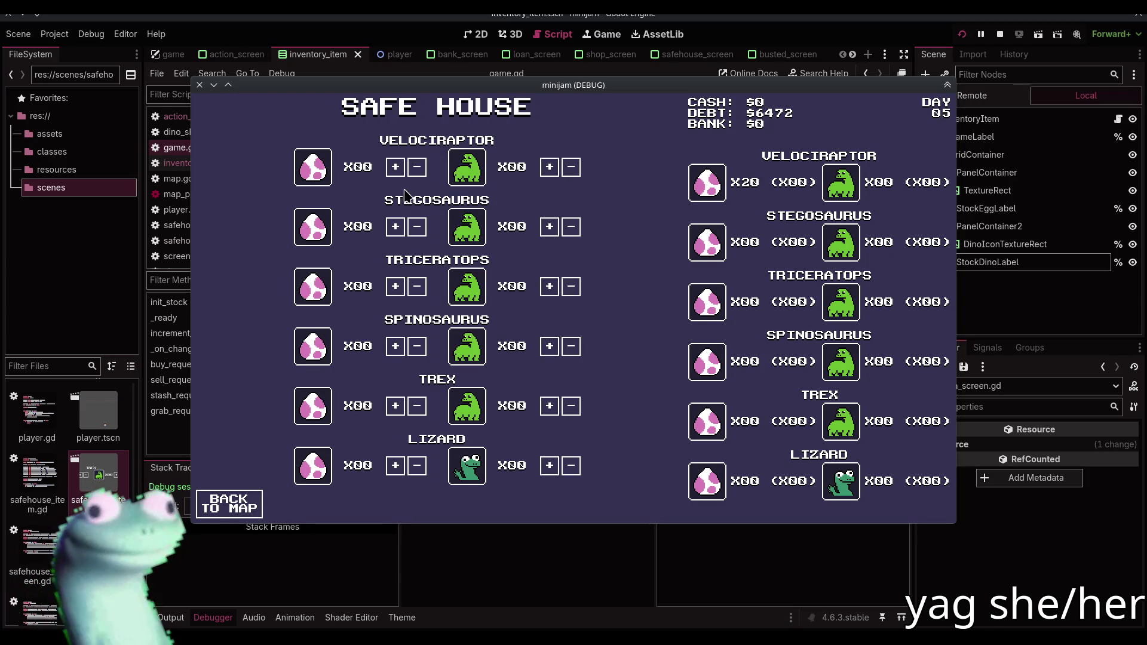
click(398, 169)
click(397, 169)
click(398, 169)
click(398, 169)
click(398, 169)
click(398, 169)
click(398, 169)
click(397, 169)
double_click(397, 169)
click(397, 169)
double_click(398, 169)
double_click(398, 169)
double_click(397, 169)
click(397, 169)
double_click(398, 169)
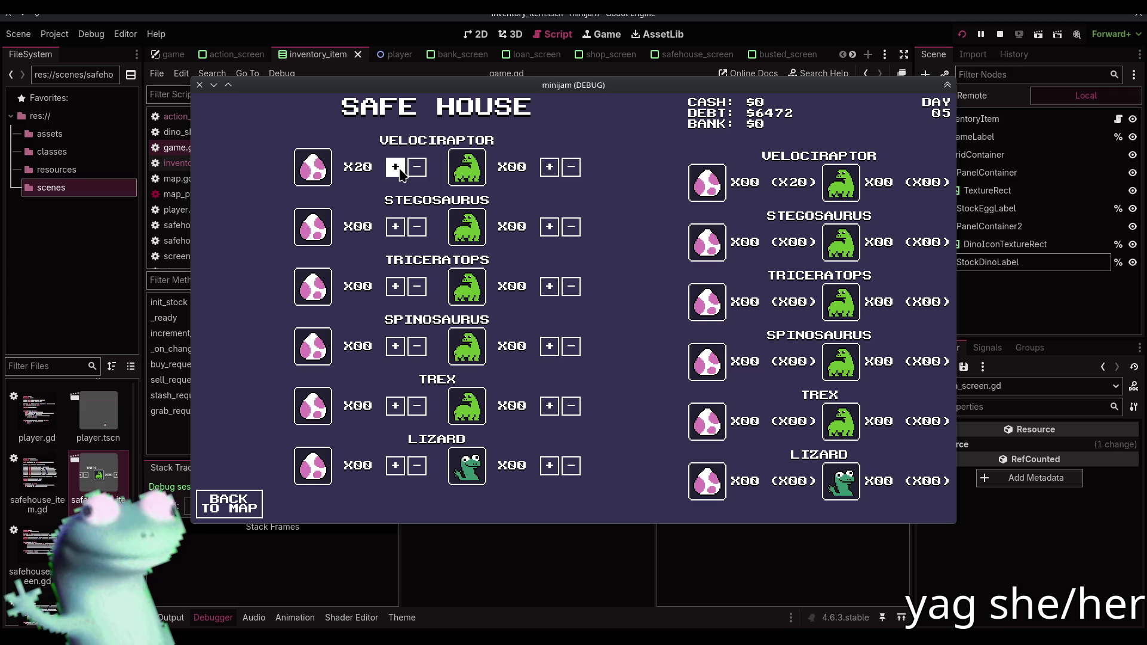
double_click(416, 170)
click(416, 170)
double_click(416, 169)
double_click(416, 170)
click(416, 170)
double_click(416, 170)
click(417, 169)
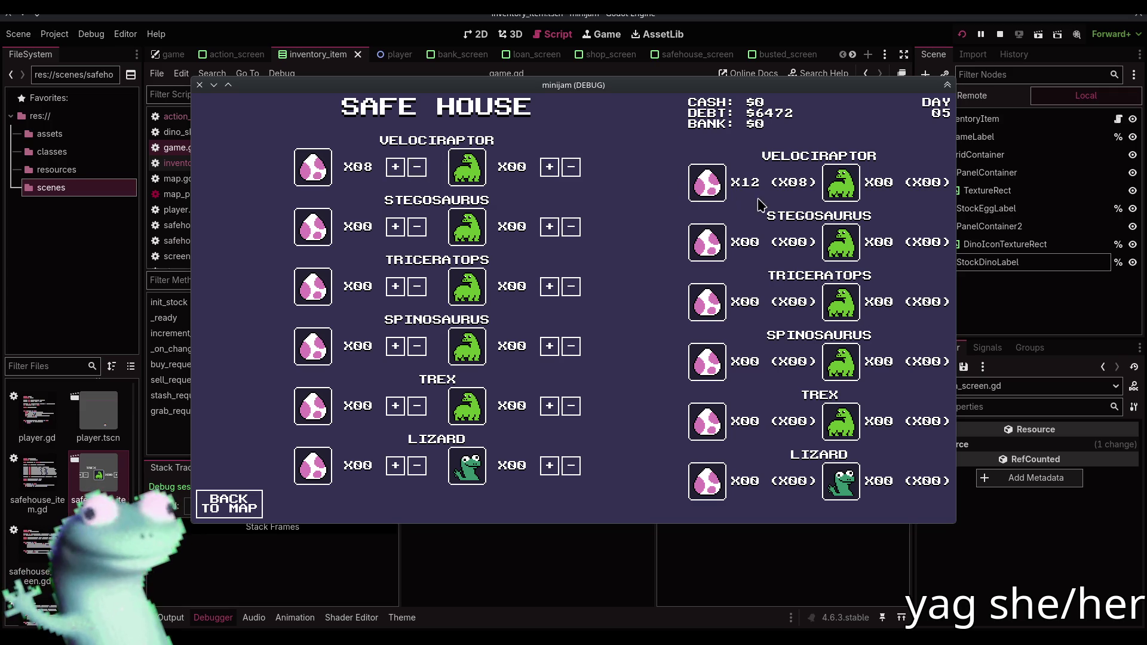
click(417, 168)
click(417, 169)
Stash the Velociraptor eggs again, then empty the stash so the row reads X20 (X00)
click(395, 170)
double_click(395, 170)
double_click(396, 170)
click(395, 170)
double_click(396, 171)
click(395, 170)
double_click(395, 170)
click(396, 171)
double_click(395, 171)
triple_click(417, 168)
triple_click(417, 168)
triple_click(416, 169)
triple_click(417, 169)
triple_click(417, 168)
double_click(417, 168)
double_click(417, 169)
click(417, 168)
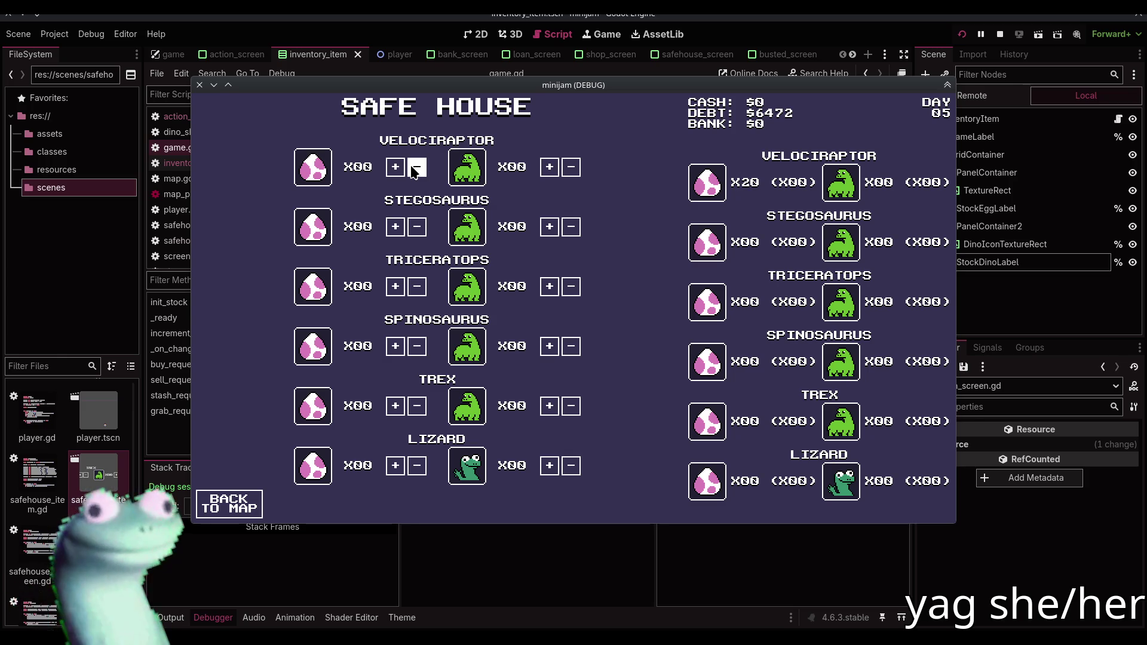
Stash exactly 10 Velociraptor eggs at the Safe House
click(401, 170)
click(401, 170)
click(401, 170)
click(401, 170)
click(395, 169)
click(395, 168)
click(396, 169)
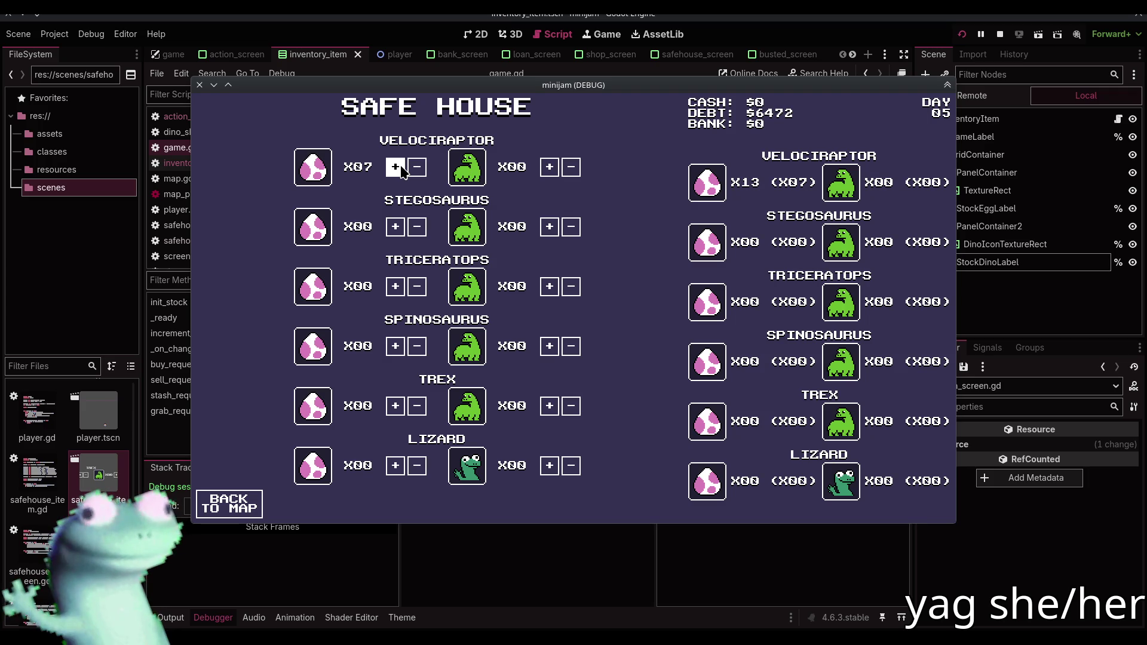
click(396, 168)
click(395, 169)
click(396, 169)
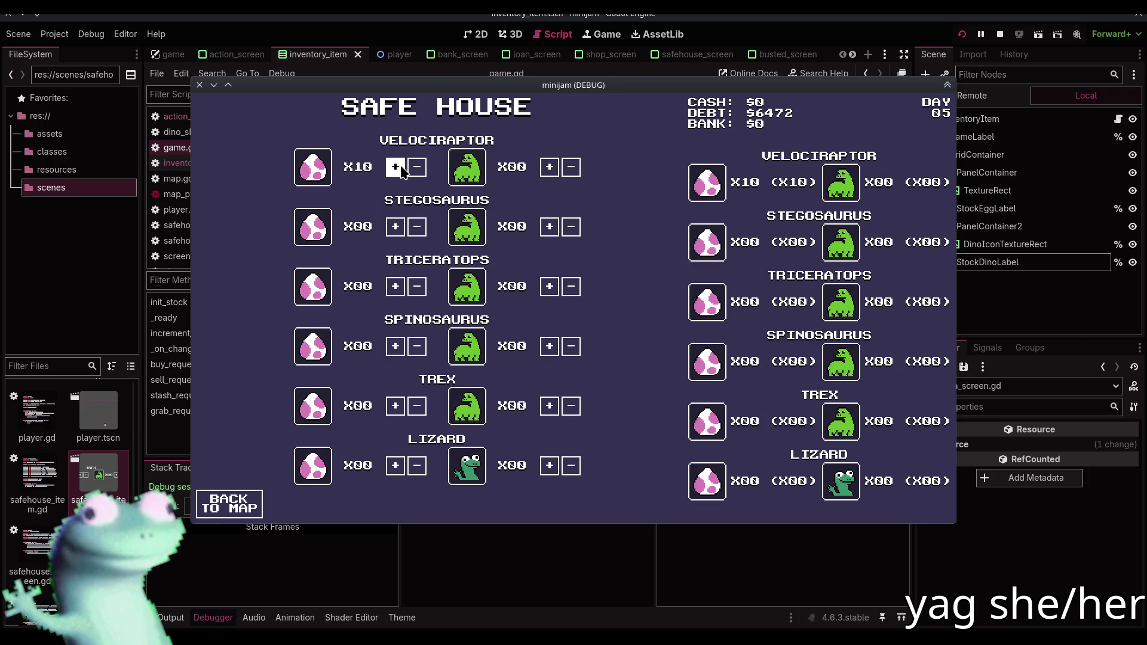
click(401, 169)
click(401, 170)
click(401, 170)
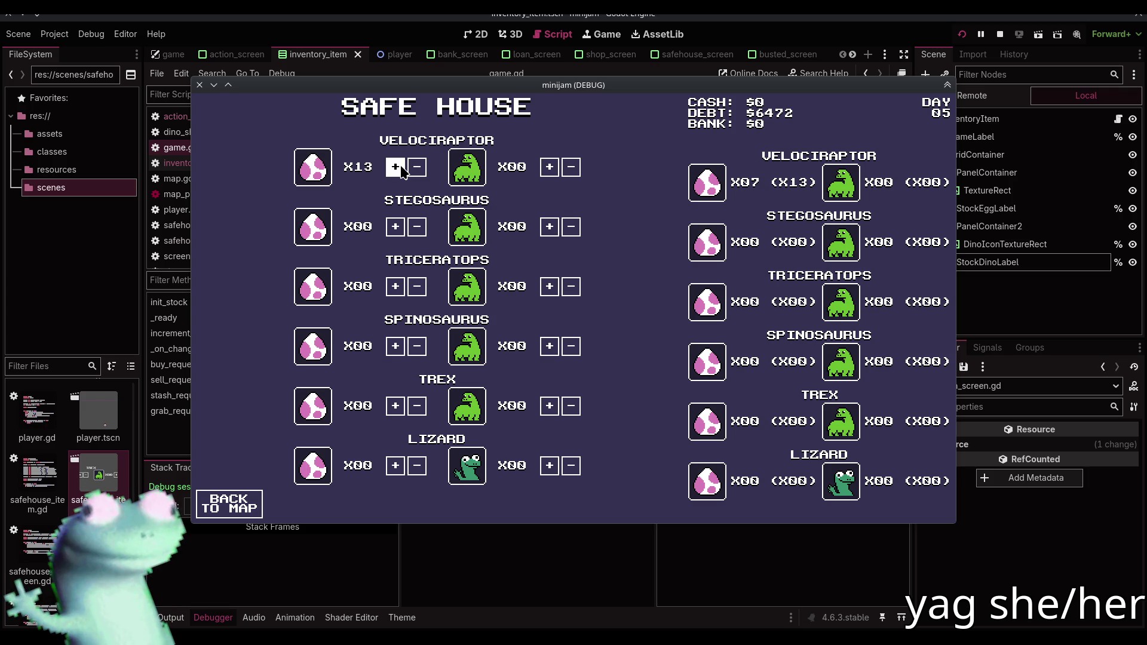
click(417, 169)
click(417, 170)
click(417, 169)
click(416, 170)
click(415, 171)
click(412, 172)
click(413, 172)
click(413, 172)
click(403, 170)
click(403, 170)
click(402, 170)
click(403, 170)
click(403, 170)
click(403, 170)
click(402, 171)
click(403, 171)
click(402, 171)
click(402, 170)
click(403, 170)
click(403, 171)
click(403, 170)
click(402, 171)
click(403, 171)
click(415, 169)
triple_click(415, 169)
triple_click(416, 169)
triple_click(416, 169)
click(417, 170)
triple_click(417, 170)
triple_click(417, 171)
triple_click(417, 170)
double_click(396, 171)
triple_click(396, 170)
triple_click(397, 170)
click(396, 168)
click(396, 168)
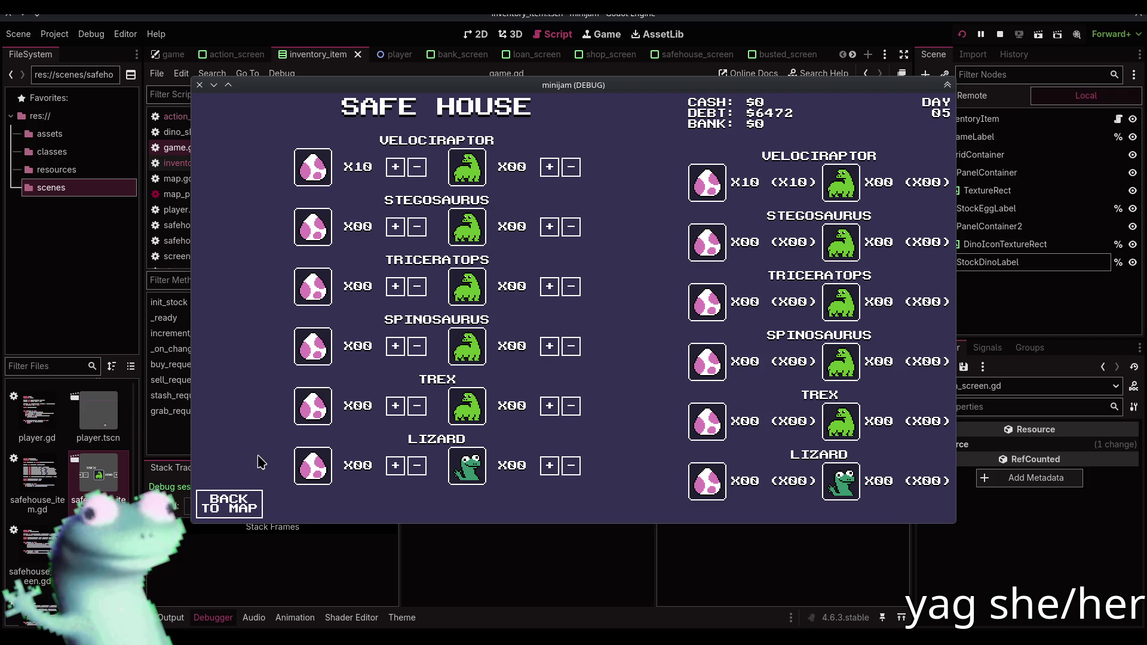
Go to the Dino Shop and sell the other 10 Velociraptor eggs for $1000
click(250, 502)
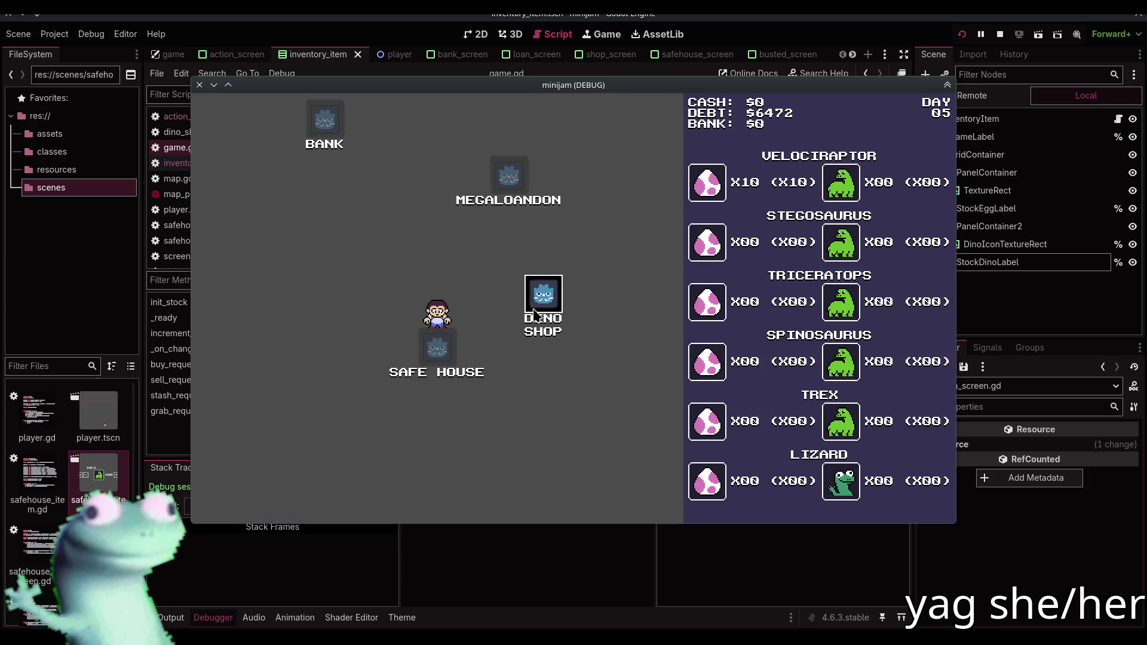
click(486, 325)
click(392, 168)
click(392, 169)
click(391, 168)
click(392, 168)
click(392, 169)
click(391, 168)
click(392, 168)
click(392, 168)
click(391, 169)
click(392, 168)
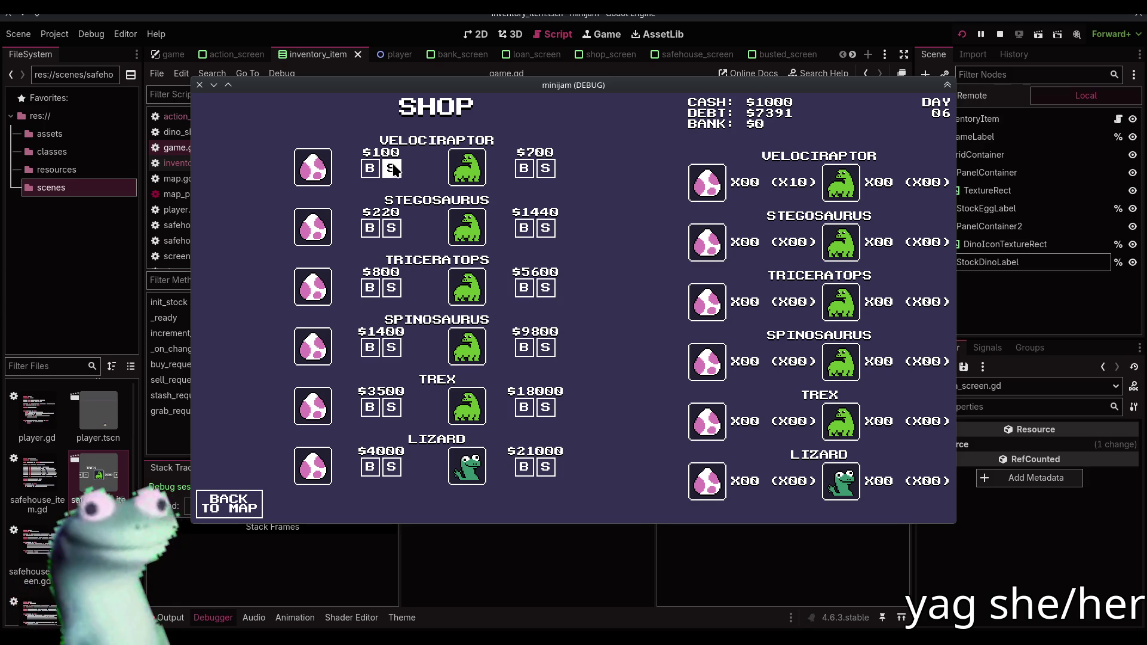
Check Mega-Loan-Don showing $8441 debt, then stop the game
click(237, 504)
click(417, 228)
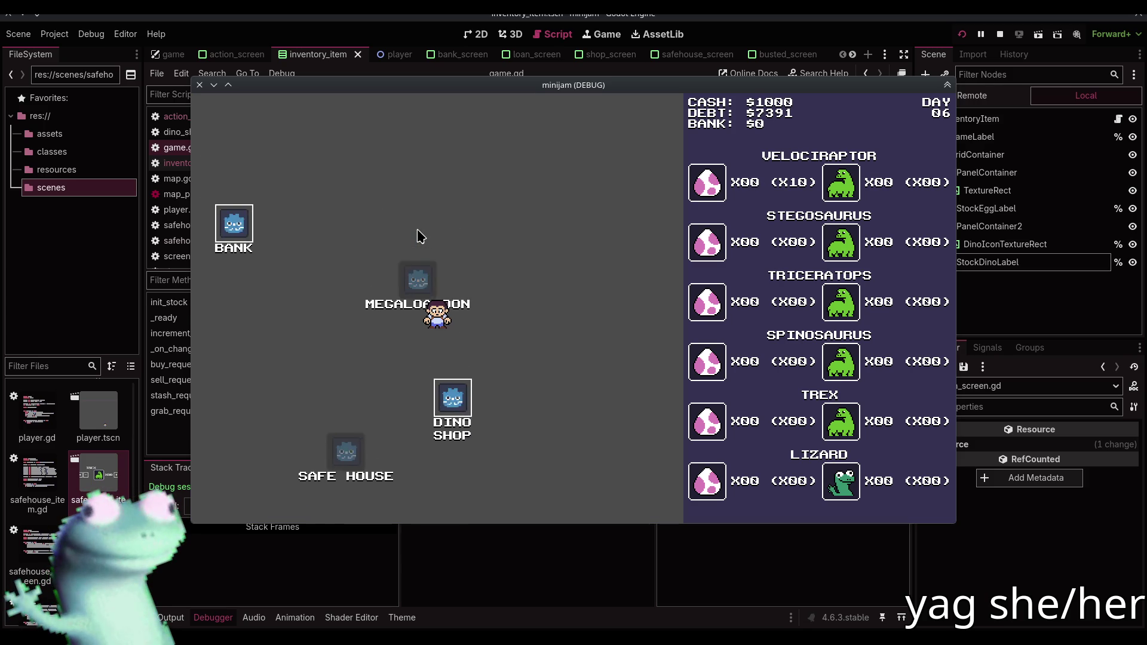
click(1000, 36)
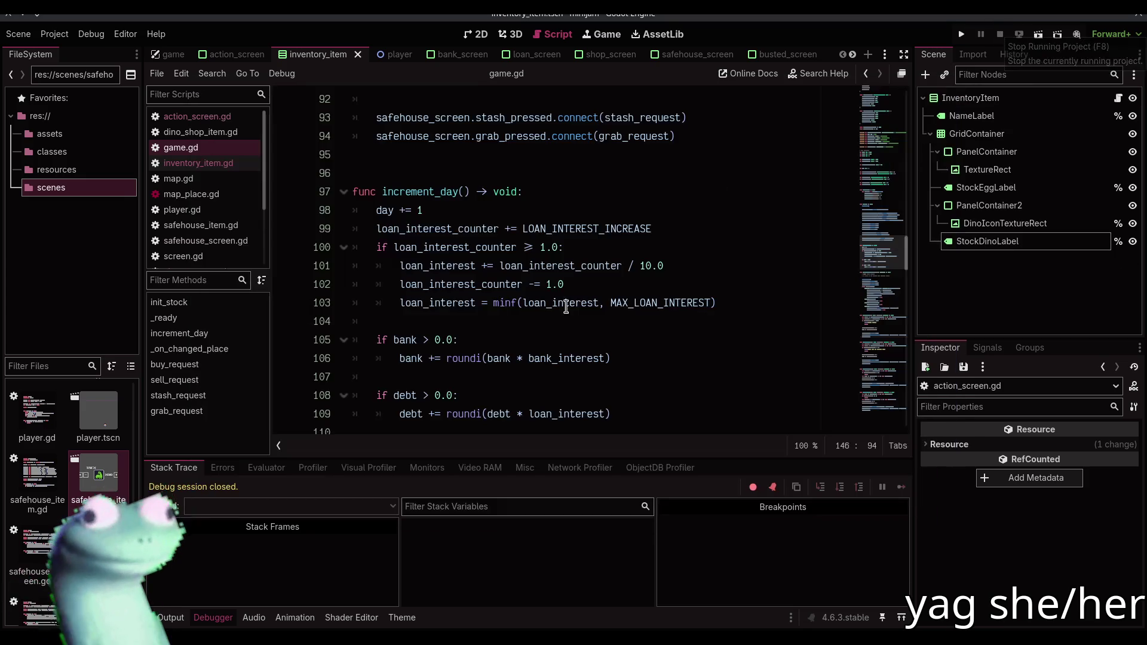
click(468, 395)
click(477, 376)
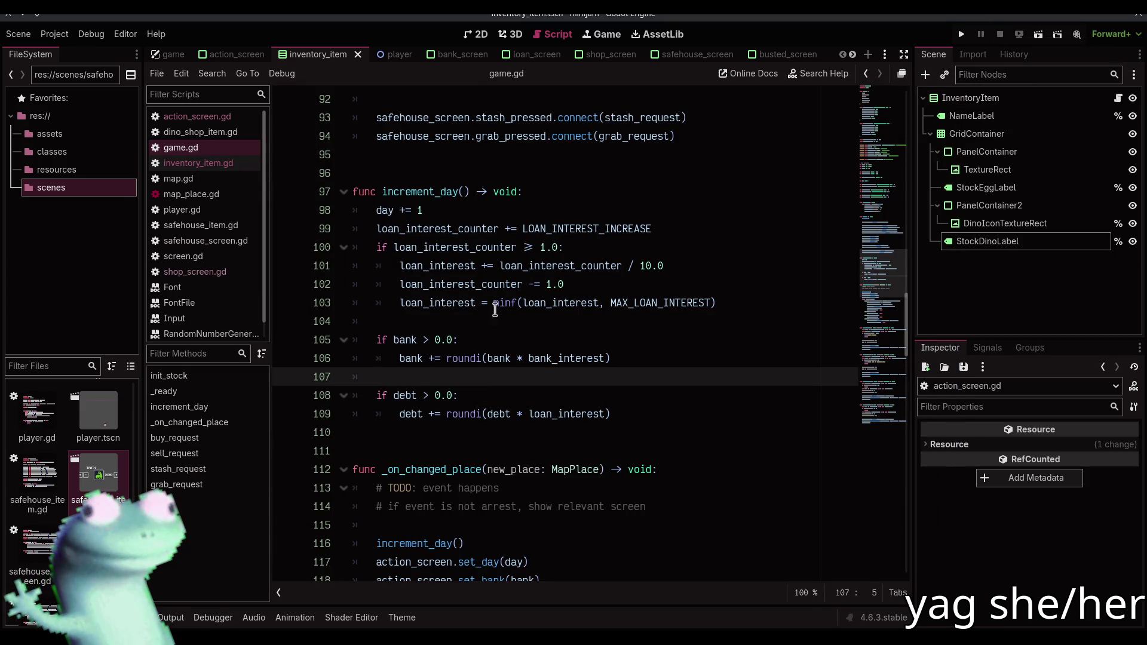
click(504, 150)
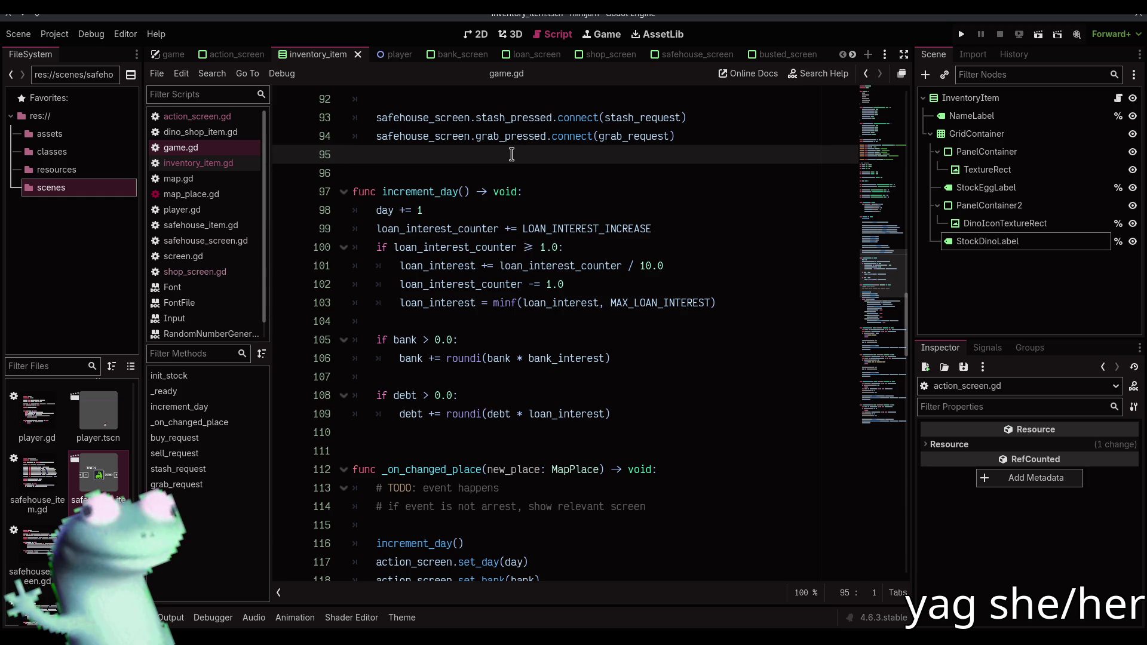
key(ctrl+j)
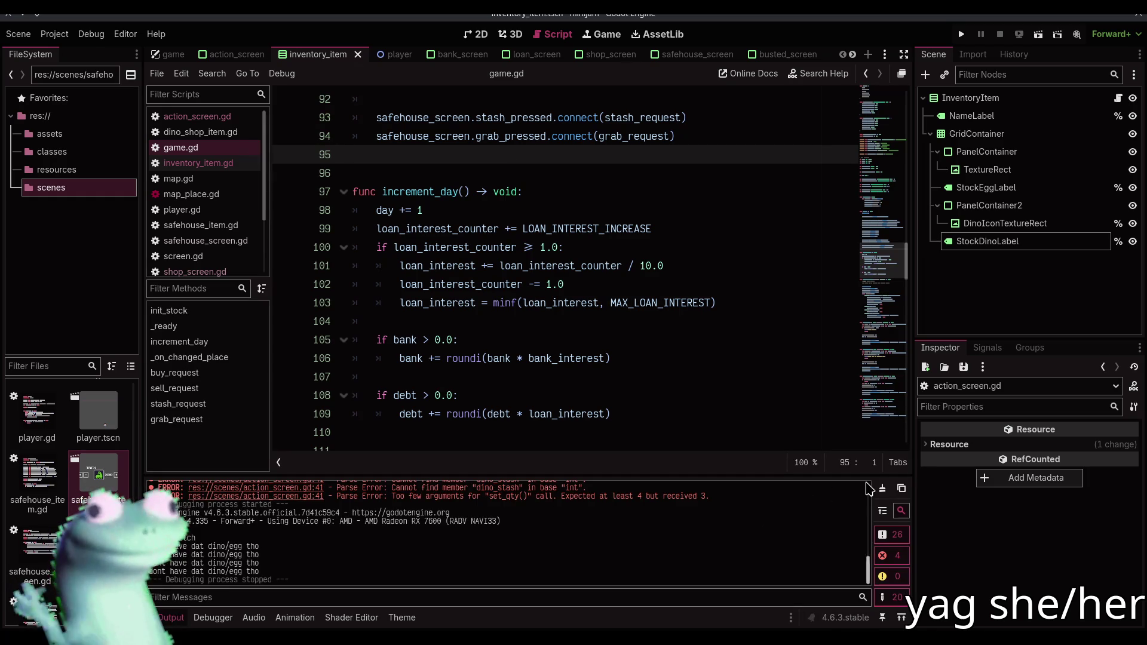
key(ctrl+j)
click(404, 432)
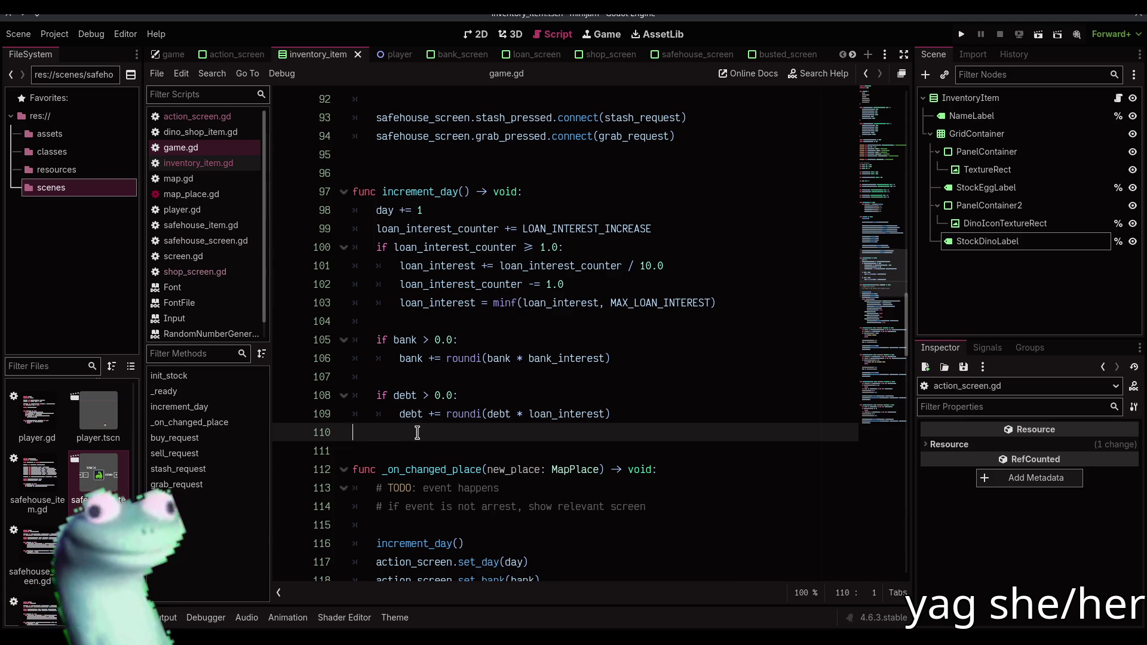
Change loan_interest on line 49 from 0.01 to 0.005 and save game.gd
scroll(417, 432, up, 2)
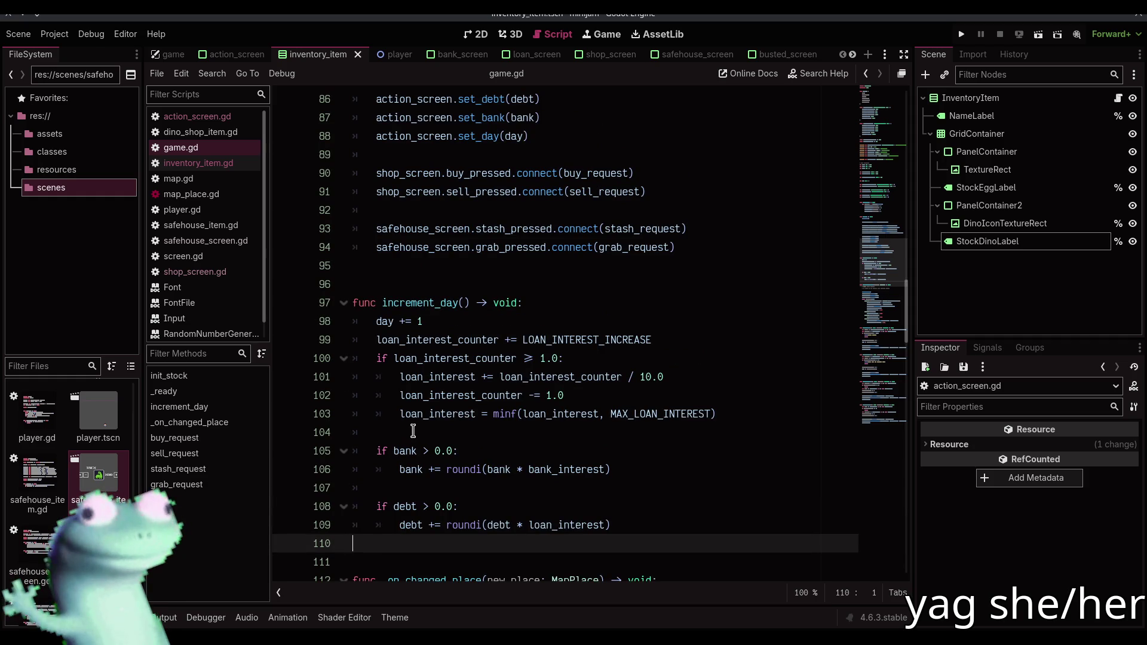
scroll(413, 430, up, 11)
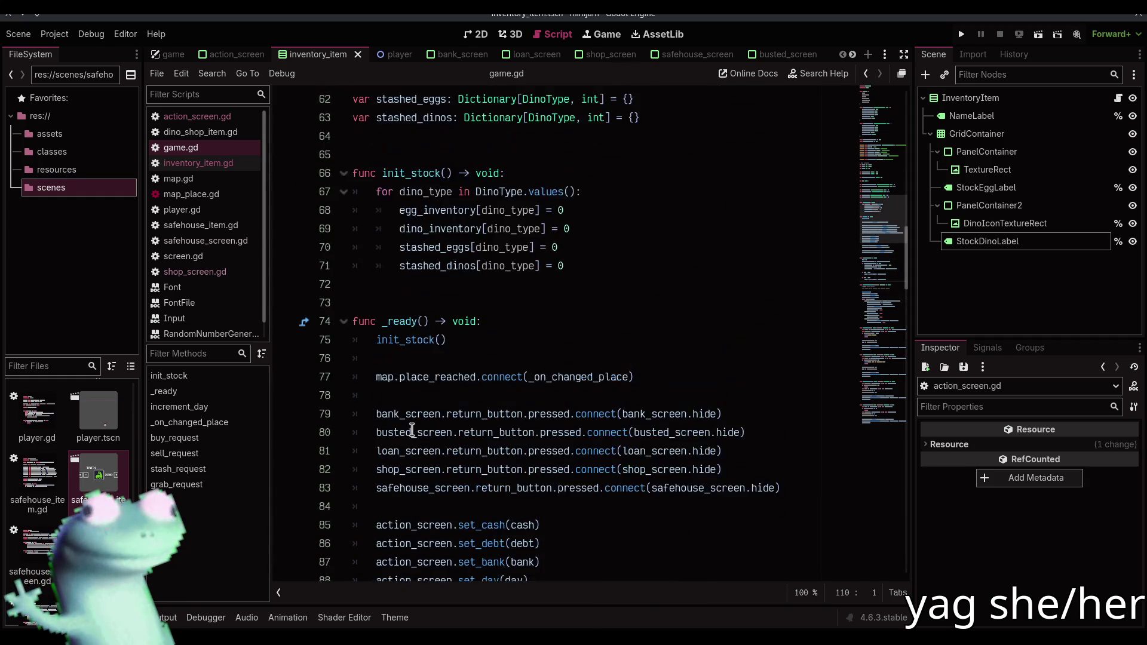
scroll(412, 430, up, 2)
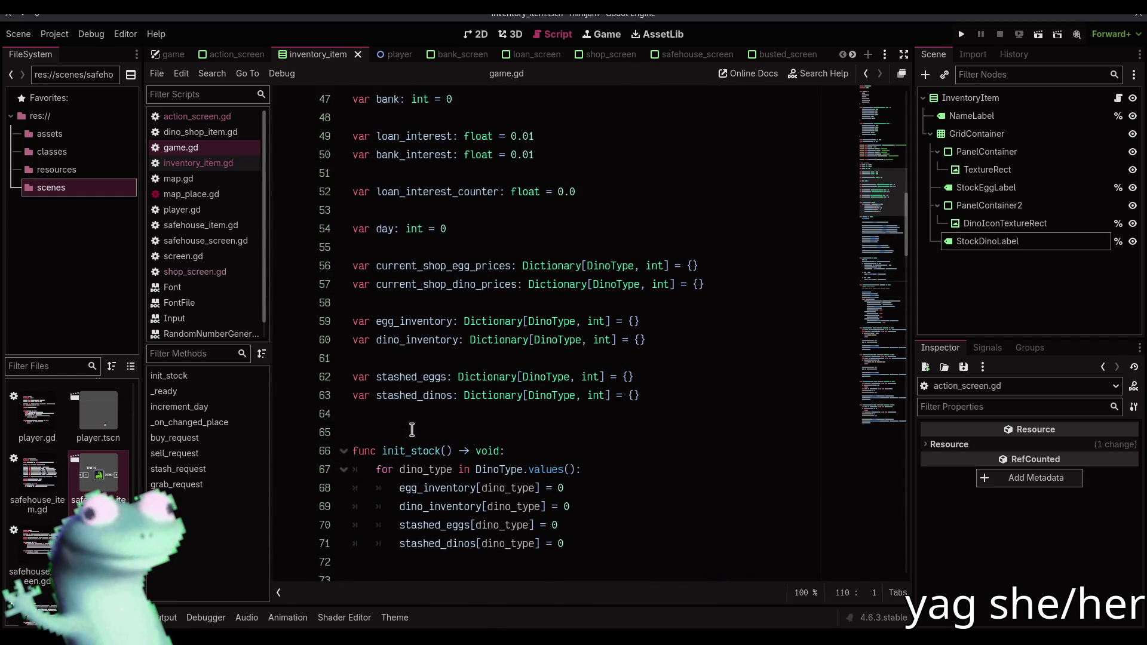
scroll(412, 430, up, 2)
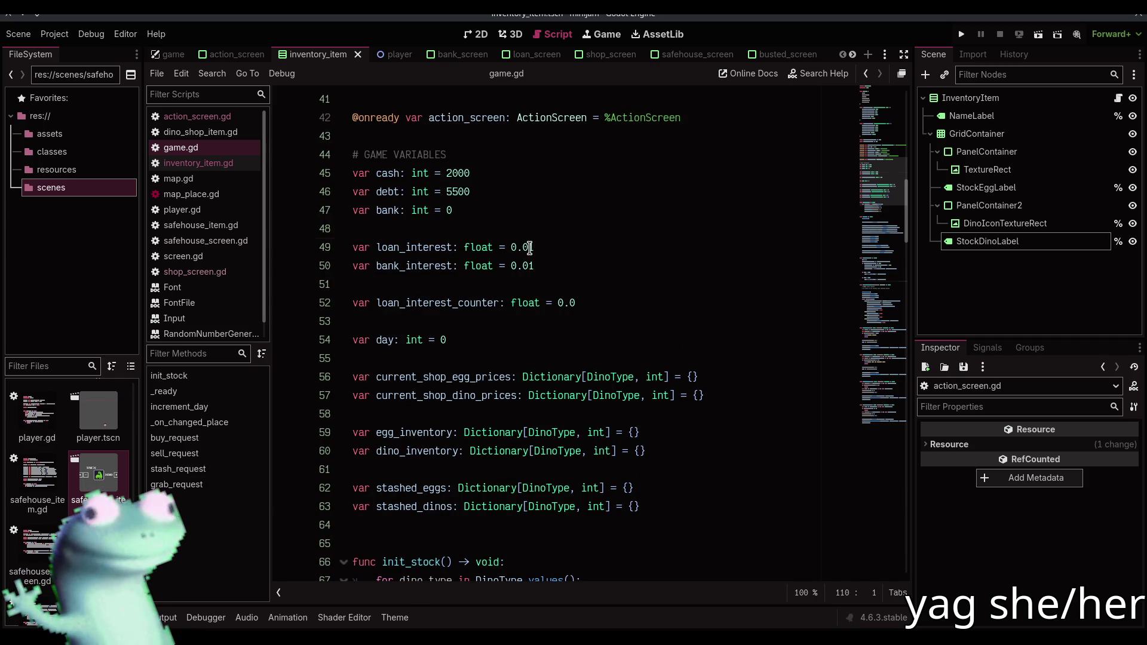
click(548, 247)
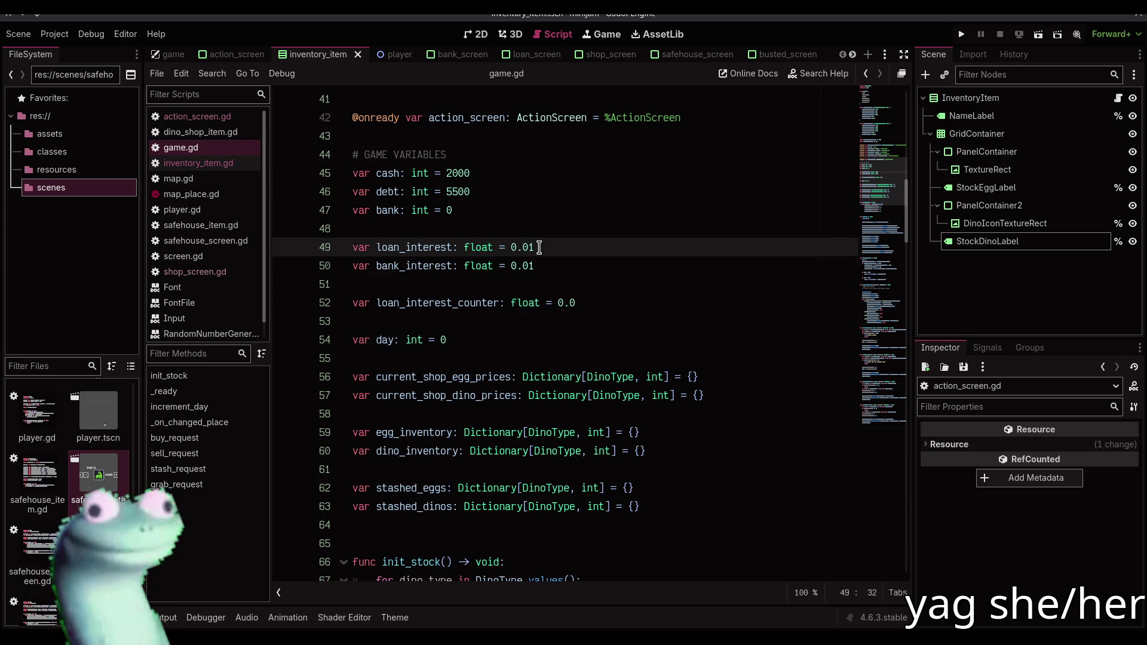
scroll(539, 247, down, 5)
scroll(539, 248, up, 6)
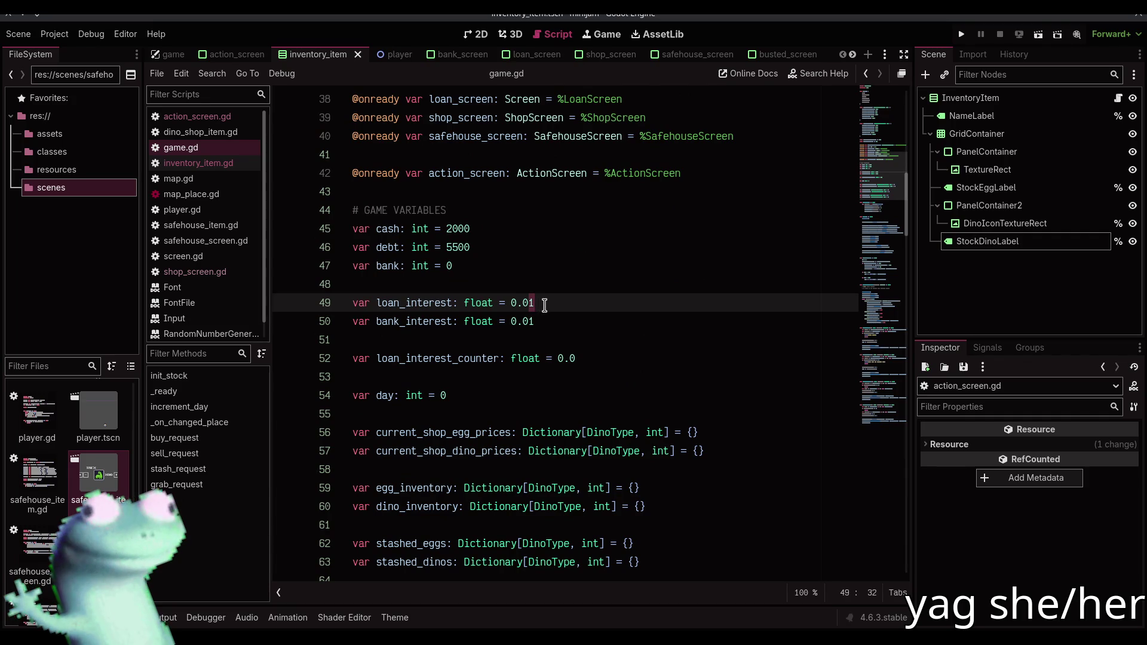
text(05)
key(ctrl+s)
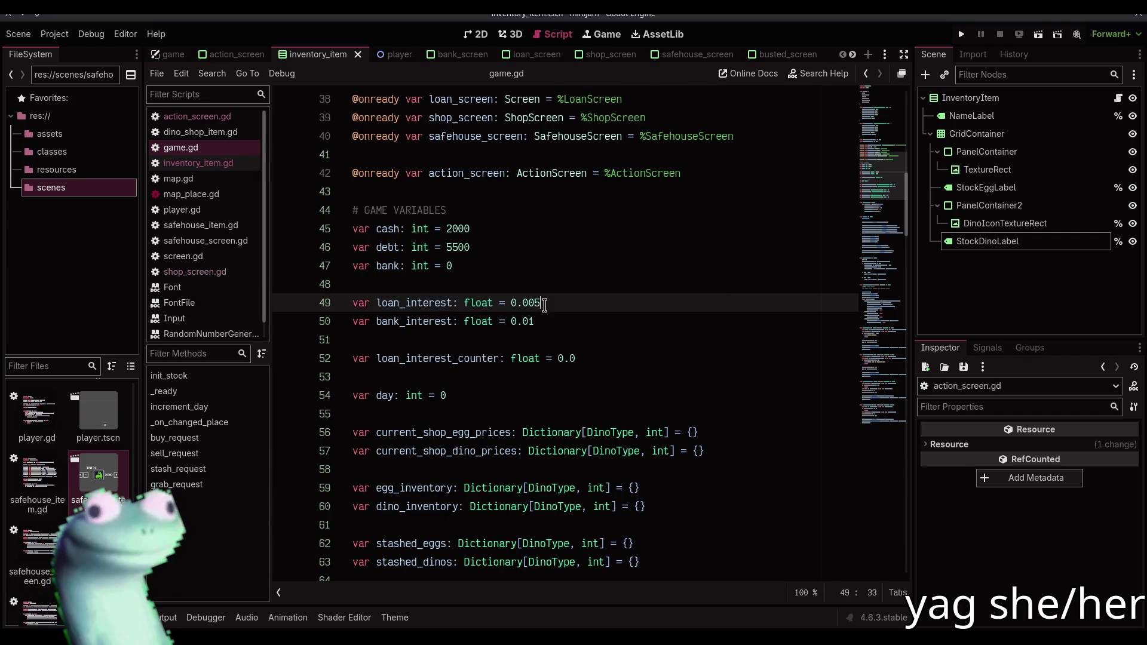
Run the game to test the lower interest rate
scroll(544, 304, up, 1)
scroll(544, 305, down, 1)
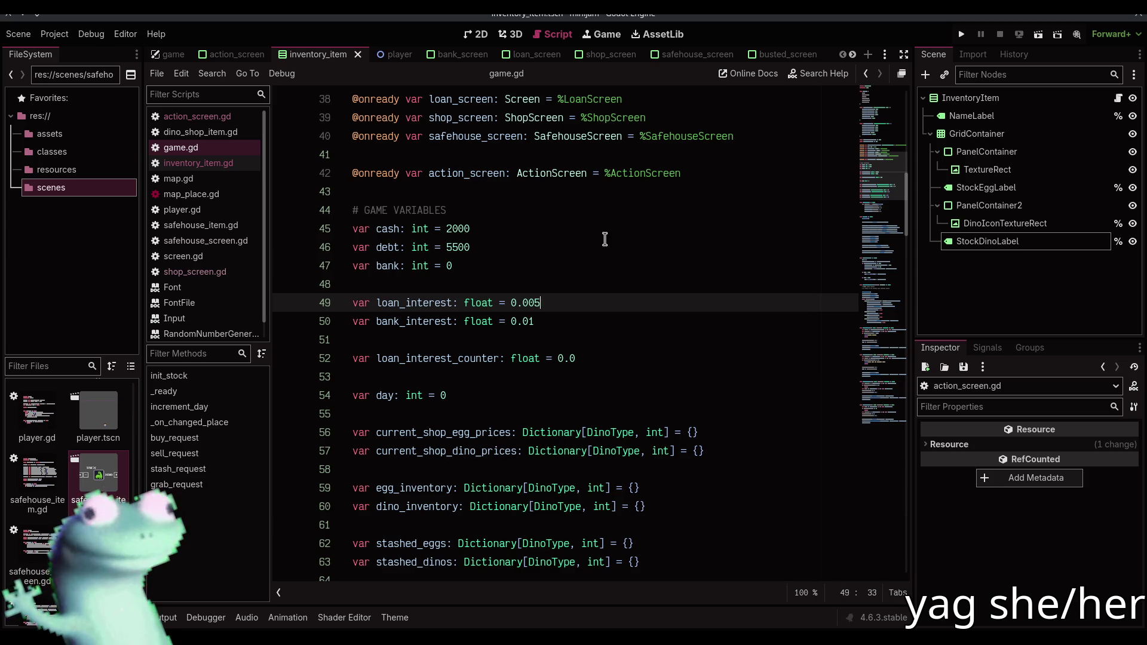
click(961, 34)
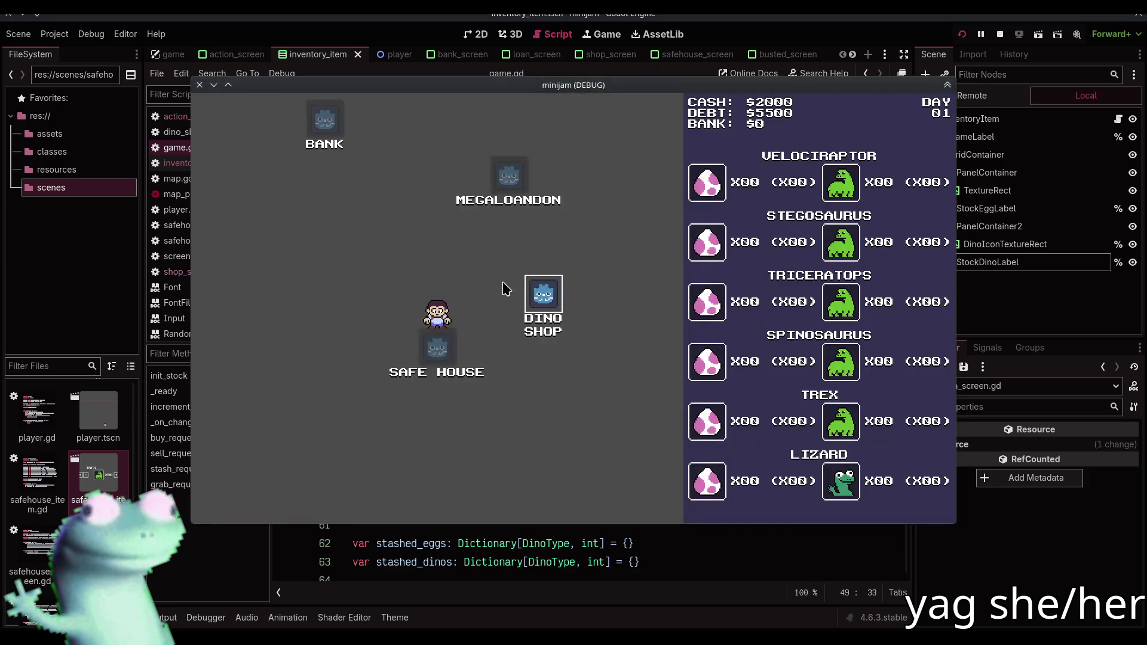
click(557, 294)
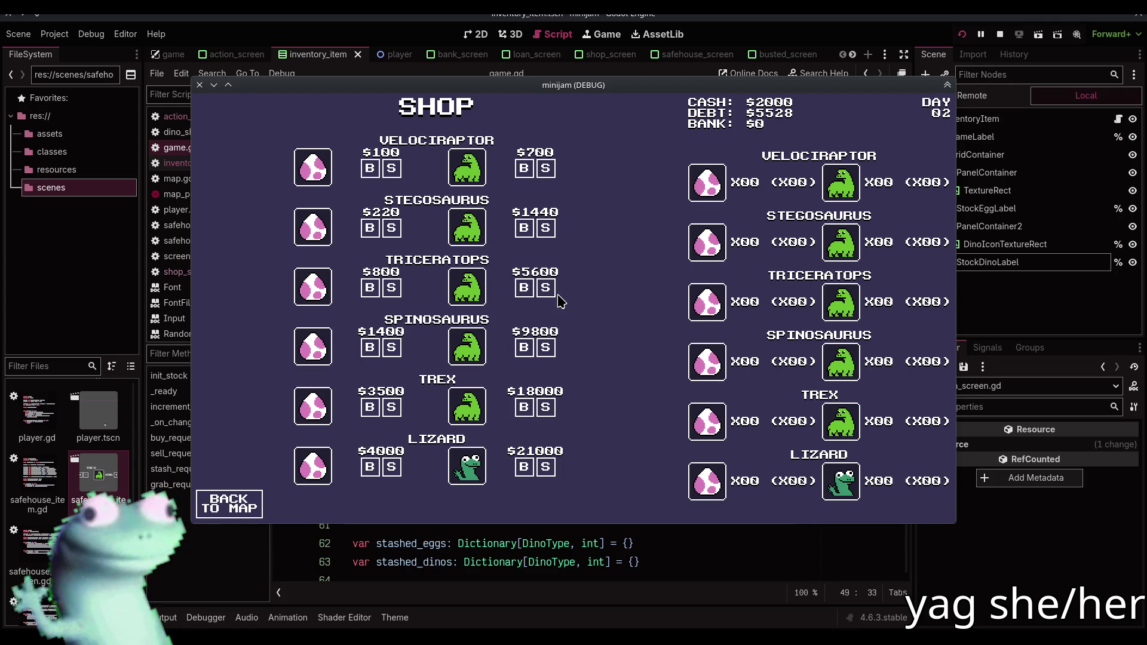
click(227, 501)
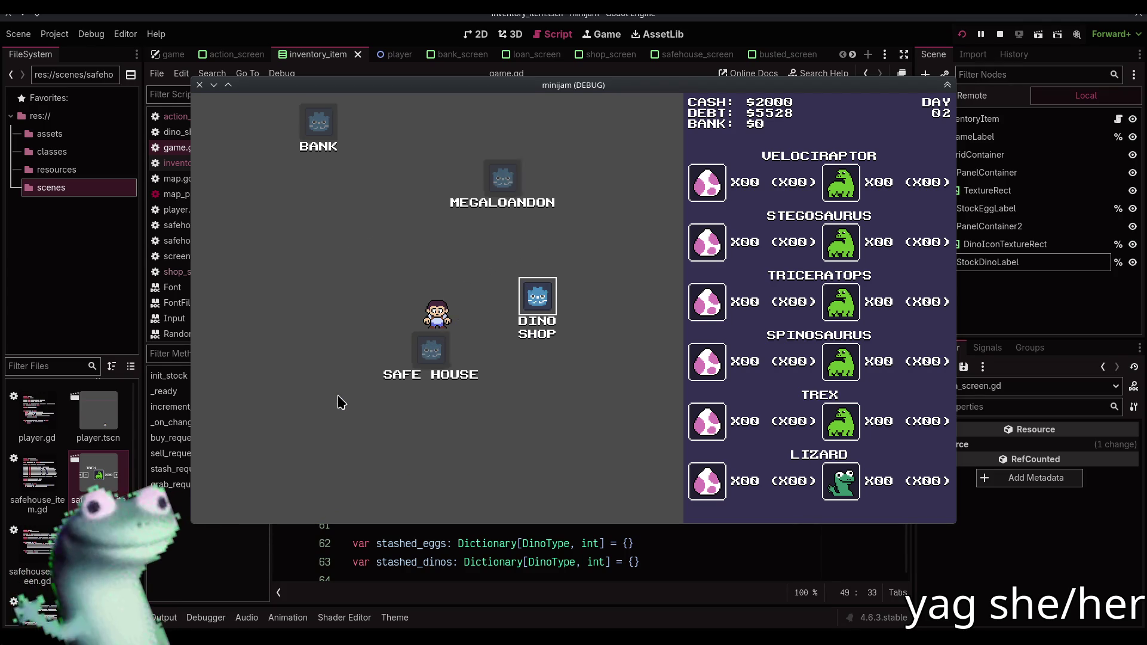
click(338, 402)
click(260, 499)
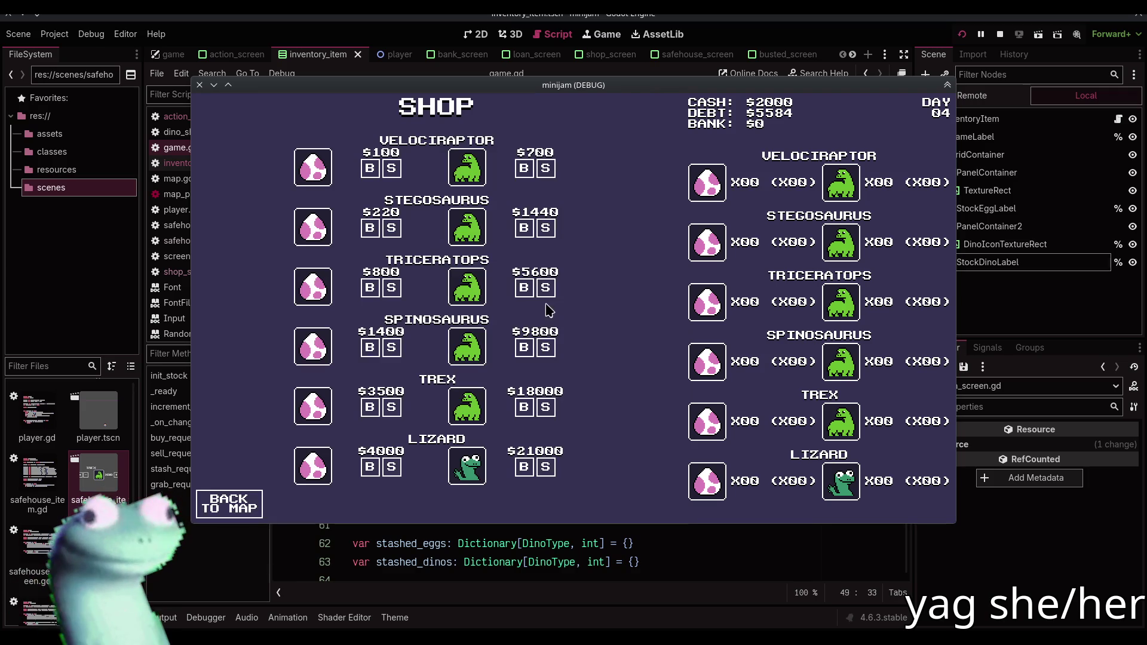
click(230, 505)
click(333, 394)
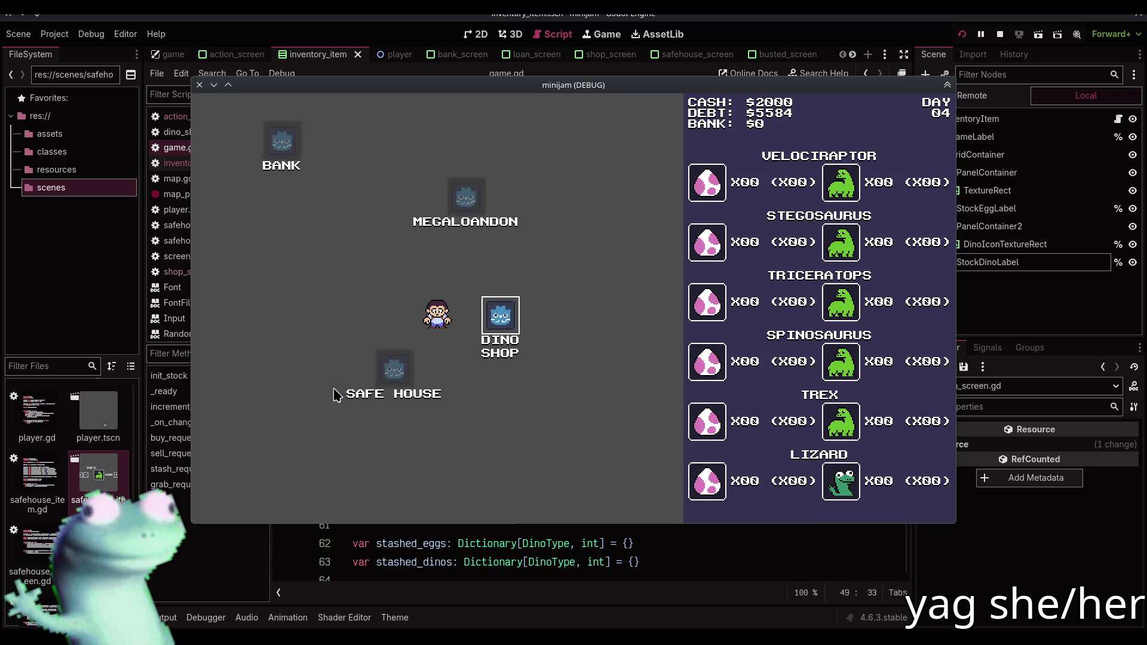
click(255, 509)
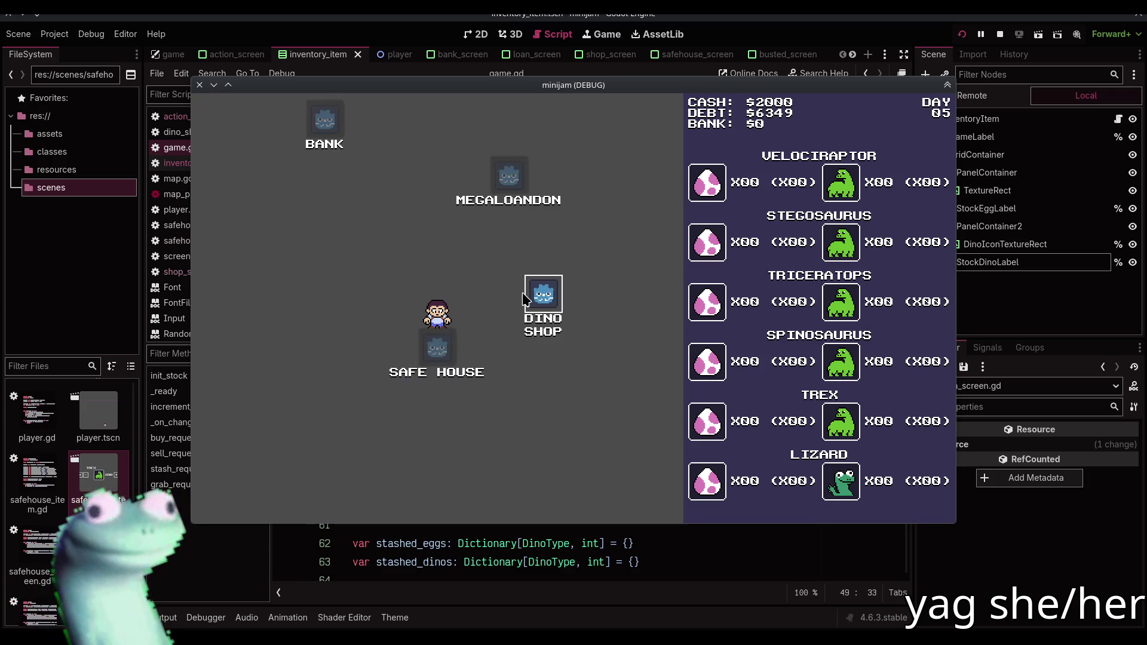
click(531, 293)
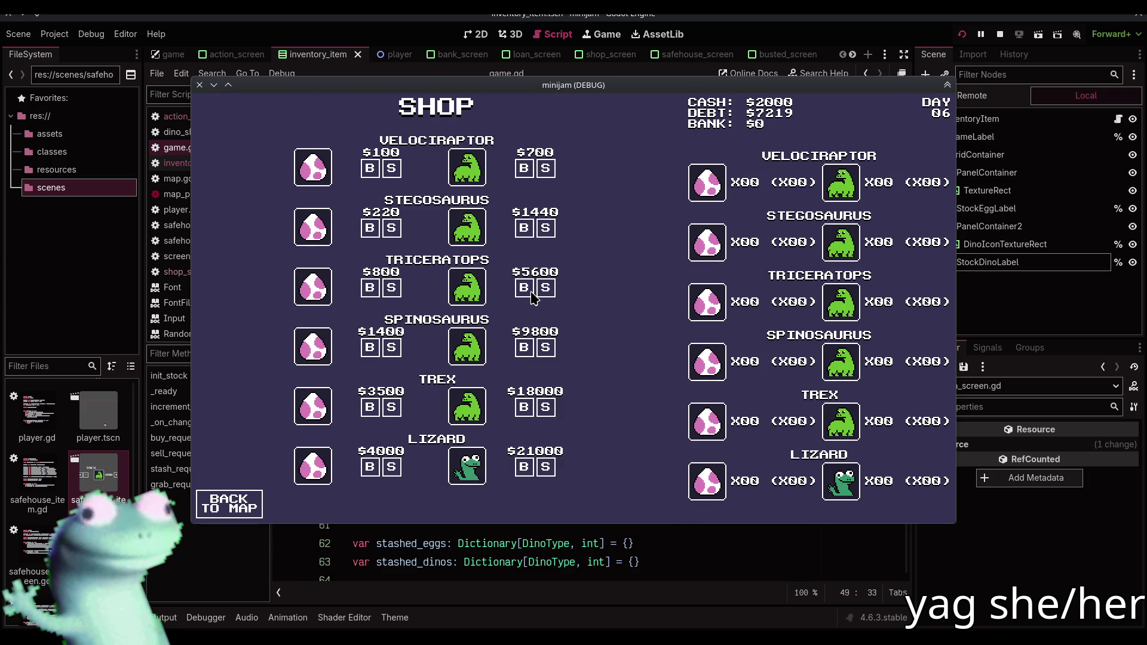
click(1002, 34)
scroll(608, 369, down, 8)
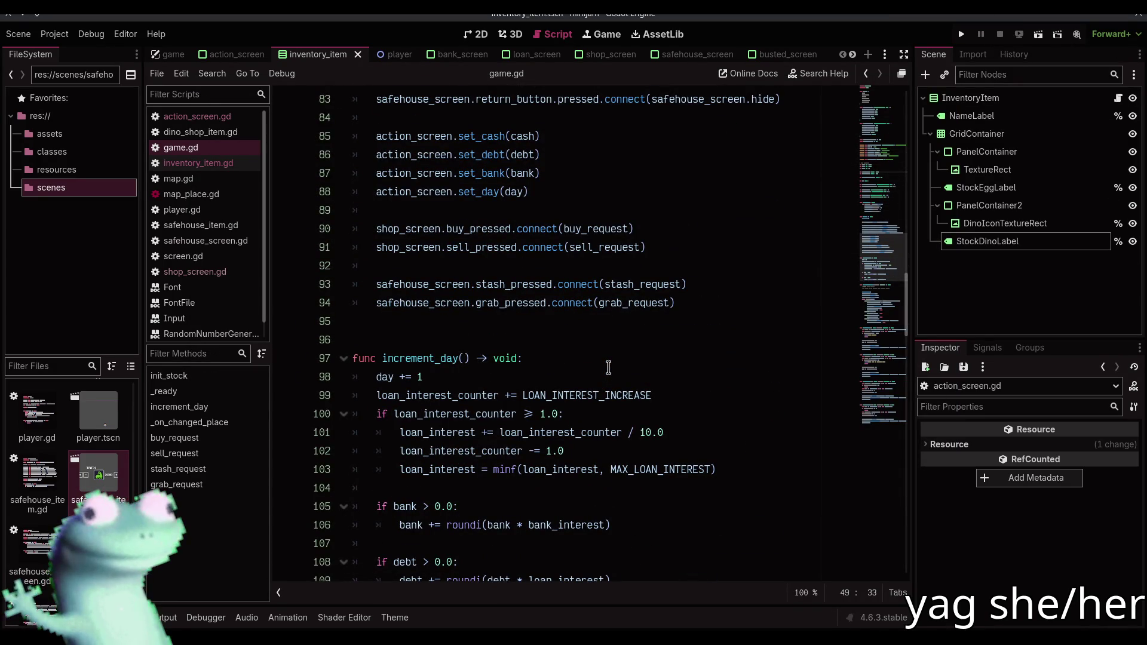
Add print("interest tick over") on line 101, save game.gd, and set a breakpoint there
scroll(608, 368, up, 2)
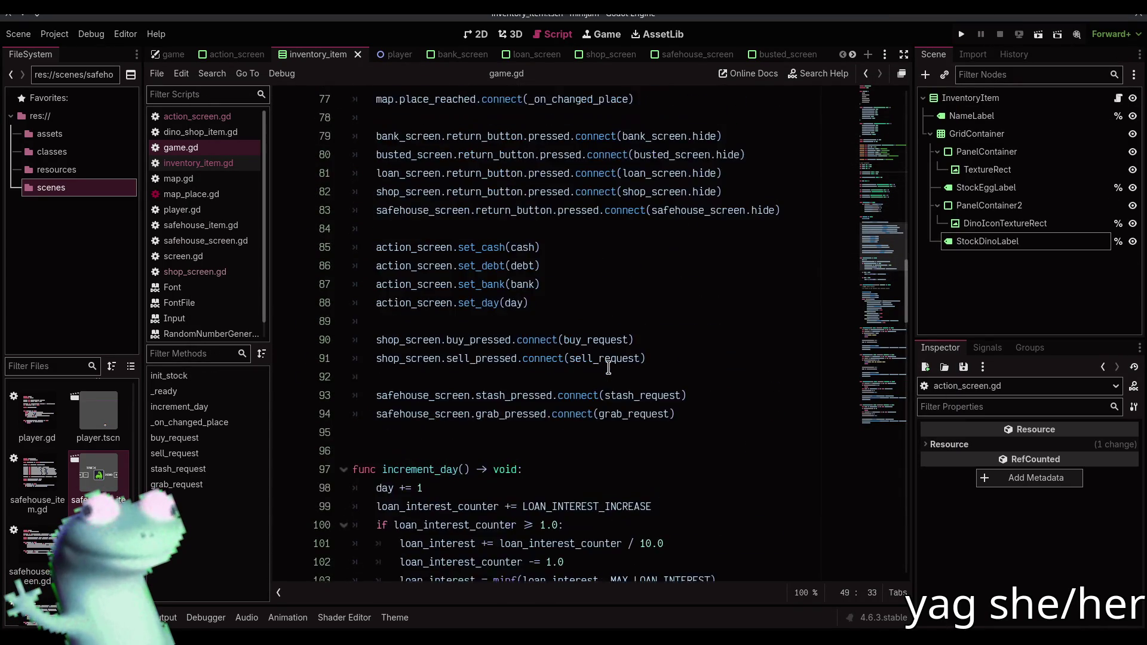
scroll(608, 367, down, 3)
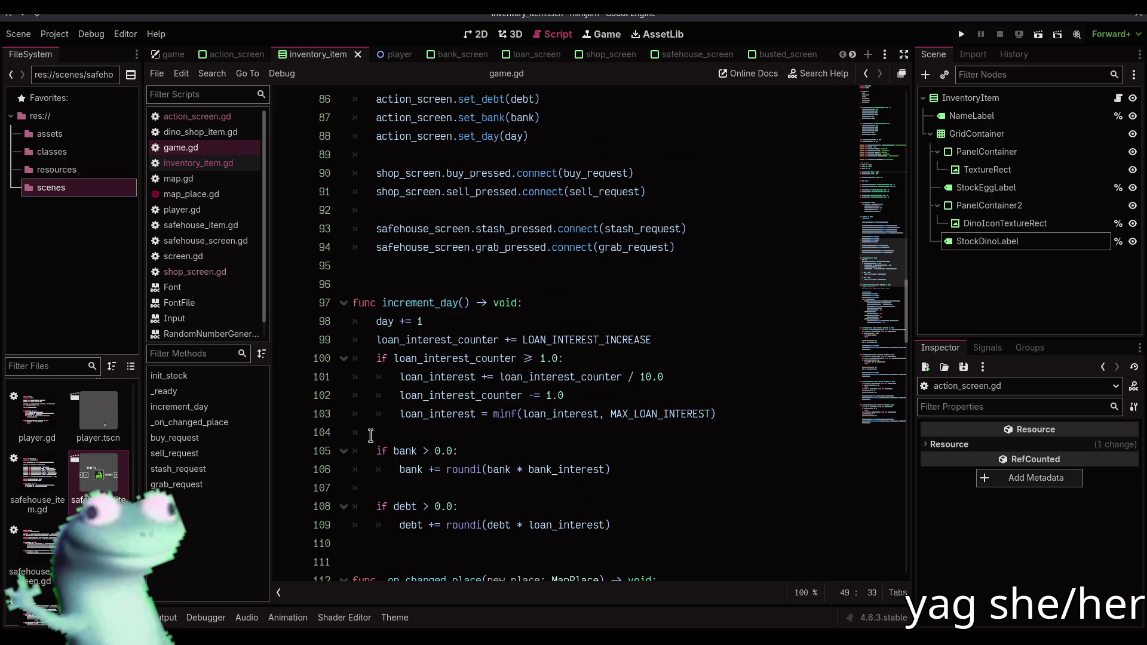
click(620, 362)
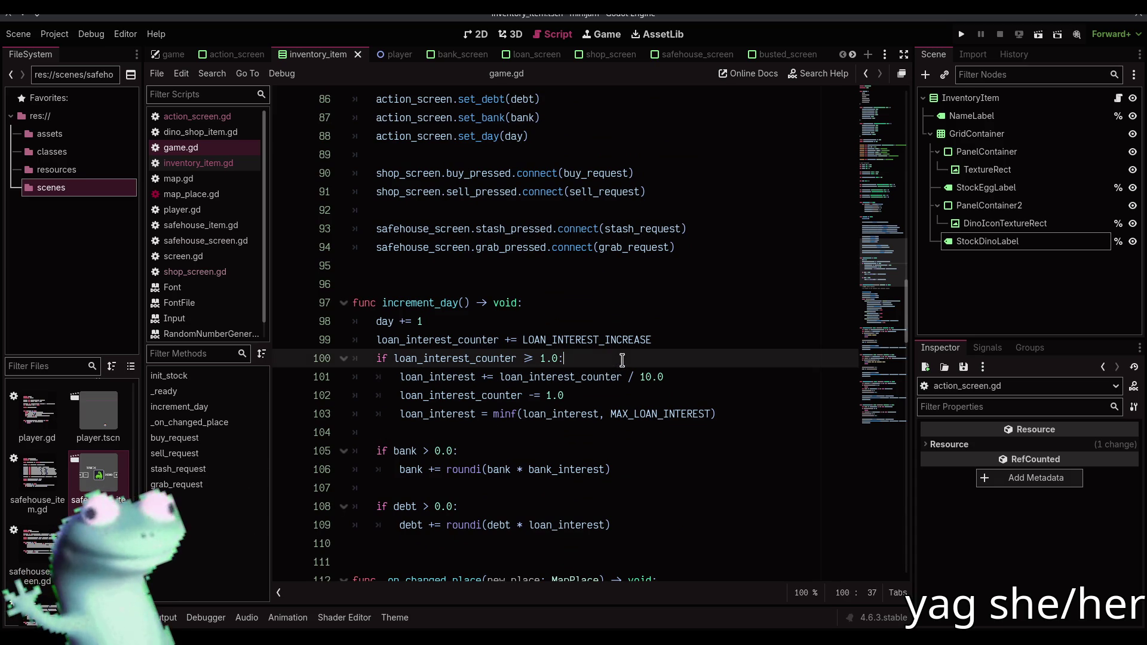
key(Return)
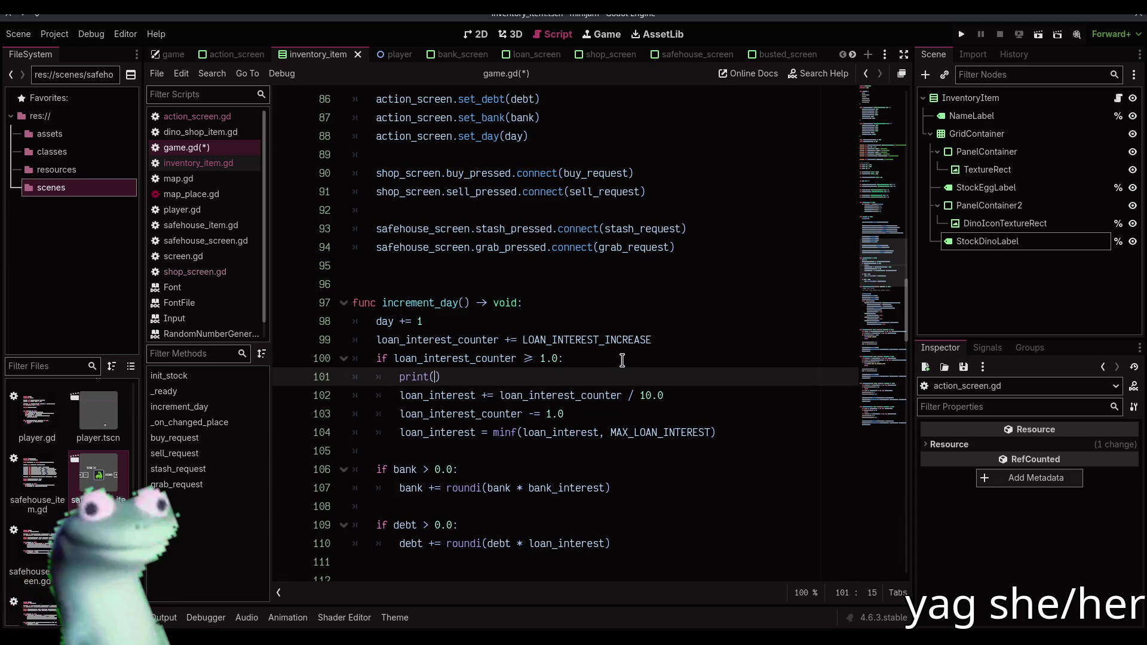
text(")
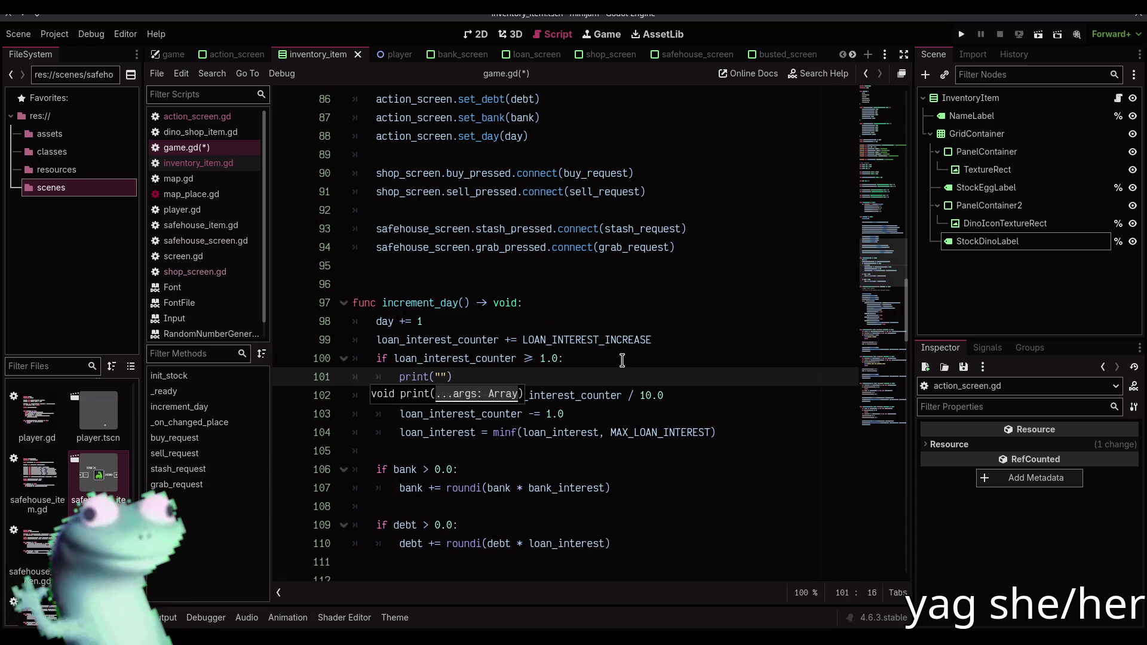
text(ick)
text(loan)
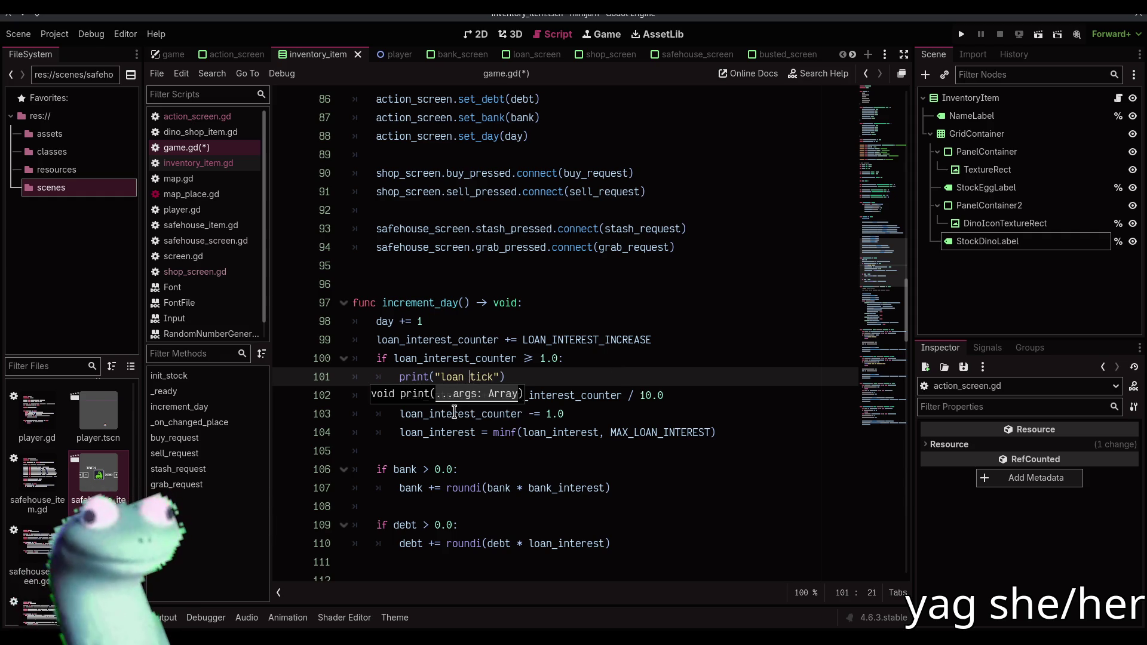
key(ctrl+shift+Left)
key(BackSpace)
text(interest)
key(End)
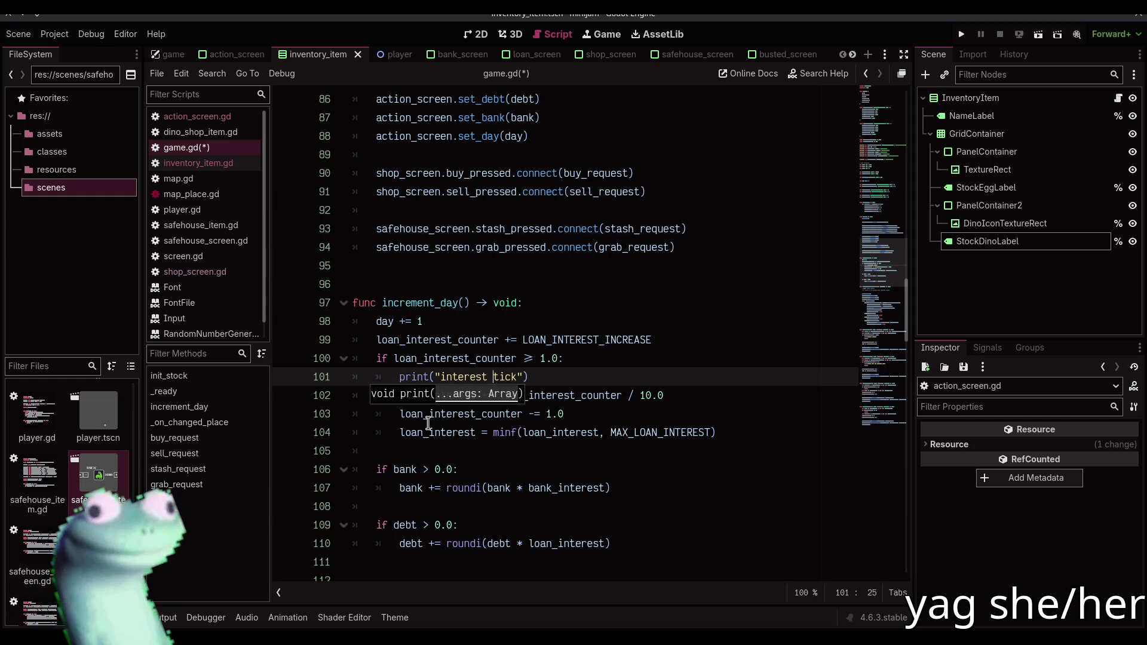
text(over)
key(ctrl+s)
click(160, 620)
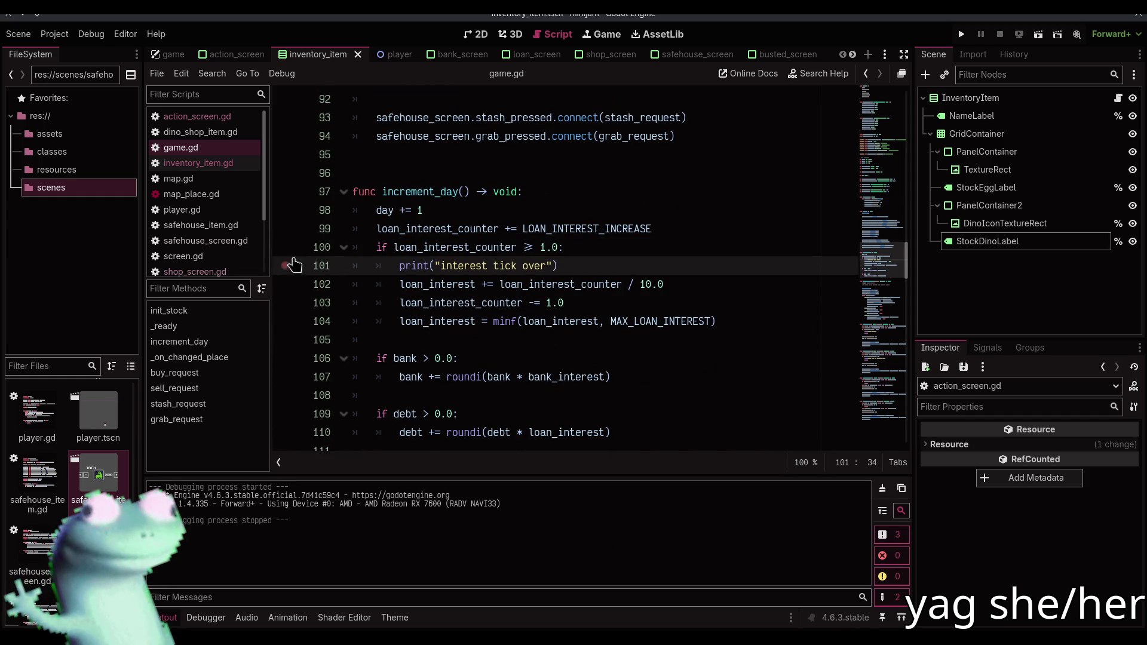
Run the game and alternate Dino Shop and Safe House visits until the line 101 breakpoint pauses
click(961, 34)
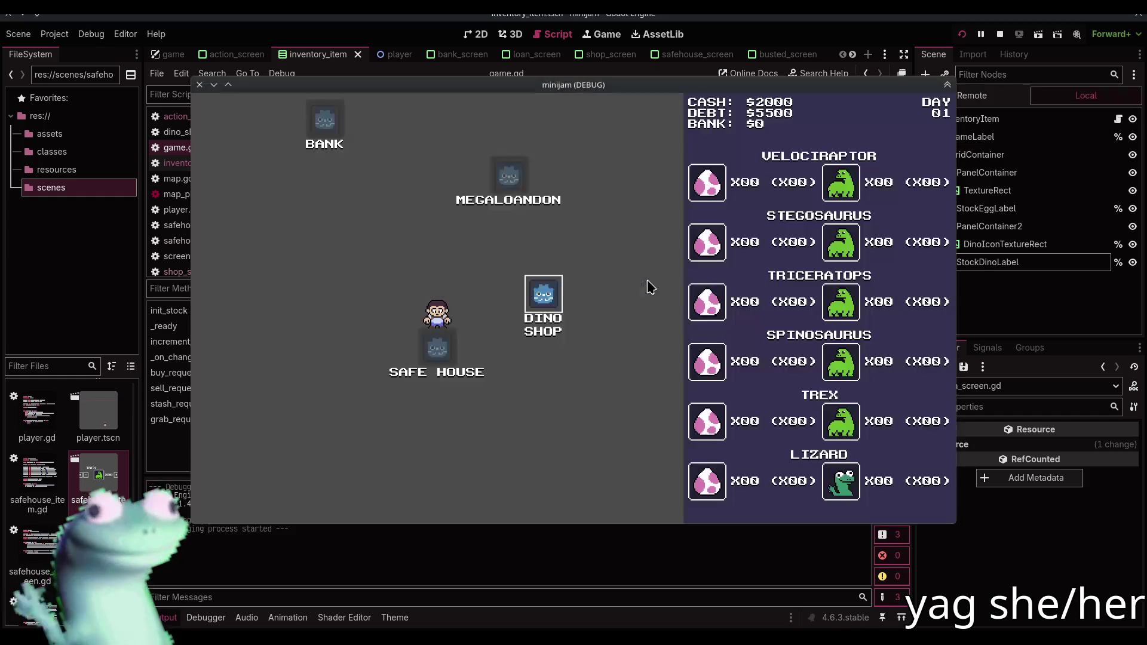
click(566, 307)
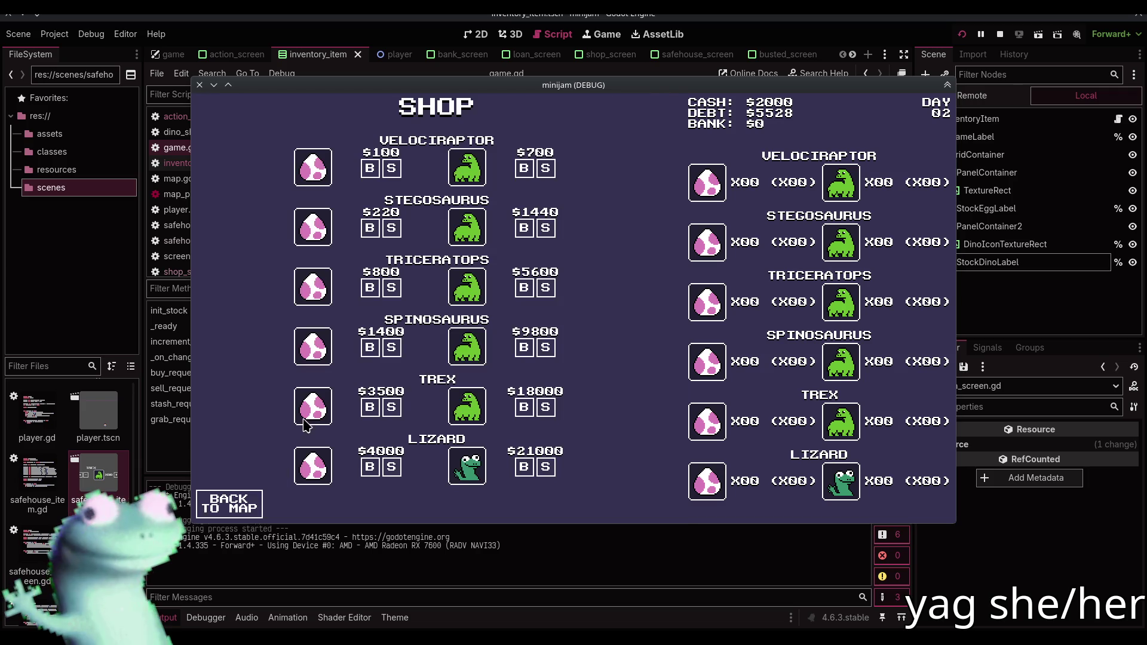
click(227, 508)
click(331, 402)
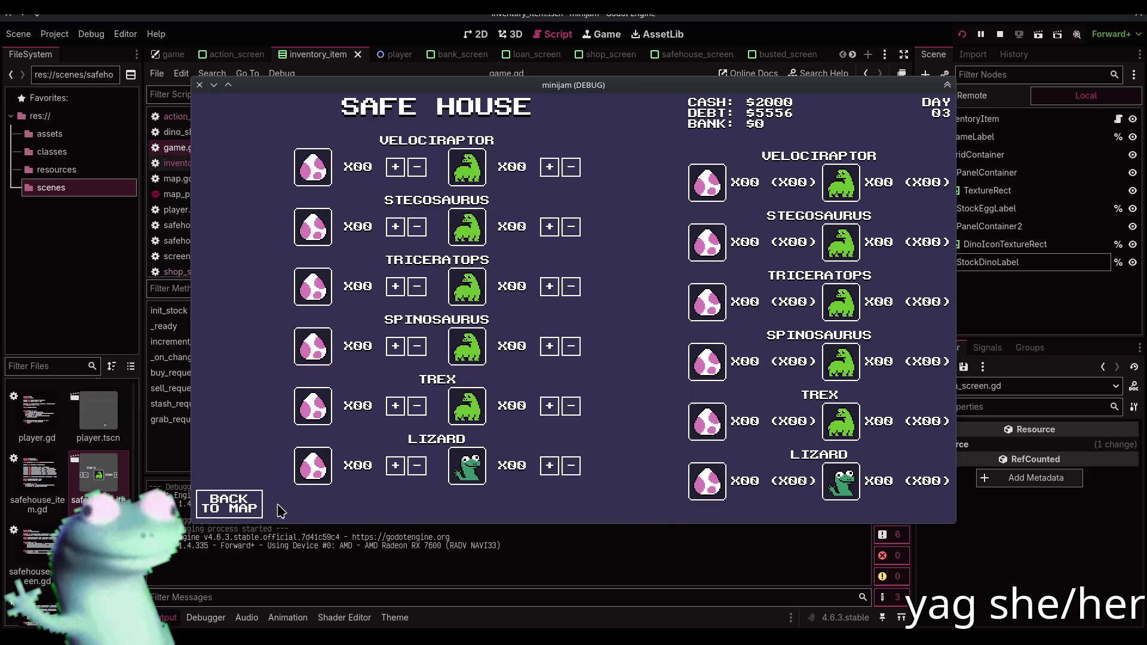
click(260, 512)
click(542, 302)
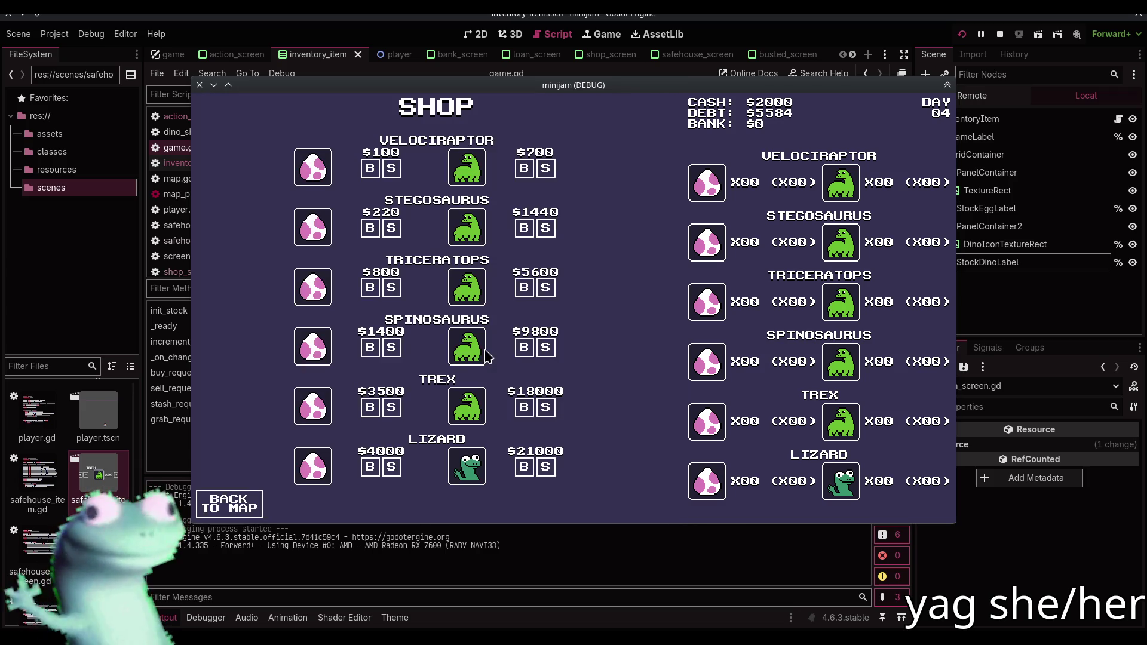
click(243, 500)
click(324, 403)
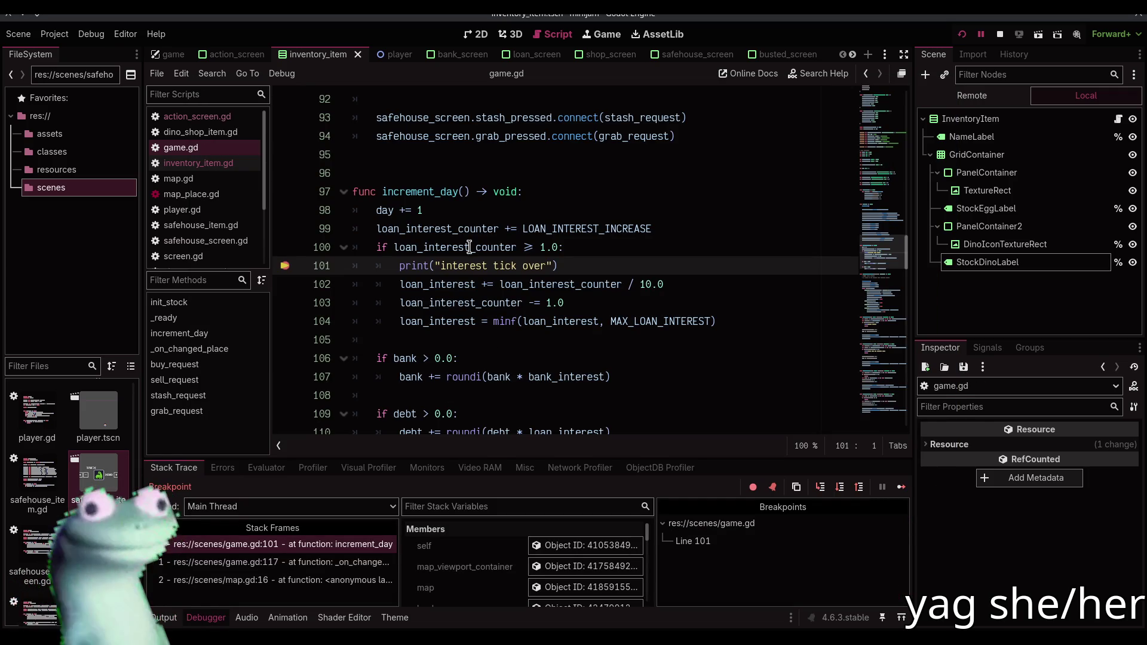
mouse_move(470, 247)
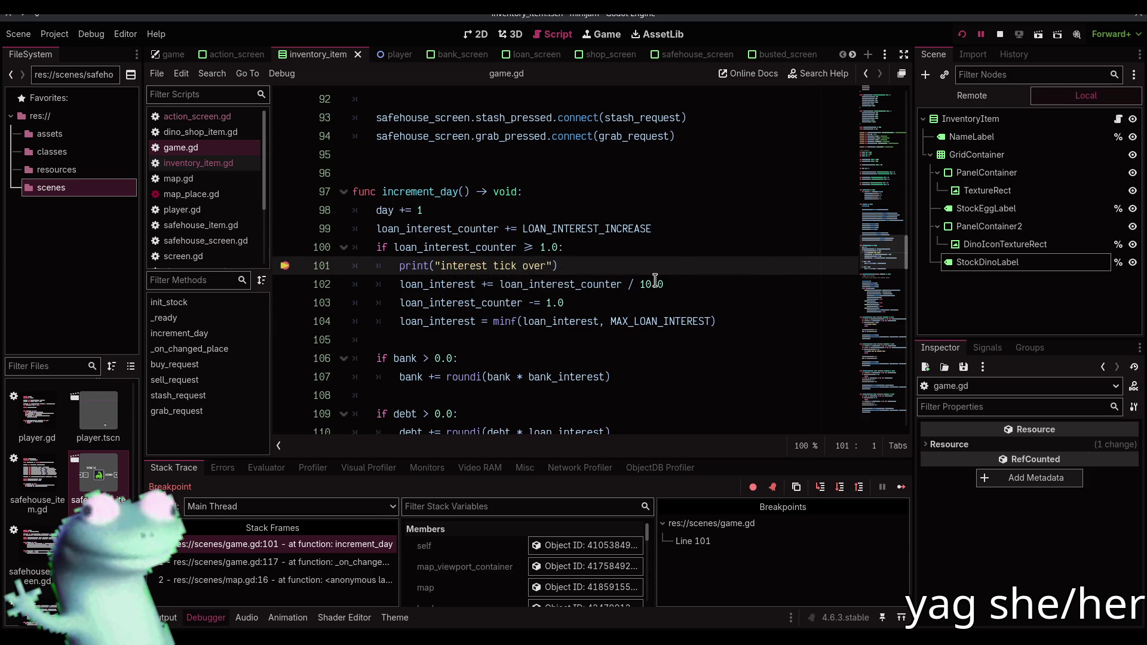
Stop the paused game with F8, remove the line 101 breakpoint, and rerun with F5
click(655, 281)
key(F8)
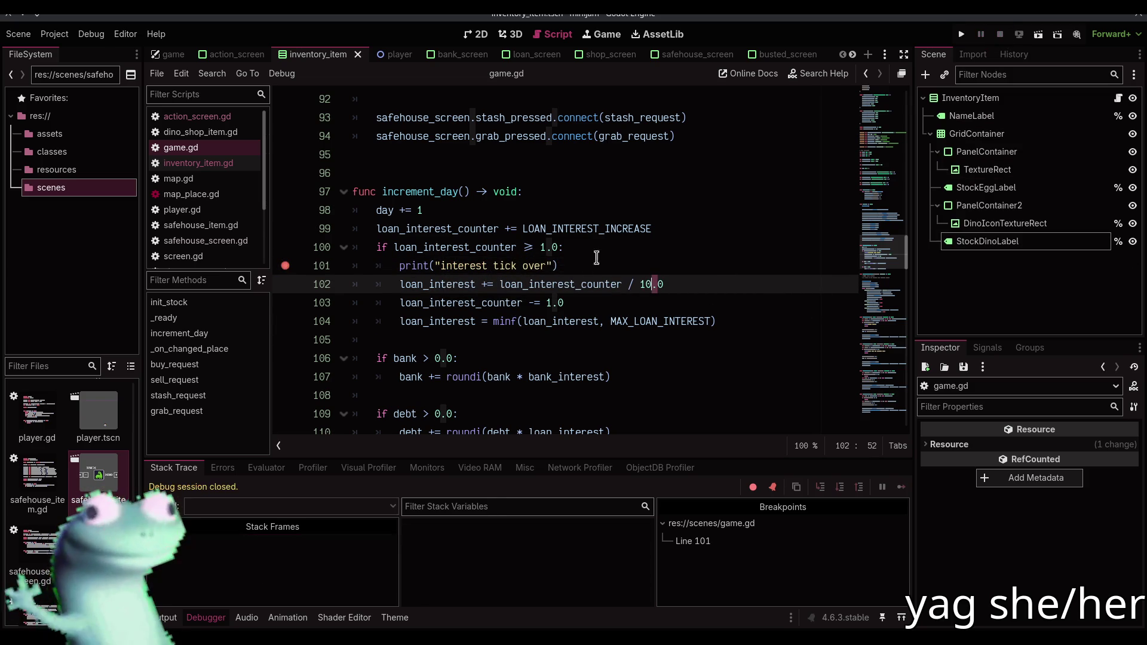
key(ctrl+shift+F9)
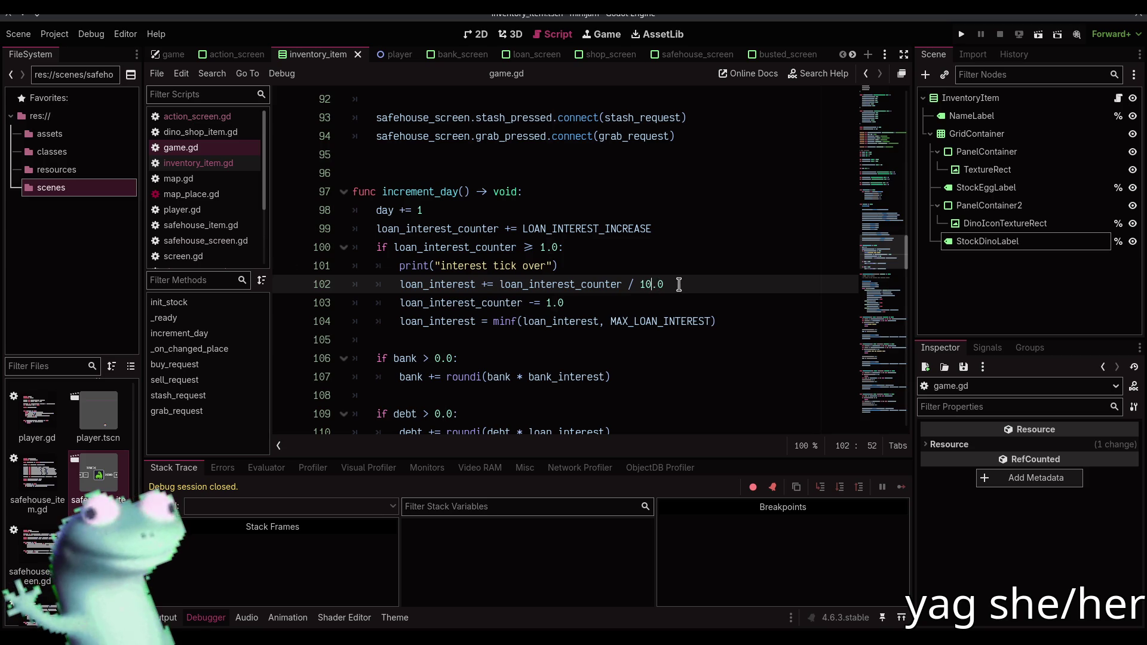
text(0)
key(F5)
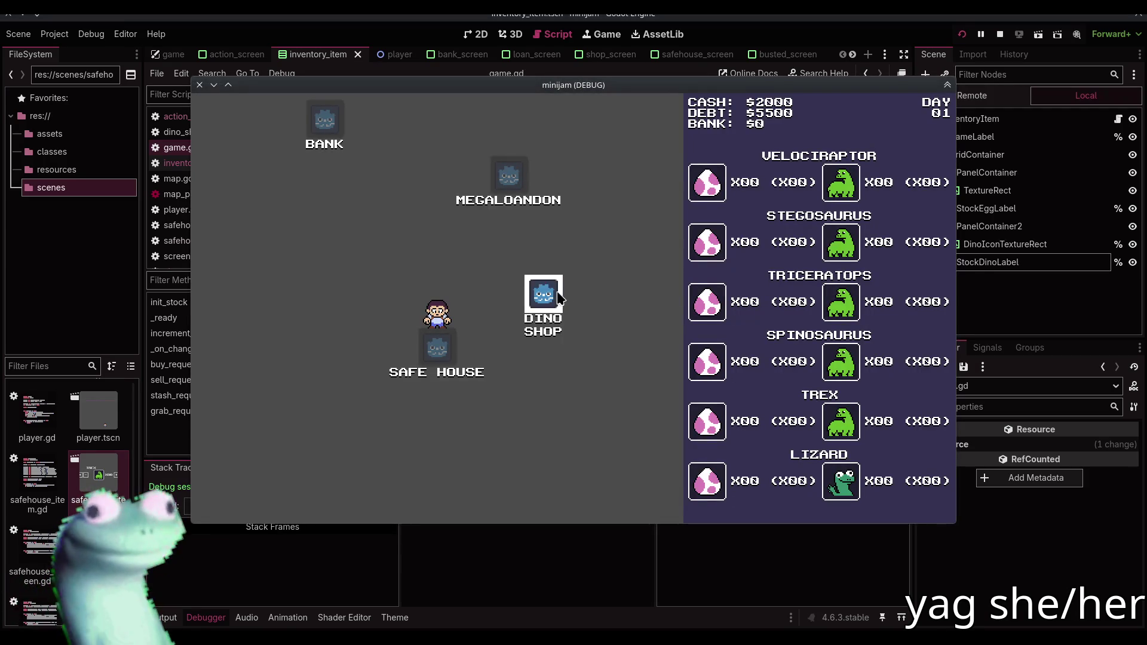
Alternate Dino Shop and Safe House visits to advance from day 01 to day 15
click(559, 297)
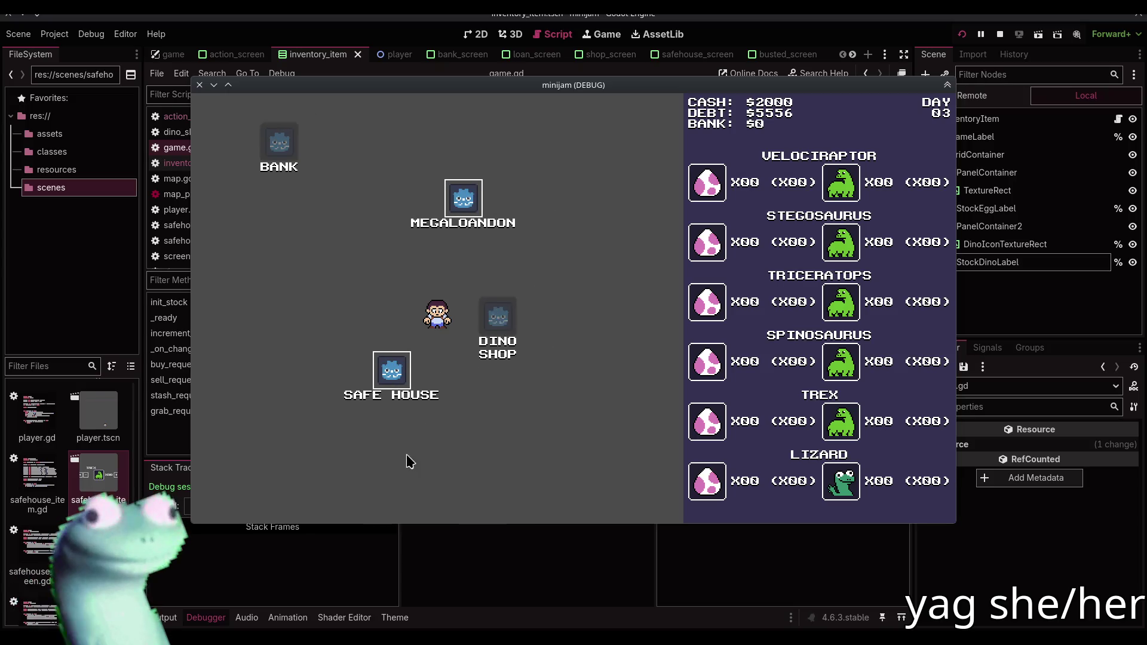
click(247, 505)
click(336, 401)
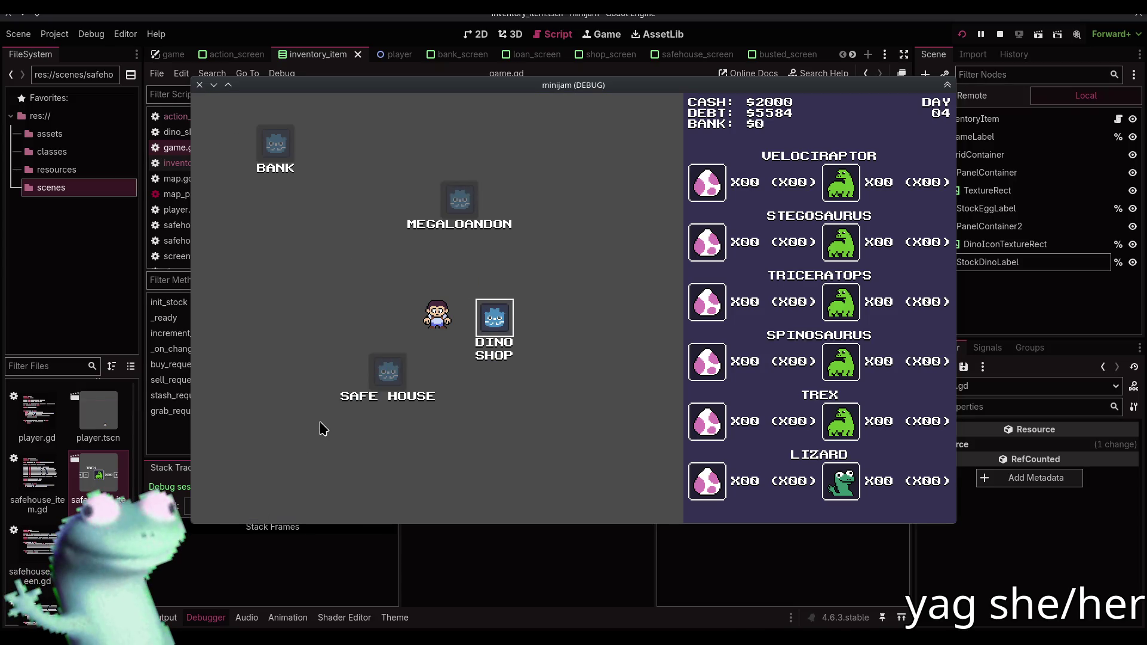
click(238, 504)
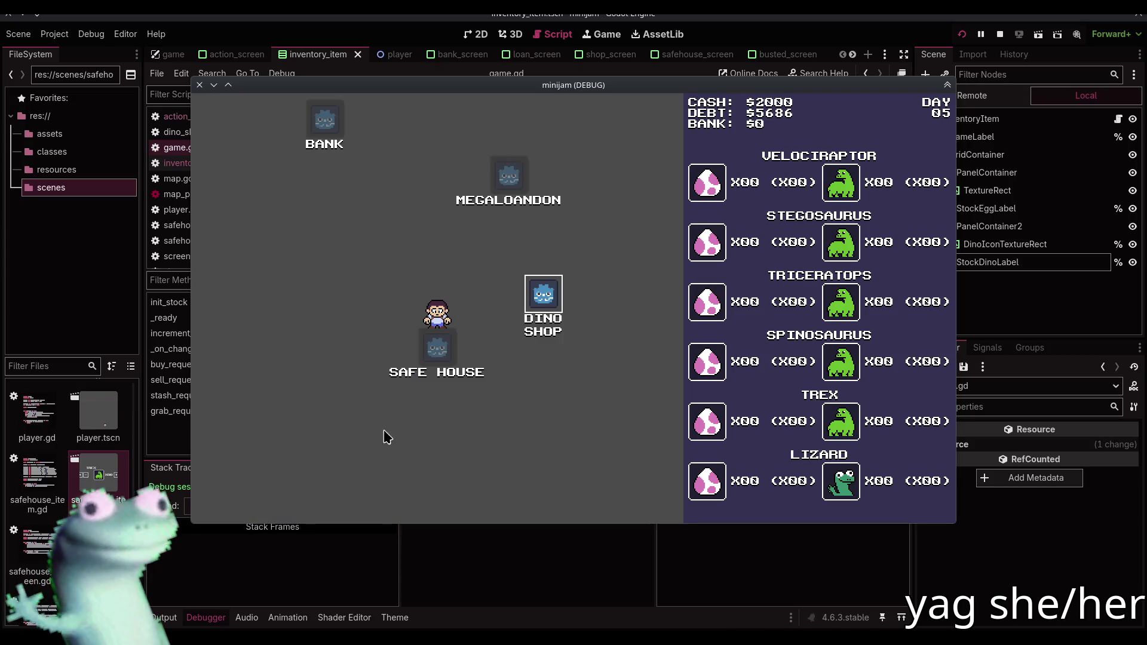
click(541, 302)
click(233, 504)
click(328, 404)
click(231, 503)
click(541, 302)
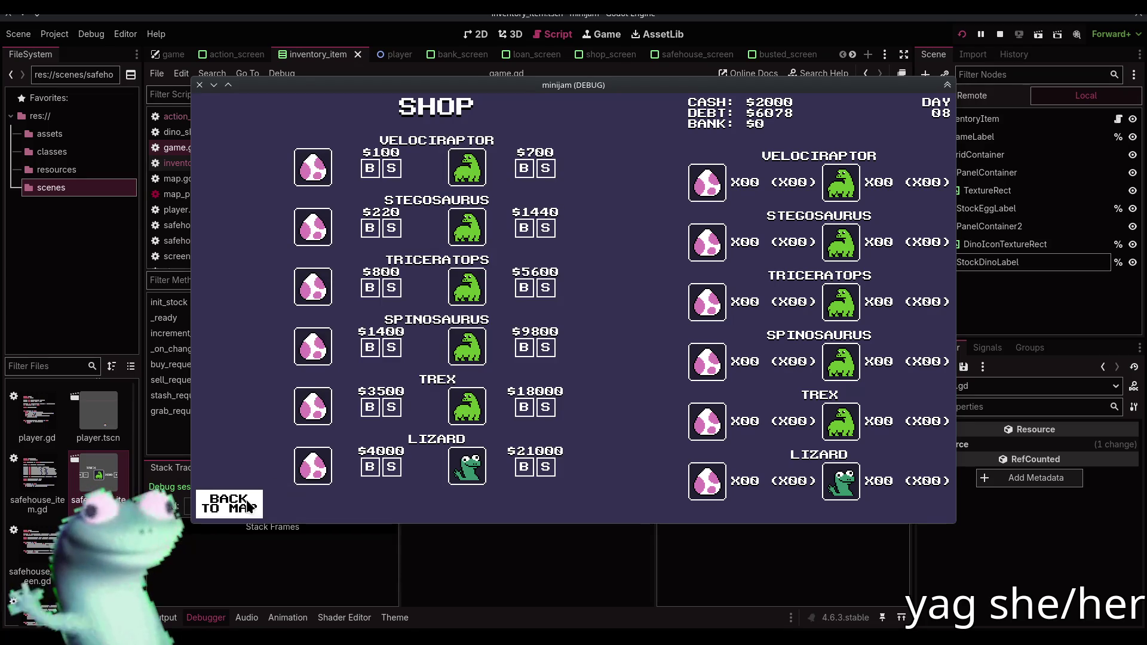
click(229, 503)
click(329, 411)
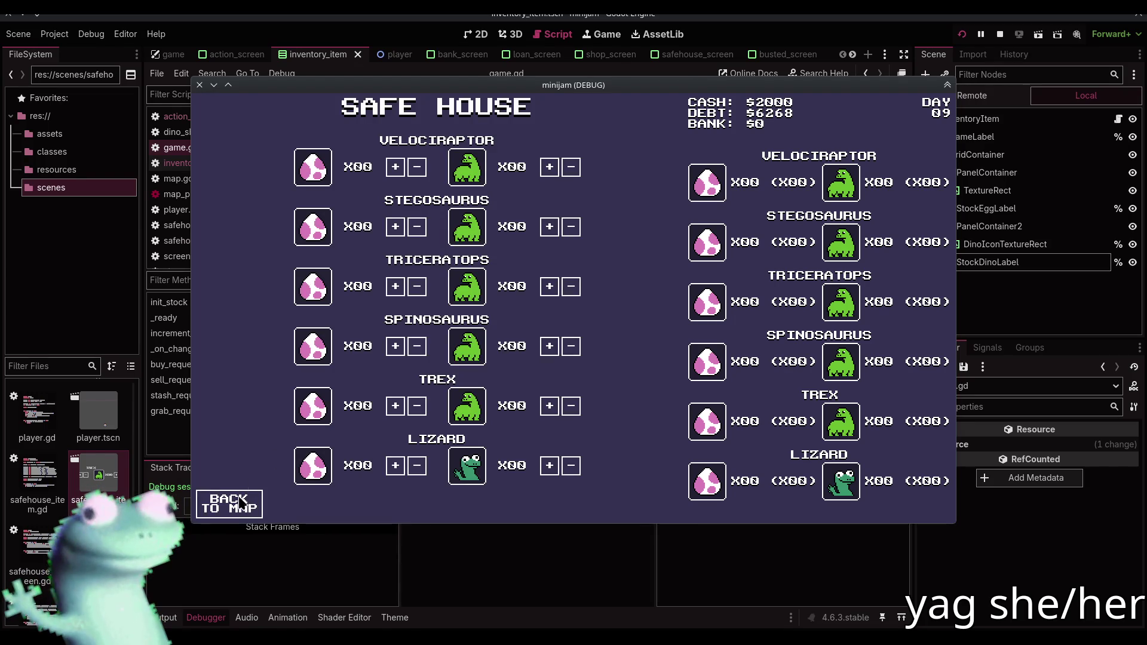
click(230, 503)
click(536, 300)
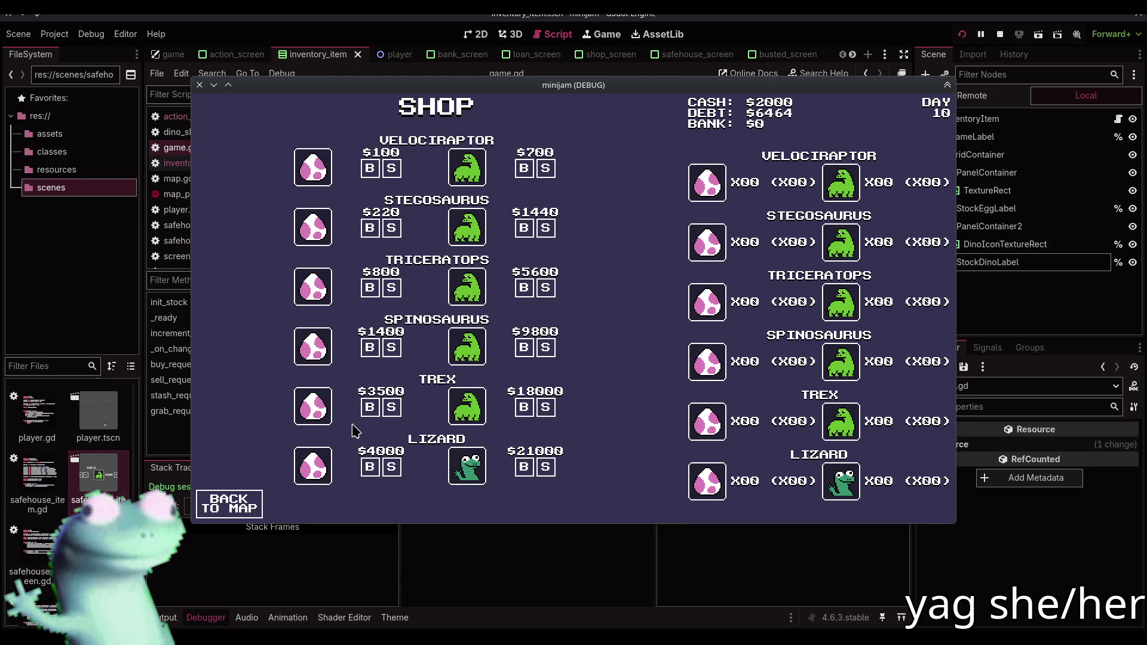
key(Escape)
click(330, 429)
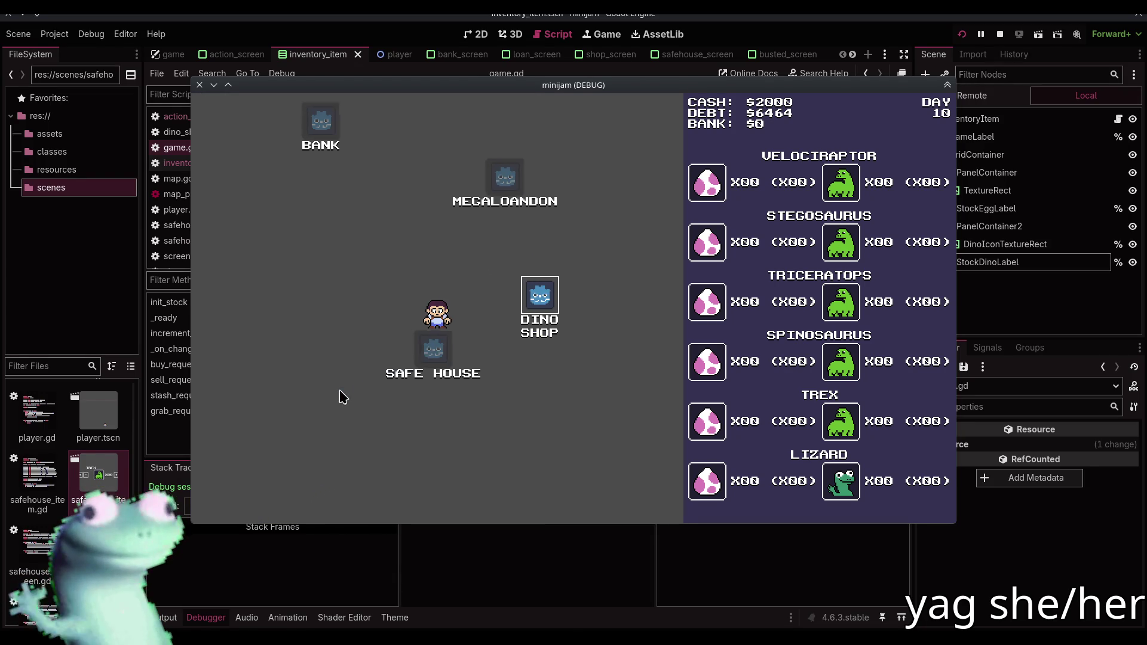
click(226, 518)
click(544, 302)
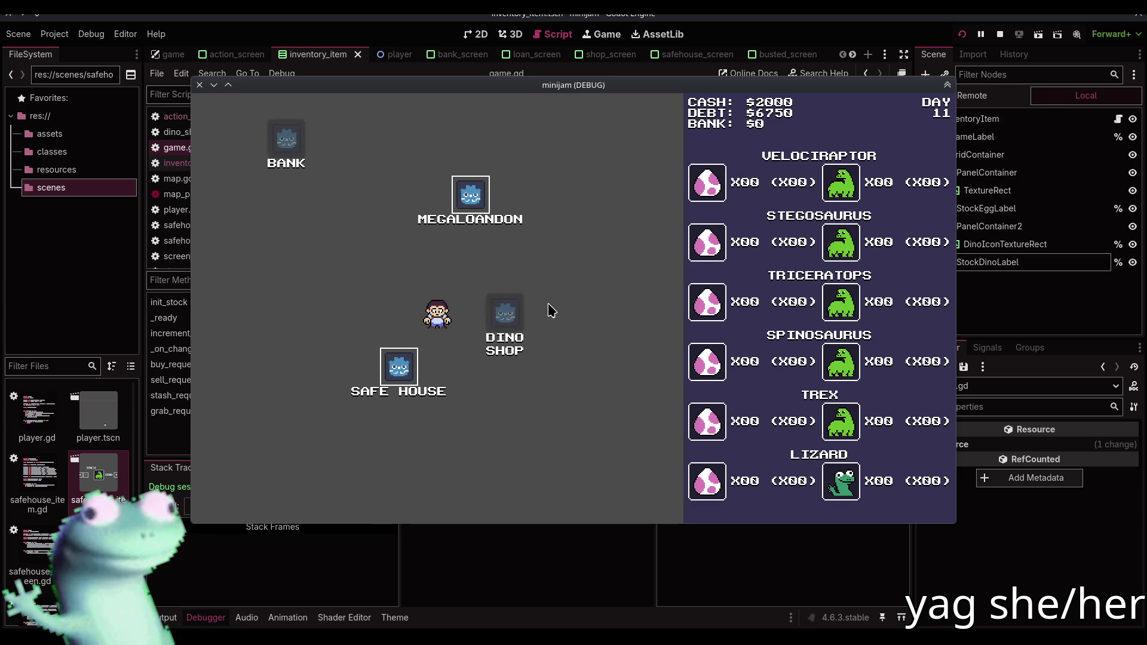
click(251, 499)
click(339, 405)
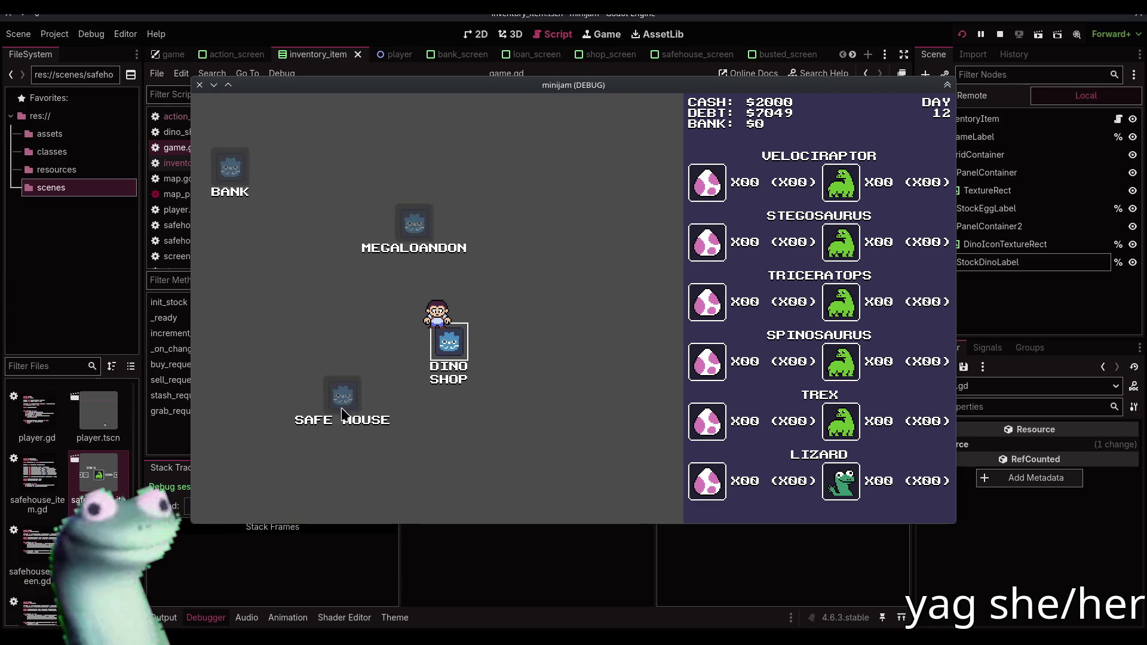
click(254, 501)
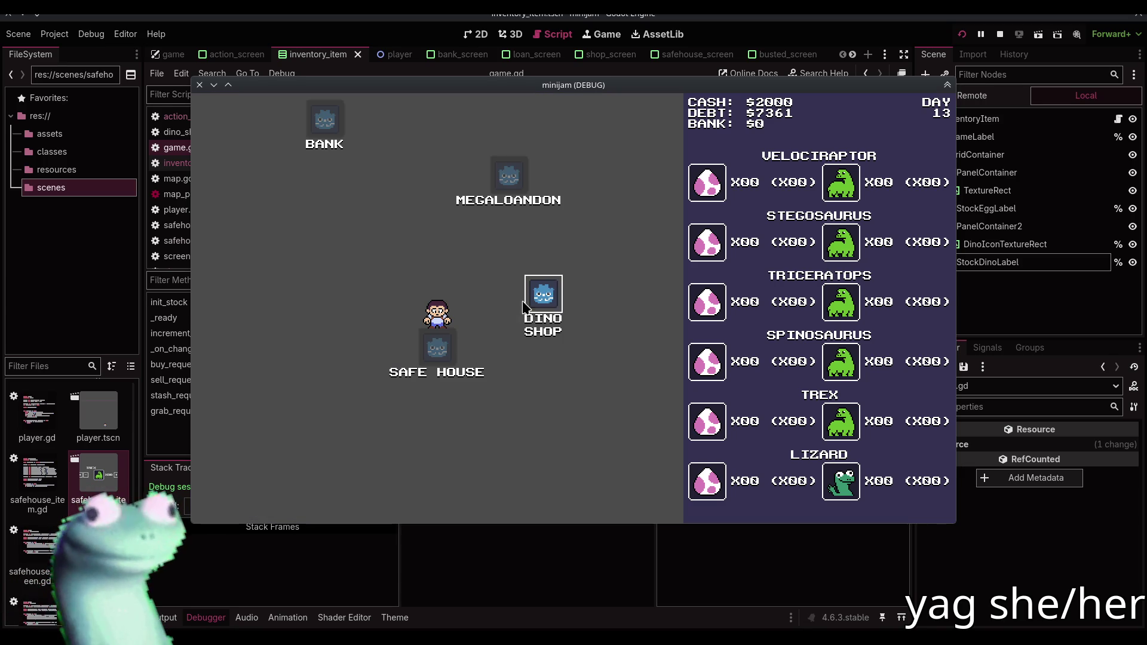
click(540, 297)
click(229, 505)
click(334, 399)
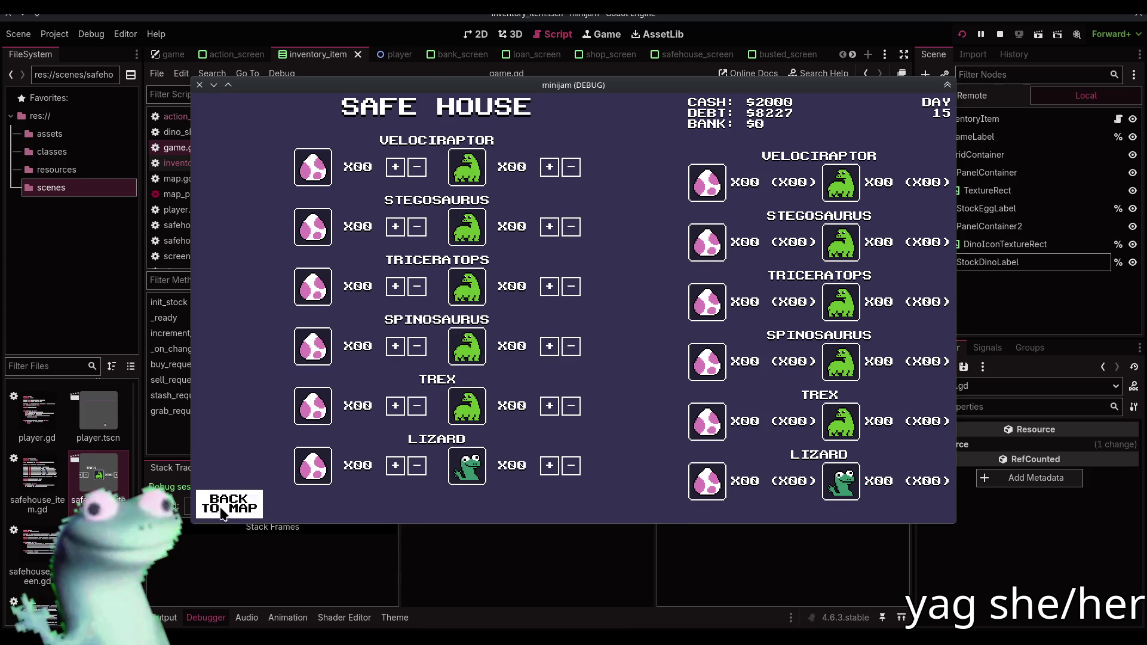
click(241, 497)
Keep alternating shop and safe house visits from day 16 to day 30, debt reaching $30316
click(497, 338)
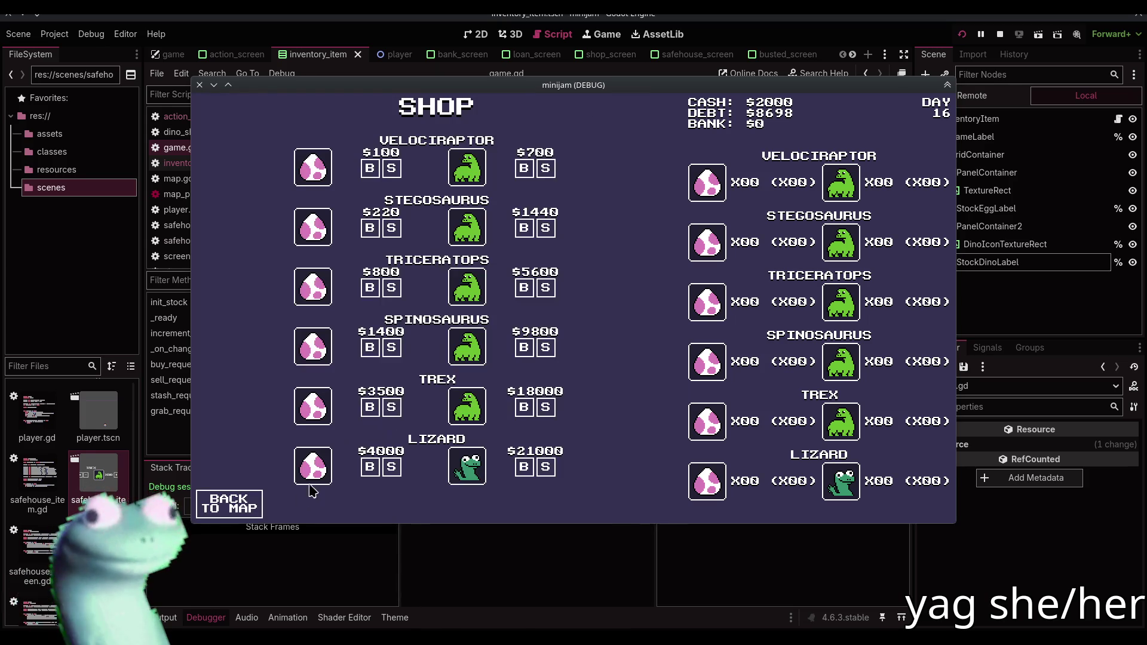
click(228, 504)
click(331, 398)
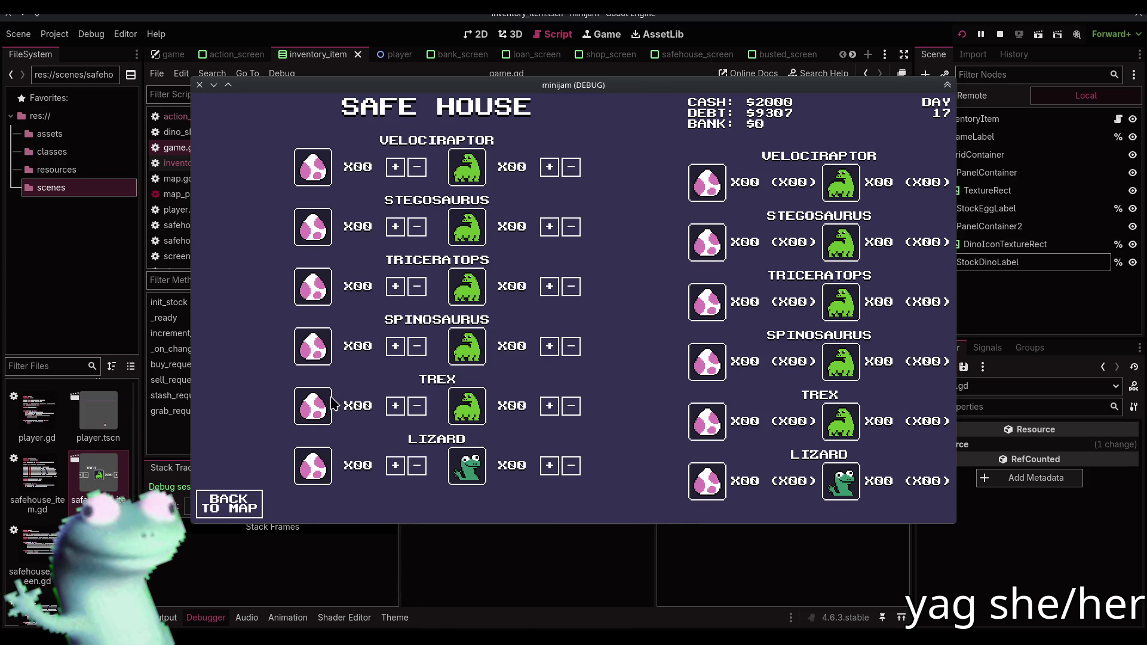
click(230, 504)
click(543, 295)
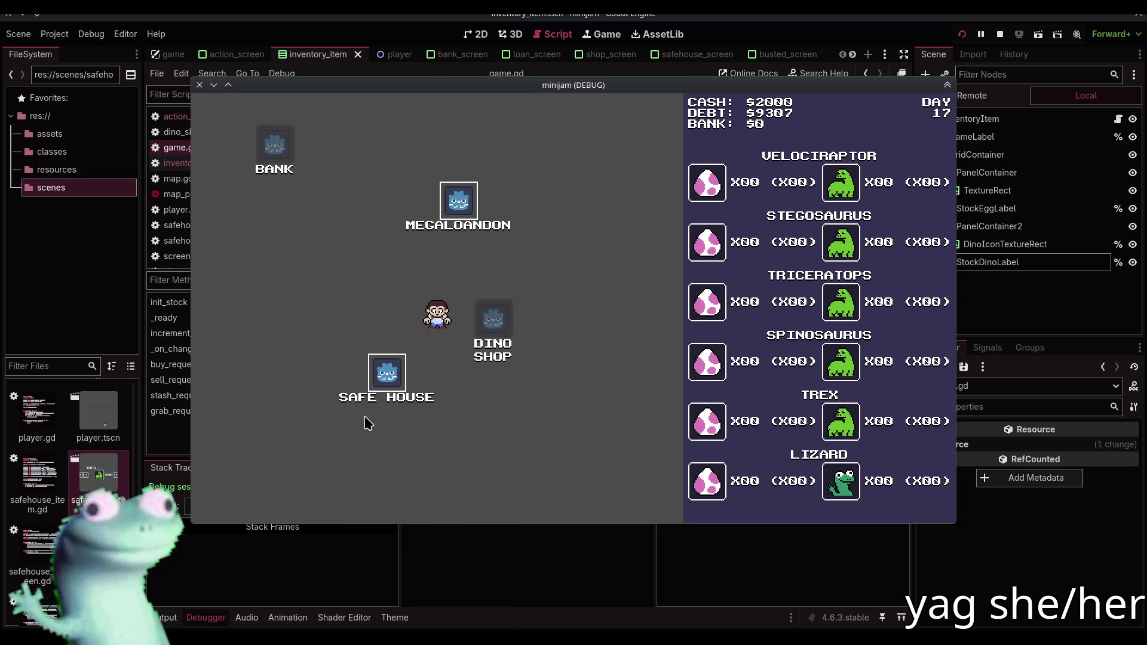
click(230, 505)
click(331, 398)
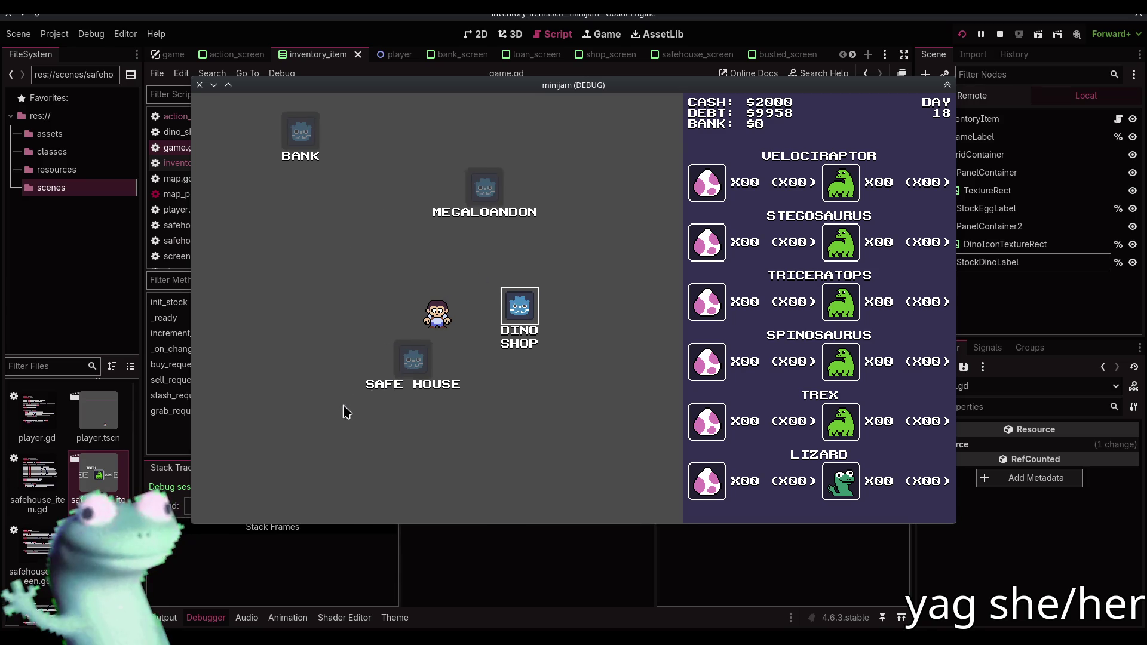
click(230, 505)
click(528, 295)
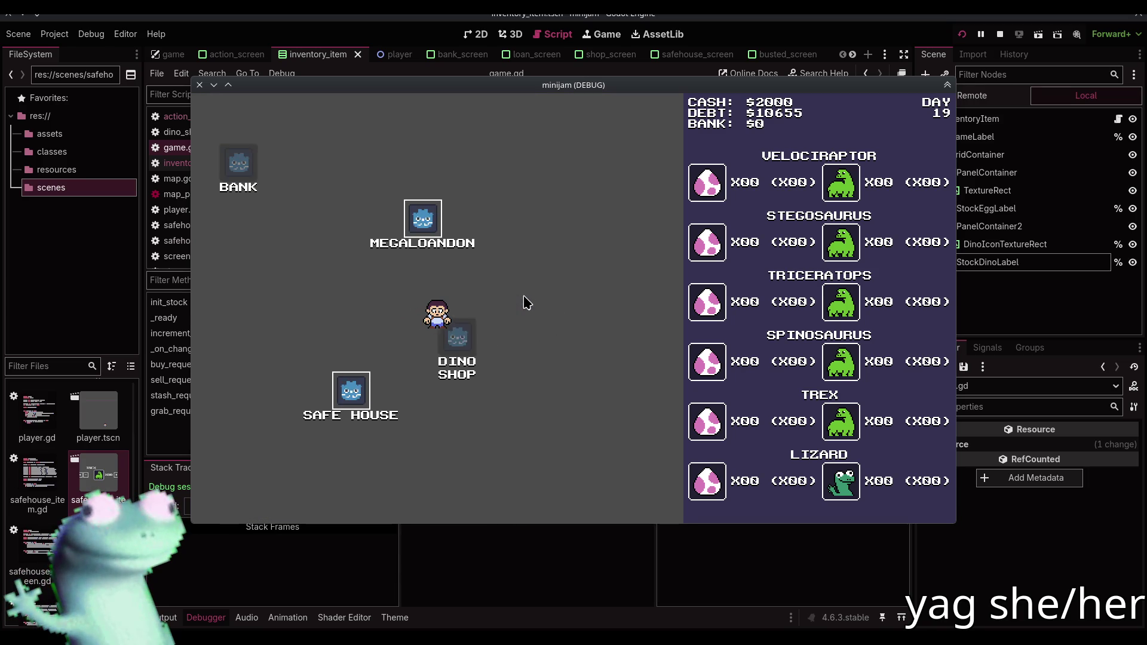
click(254, 502)
click(330, 402)
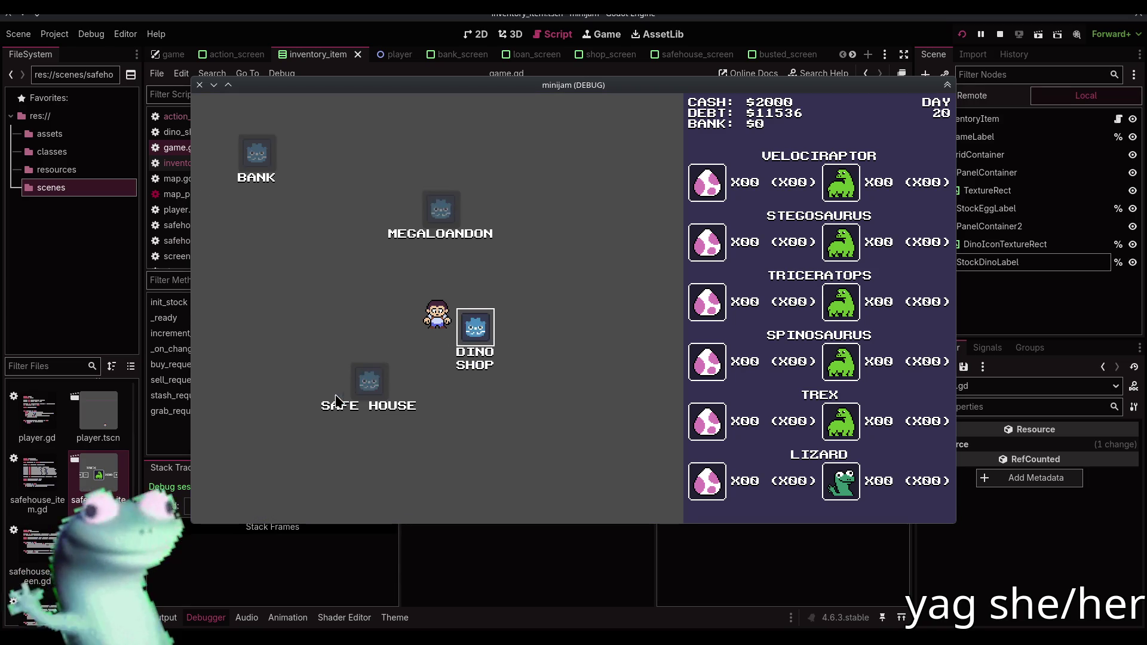
key(Return)
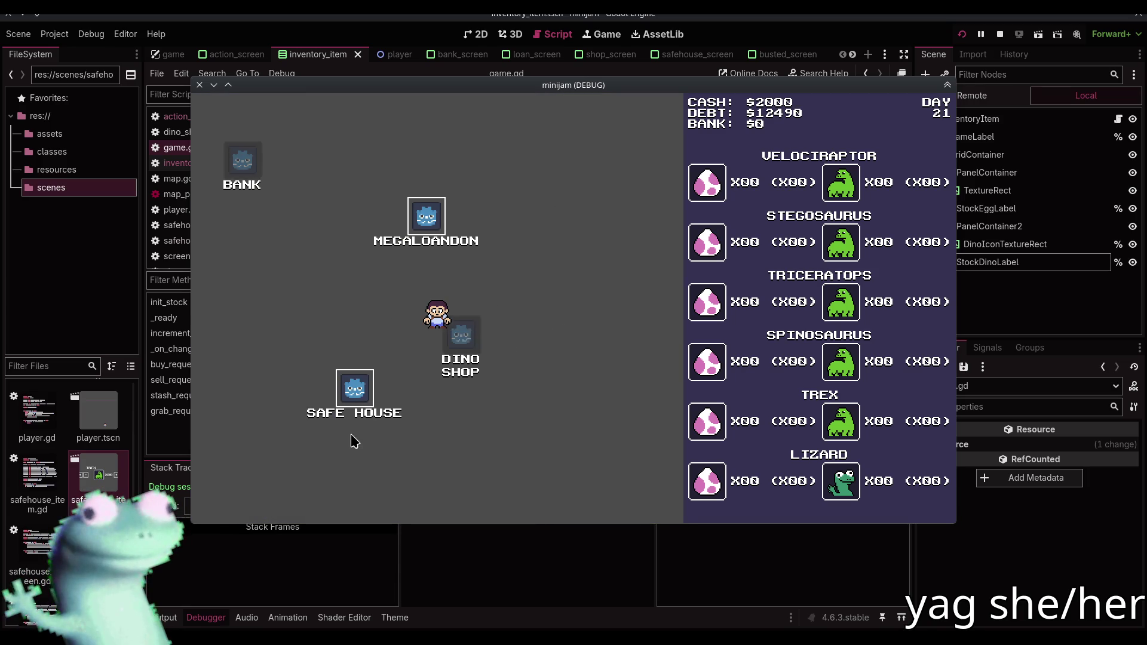
key(Return)
key(Return)
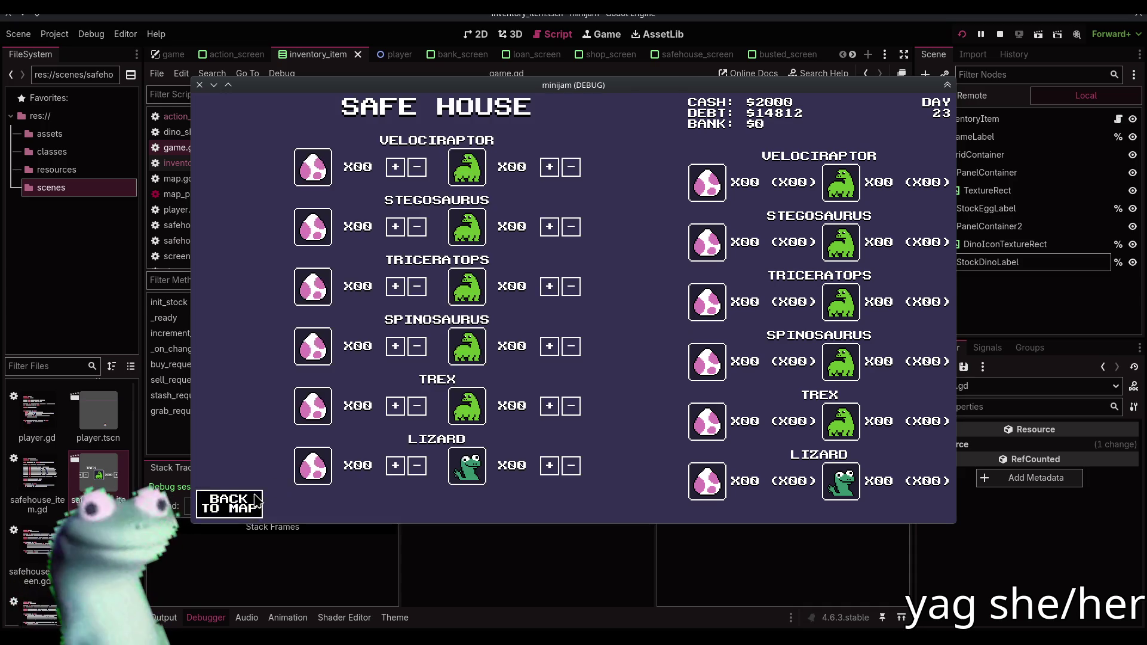
key(Return)
click(536, 299)
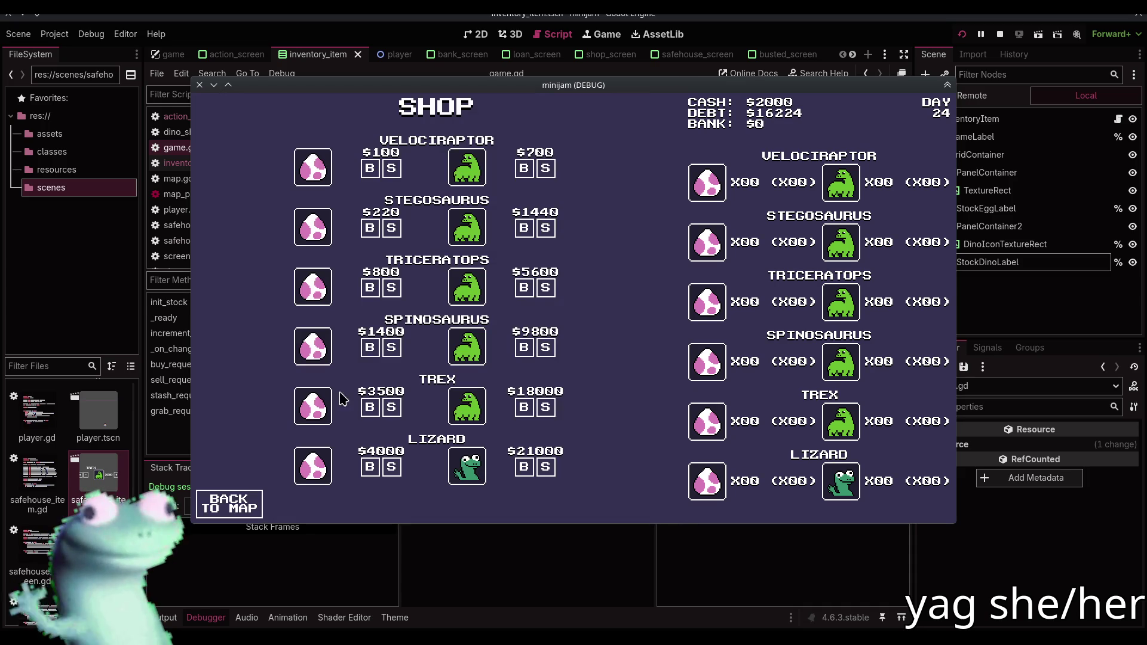
click(245, 500)
click(326, 426)
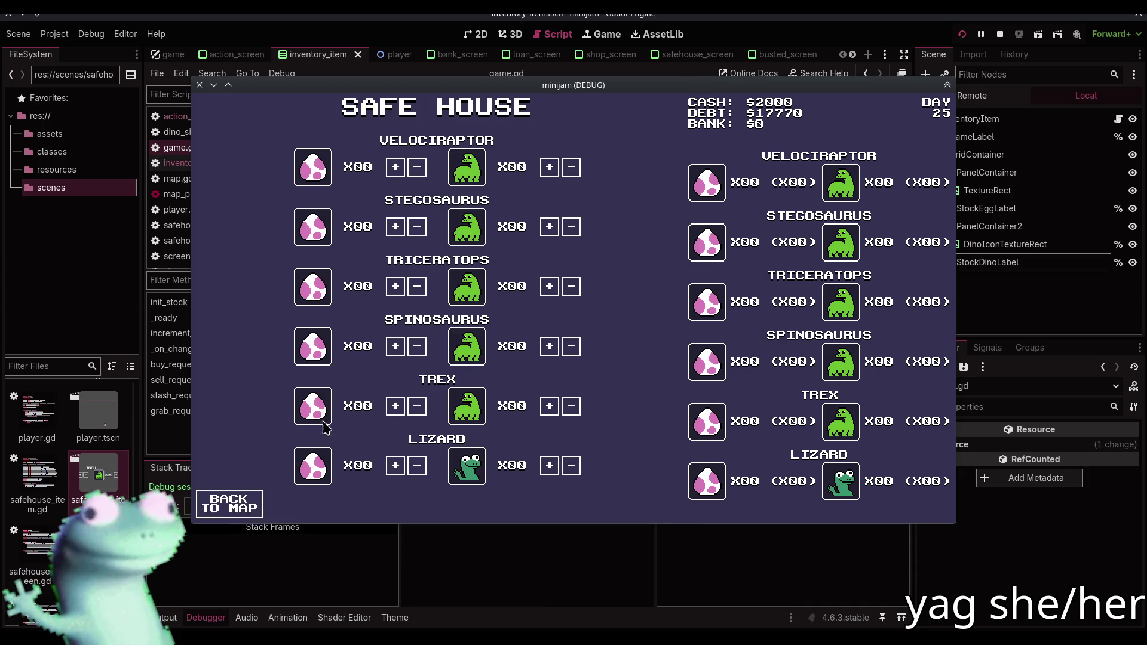
click(231, 505)
click(535, 326)
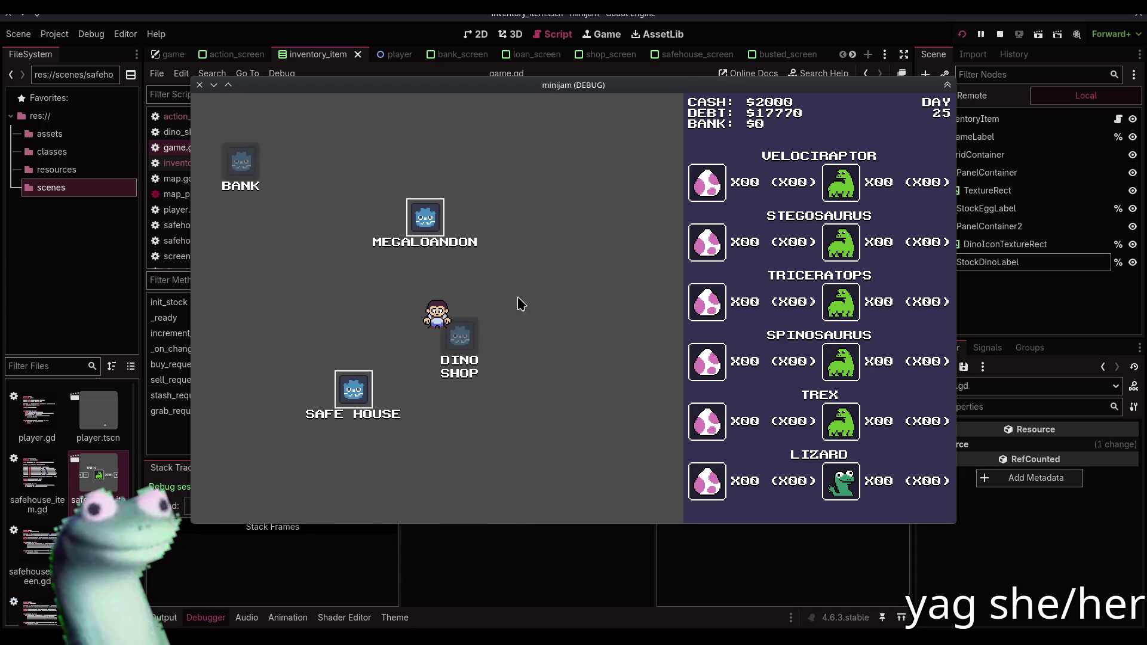
click(229, 507)
click(346, 400)
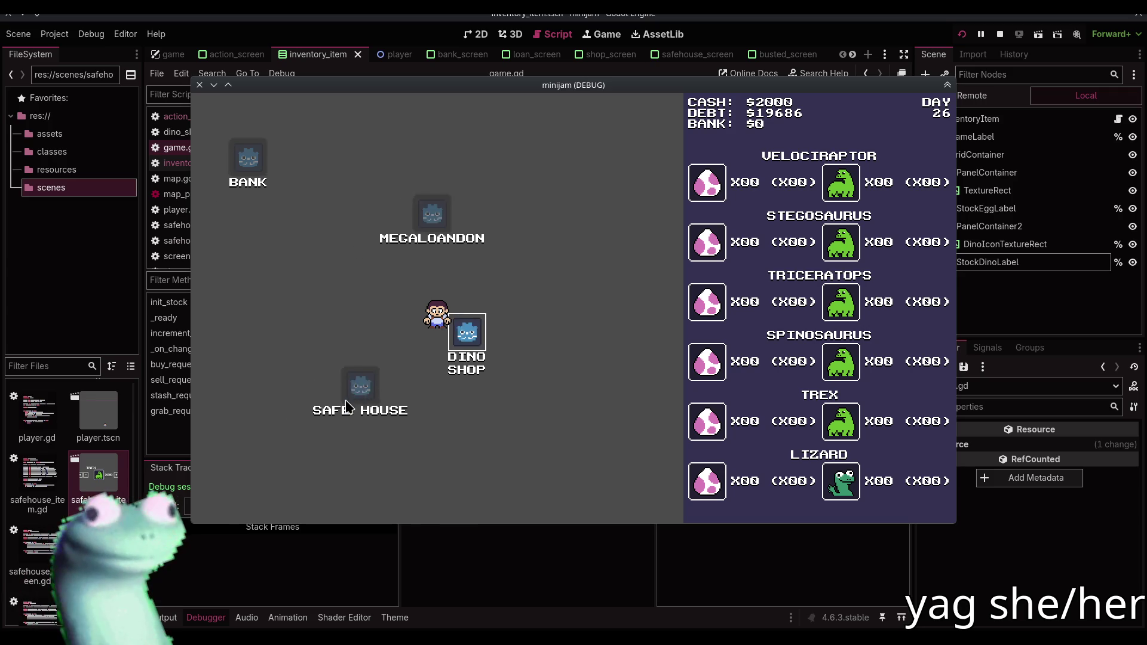
click(245, 500)
click(542, 313)
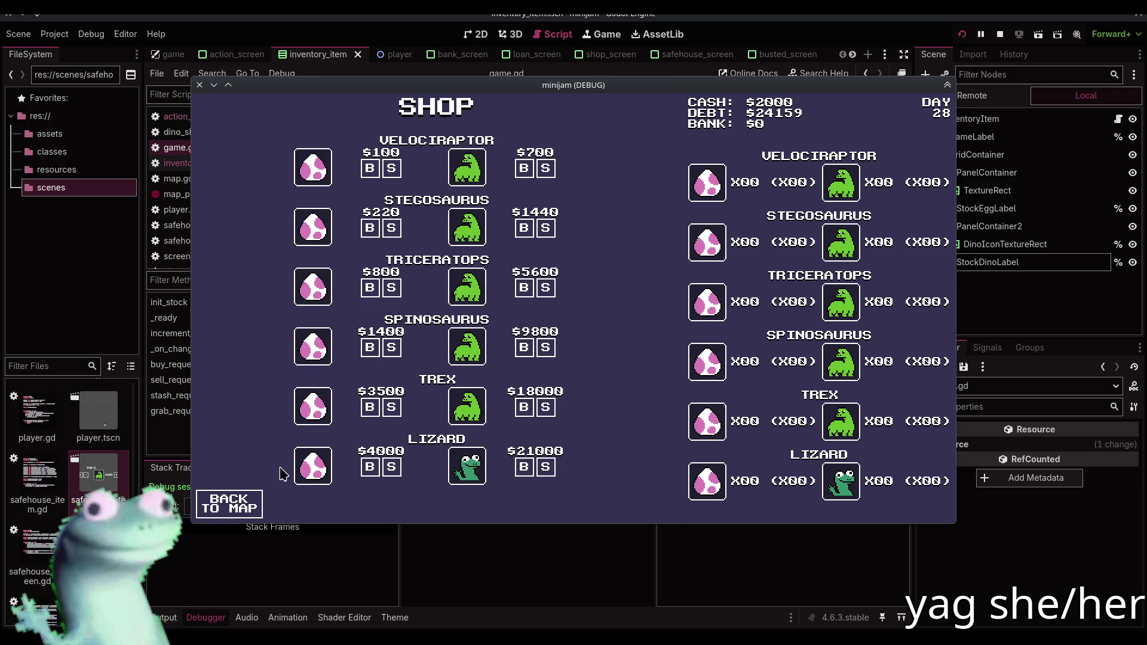
click(244, 497)
click(332, 400)
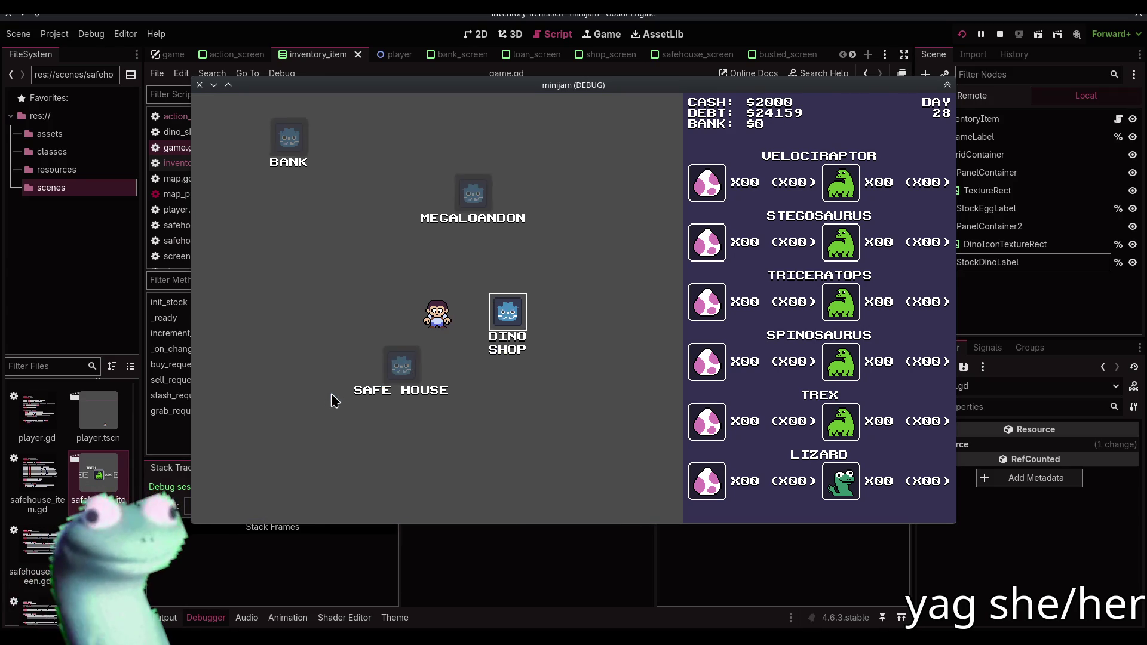
click(235, 513)
click(536, 304)
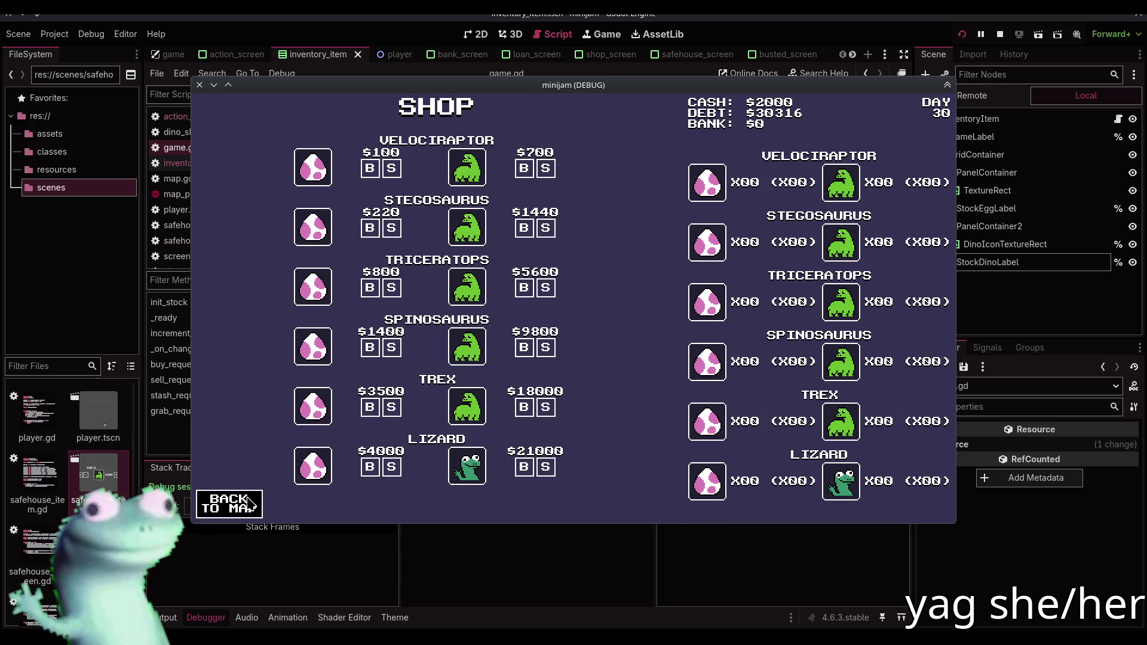
click(245, 505)
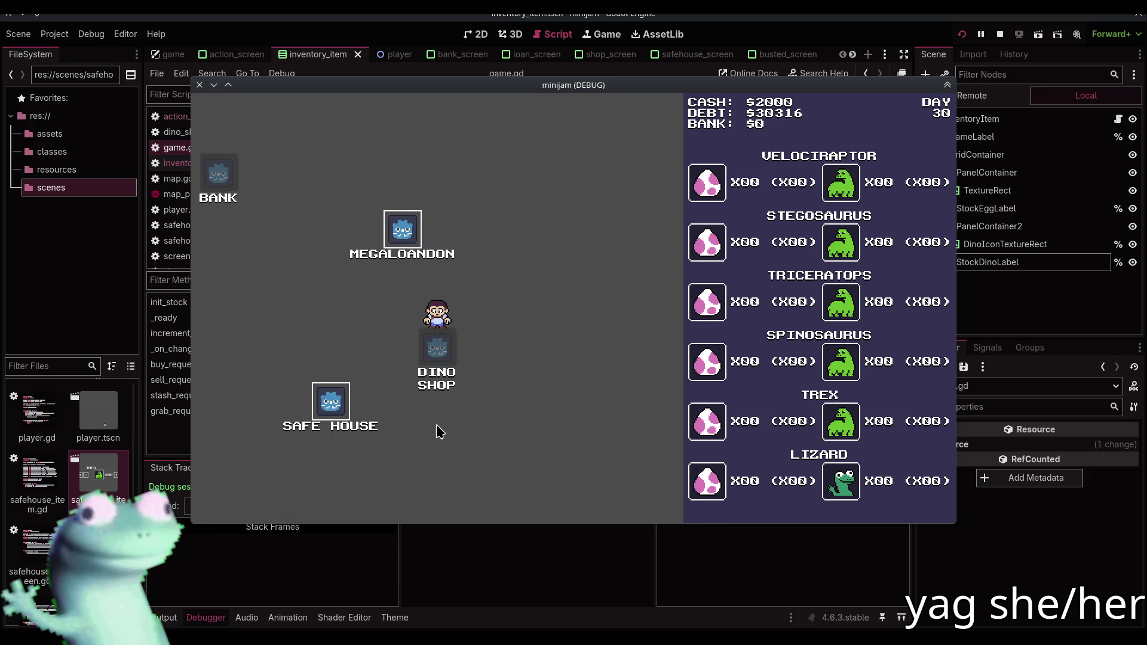
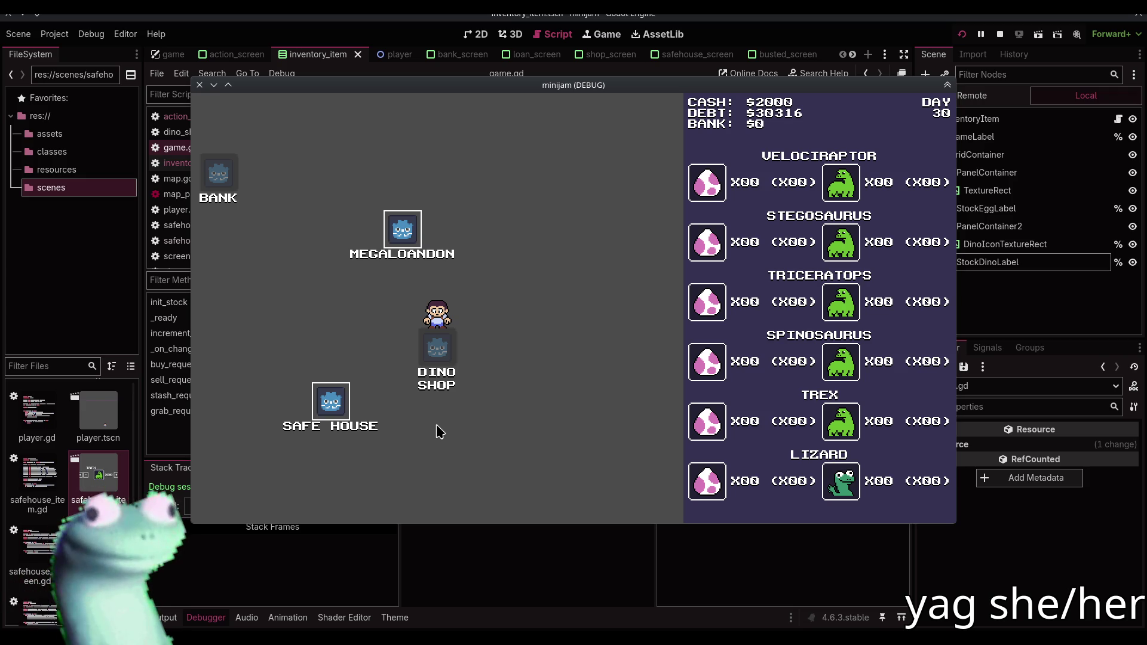
Stop the running game, look over game.gd, and launch the game again
key(F8)
scroll(440, 457, up, 15)
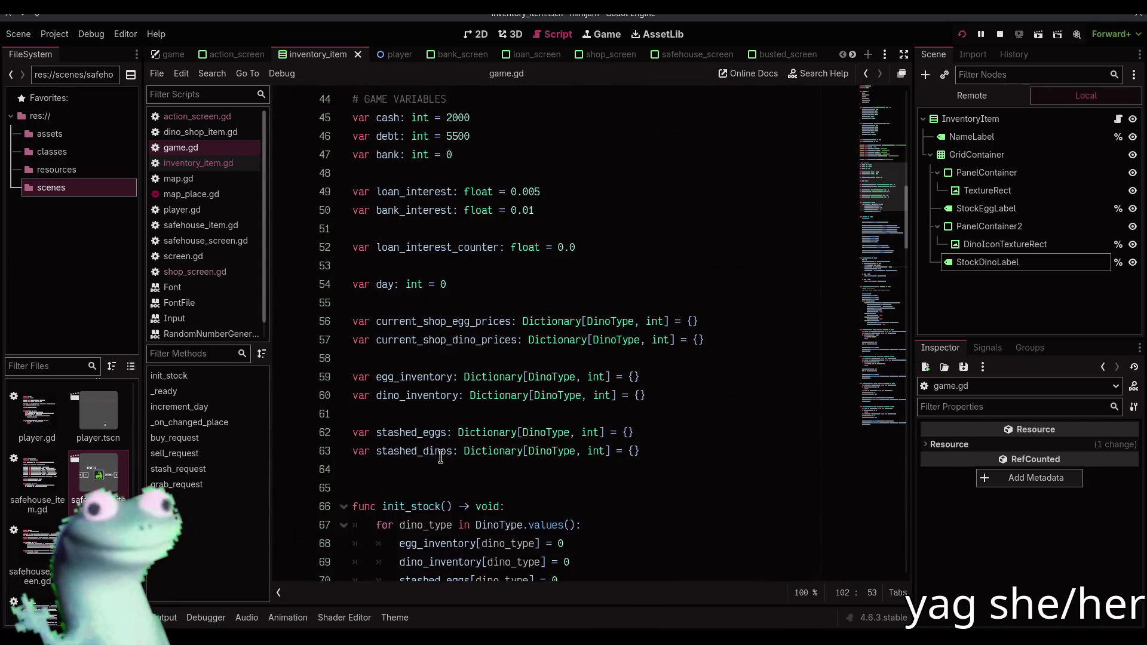
scroll(440, 457, up, 4)
scroll(440, 457, down, 7)
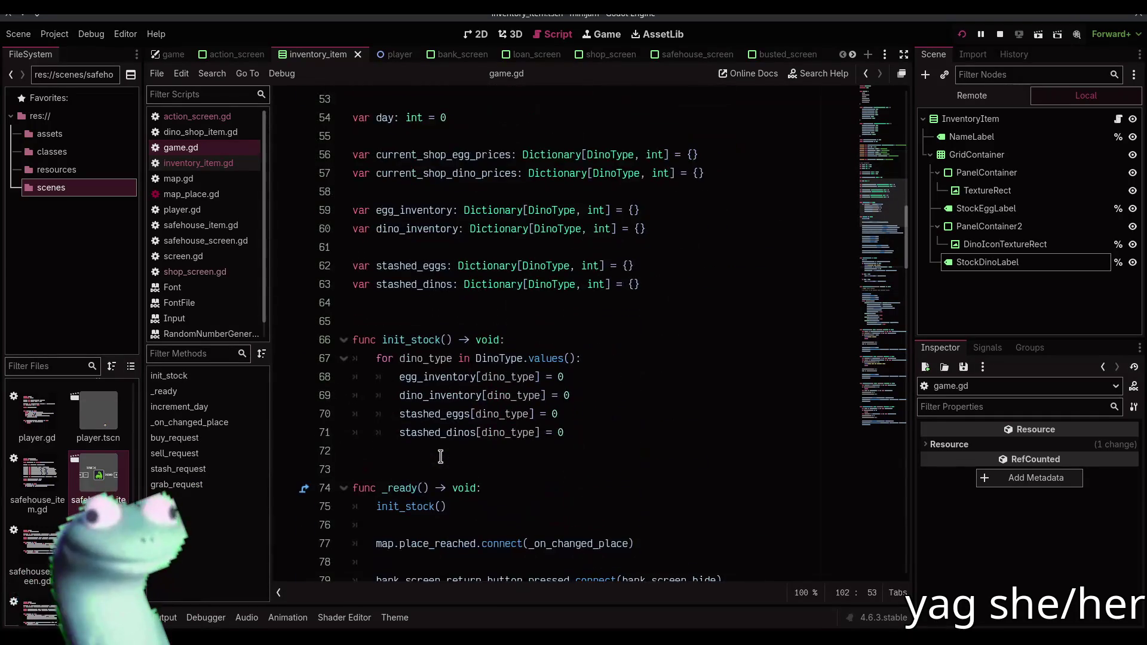
scroll(440, 457, up, 16)
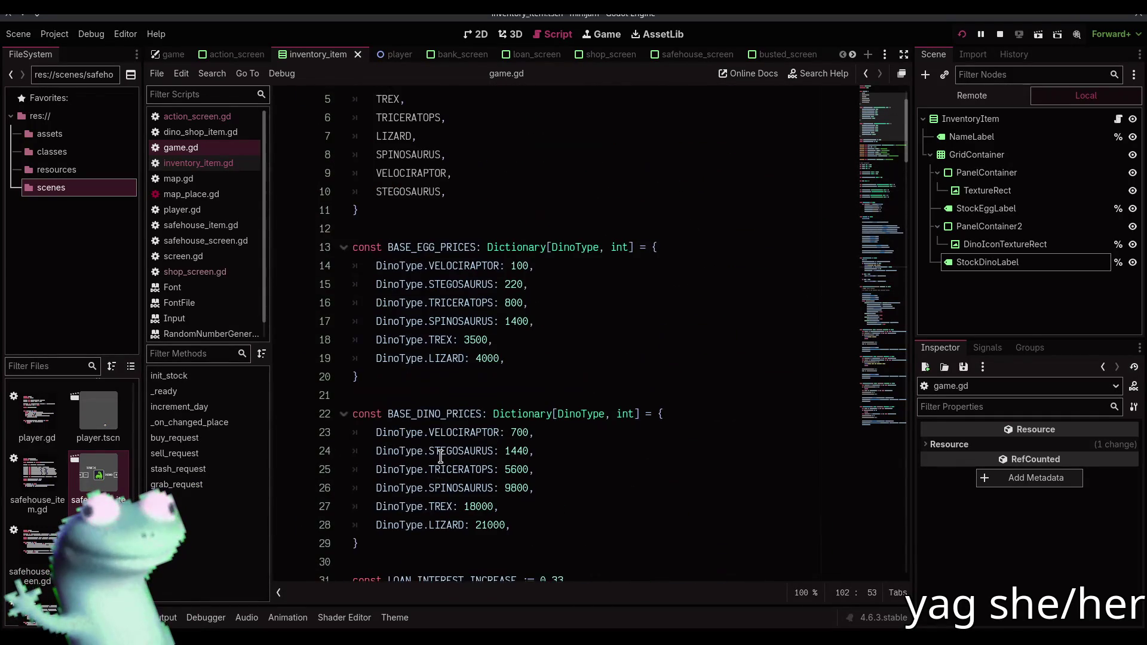
scroll(440, 457, down, 1)
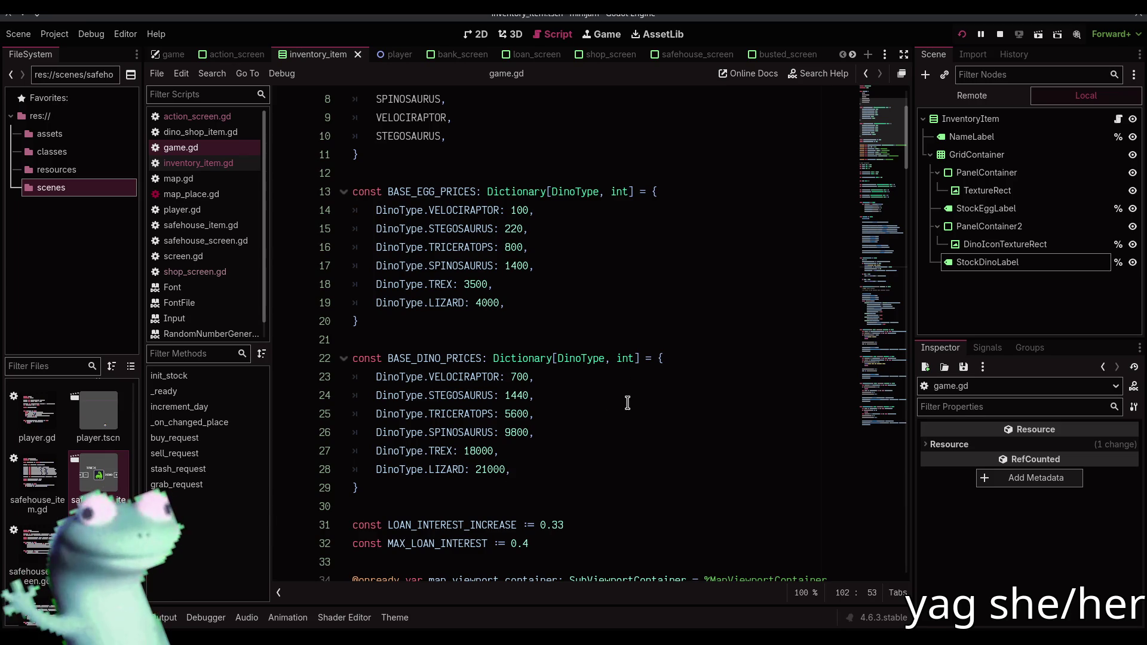
mouse_move(637, 351)
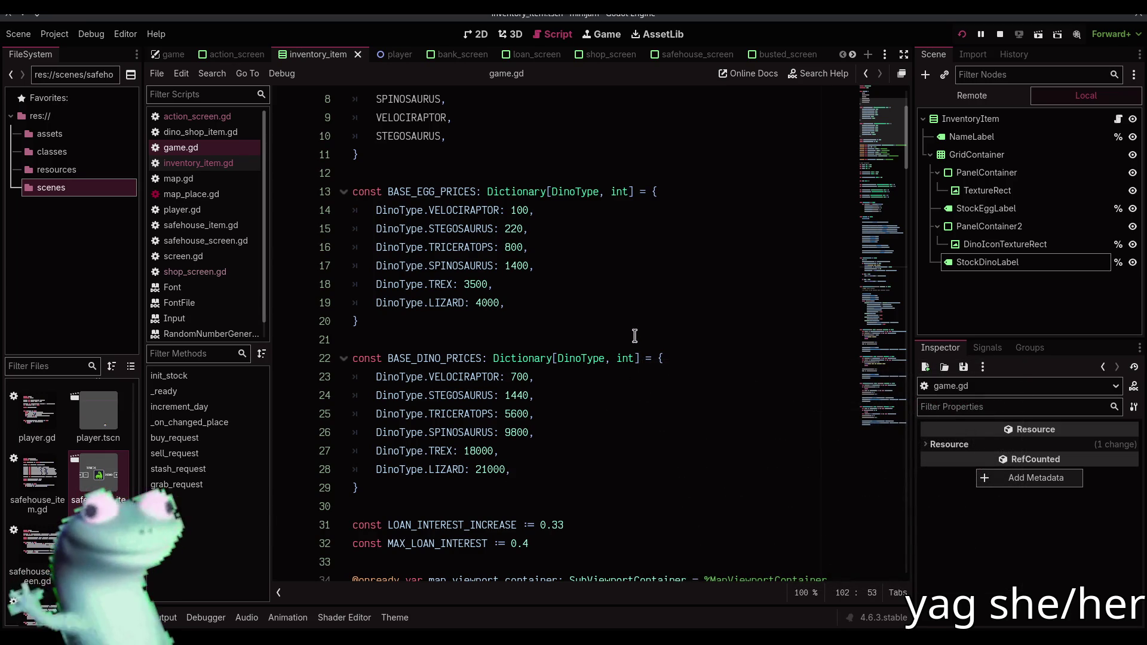
key(F5)
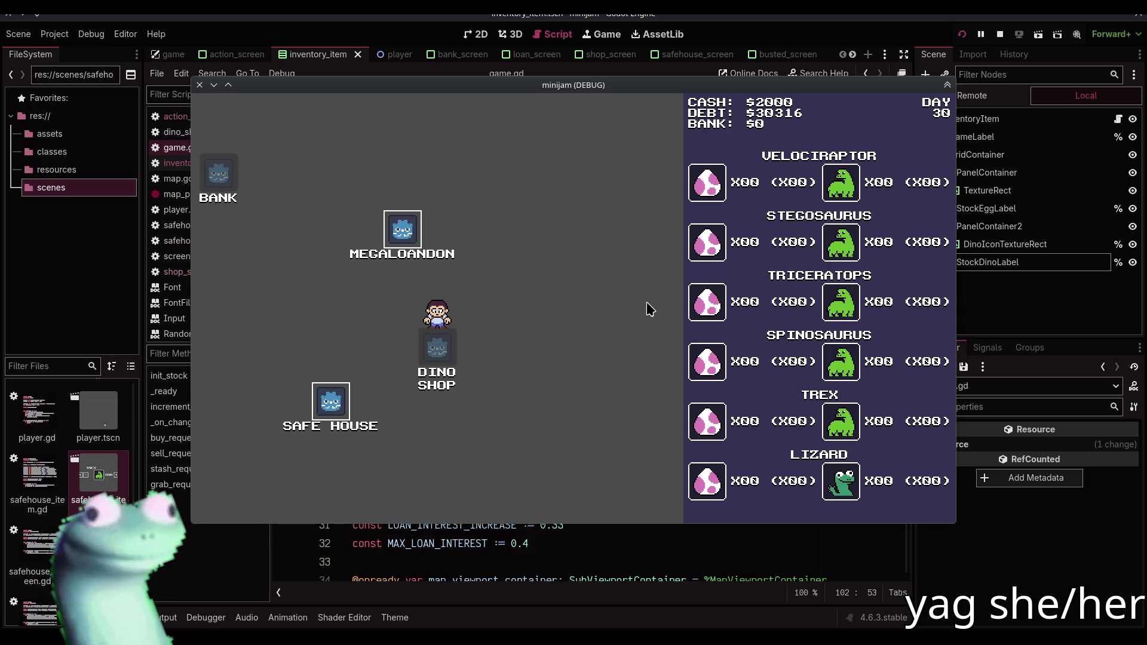
Back in game.gd, inspect the loan_interest_counter variable
click(583, 561)
scroll(583, 478, down, 3)
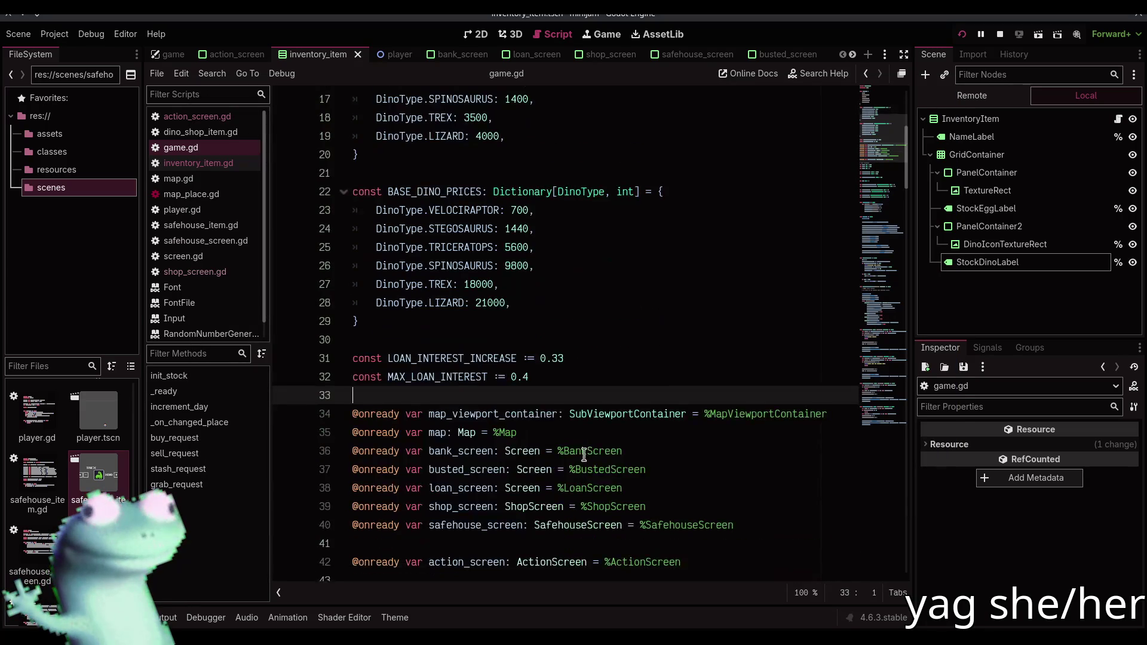
scroll(585, 382, up, 5)
click(486, 263)
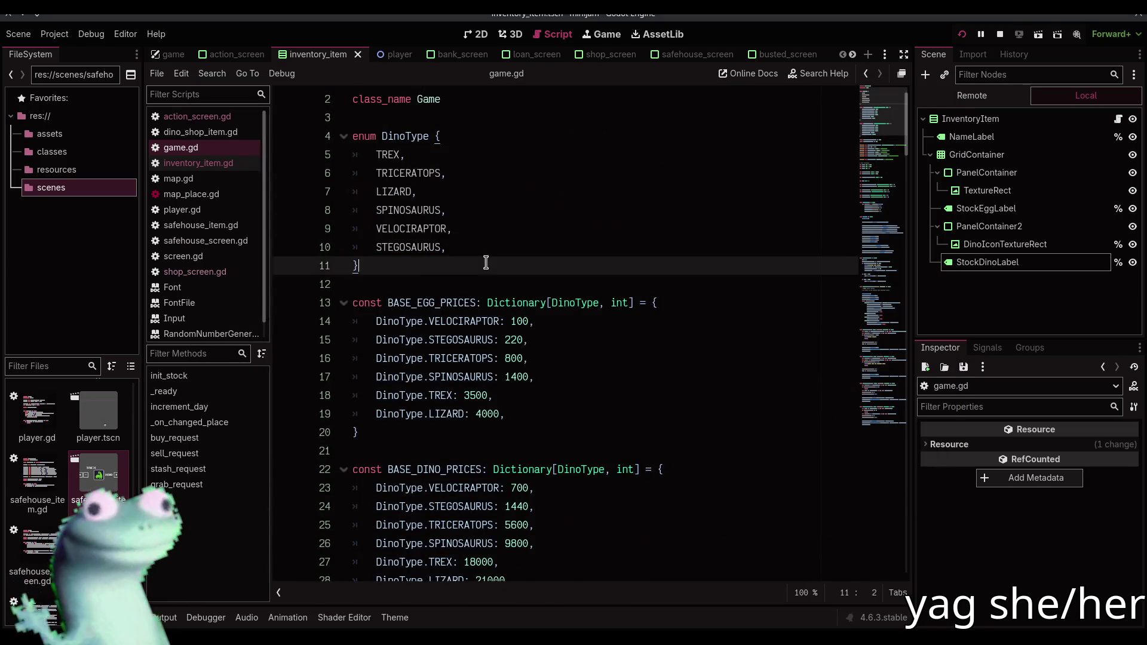
scroll(486, 263, down, 9)
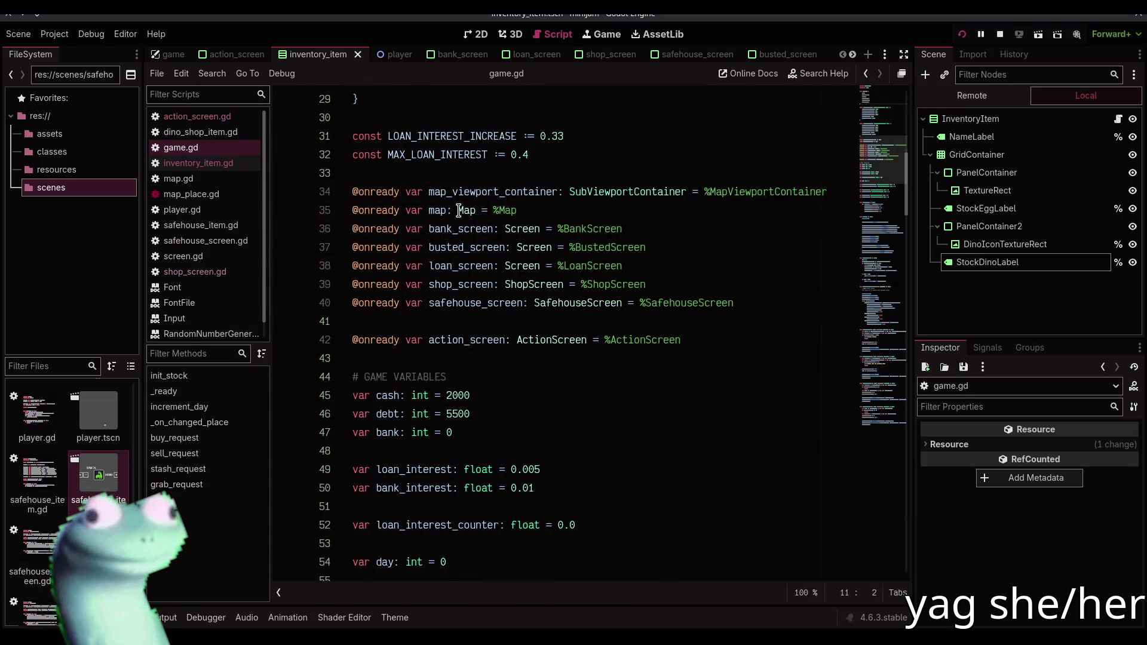
scroll(509, 288, down, 1)
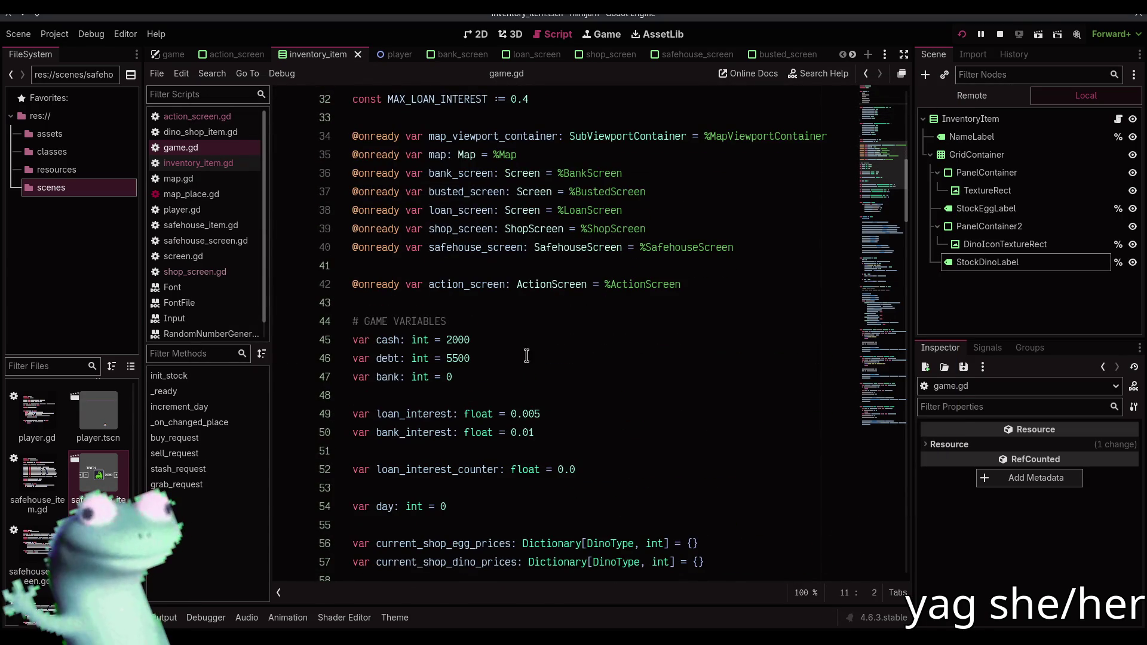
click(486, 469)
double_click(484, 469)
click(482, 469)
Check the 0.33 LOAN_INTEREST_INCREASE value and move to increment_day's interest block
scroll(484, 469, up, 2)
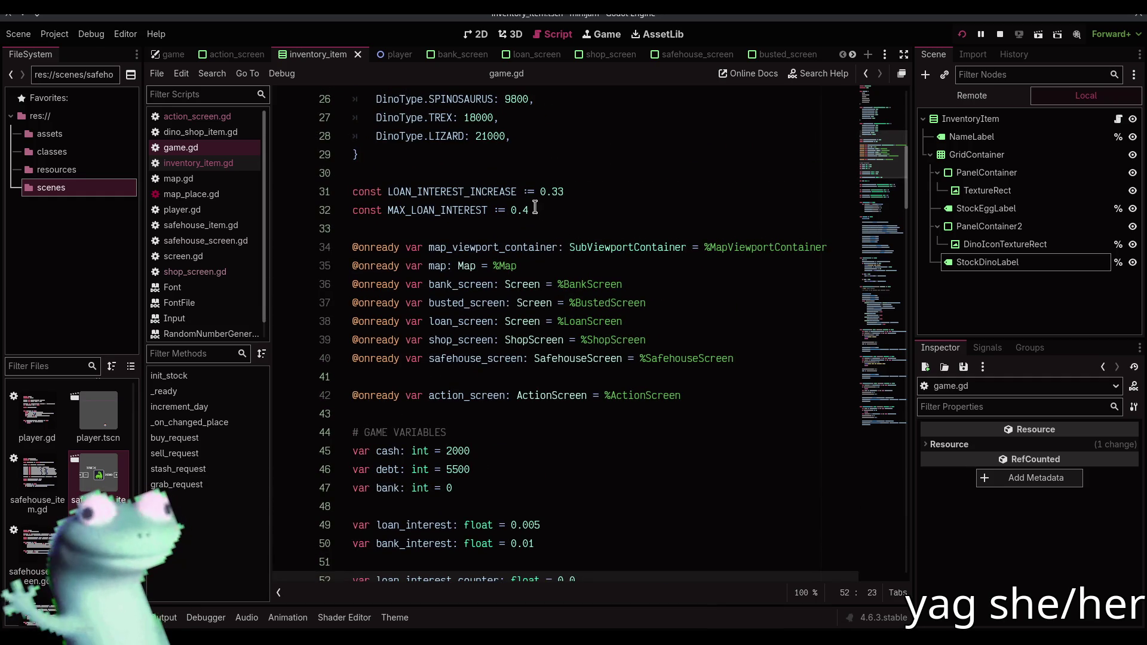
double_click(537, 191)
click(565, 191)
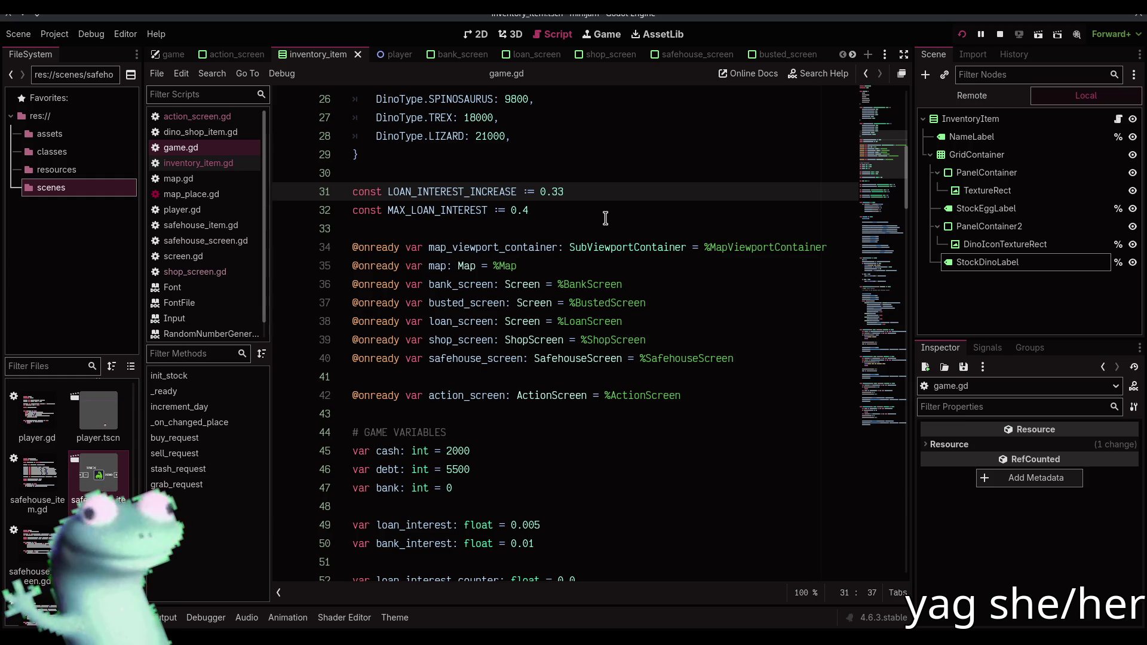
scroll(605, 218, down, 14)
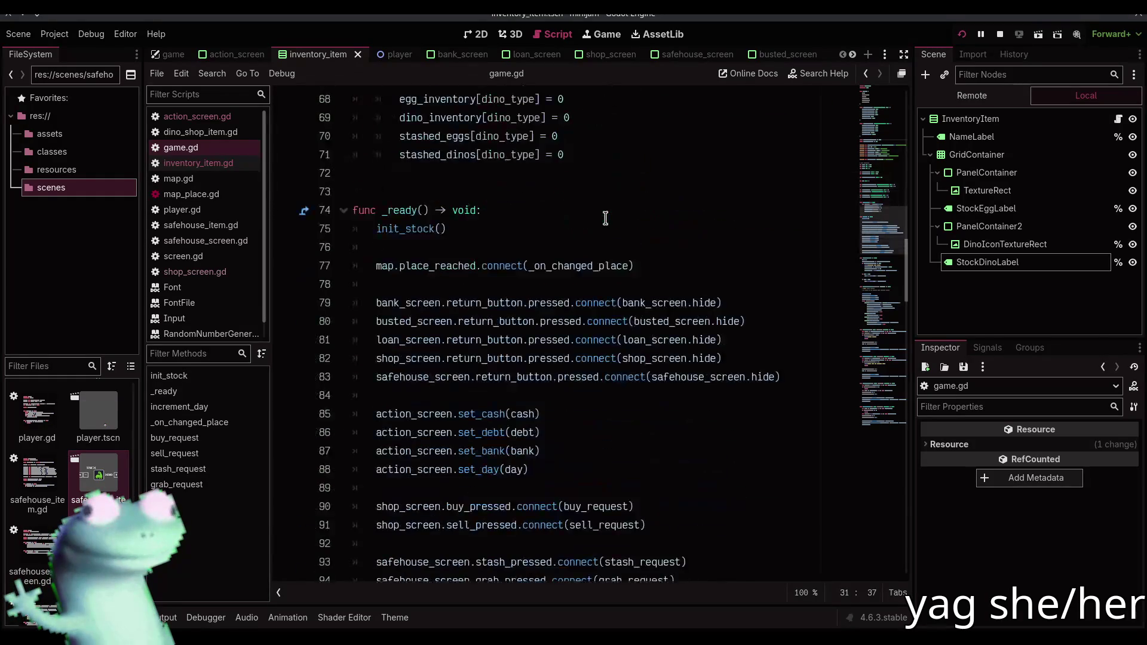
scroll(605, 218, down, 8)
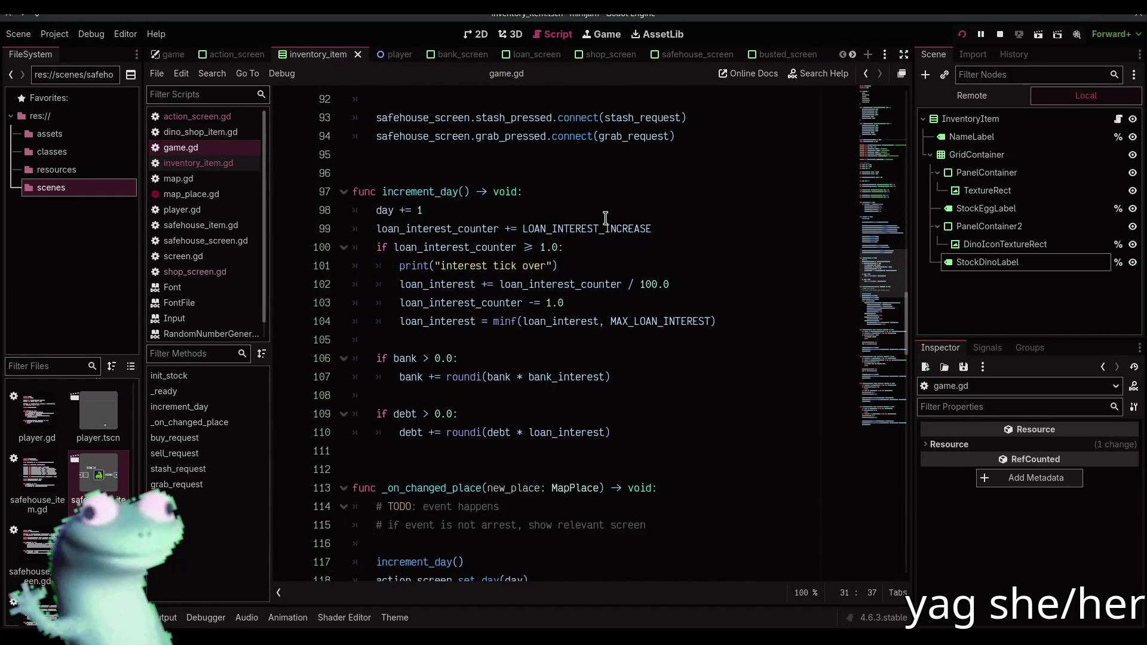
click(601, 249)
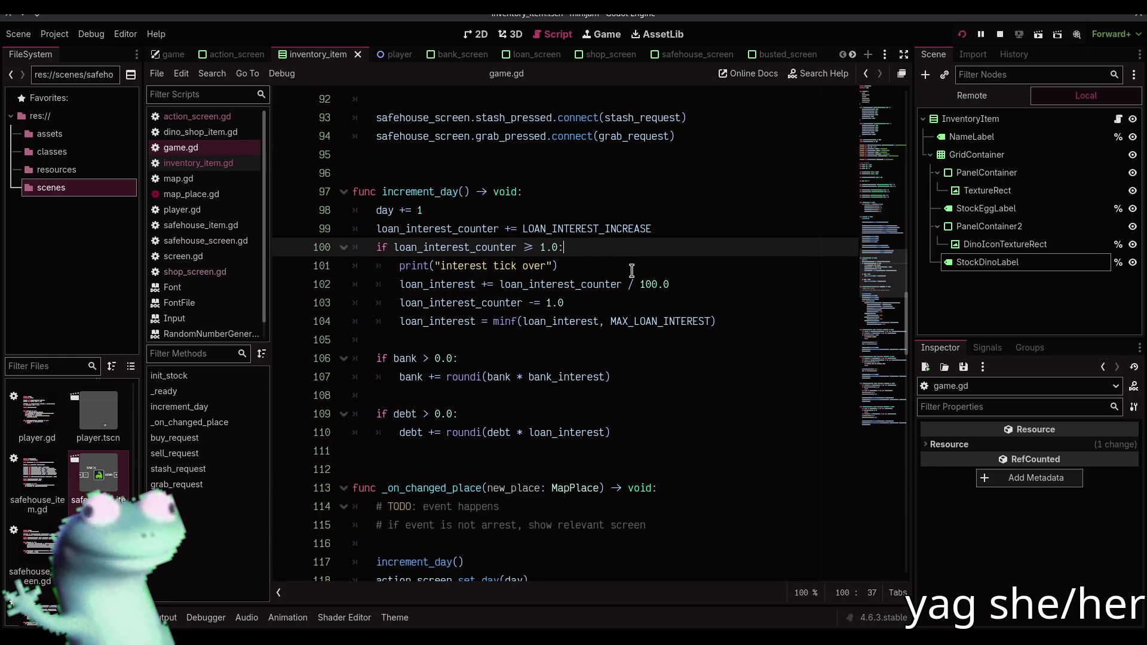
click(583, 303)
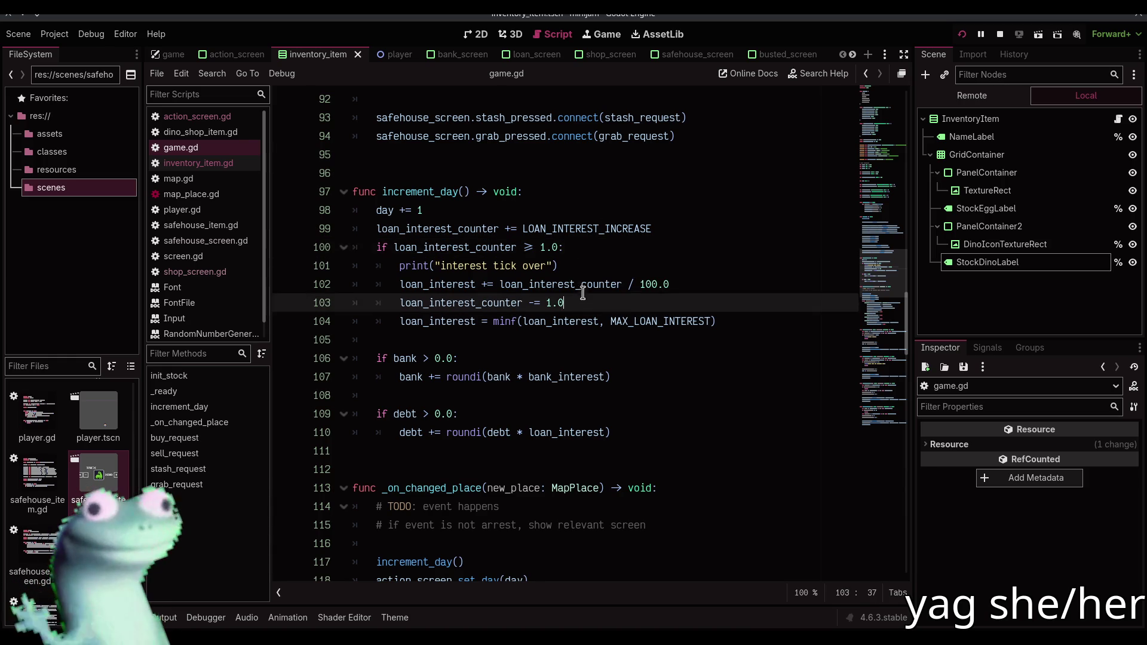
Add a line under the interest-tick print with 1.32 / 100.0 evaluated to 0.0132
click(581, 285)
click(607, 263)
key(Return)
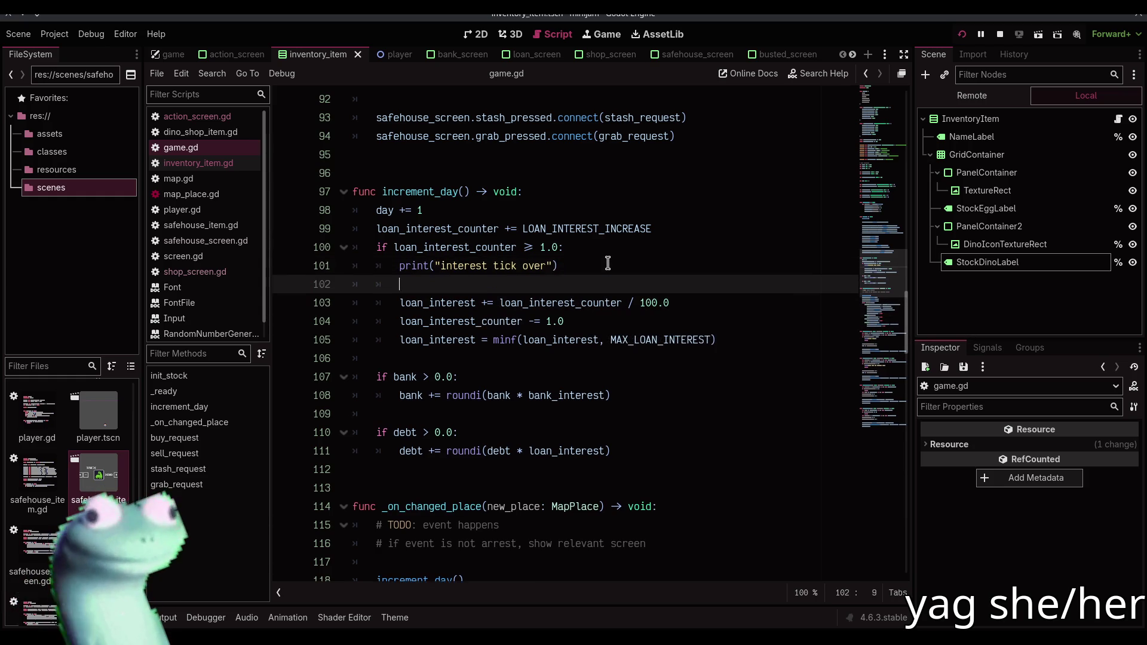
text(1.32 )
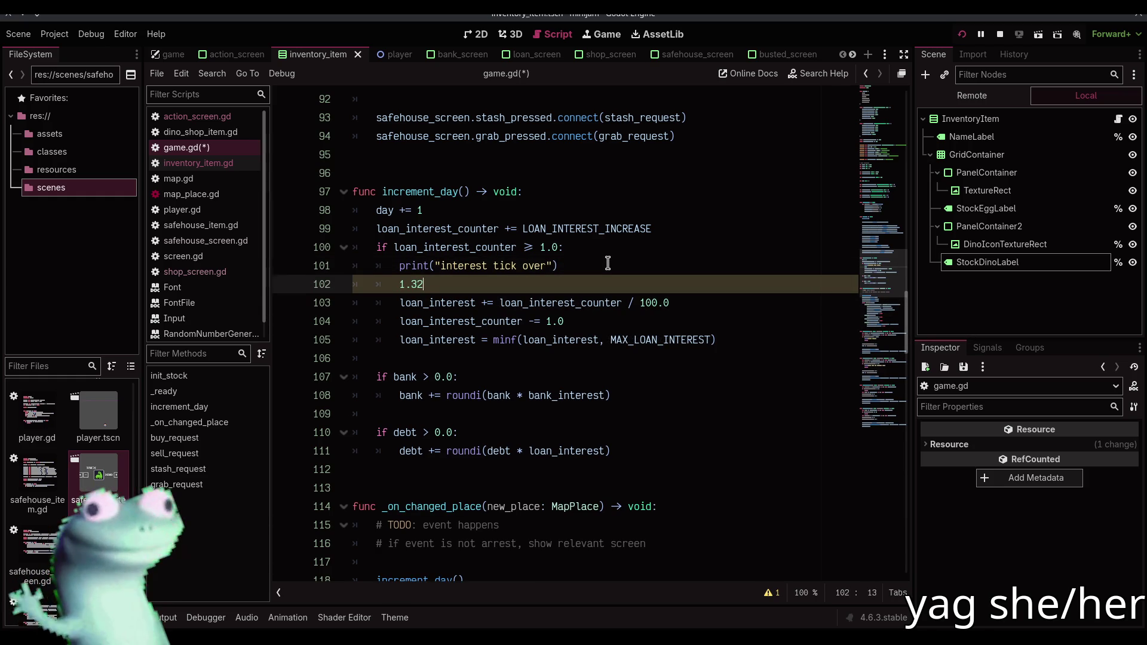
text(/ 100.0)
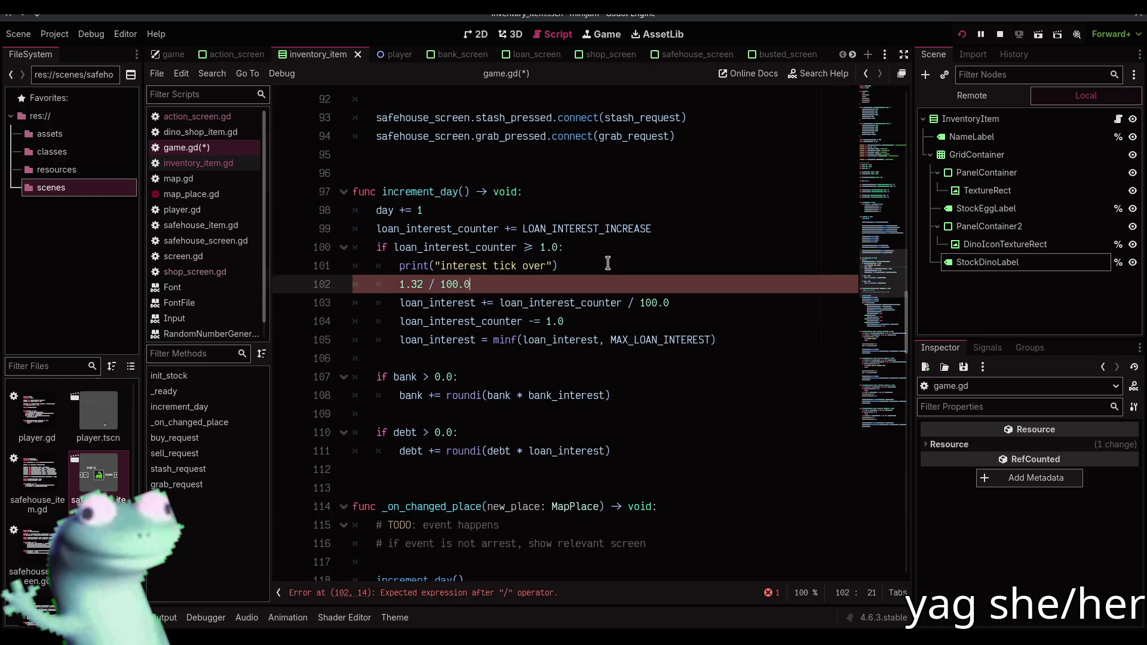
key(Home)
key(ctrl+shift+e)
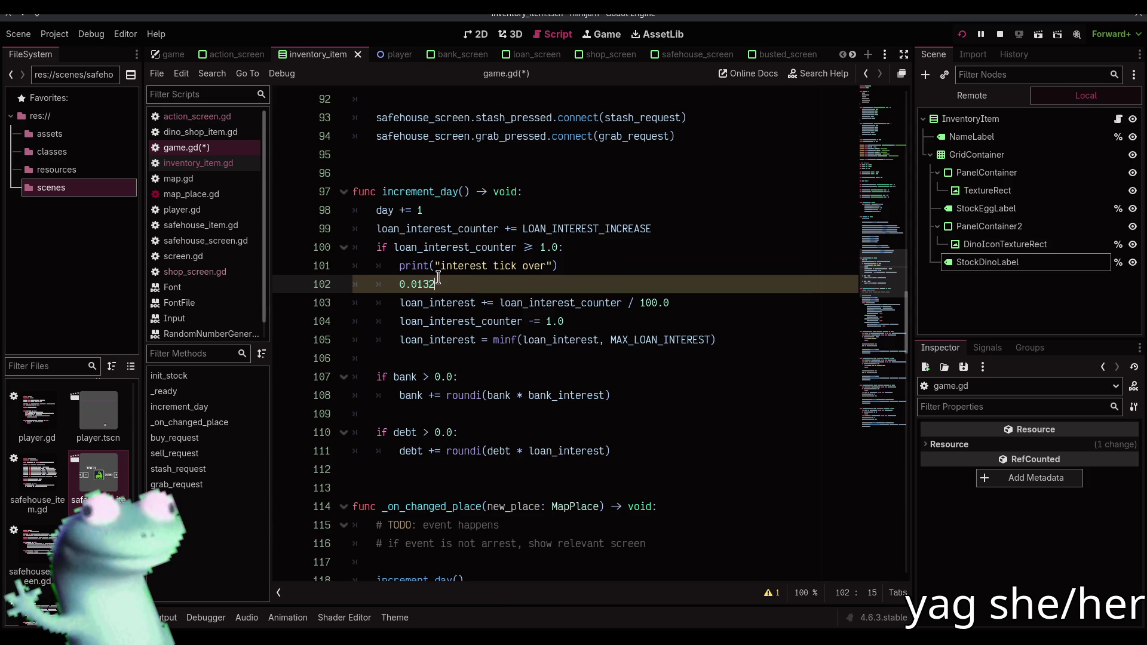
Select the 0.0132 result and look over the surrounding interest code
drag(431, 284, 392, 280)
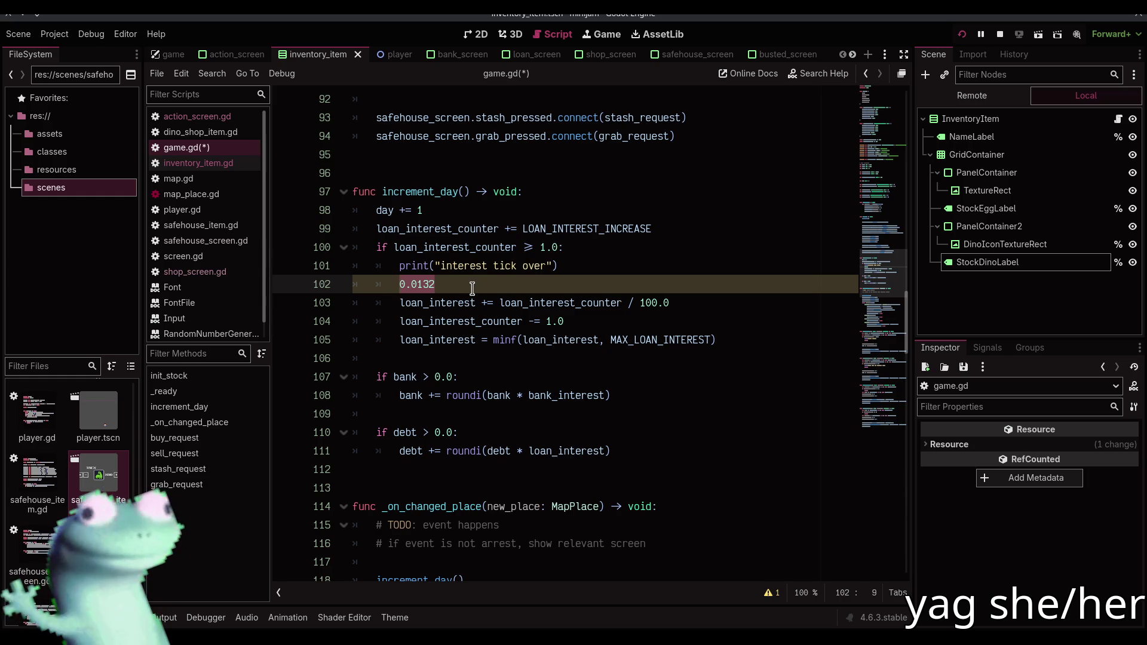
click(419, 284)
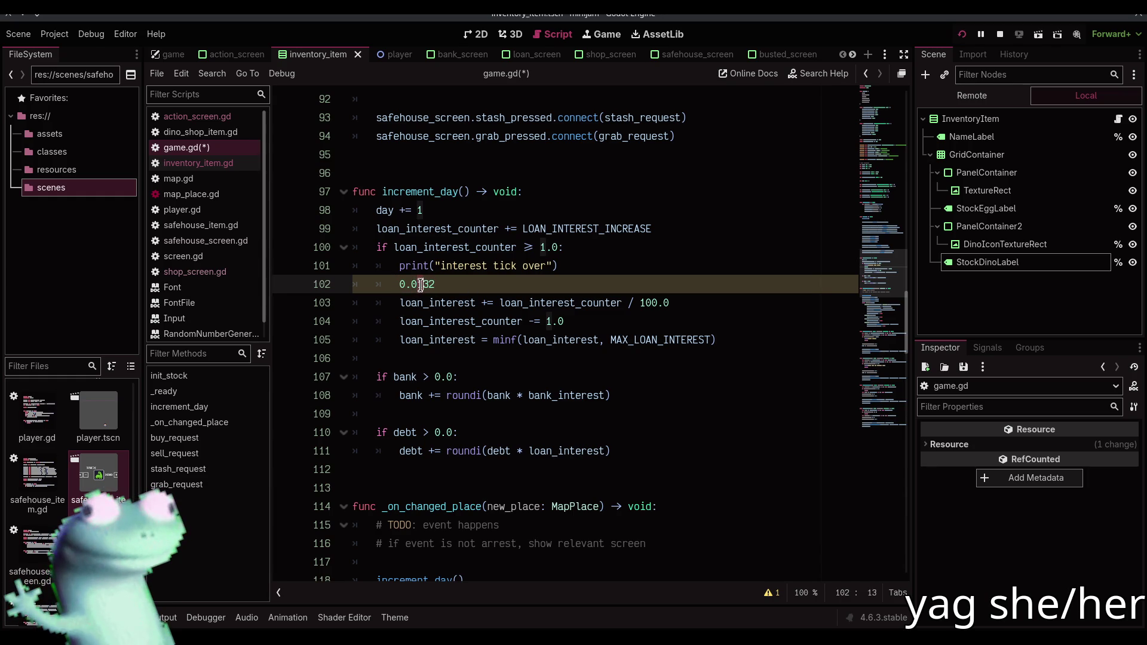
click(479, 285)
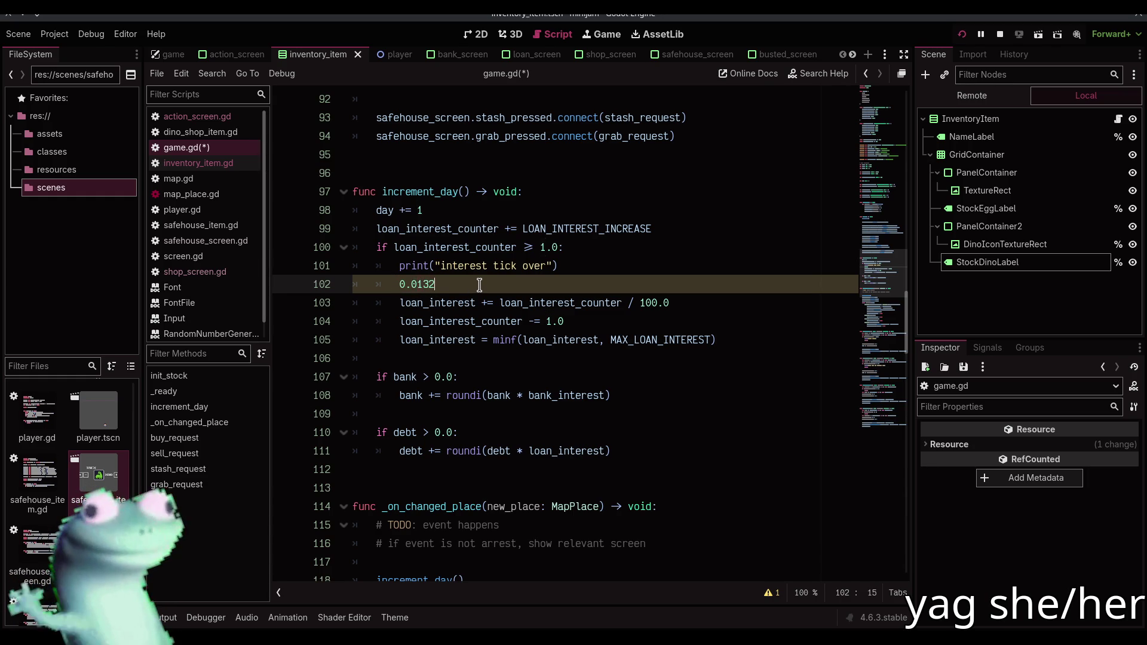
scroll(479, 285, up, 12)
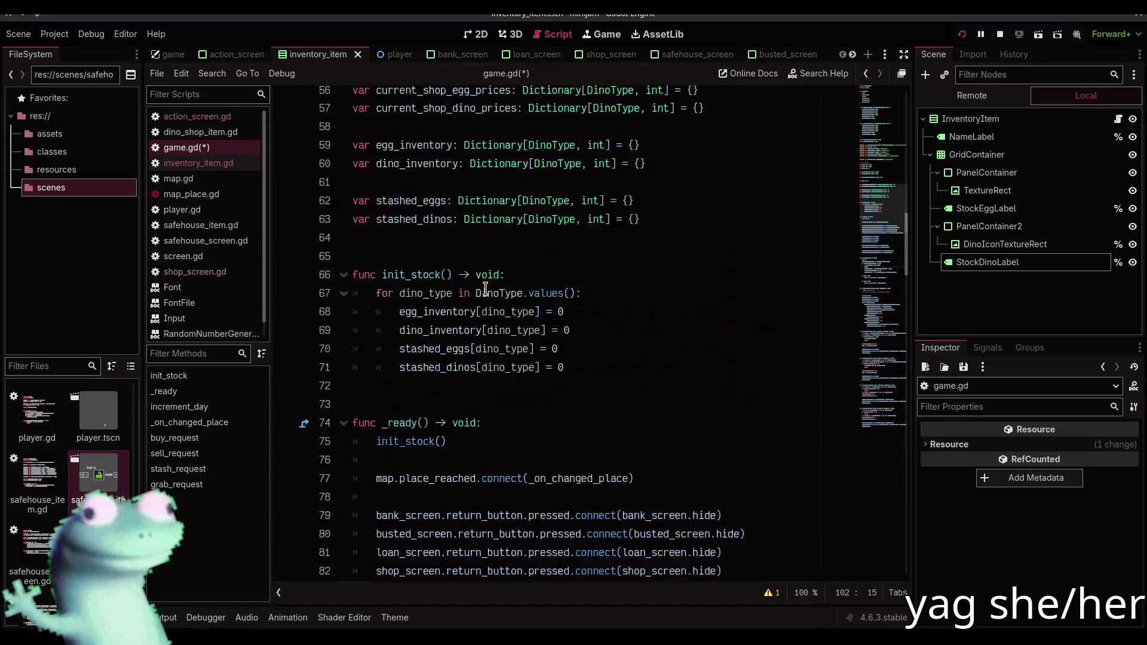
scroll(485, 289, up, 4)
scroll(483, 287, down, 16)
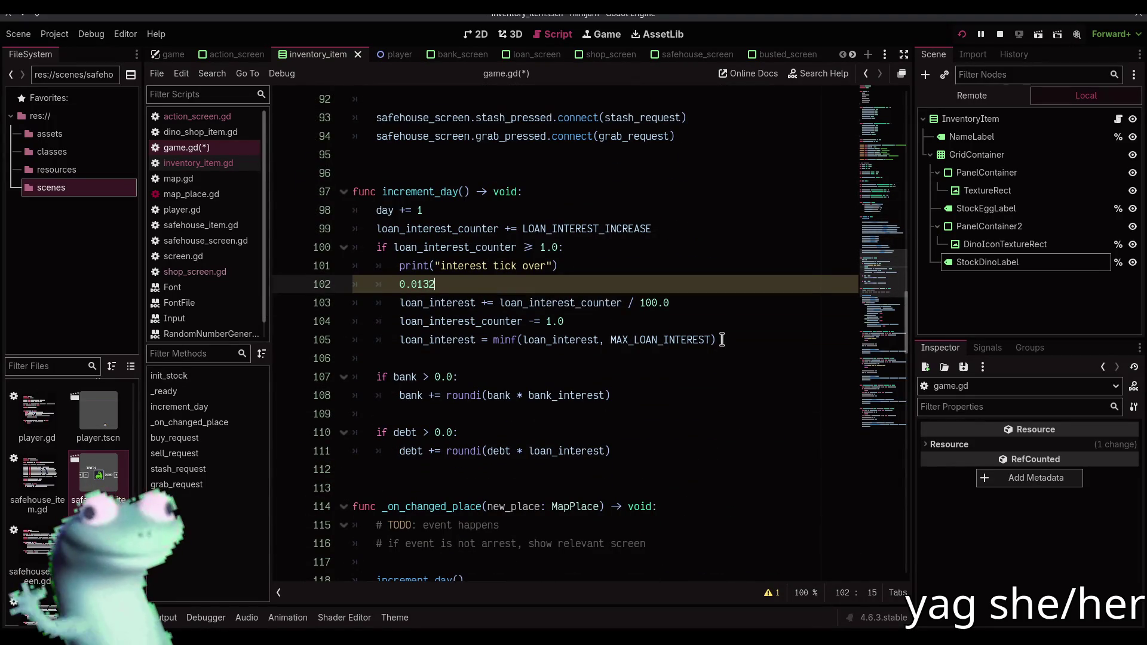
mouse_move(867, 304)
mouse_down()
mouse_move(903, 187)
mouse_move(896, 163)
mouse_move(890, 302)
mouse_move(883, 272)
mouse_up()
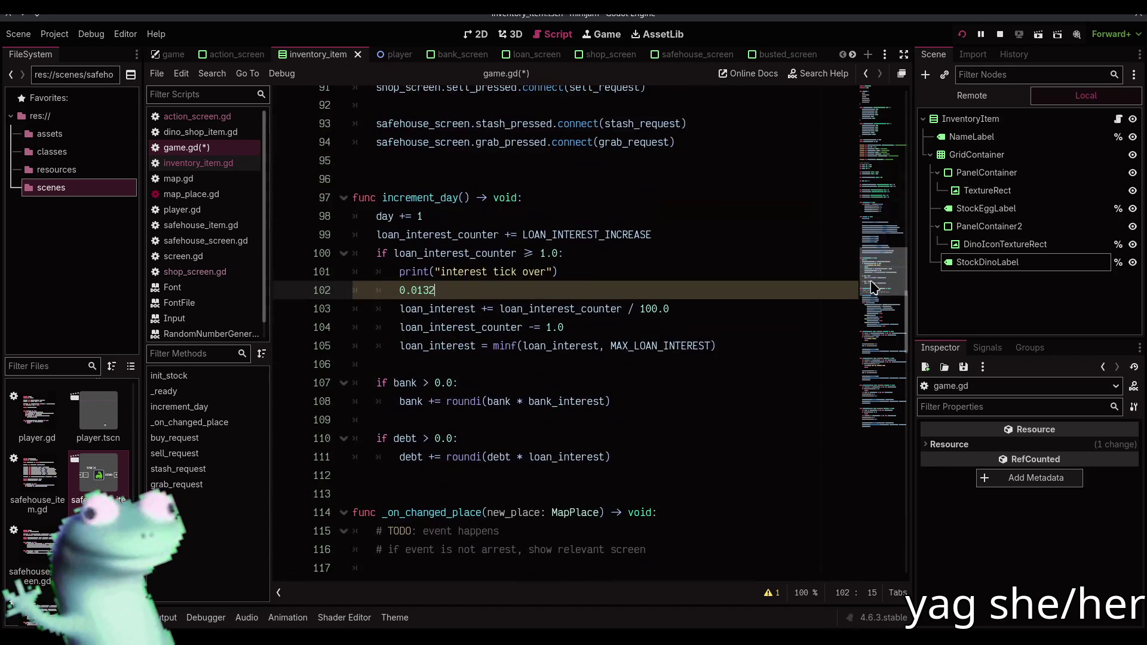
Undo the scratch 0.0132 line, save, and change LOAN_INTEREST_INCREASE from 0.33 to 0.13
click(628, 276)
key(ctrl+z)
key(ctrl+s)
scroll(628, 275, up, 10)
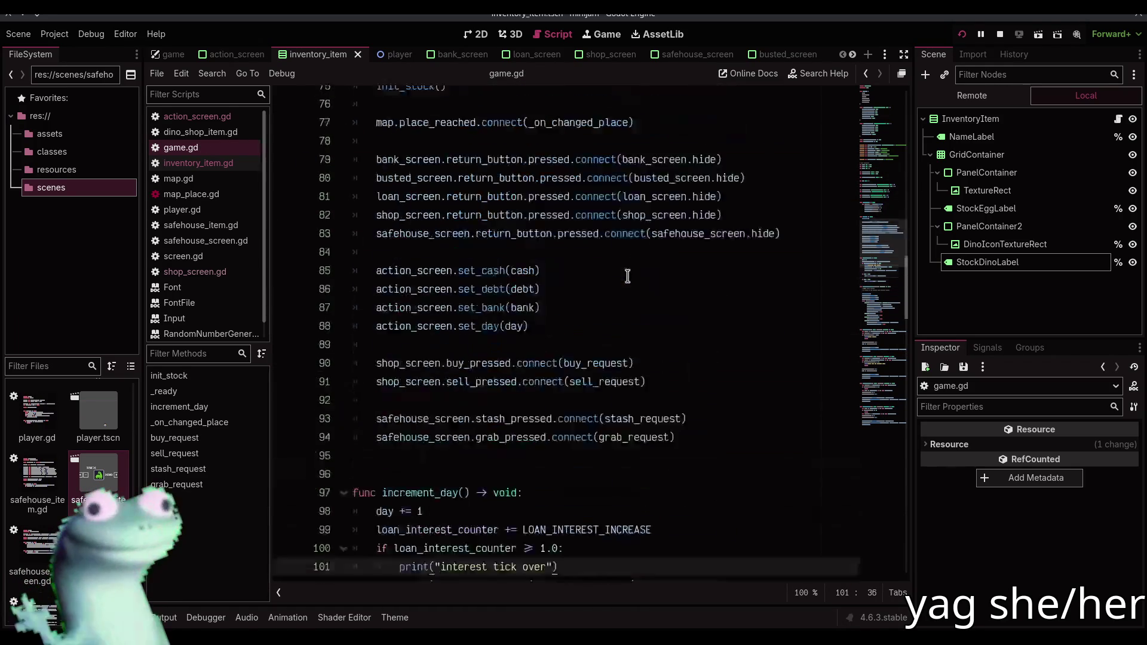
scroll(628, 276, up, 9)
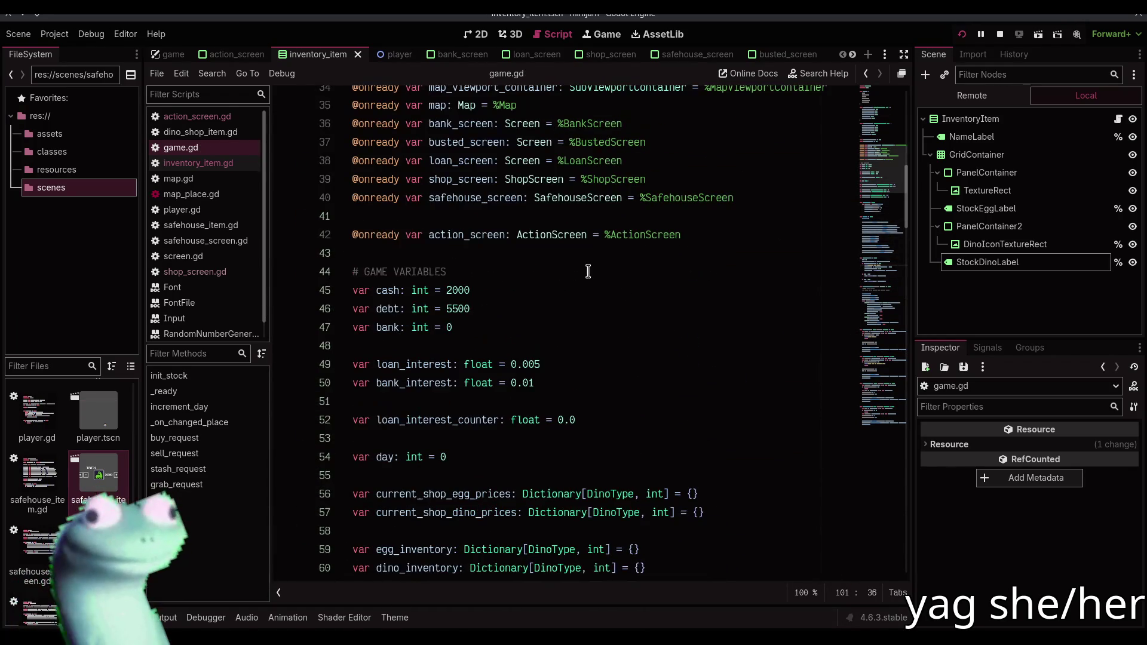
scroll(575, 319, up, 5)
click(557, 310)
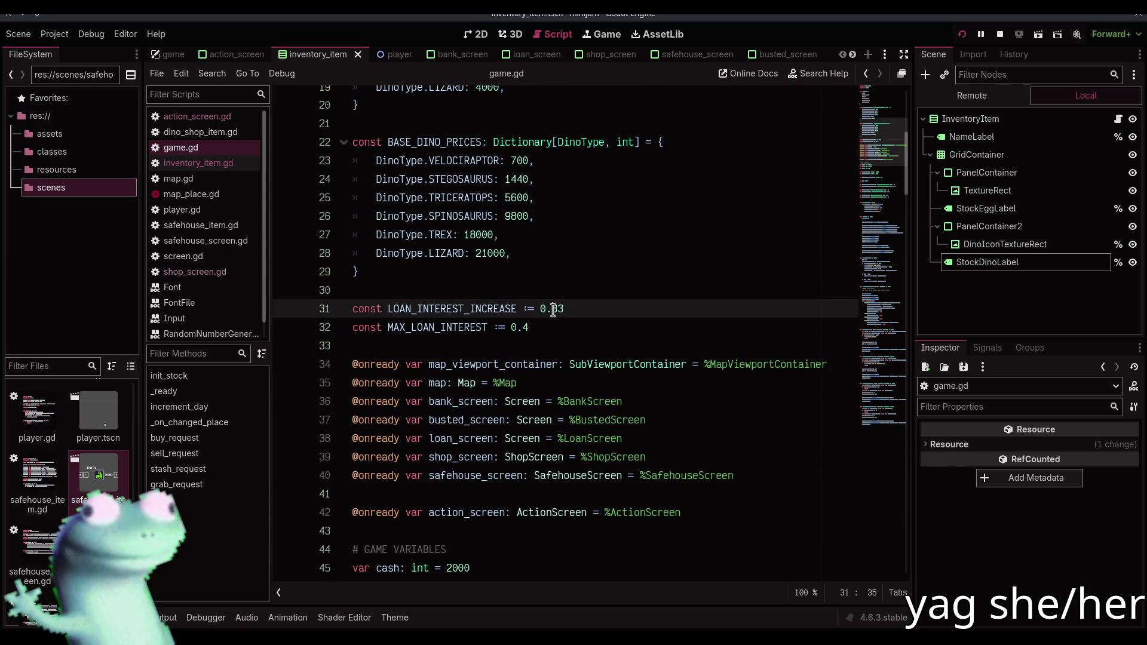
click(635, 314)
key(BackSpace)
key(BackSpace)
text(13)
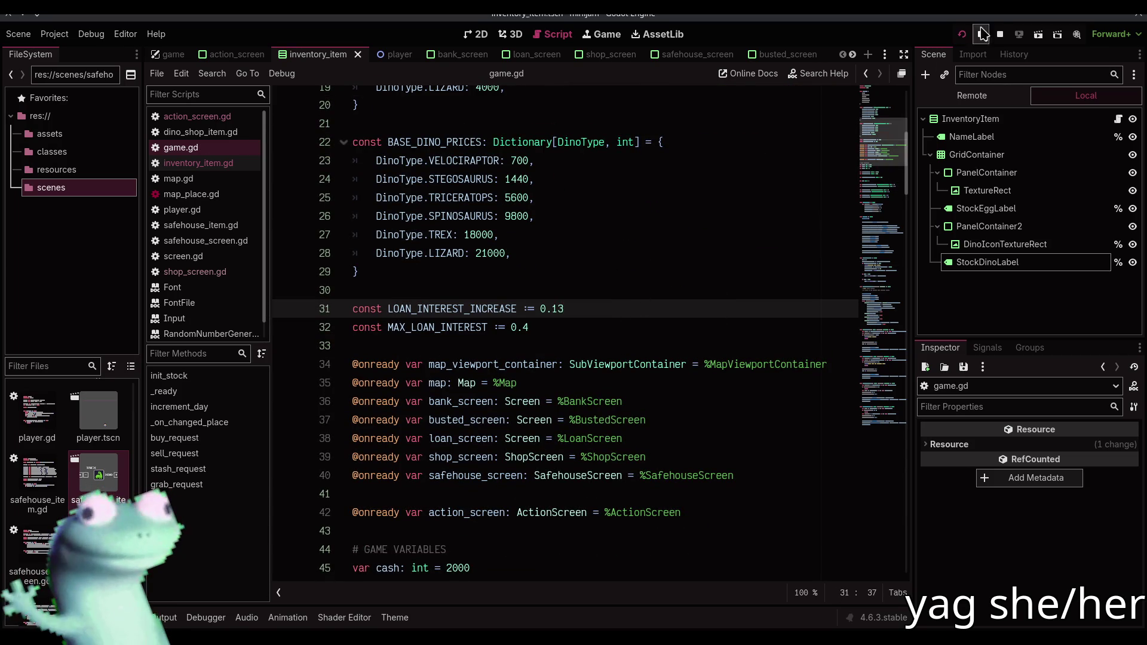
Relaunch the game from the 2D view to test 0.13, then stop it and return to game.gd
click(1001, 37)
click(584, 343)
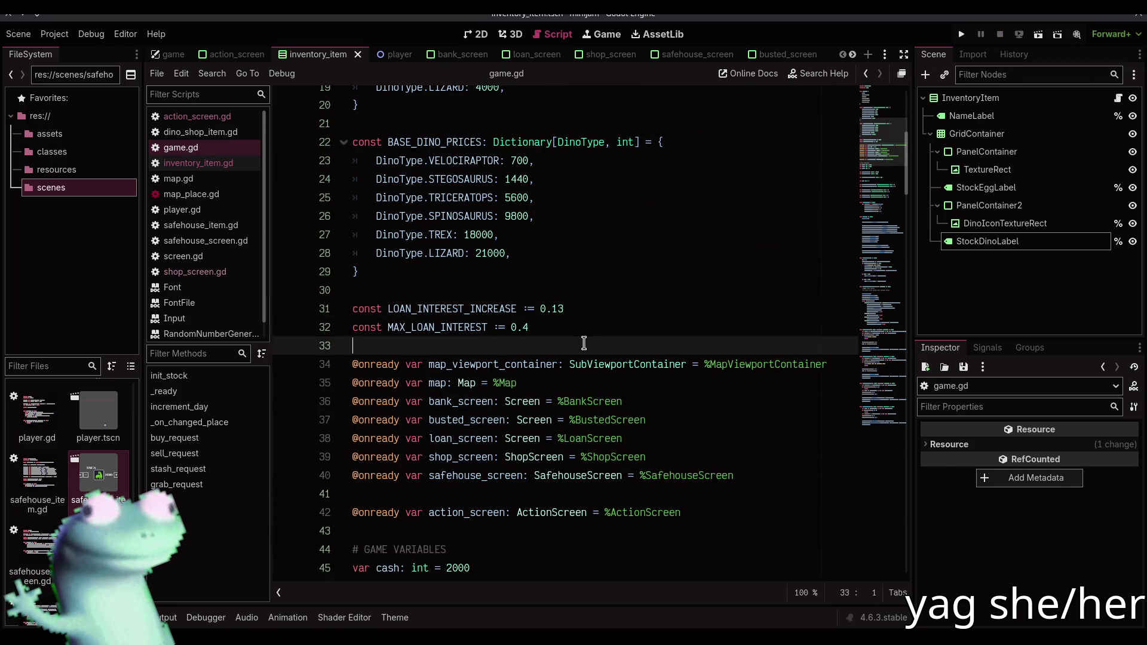
scroll(584, 344, up, 3)
scroll(584, 343, down, 3)
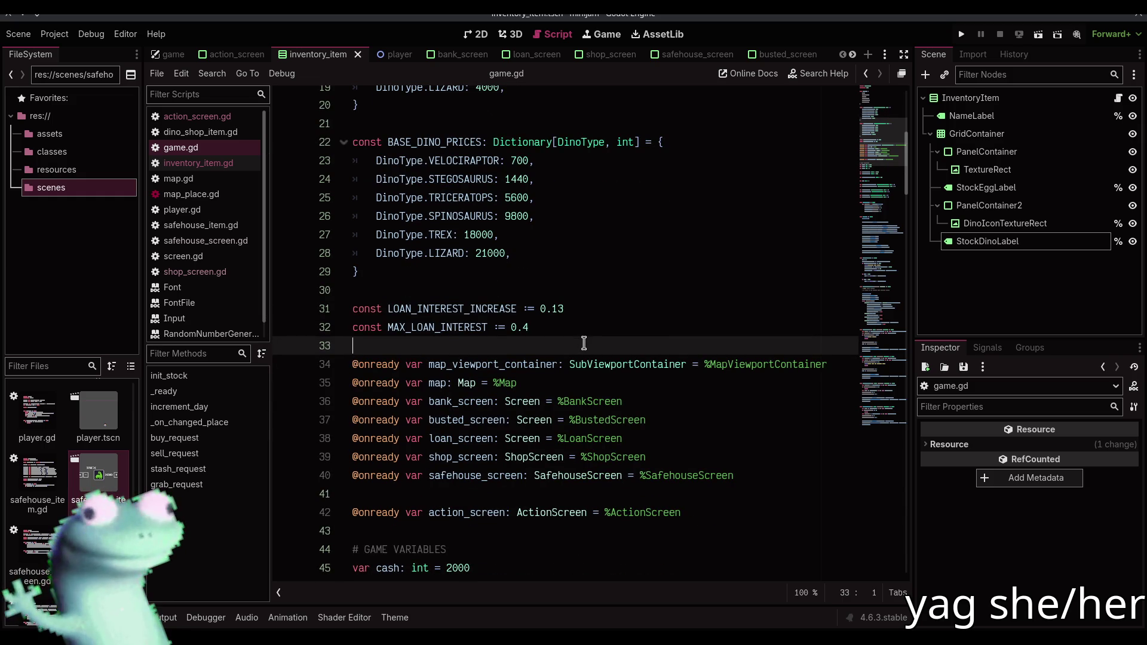
click(477, 34)
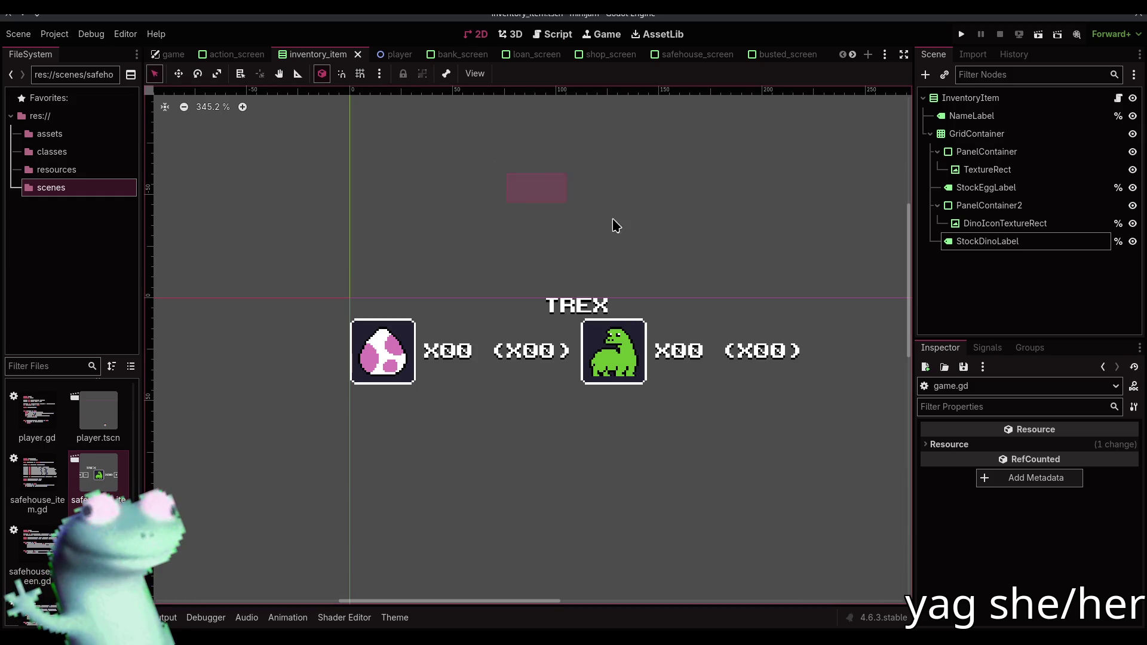
click(961, 35)
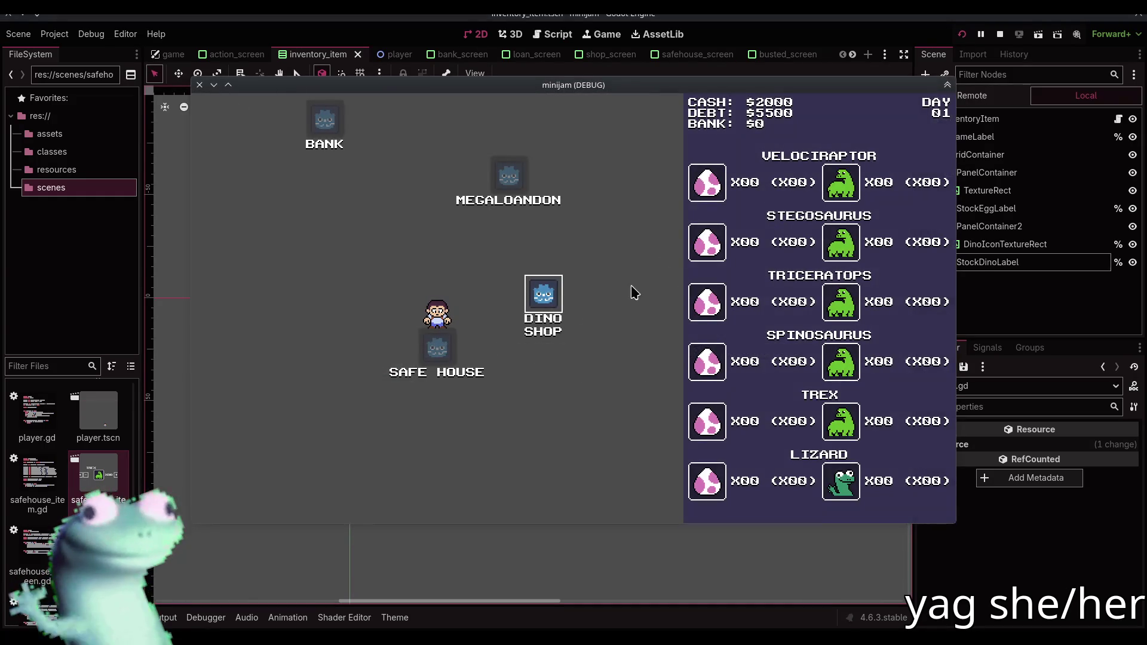
click(999, 34)
click(553, 34)
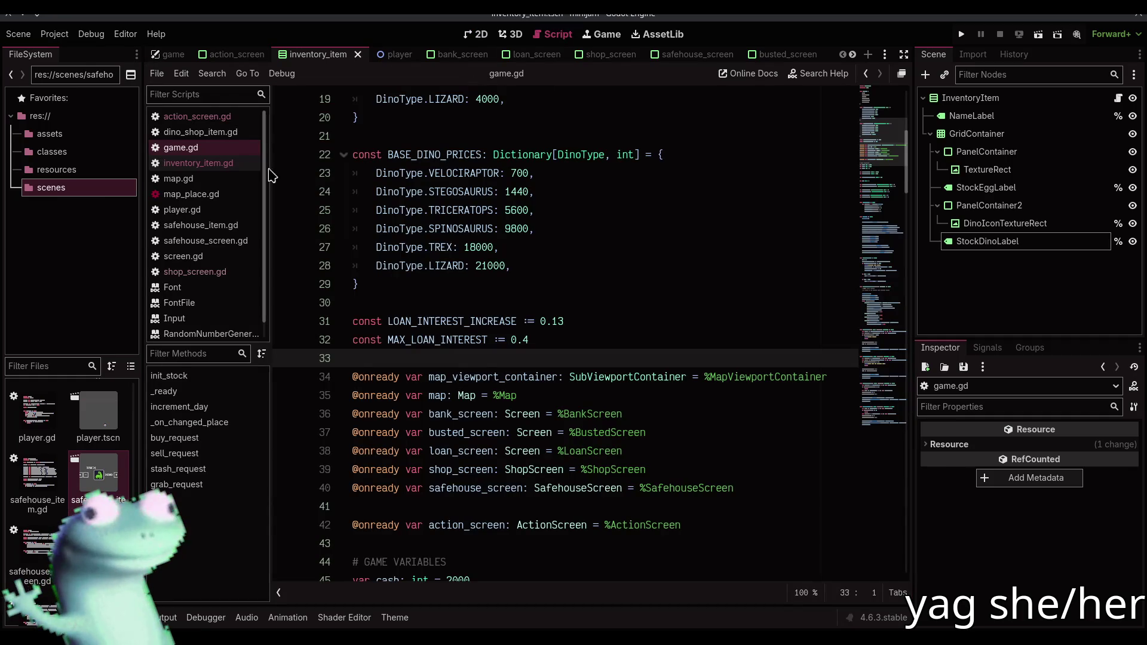
Add an _input function after the signal connections
scroll(476, 376, down, 10)
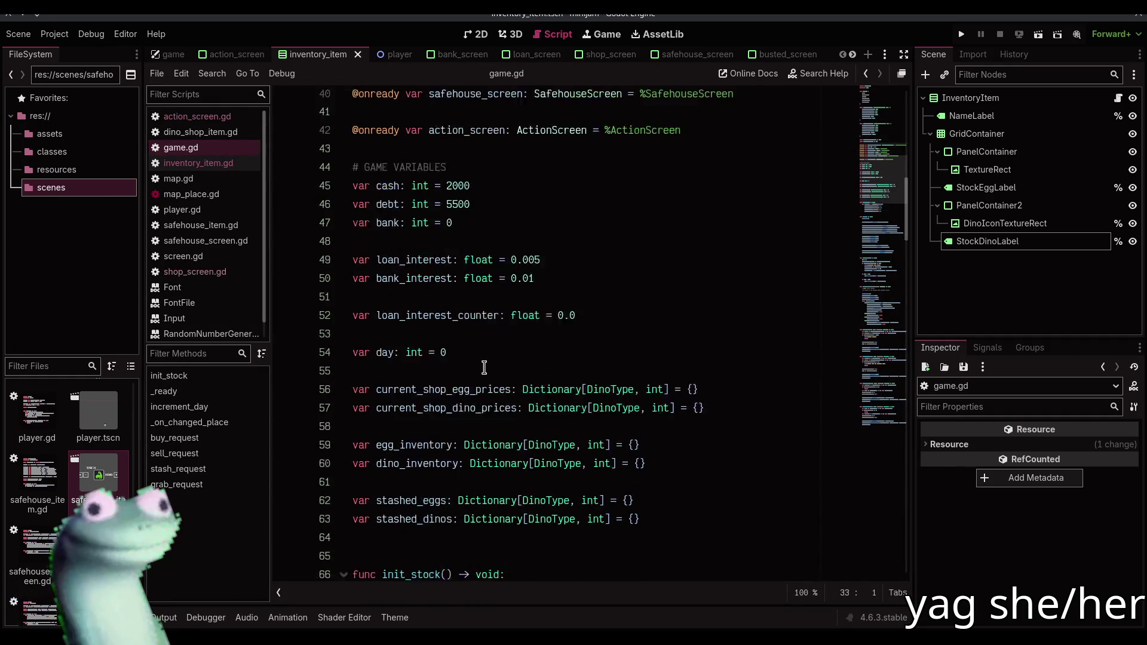
scroll(462, 338, down, 5)
click(423, 206)
scroll(432, 206, down, 2)
scroll(432, 206, up, 2)
scroll(433, 206, down, 7)
click(466, 224)
key(Return)
key(Return)
text(func _i)
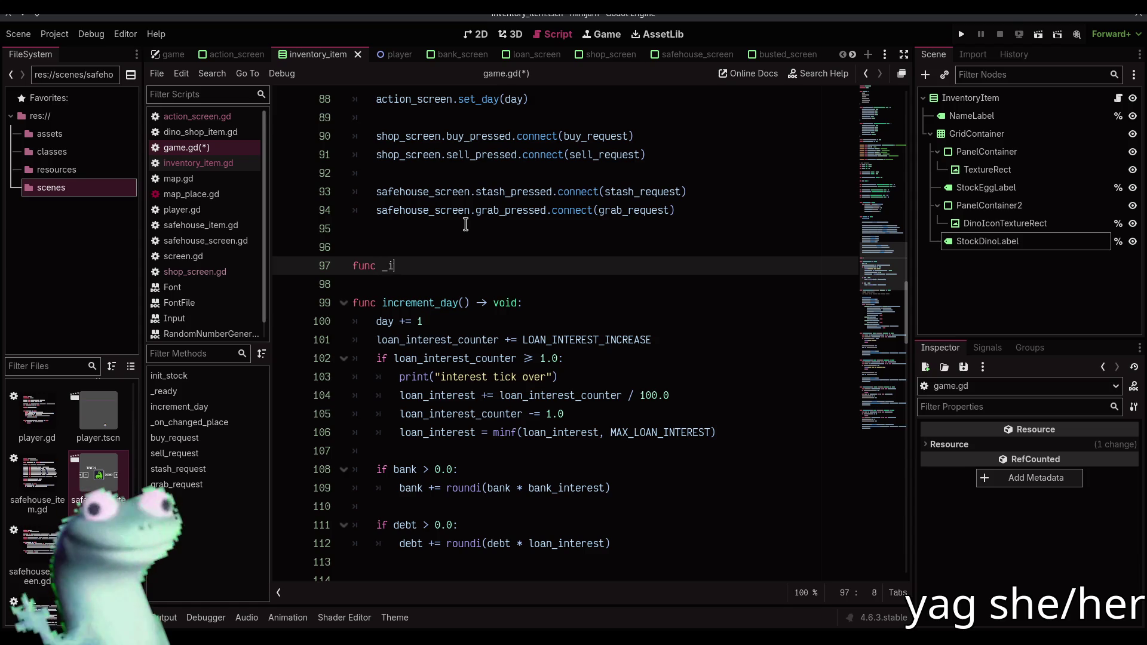
key(Down)
key(Return)
key(Return)
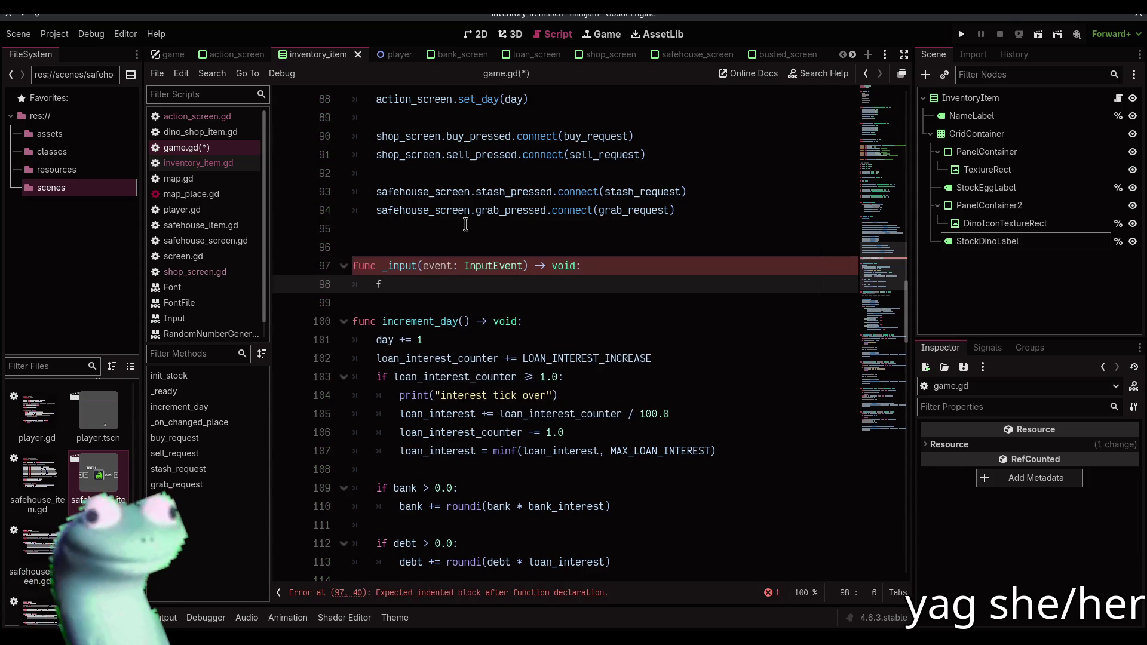
Make _input call increment_day() when ui_accept is pressed, then test-run the game
text(if e)
text(vent.is_)
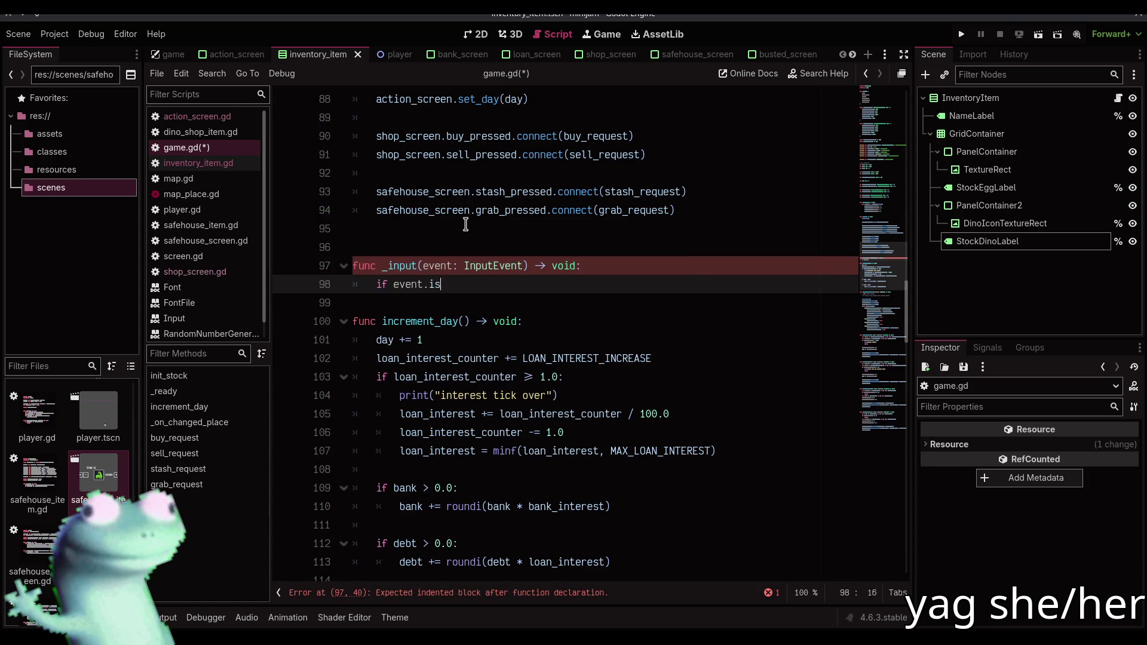
key(Down)
key(Return)
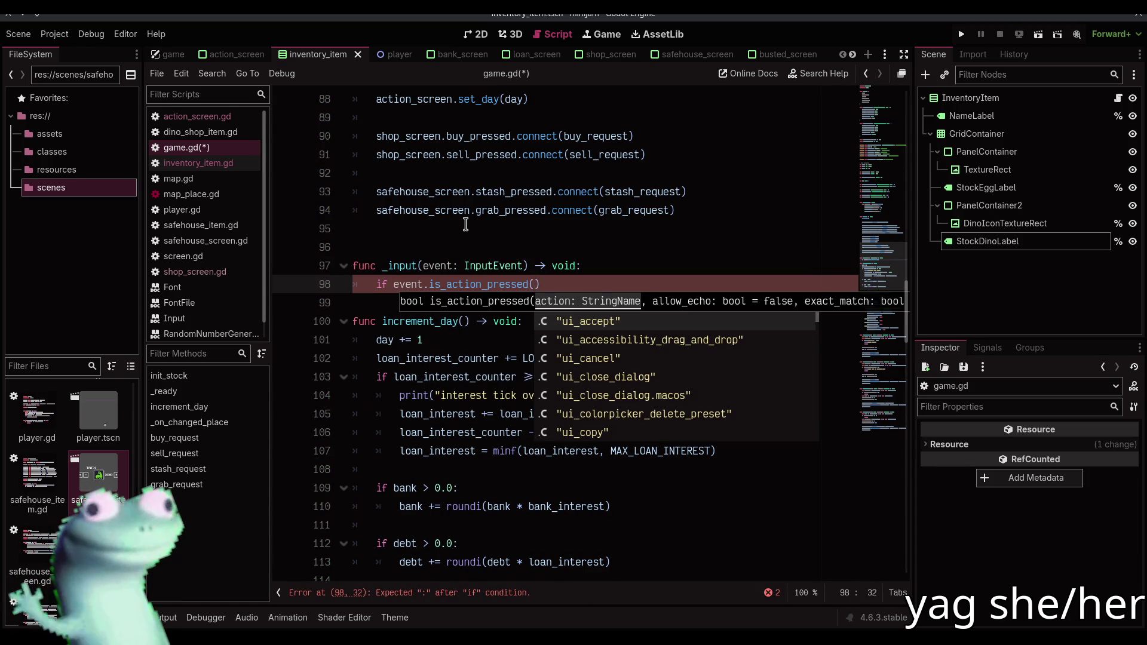
key(Return)
text(:)
key(Return)
text(incr)
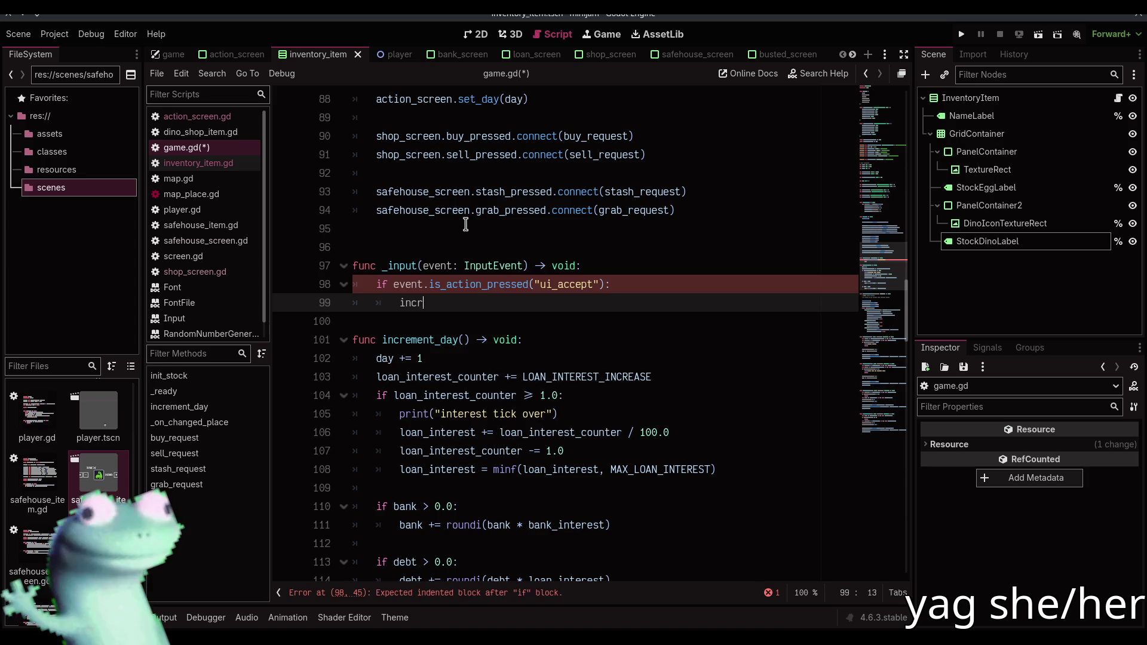
key(Return)
key(Return)
key(BackSpace)
key(BackSpace)
key(Return)
key(F5)
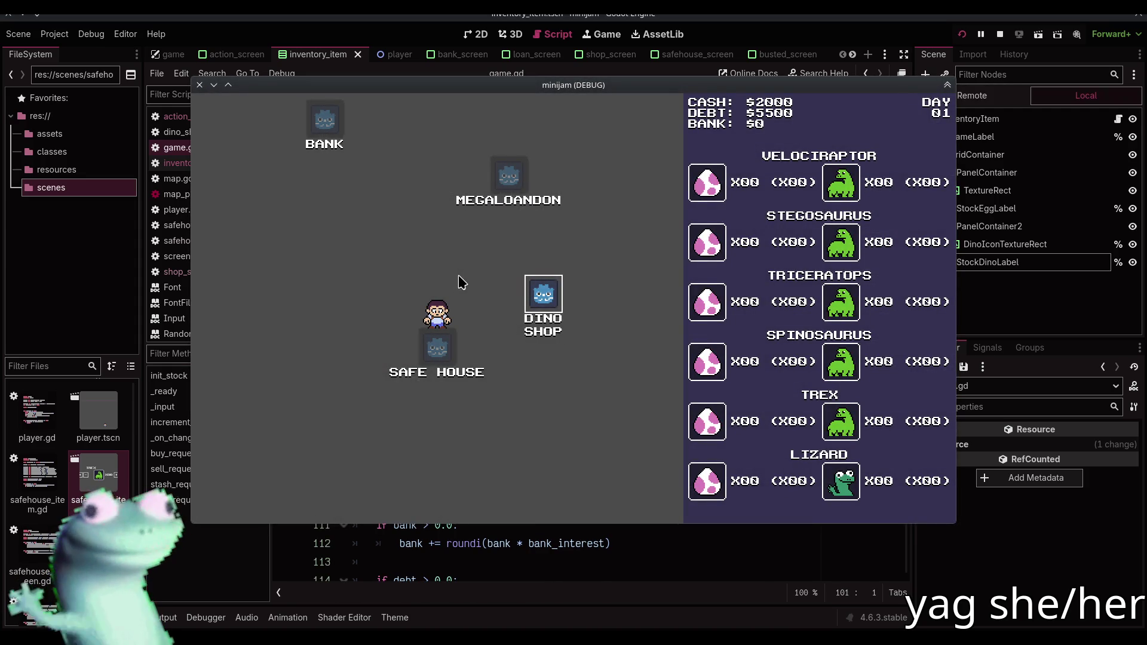
Move the three action_screen.set_* updates to the end of increment_day and run again
key(F8)
scroll(474, 251, down, 2)
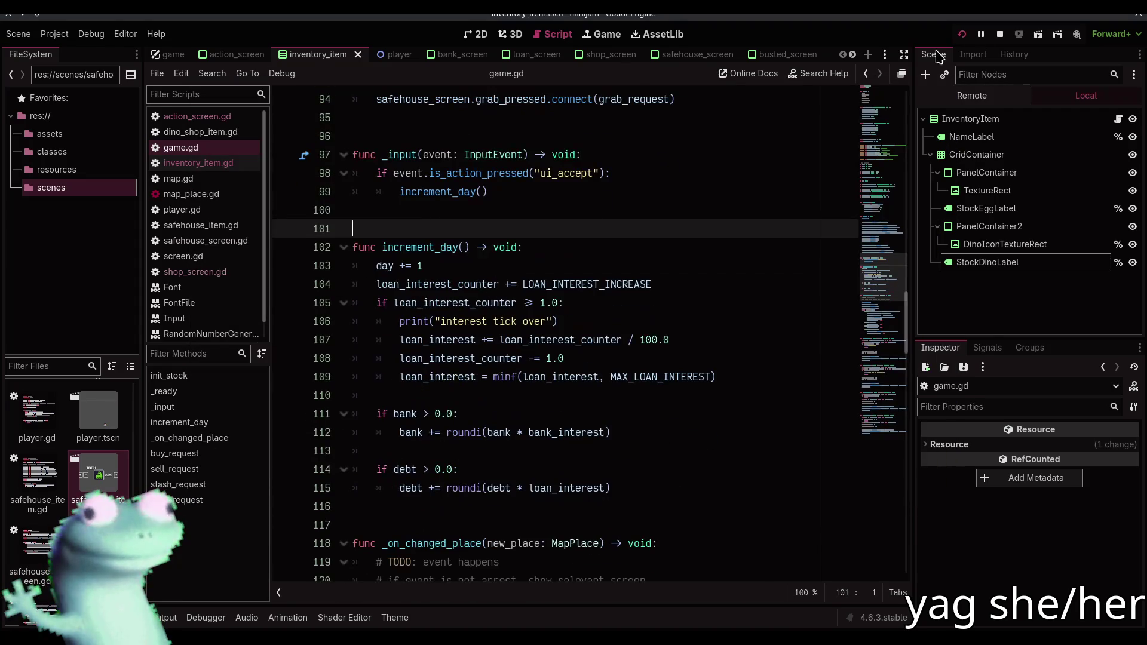
scroll(608, 299, down, 4)
drag(543, 451, 370, 411)
key(ctrl+c)
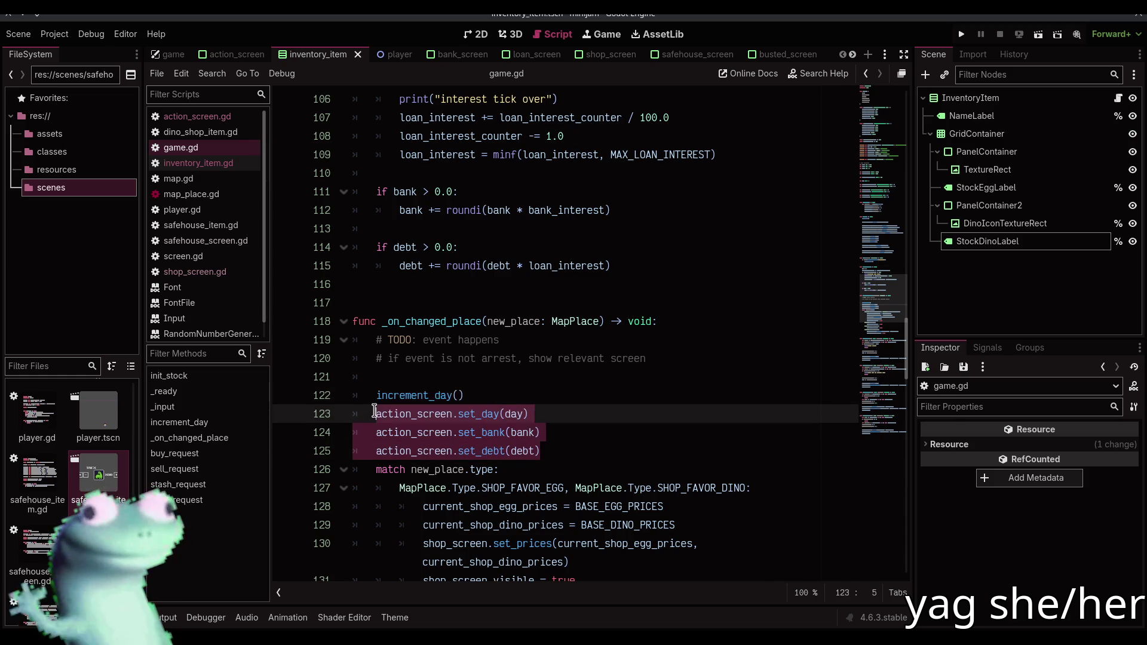
key(BackSpace)
scroll(624, 358, up, 1)
click(623, 318)
key(Return)
key(ctrl+v)
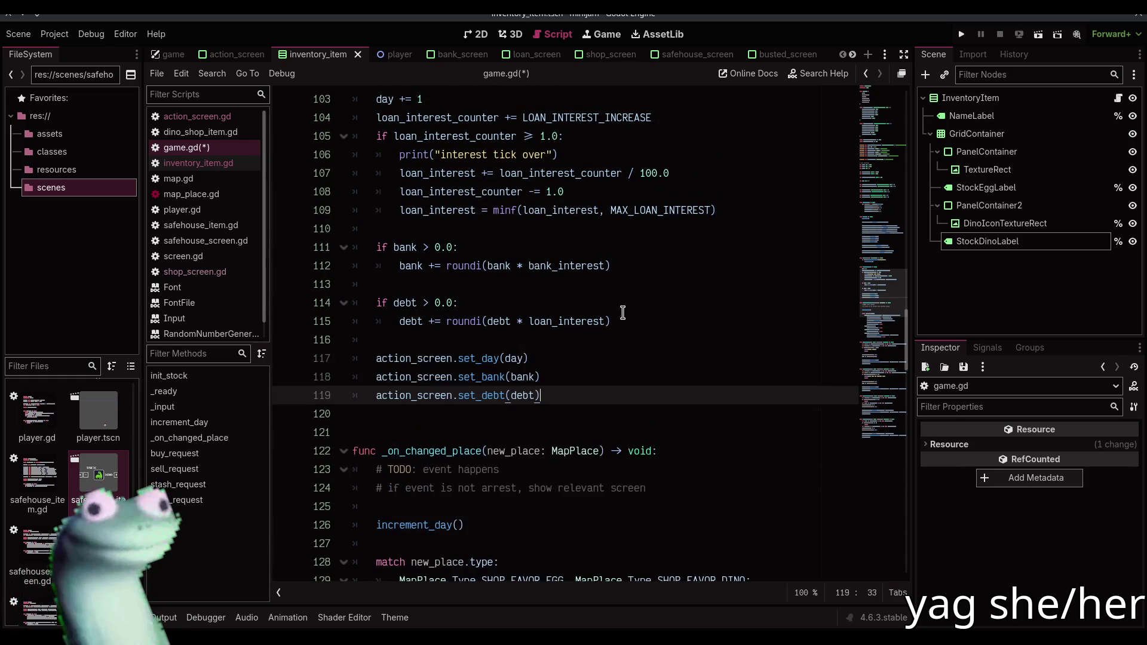
click(962, 34)
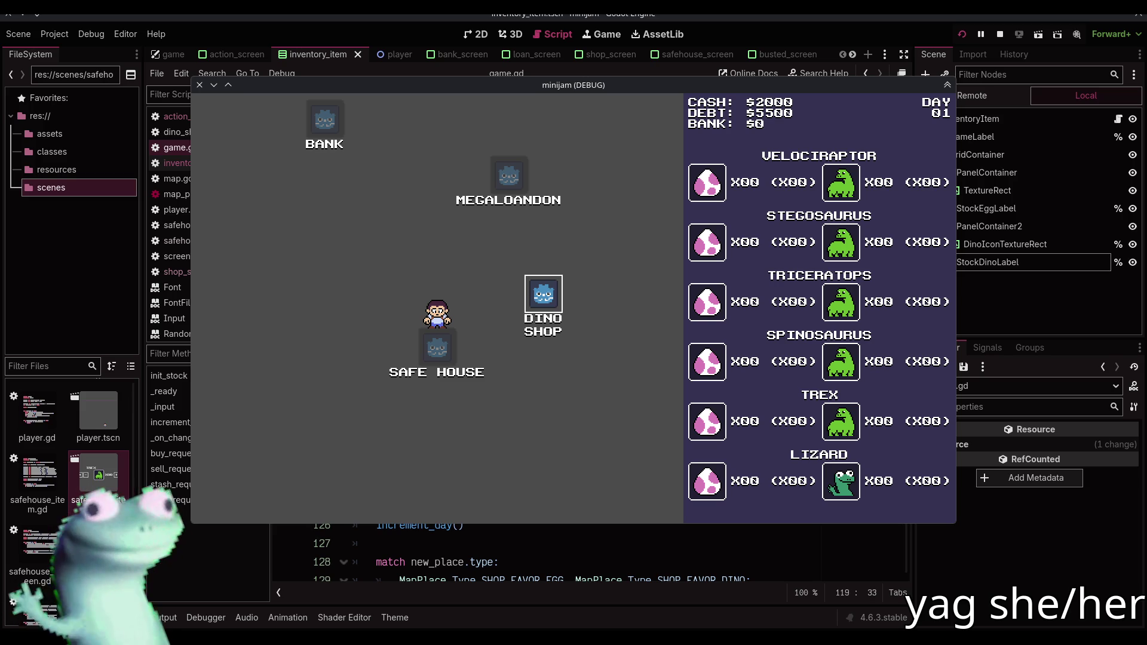
Visit the Dino Shop, restart, and advance days until debt hits $9869 on day 30, then stop
click(553, 296)
click(962, 34)
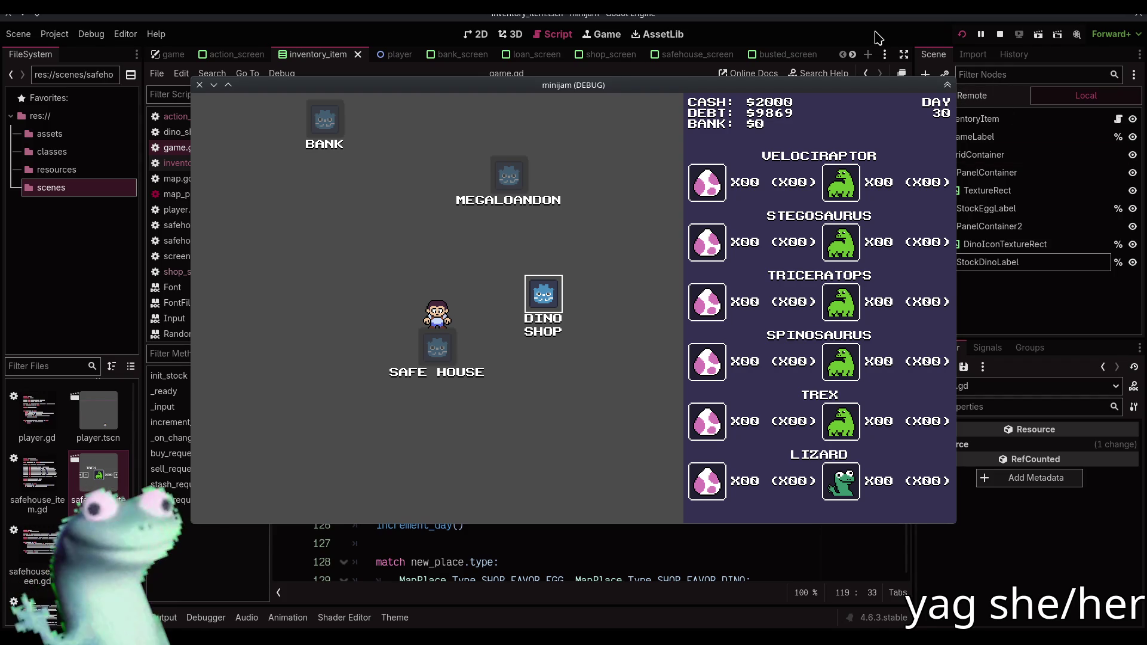
key(F8)
scroll(660, 379, up, 15)
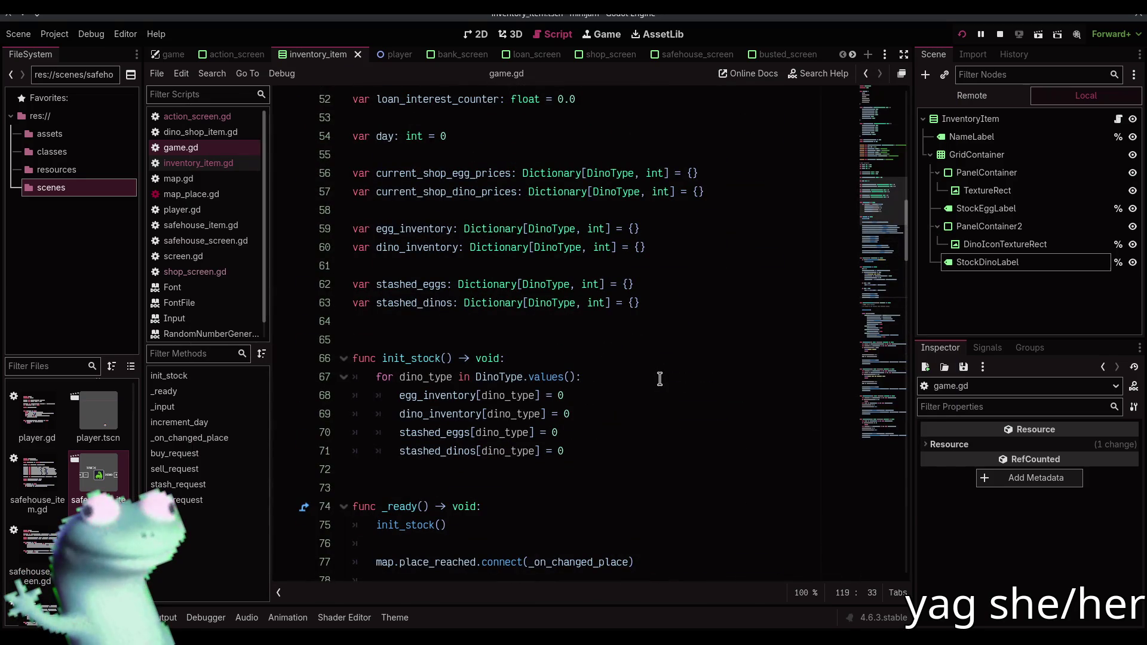
Change LOAN_INTEREST_INCREASE from 0.13 to 0.23 and run the game until day 30
scroll(659, 378, up, 3)
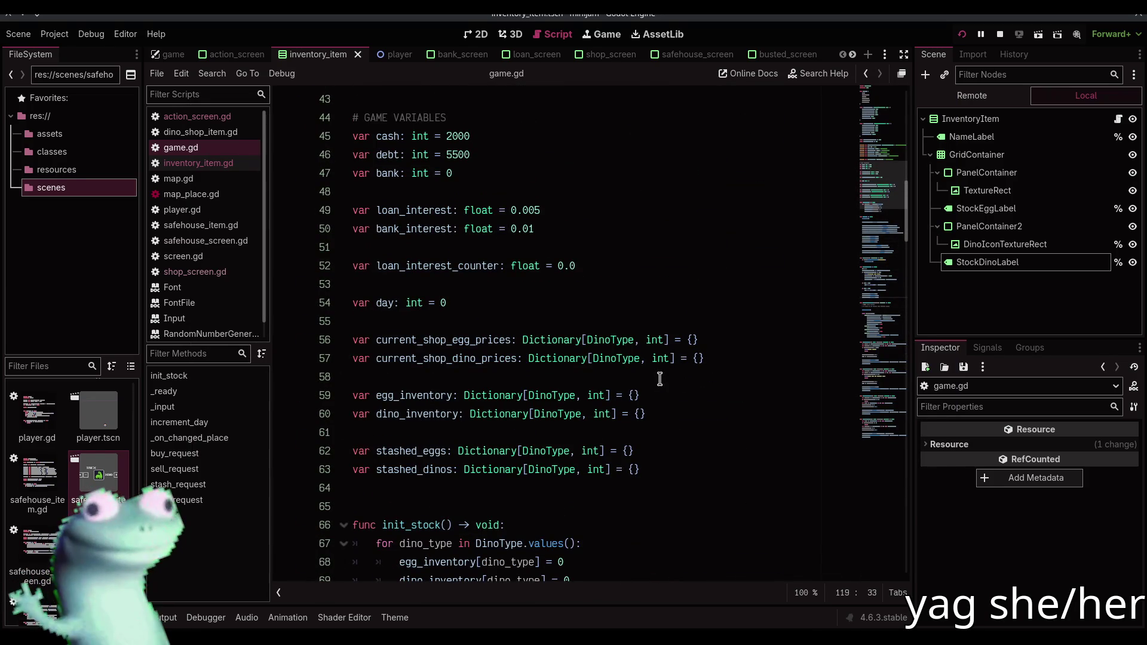
scroll(660, 378, up, 5)
scroll(660, 378, down, 1)
scroll(659, 379, up, 4)
click(555, 266)
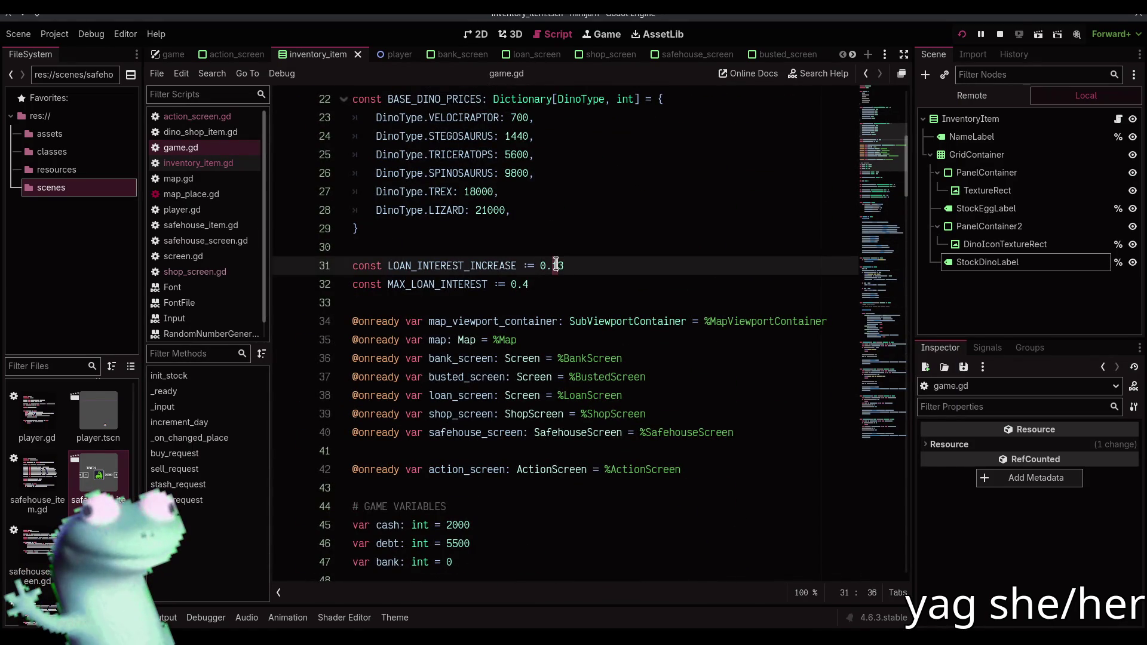
key(BackSpace)
text(2)
key(F5)
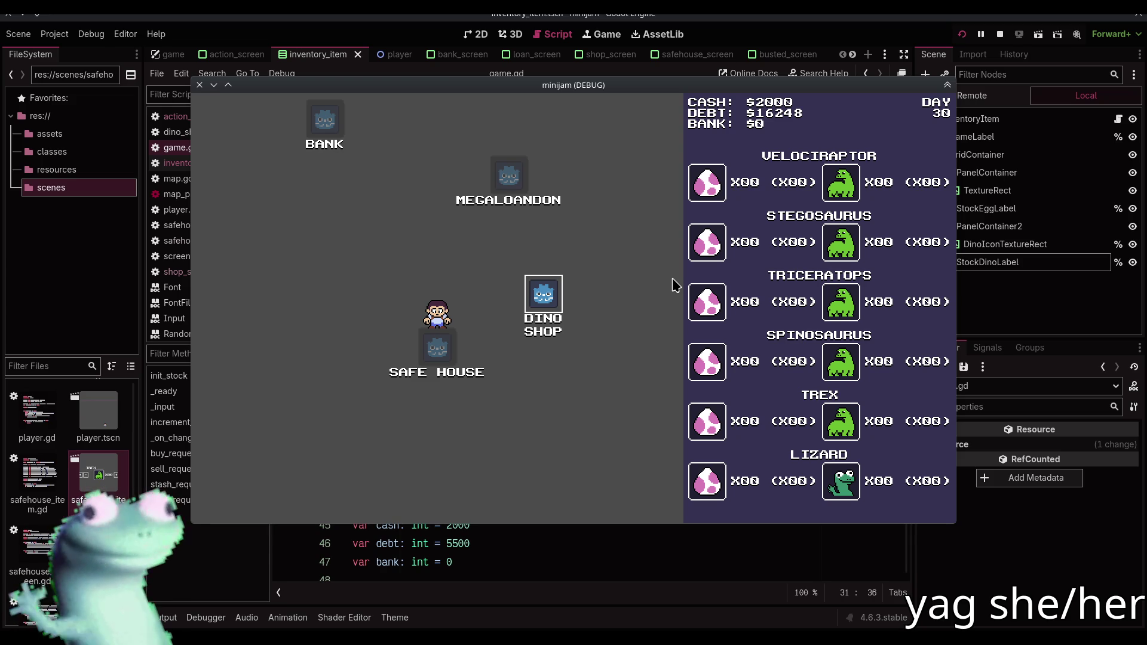
click(999, 34)
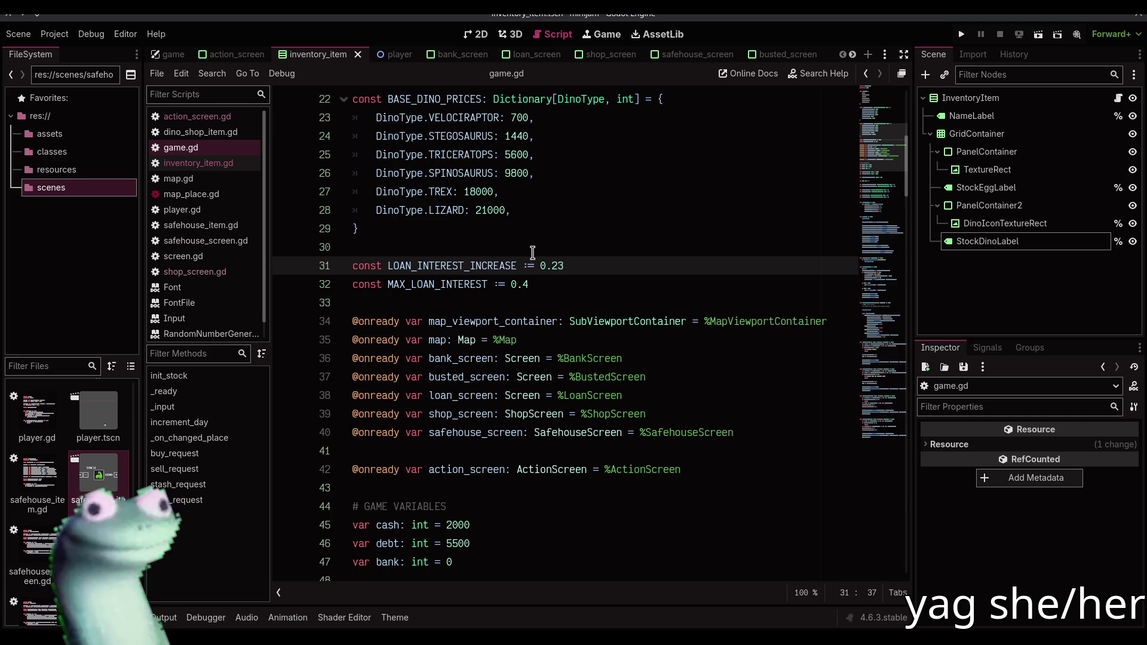
Try adjusted LOAN_INTEREST_INCREASE values, test-running the game after each edit
key(BackSpace)
text(5)
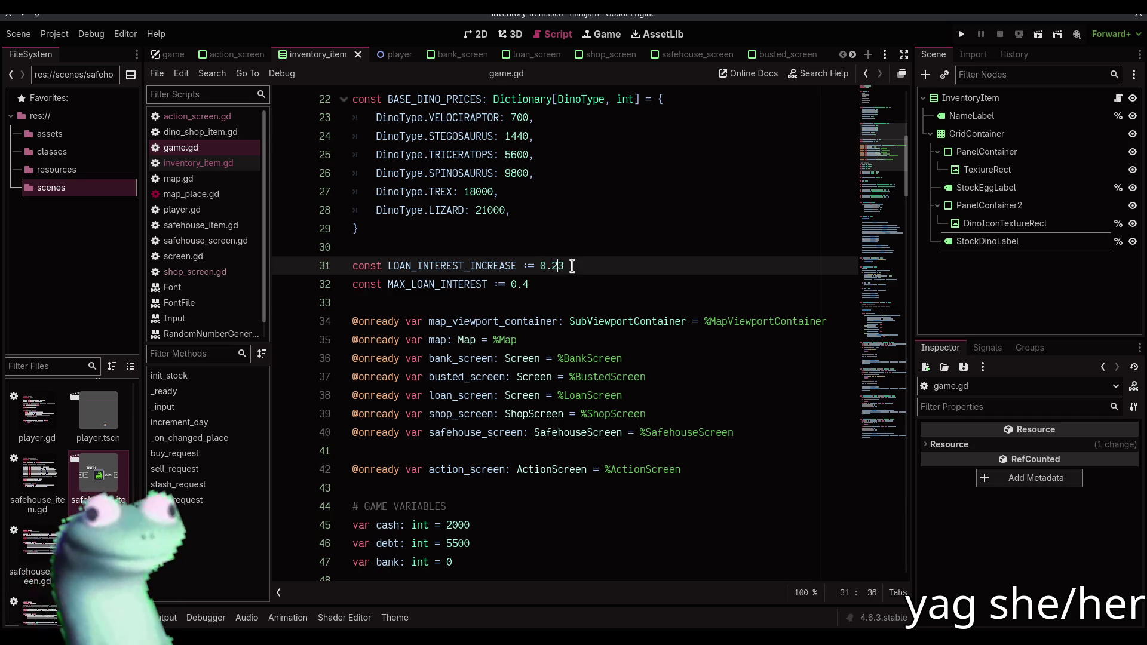
key(F5)
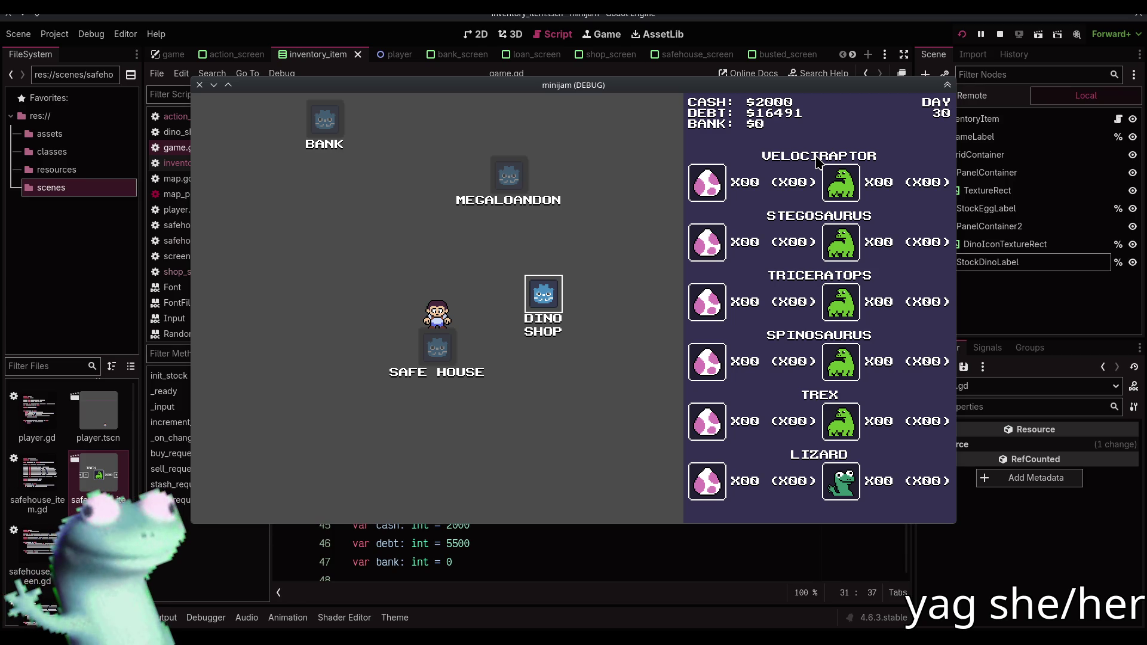
click(1000, 34)
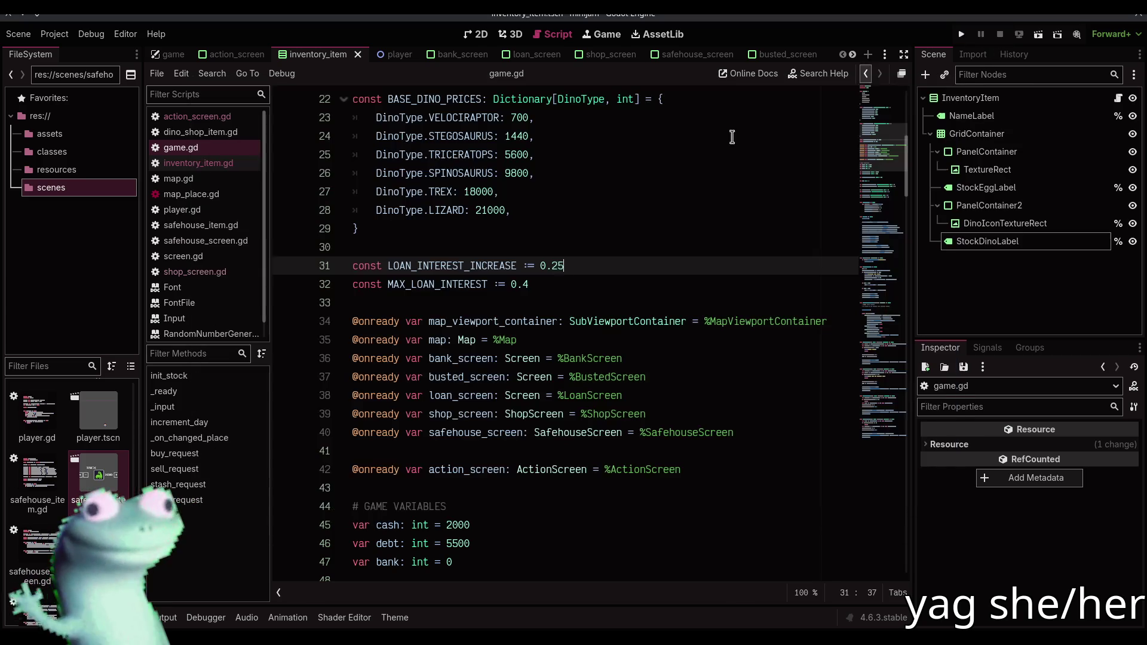
click(558, 265)
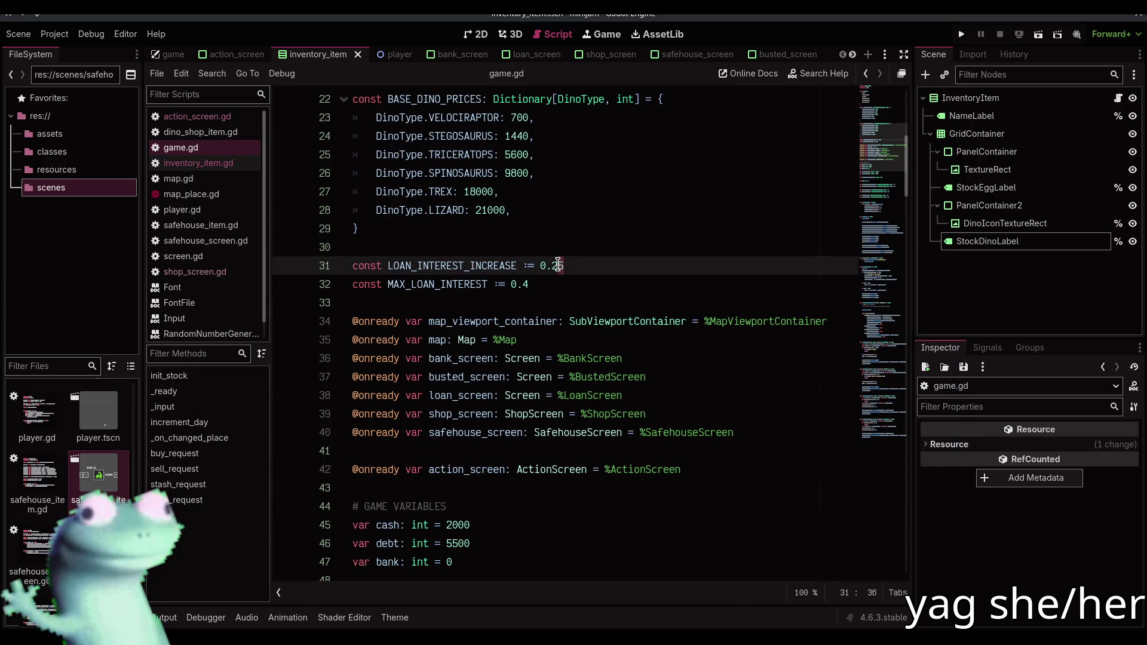
text(5)
key(F5)
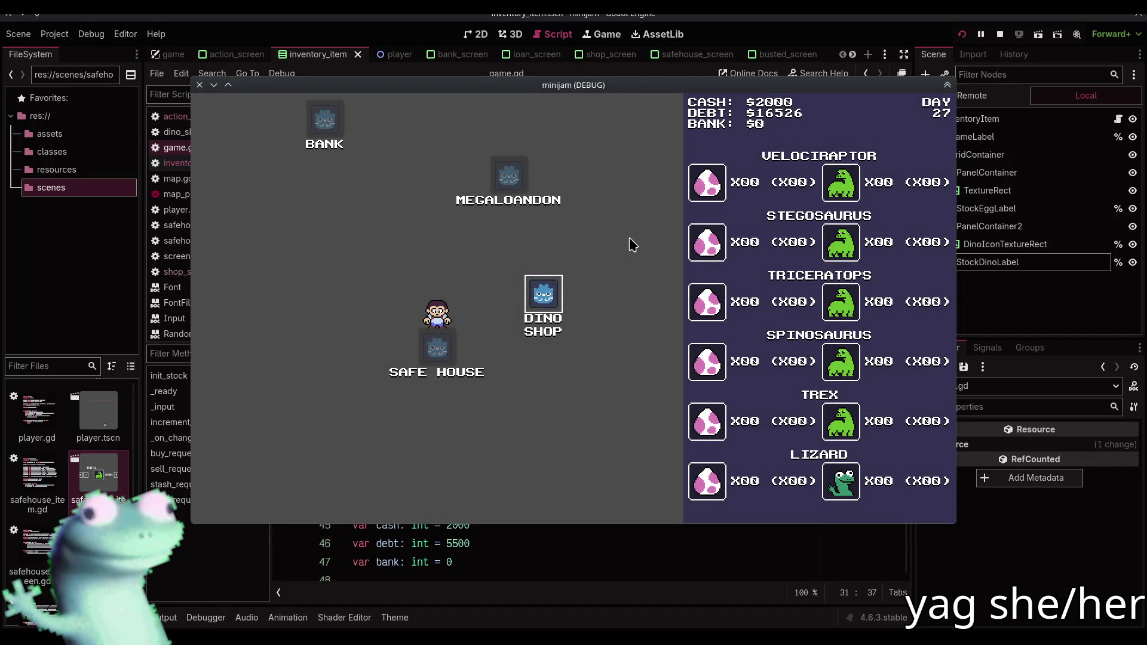
click(999, 34)
Set LOAN_INTEREST_INCREASE to 0.3, test-run the game, and return to the script
key(BackSpace)
key(BackSpace)
text(3)
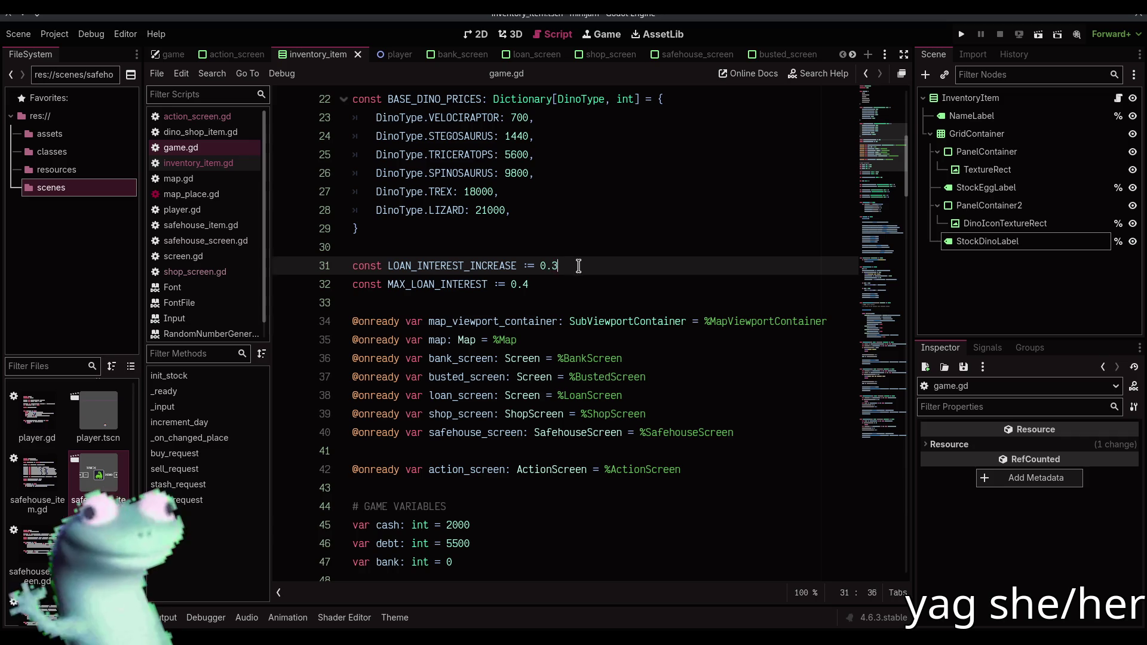
key(F5)
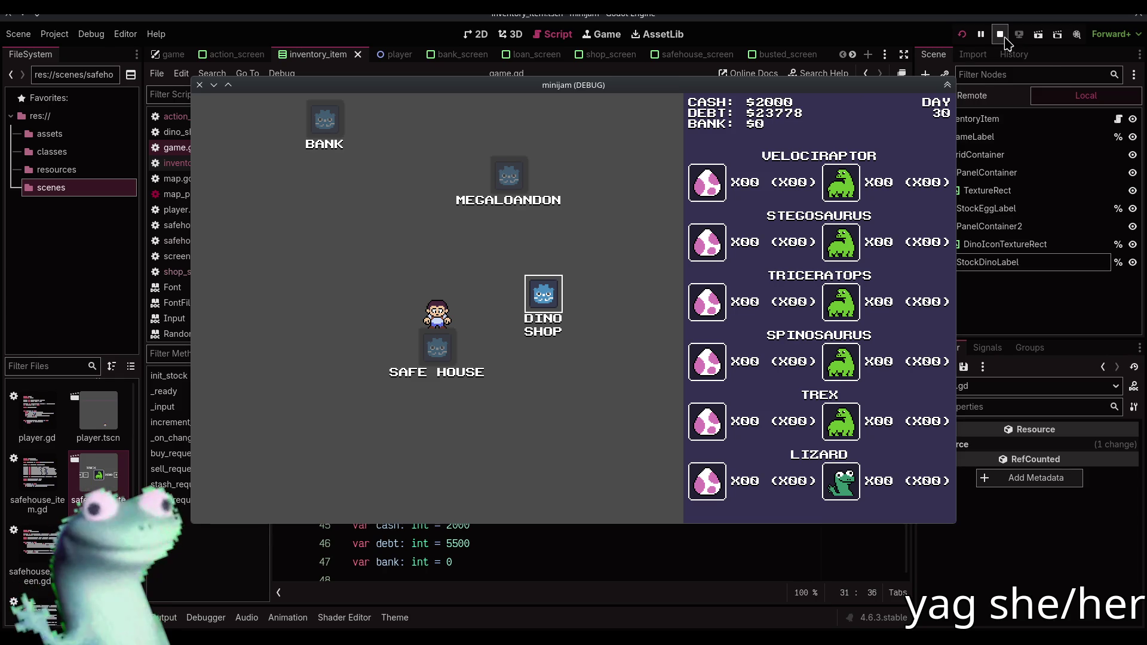
click(1004, 39)
click(560, 248)
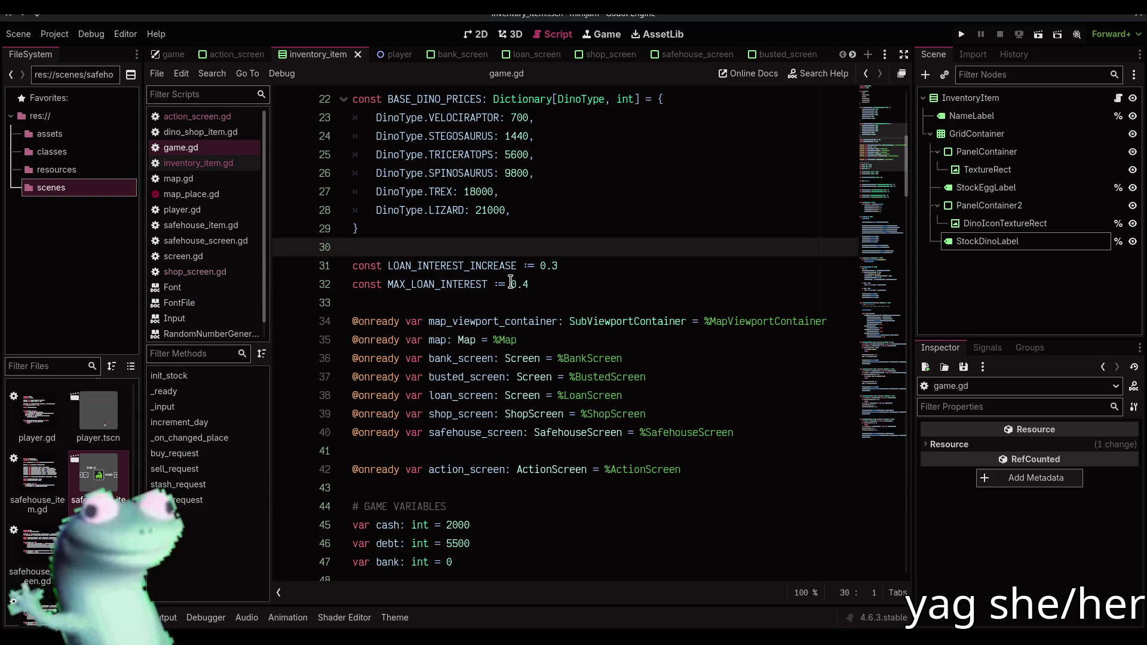
click(549, 297)
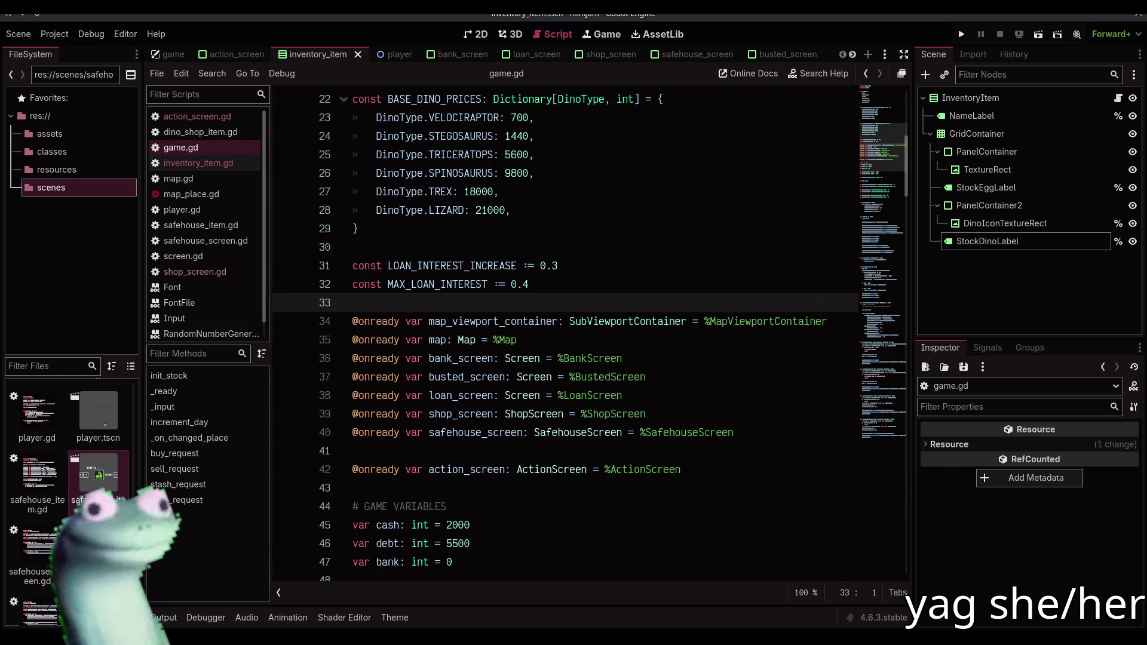
scroll(609, 286, down, 8)
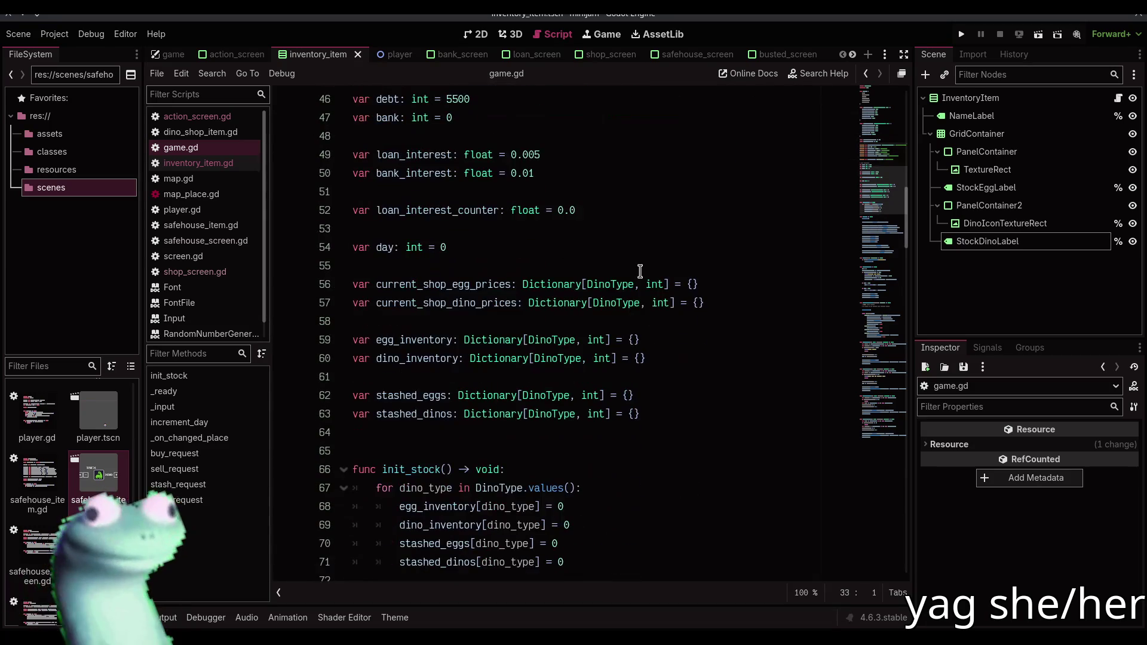
click(644, 248)
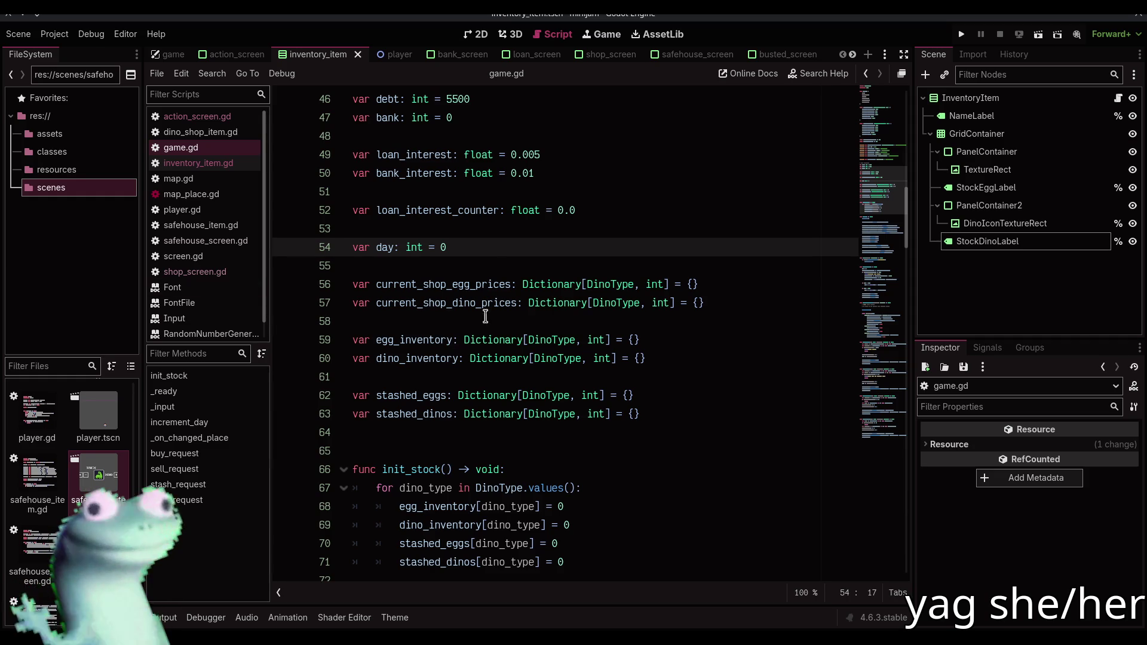
click(494, 261)
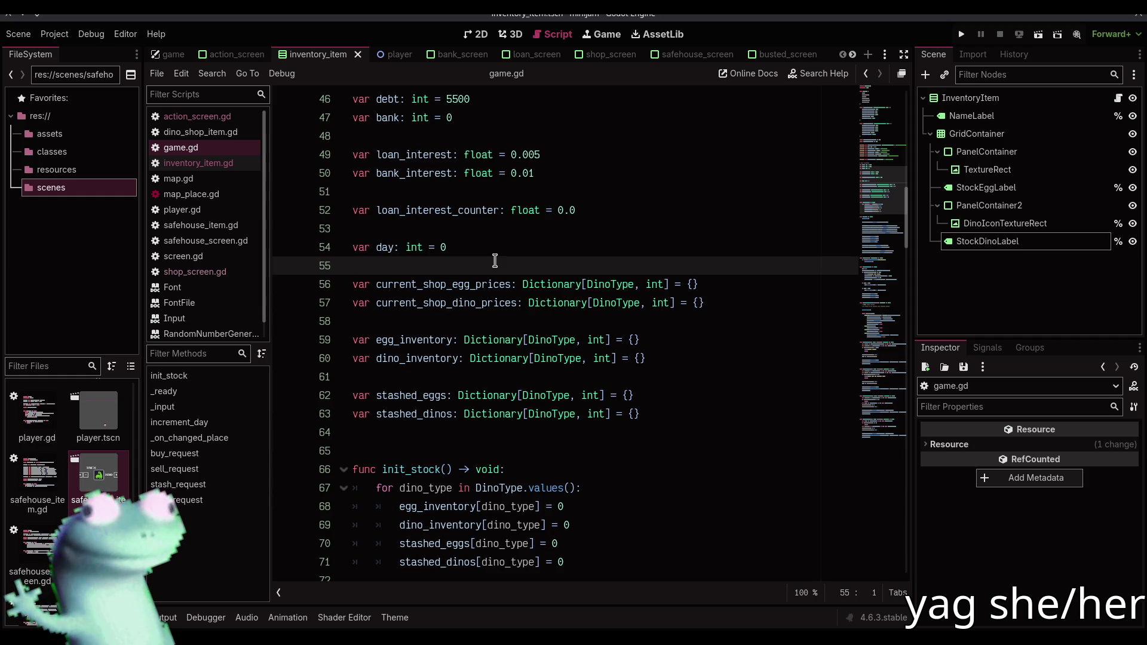
scroll(494, 261, up, 4)
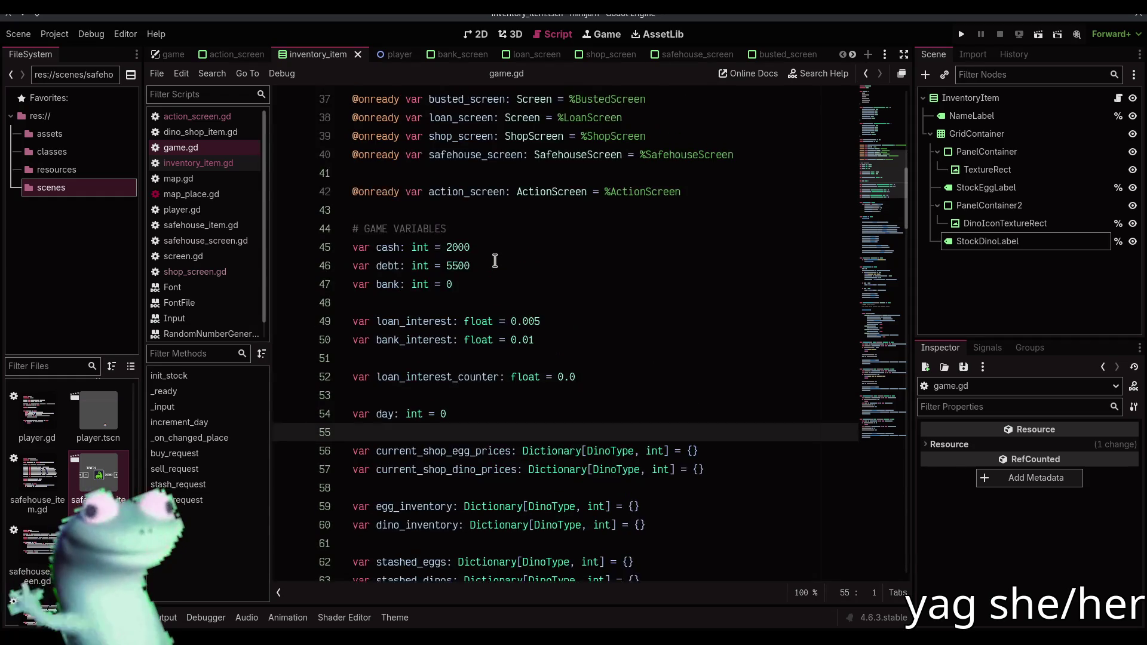
scroll(493, 270, up, 5)
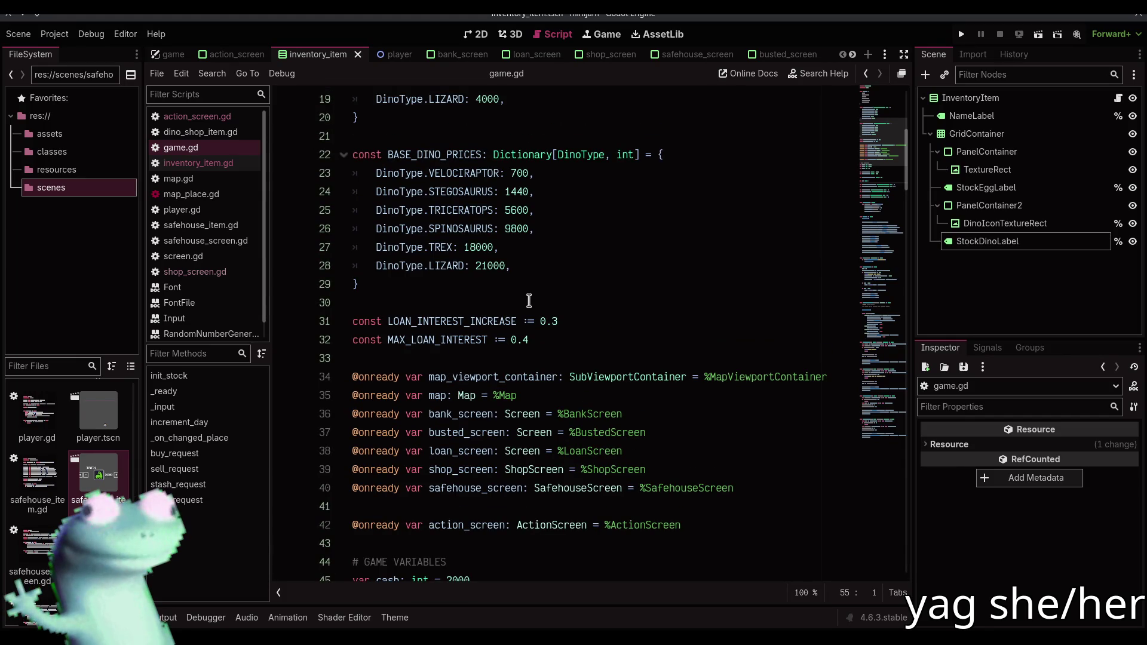
scroll(528, 300, down, 1)
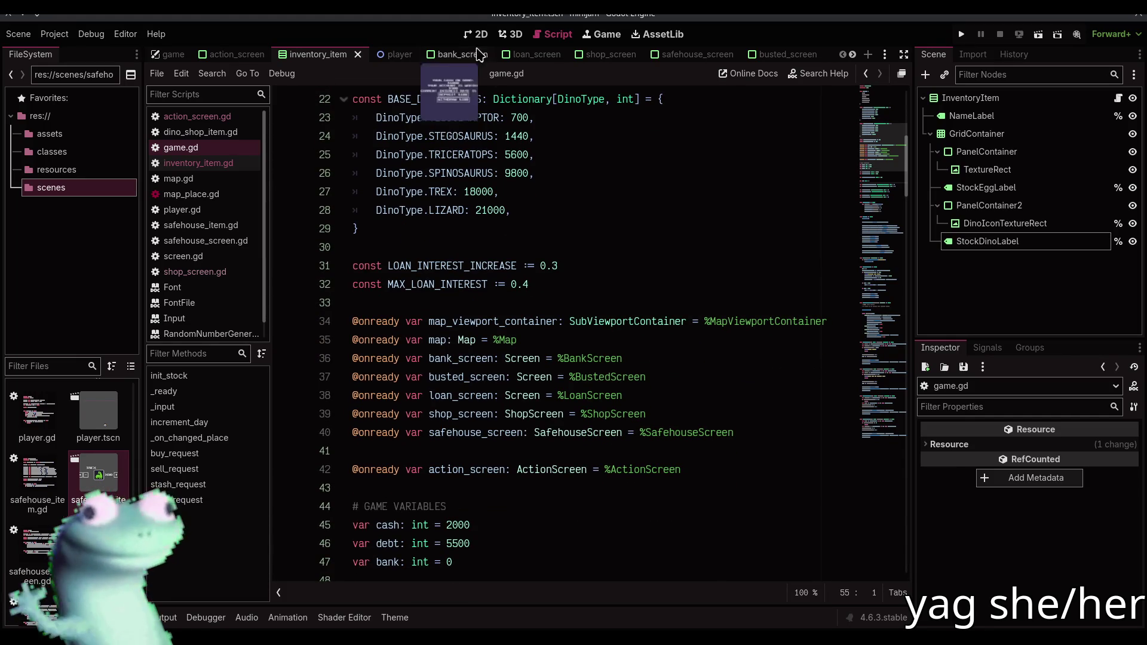
Show the inventory_item scene in the 2D workspace and switch to the Firefox stream window
click(476, 34)
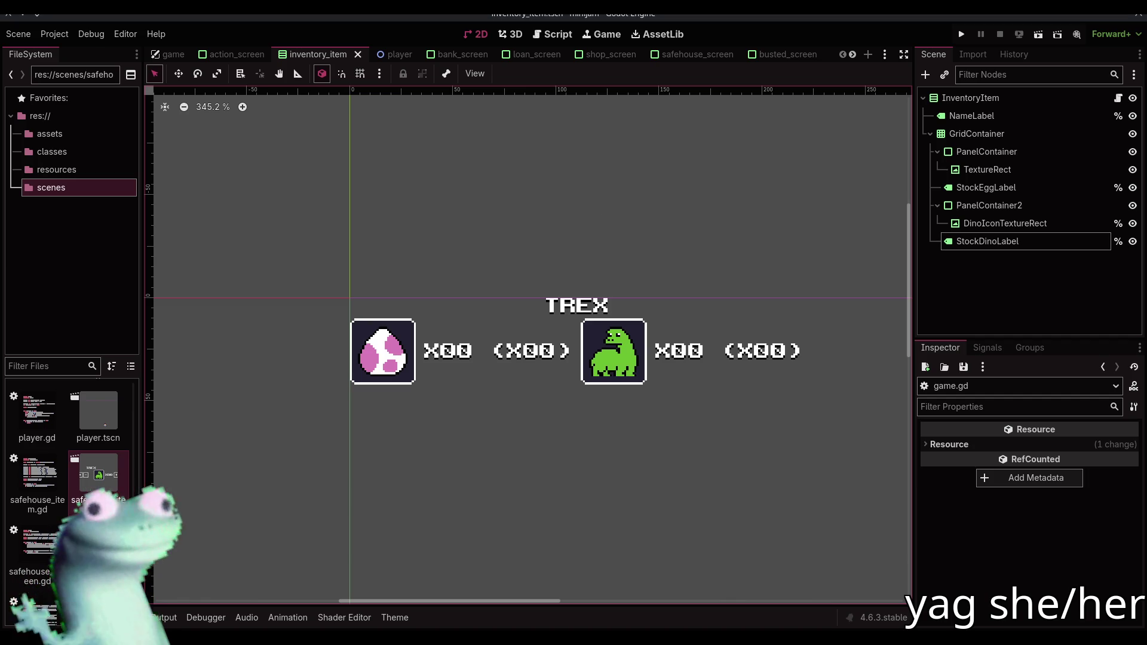
key(alt+Tab)
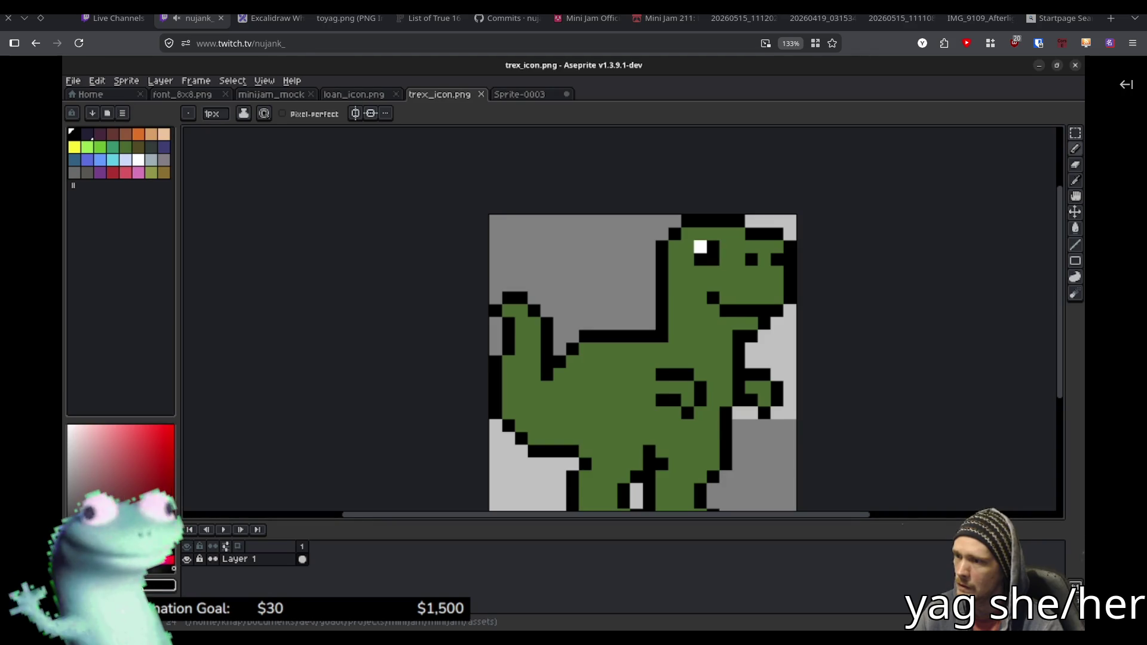
mouse_move(366, 146)
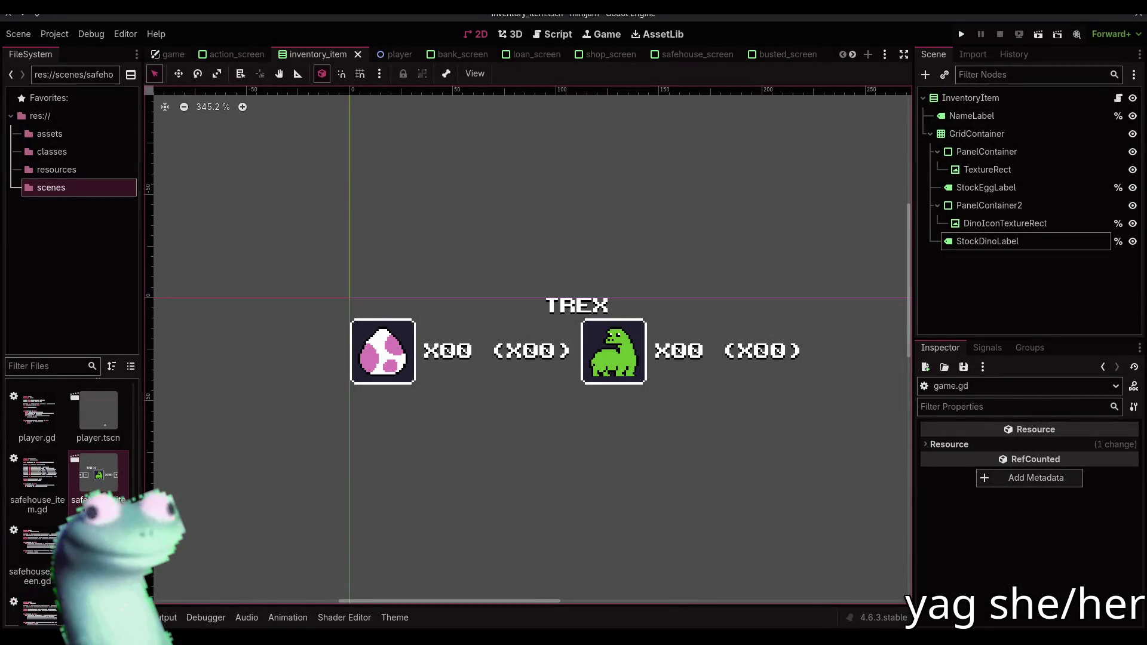
drag(467, 196, 522, 217)
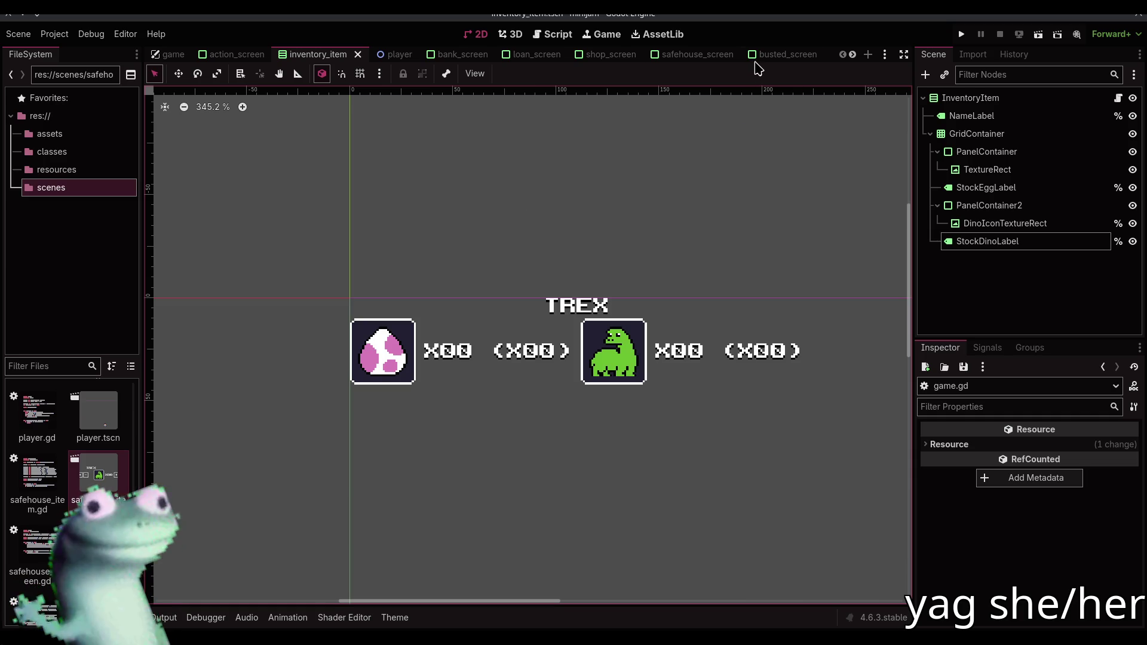
scroll(759, 57, down, 2)
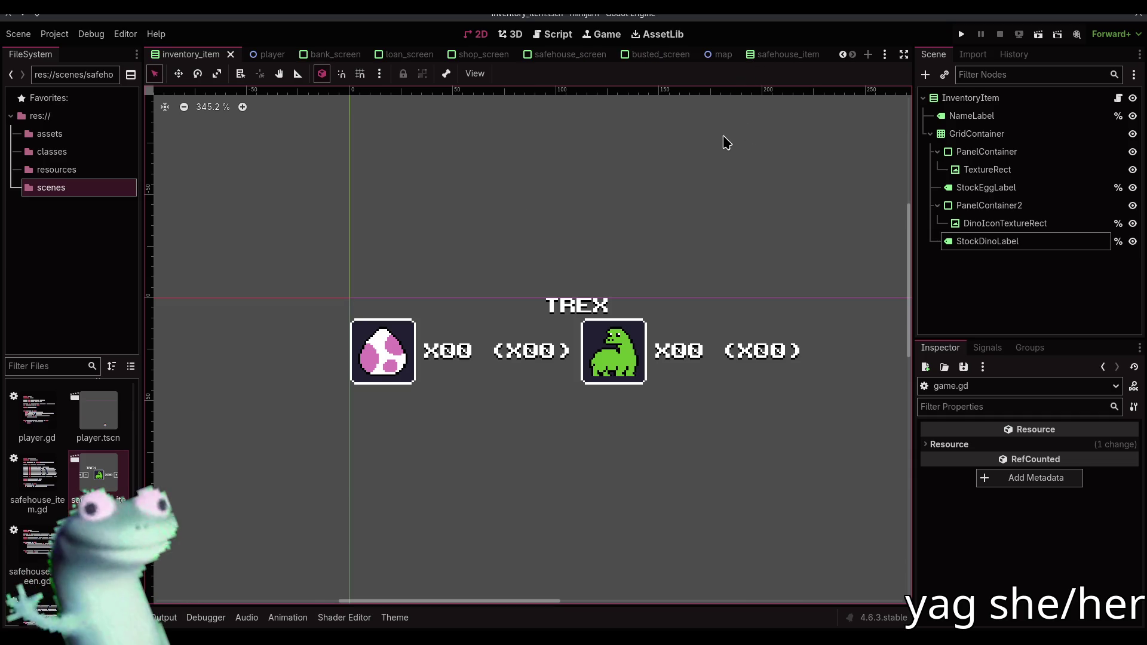
scroll(472, 55, up, 2)
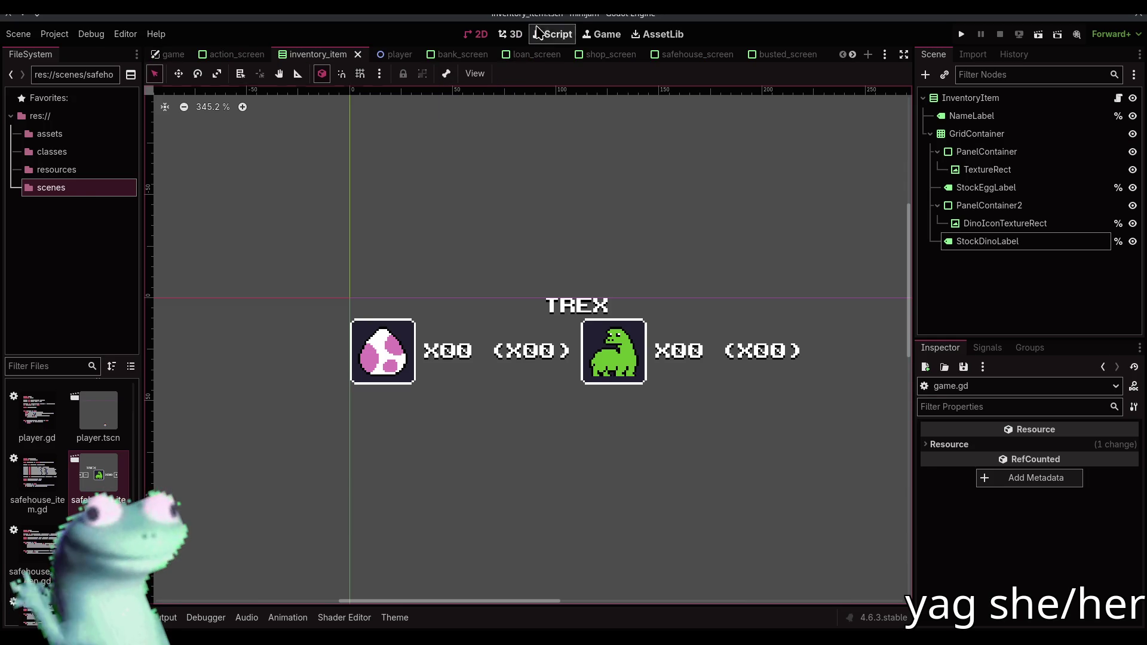
click(538, 30)
click(447, 245)
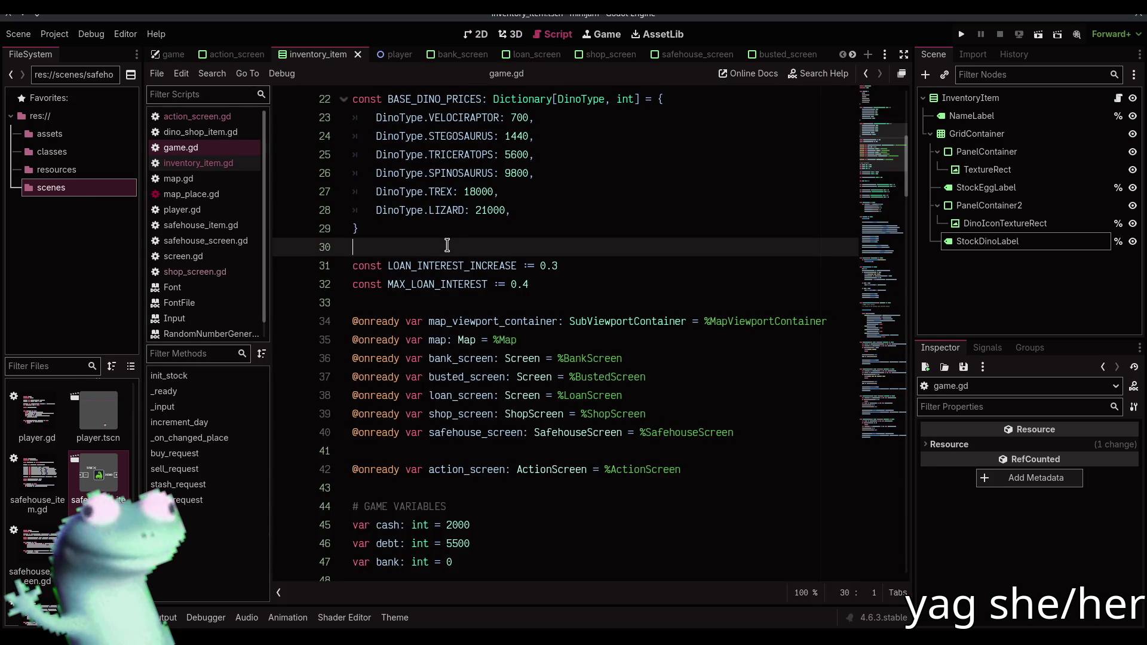
click(476, 34)
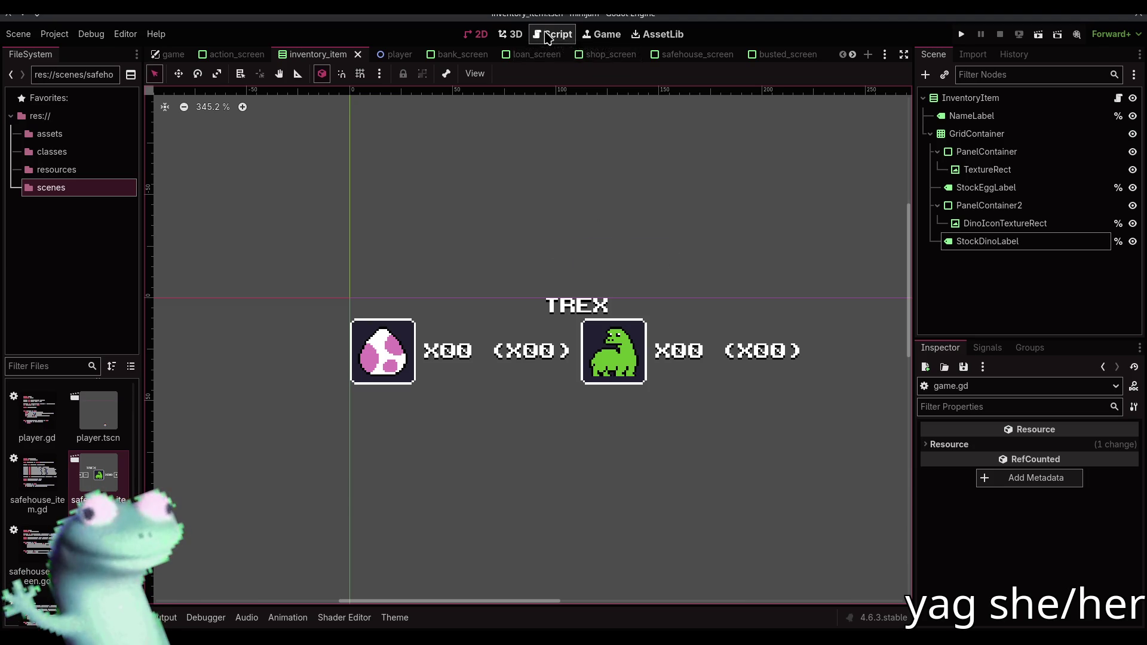
click(551, 34)
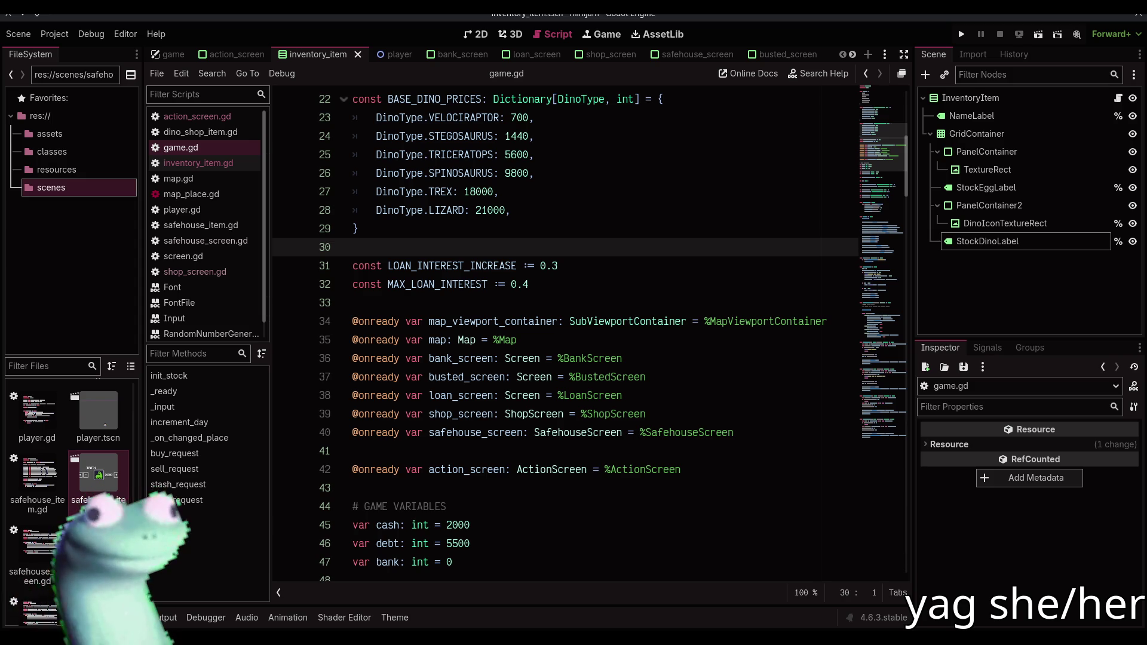
click(531, 300)
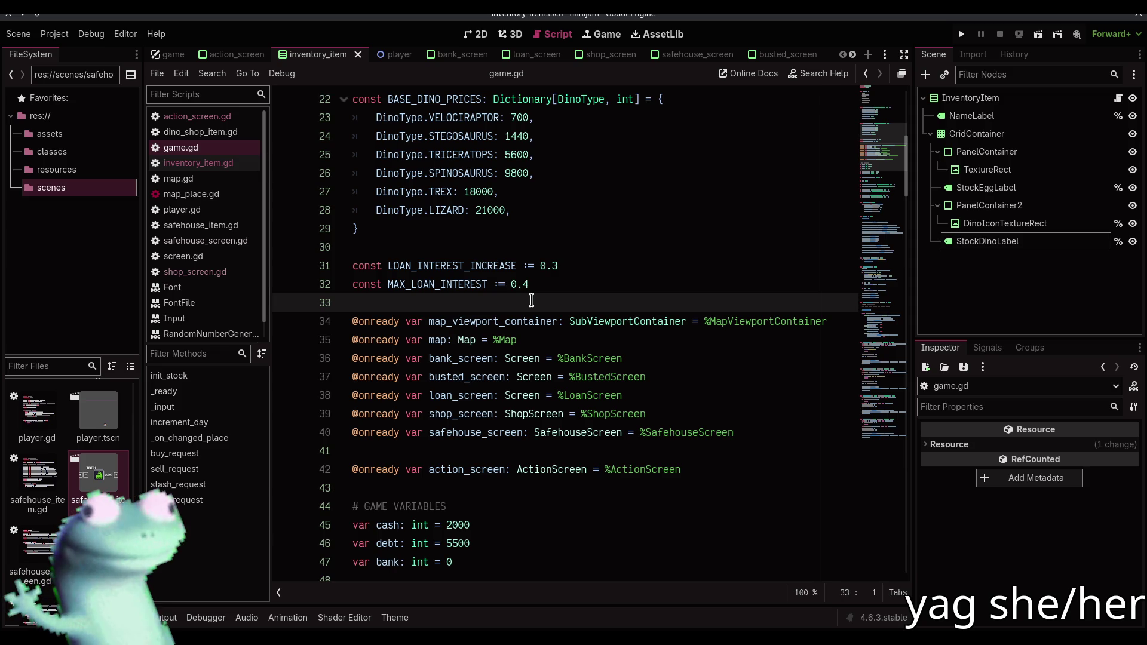
click(476, 34)
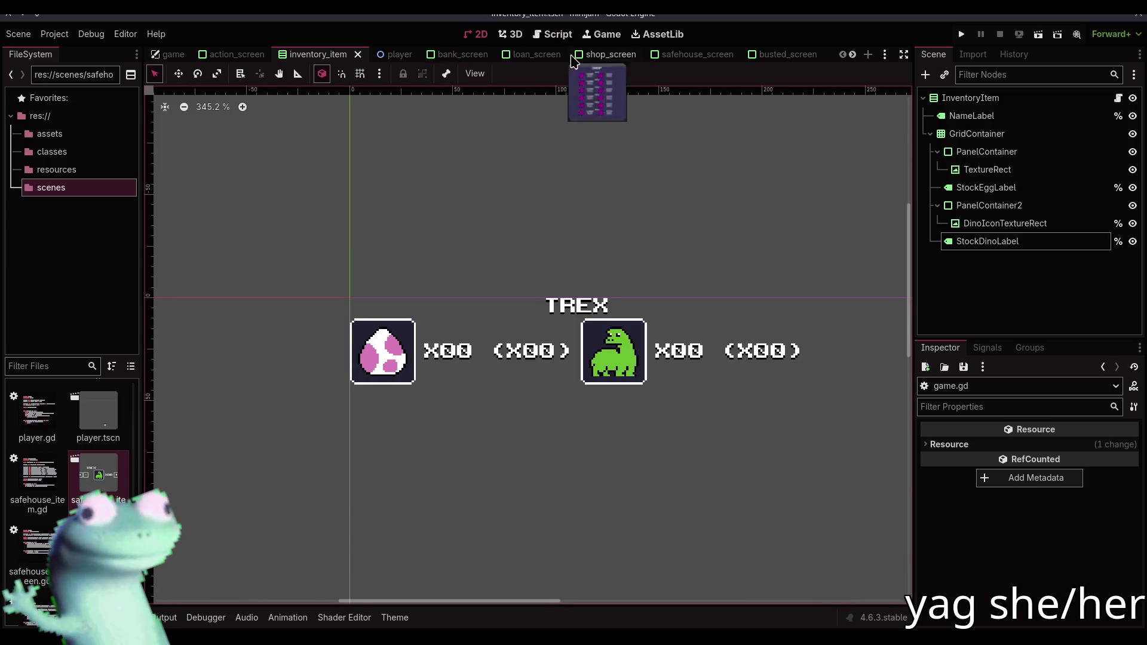
Attach a new loan_screen.gd script extending Screen to LoanScreen, with class_name LoanScreen, and save
click(521, 55)
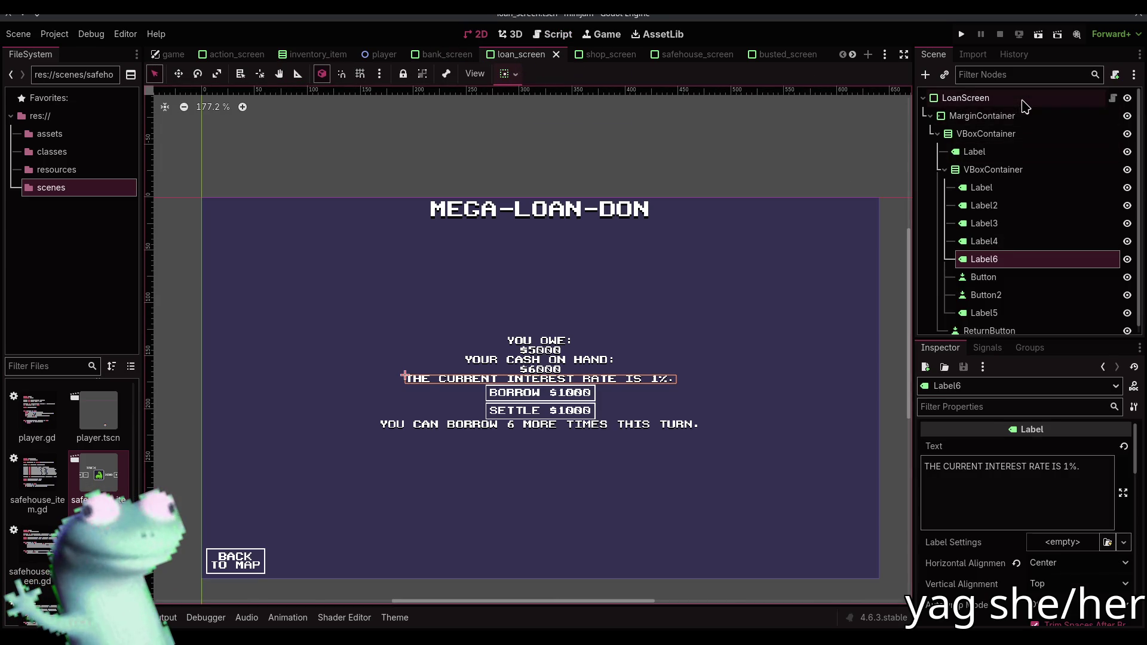
click(1009, 98)
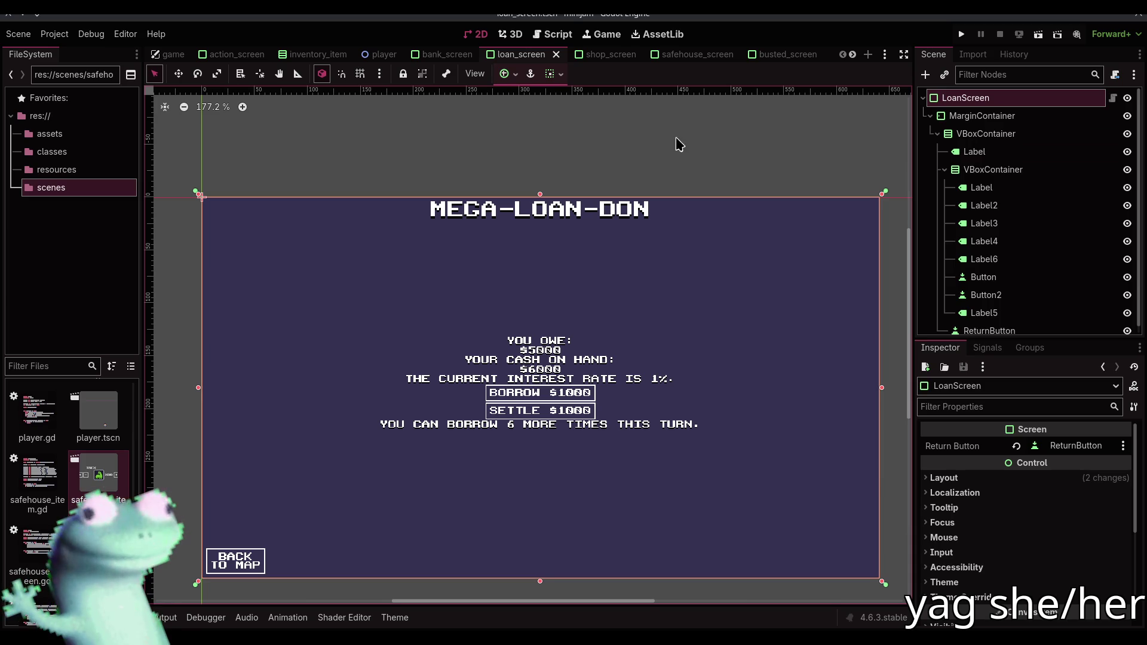
click(1112, 98)
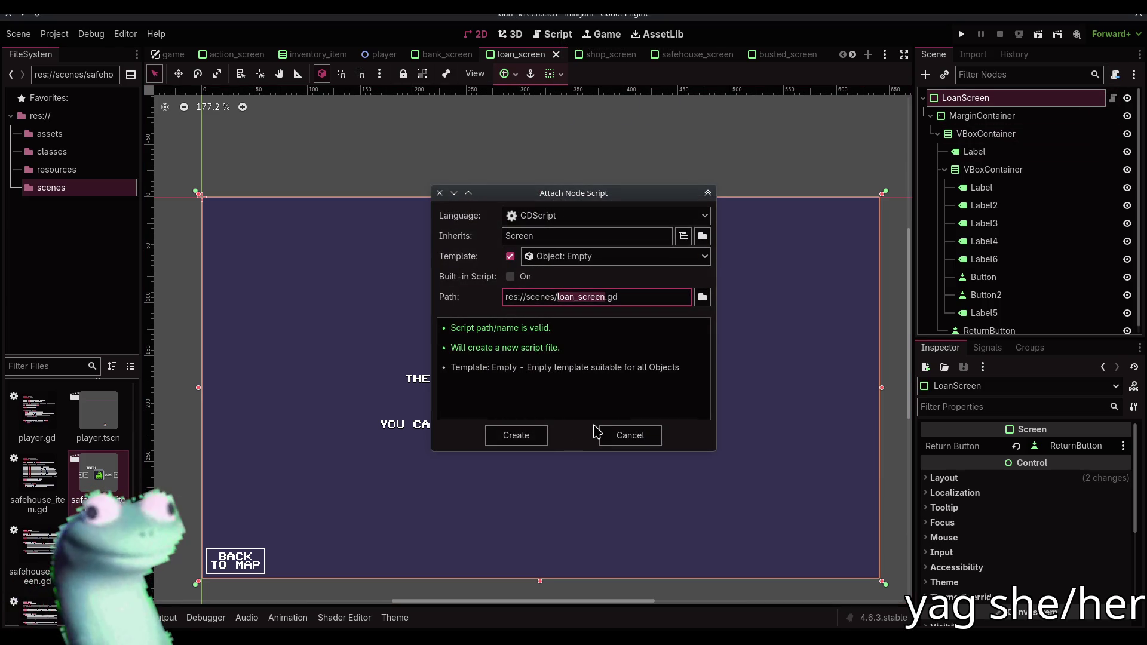
click(547, 438)
text(class_name L)
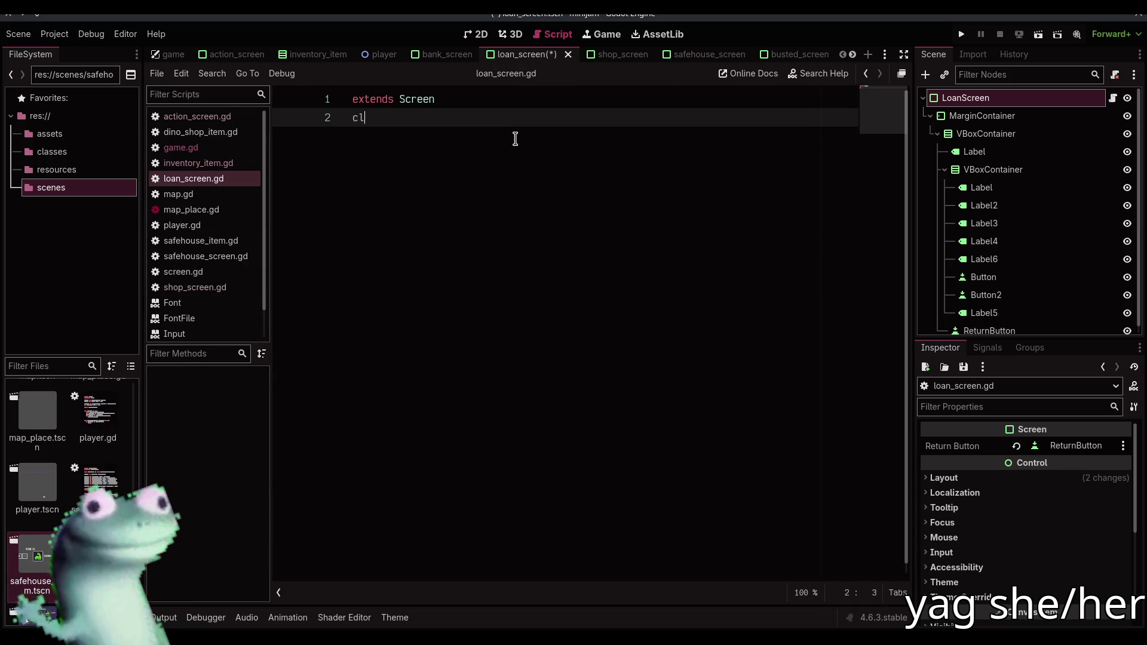
text(oanScreen)
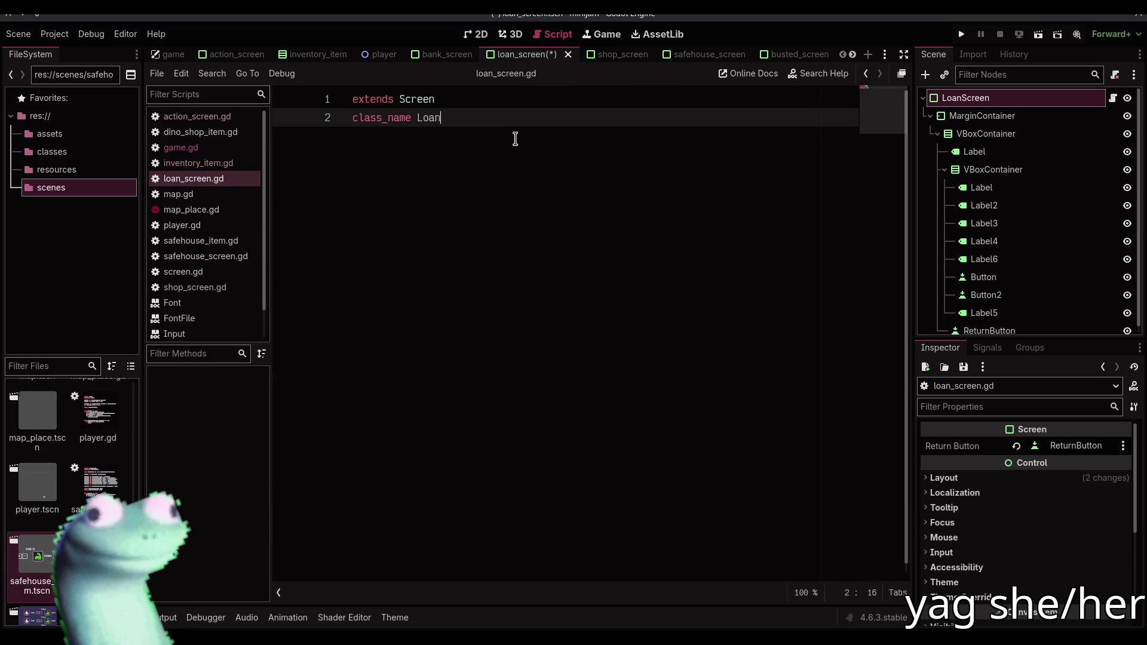
key(ctrl+s)
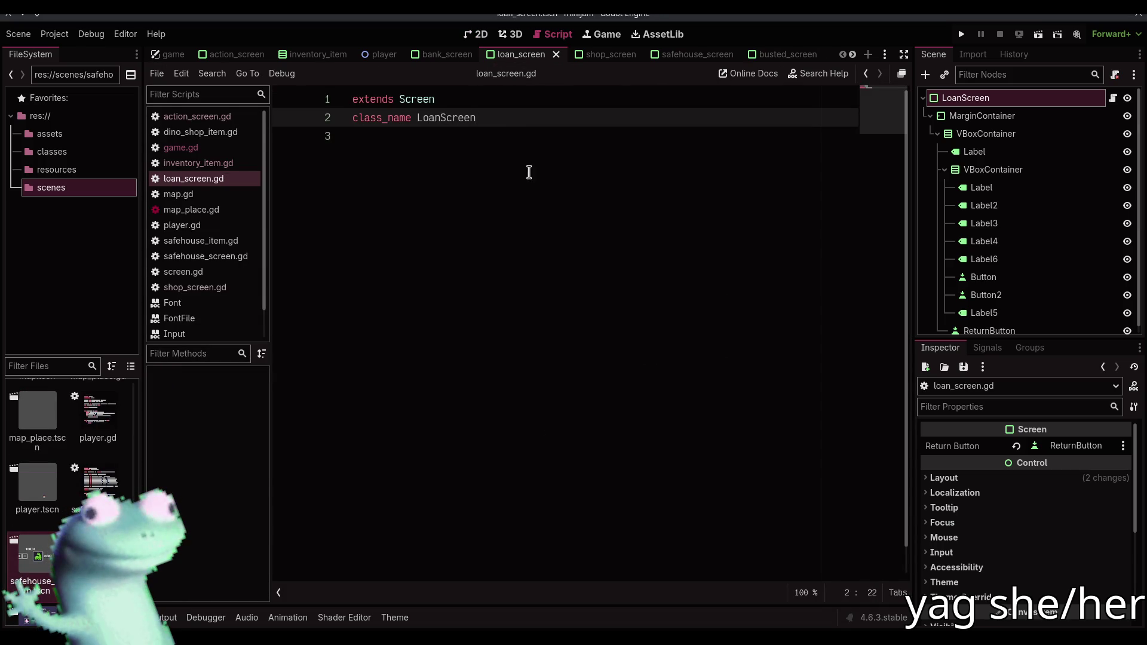
click(527, 164)
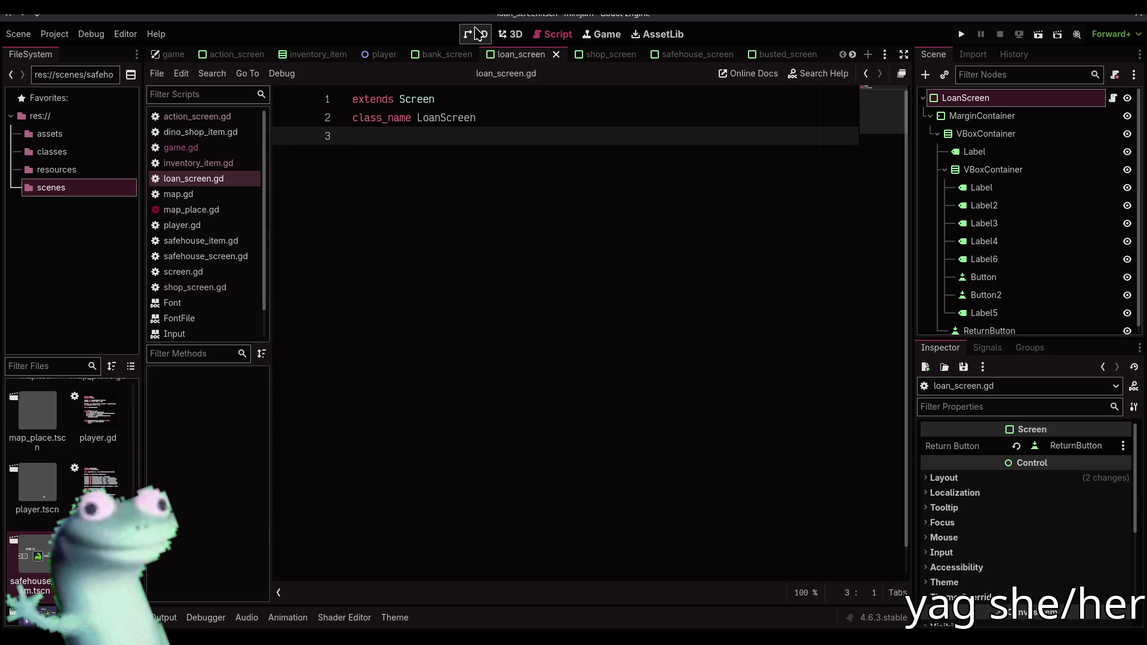
click(476, 34)
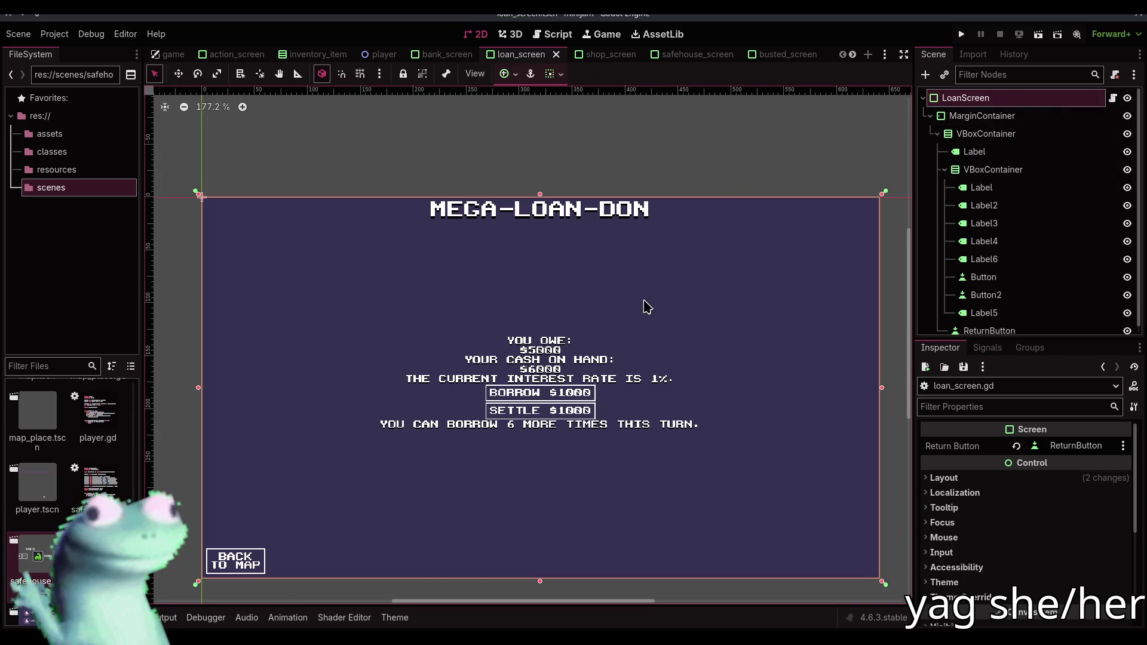
Rename Label6 to InterestRateLabel and enable Access as Unique Name on it
click(613, 379)
click(663, 382)
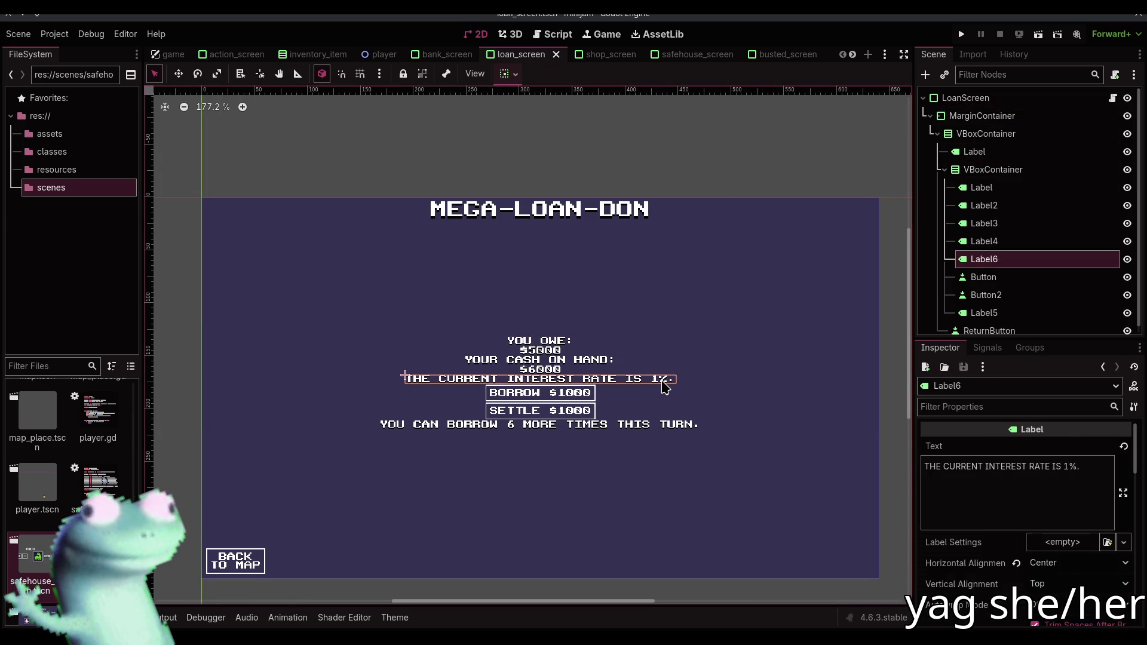
double_click(1012, 262)
text(Interest)
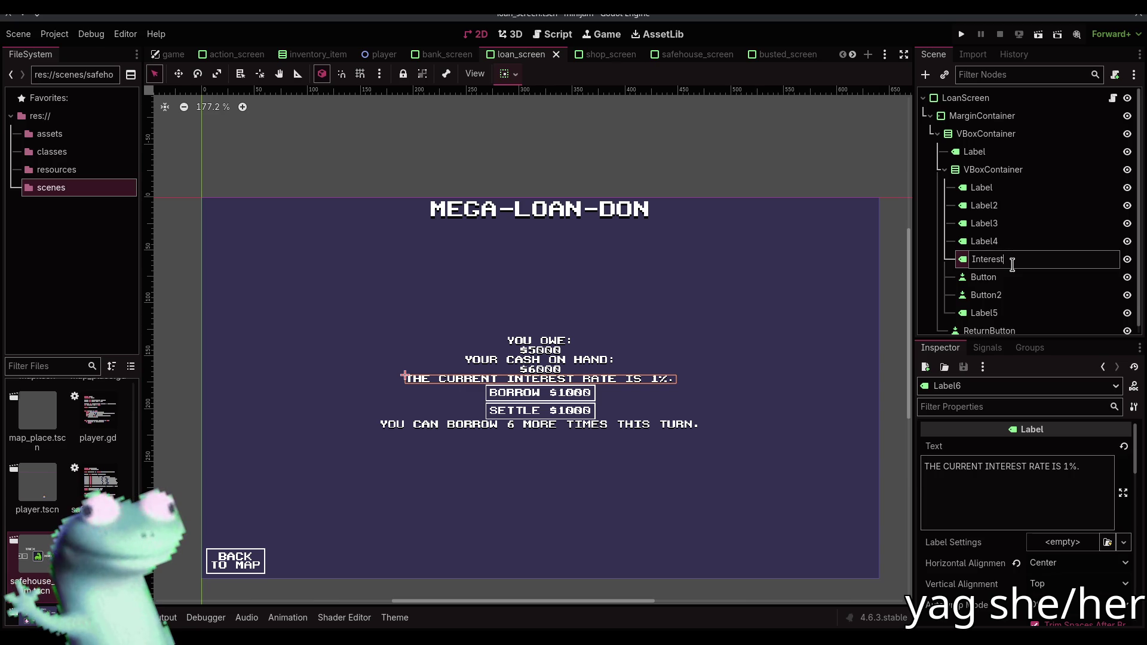
text(RateLabel)
key(Return)
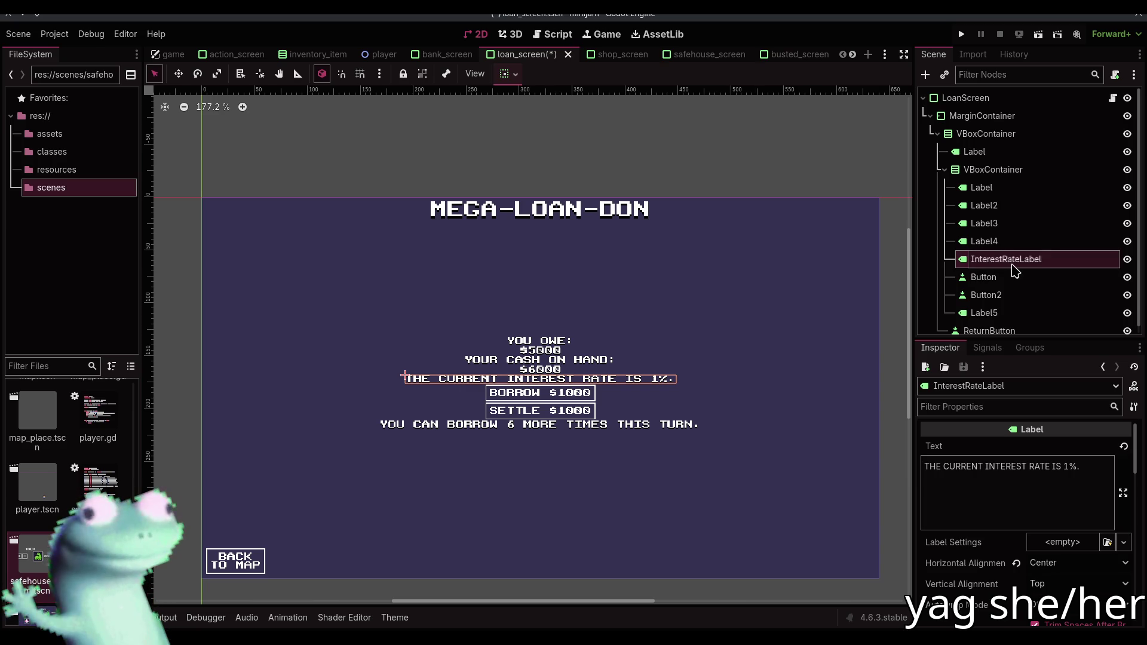
key(ctrl+shift+u)
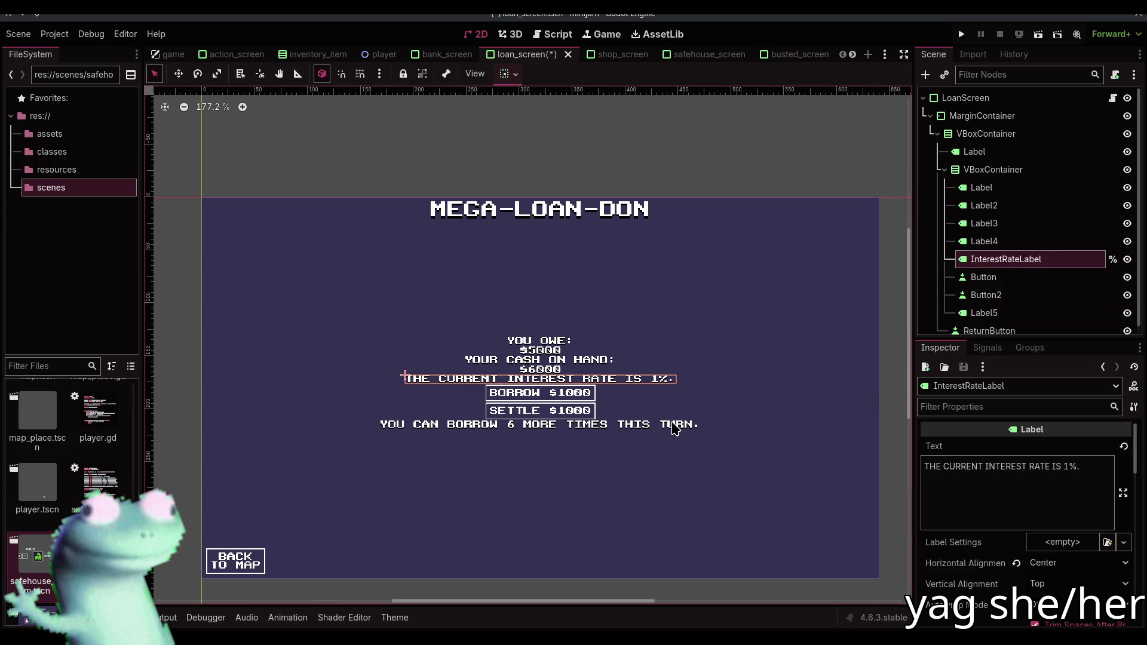
click(675, 427)
scroll(672, 429, up, 5)
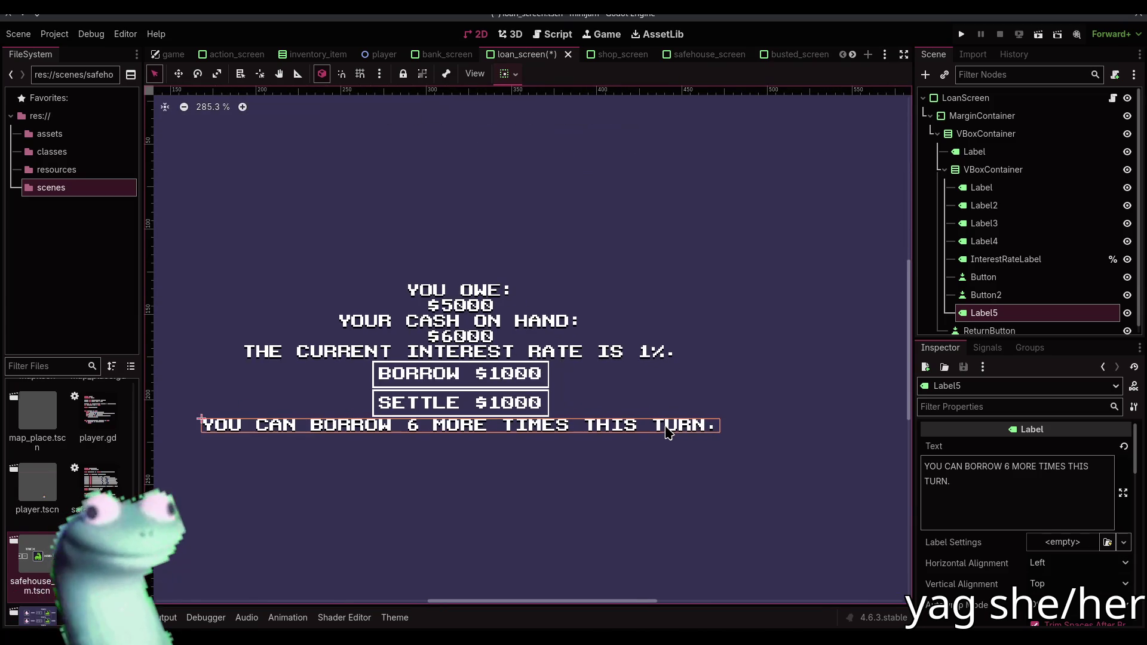
scroll(646, 389, left, 3)
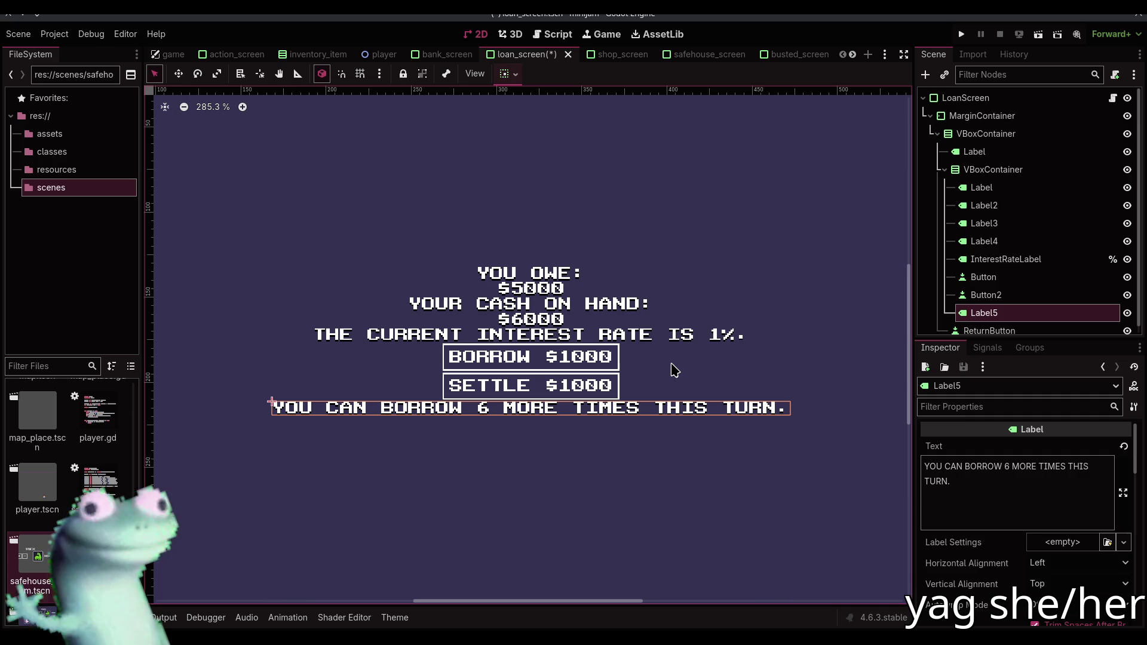
Delete the Label5 borrow-count line from the loan screen and save the scene
click(967, 313)
key(Delete)
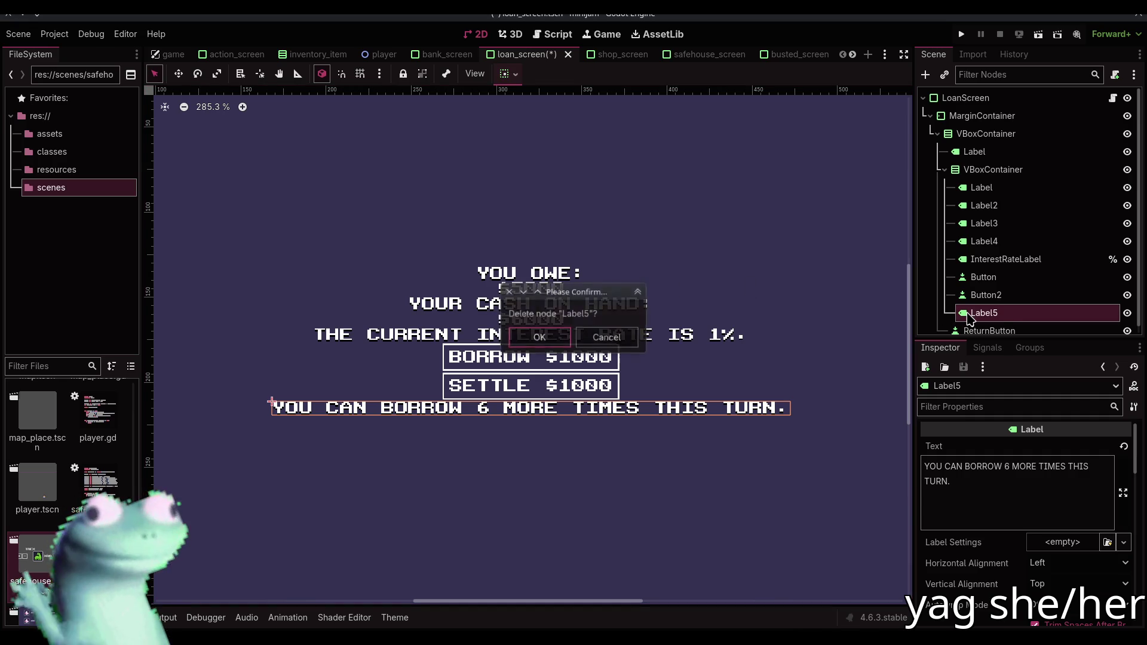
key(Return)
key(ctrl+s)
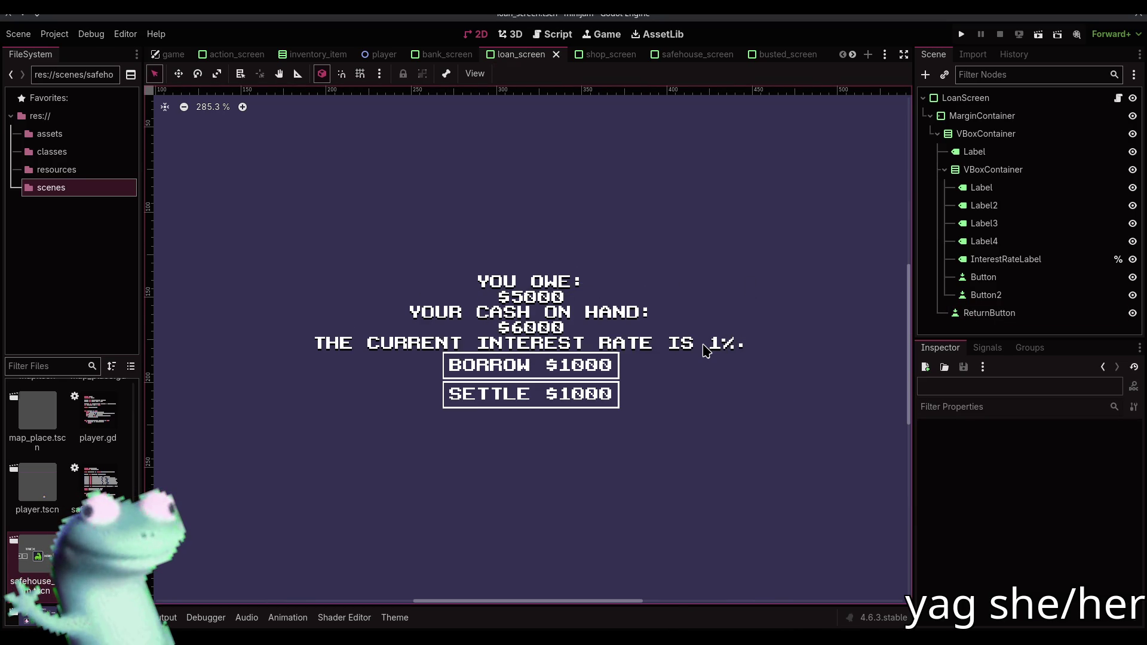
Select InterestRateLabel and look over loan_screen.gd before going back to the 2D view
click(706, 348)
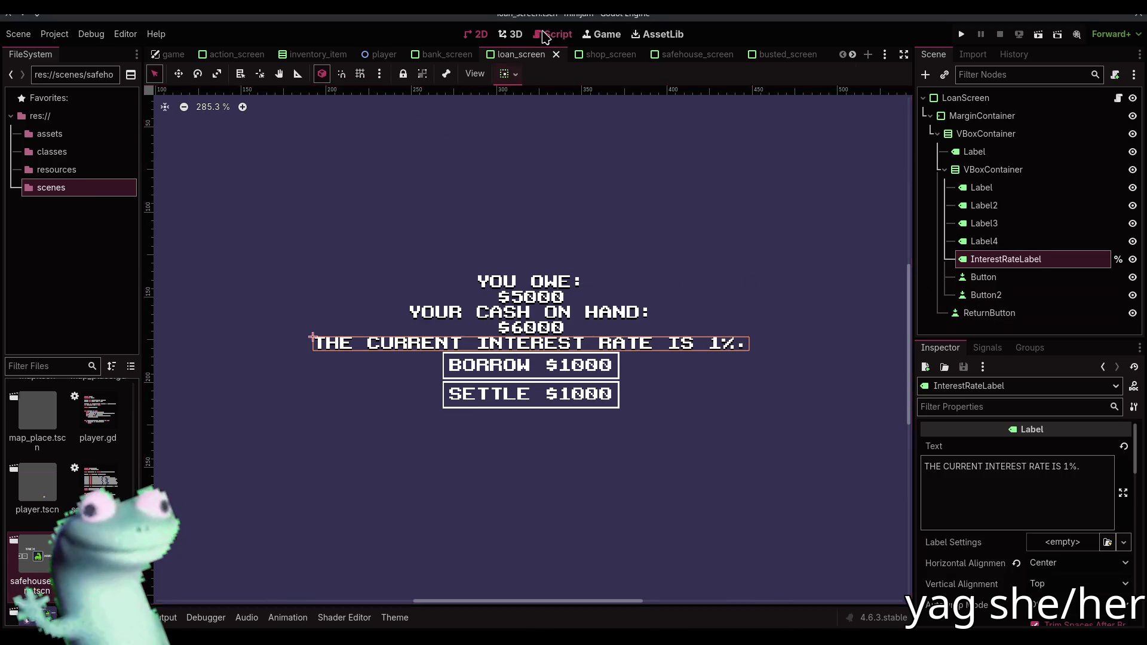
click(538, 35)
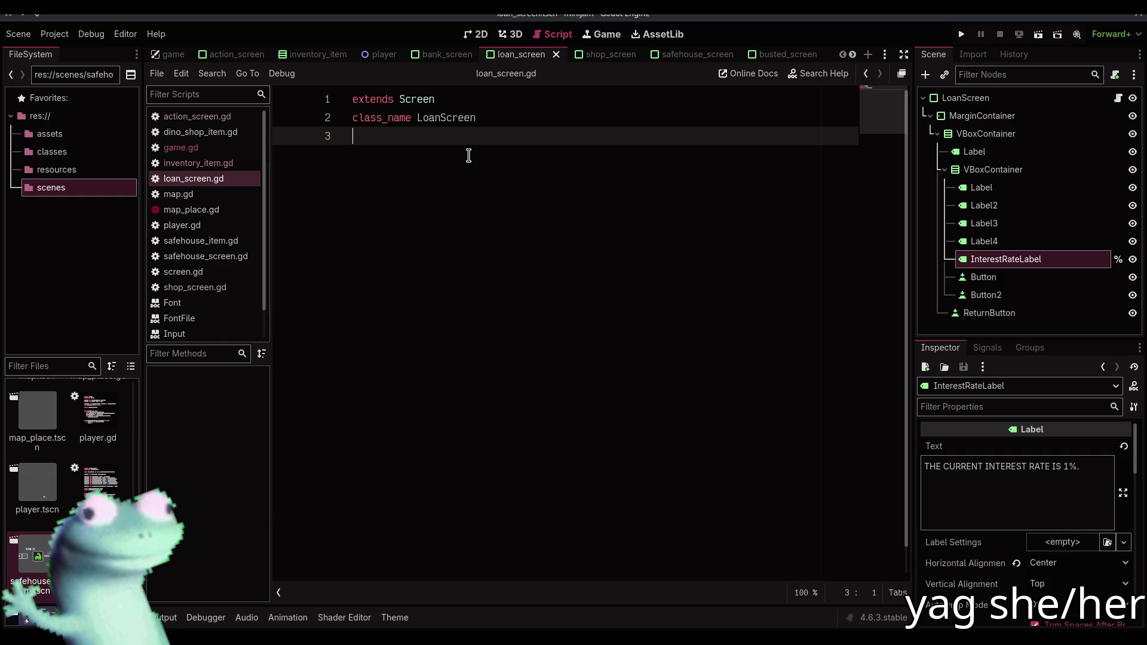
click(476, 34)
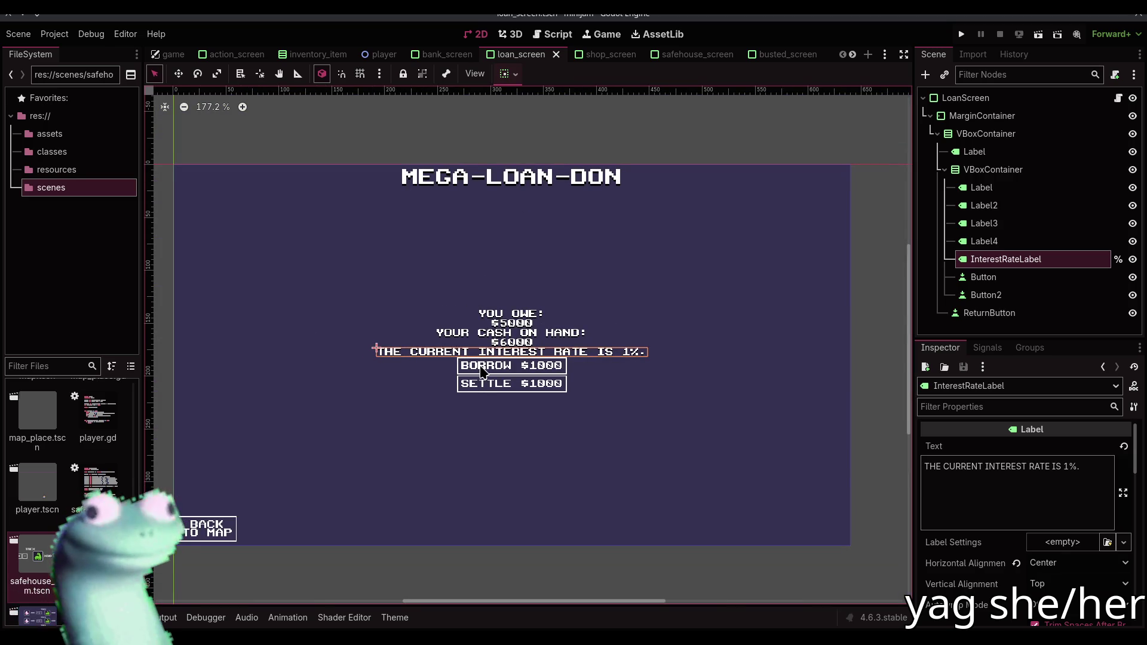
click(564, 119)
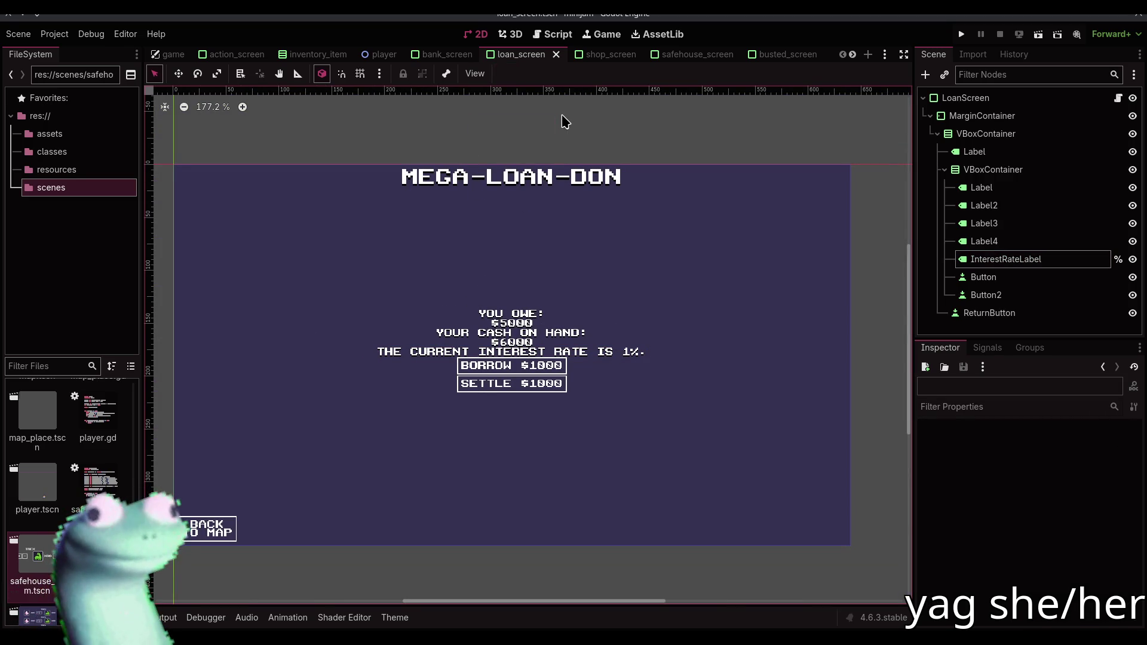
scroll(546, 143, up, 3)
mouse_move(504, 342)
mouse_down()
mouse_move(593, 290)
mouse_move(569, 286)
mouse_up()
scroll(593, 290, up, 3)
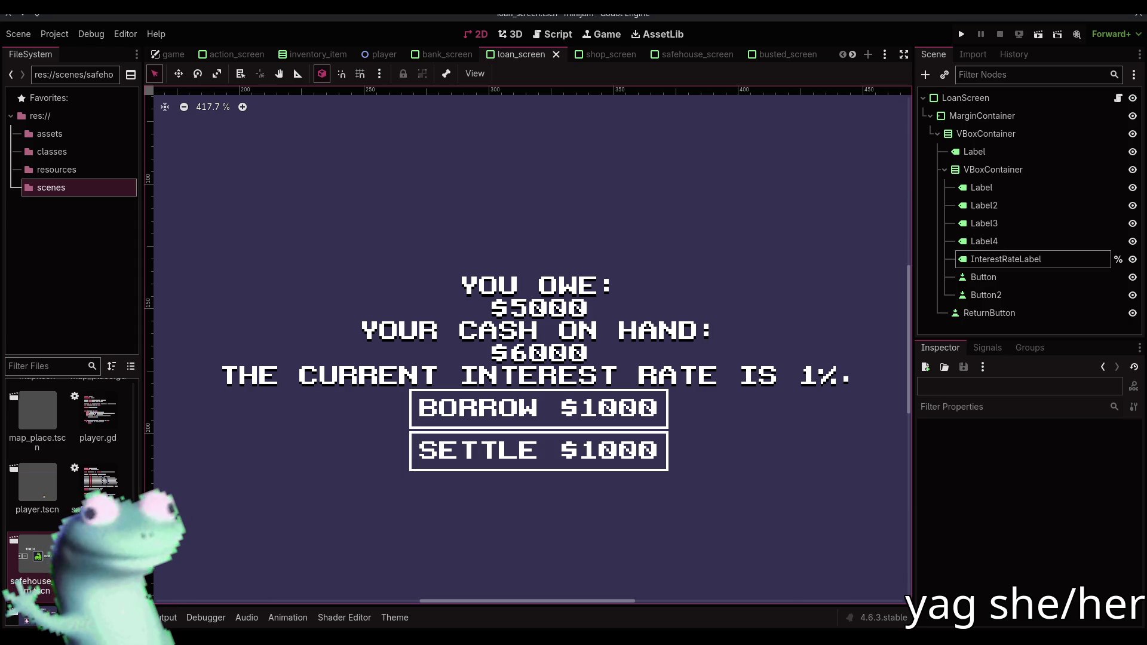
scroll(487, 269, down, 3)
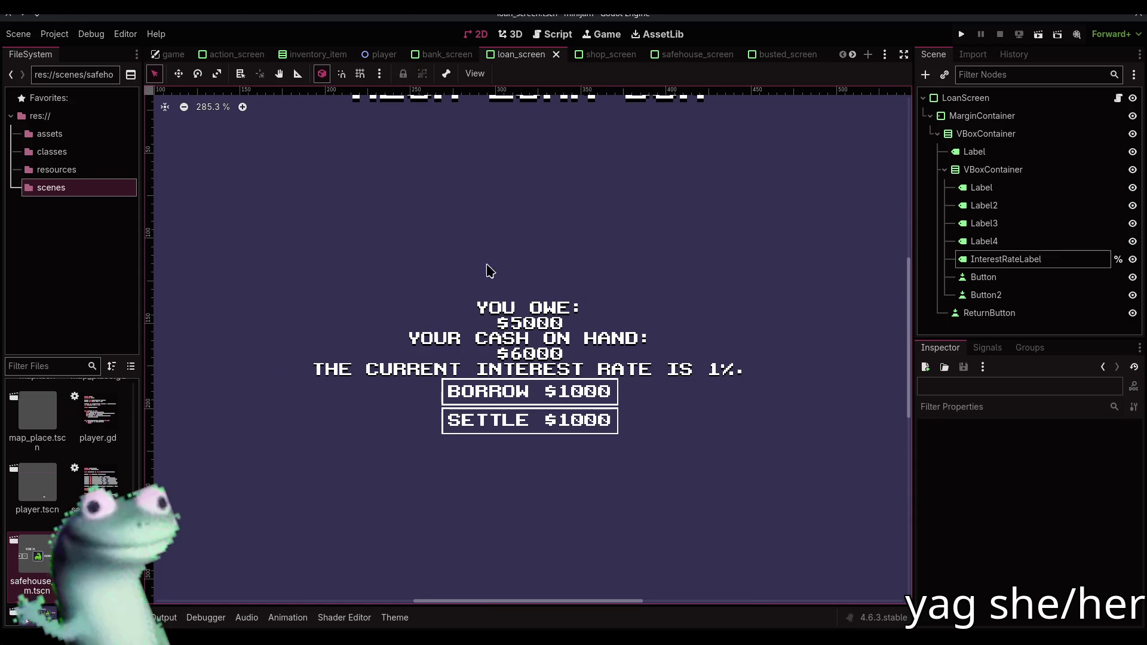
click(528, 252)
scroll(528, 252, down, 3)
click(630, 120)
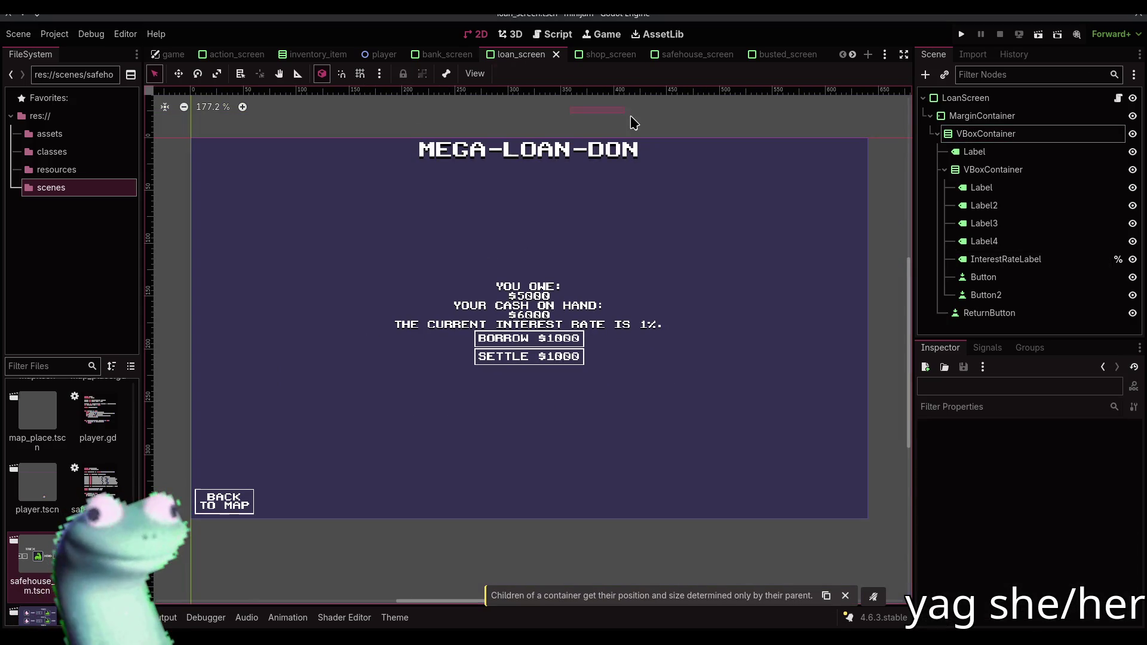
scroll(520, 275, up, 3)
scroll(510, 300, up, 3)
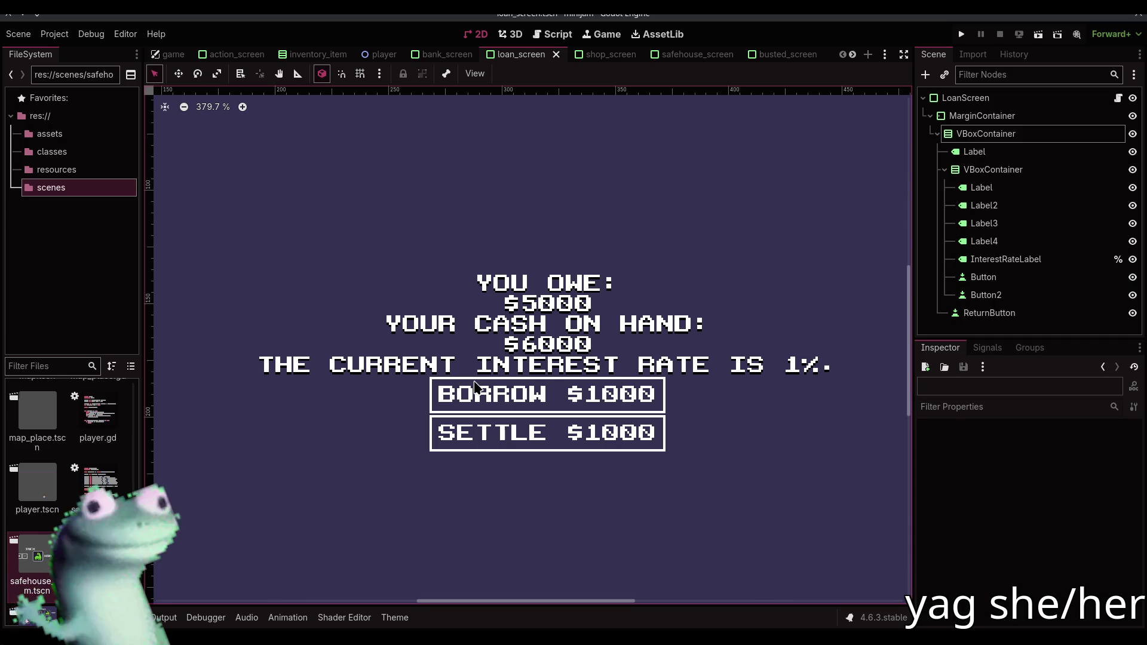
scroll(555, 338, up, 10)
scroll(556, 337, down, 8)
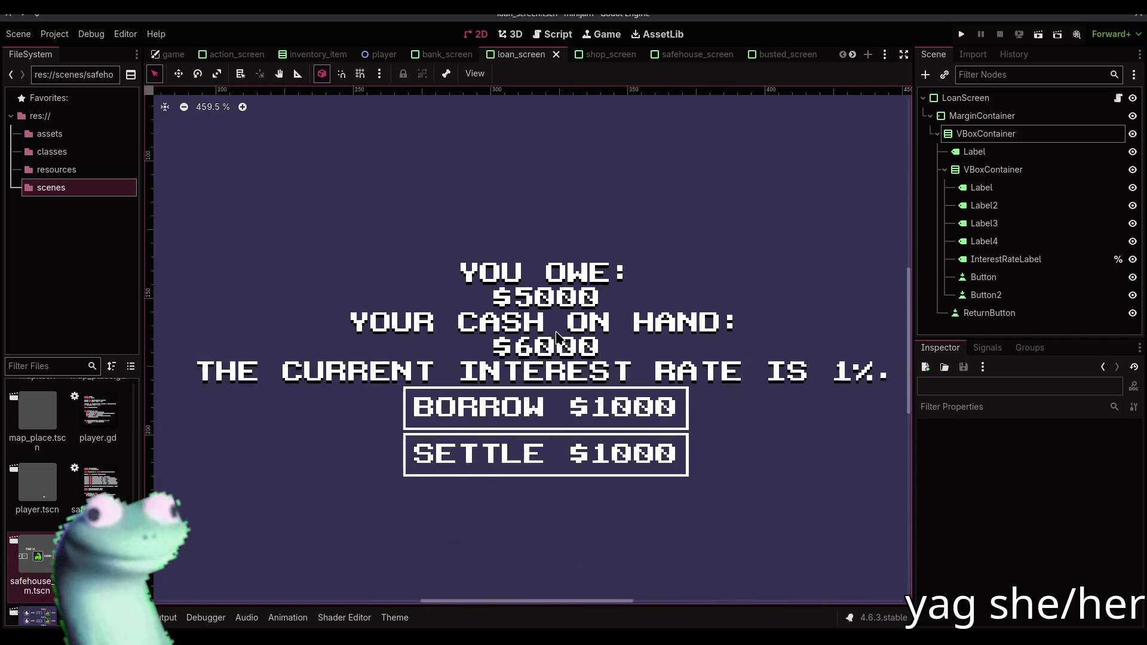
scroll(555, 338, down, 8)
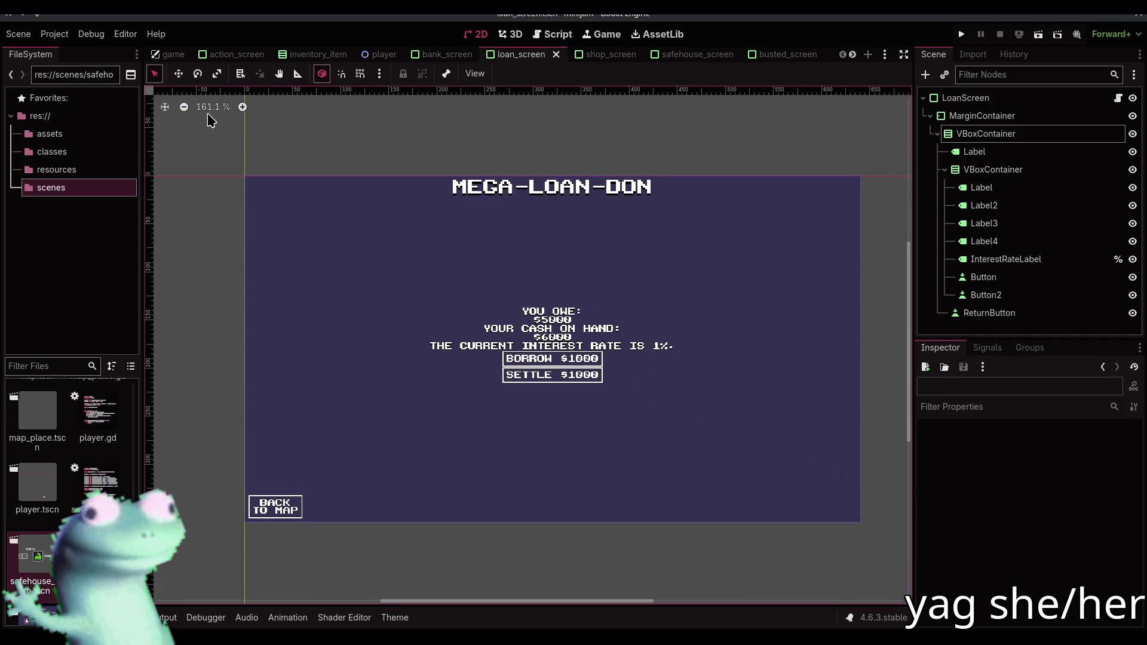
click(213, 108)
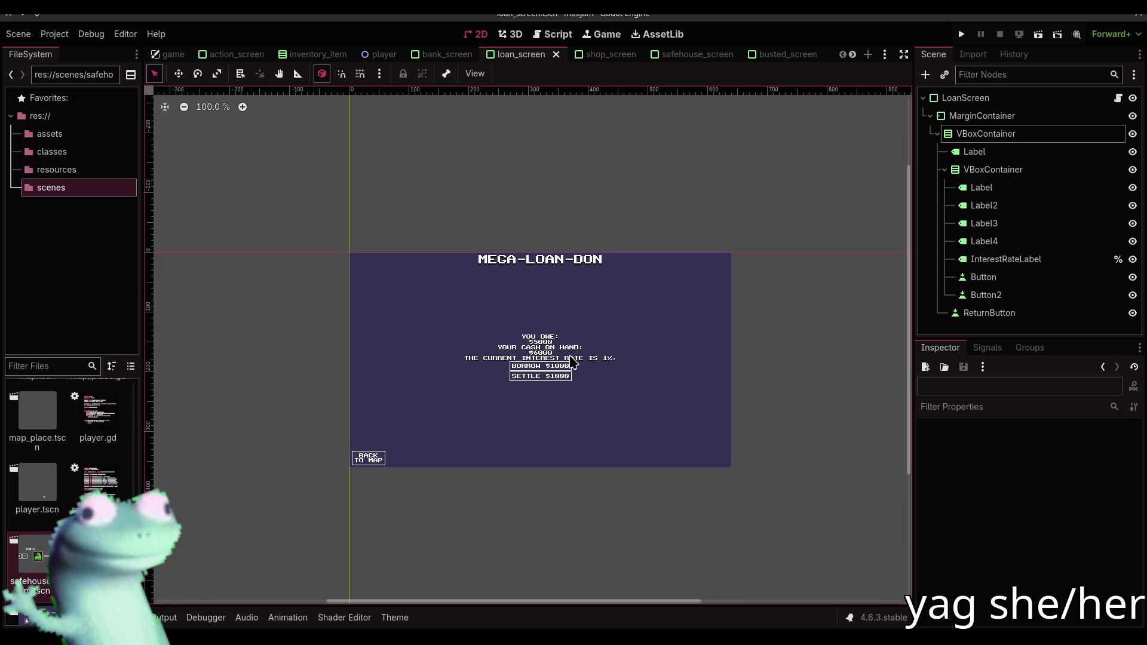
scroll(570, 360, up, 6)
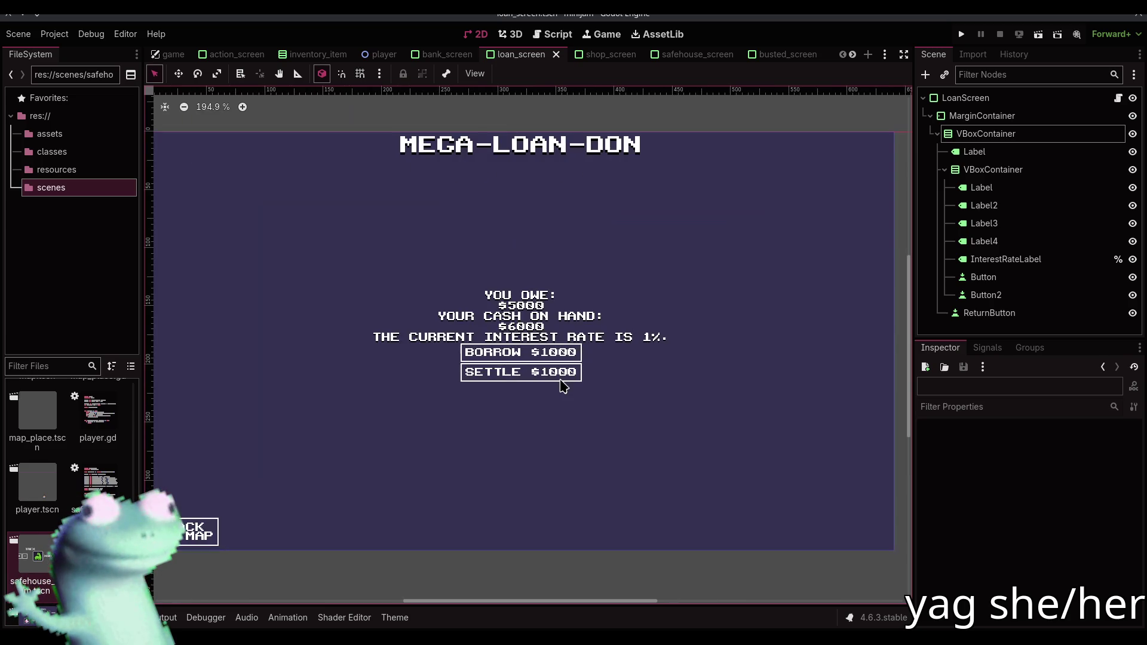
scroll(561, 385, down, 1)
scroll(562, 385, up, 1)
scroll(561, 385, up, 5)
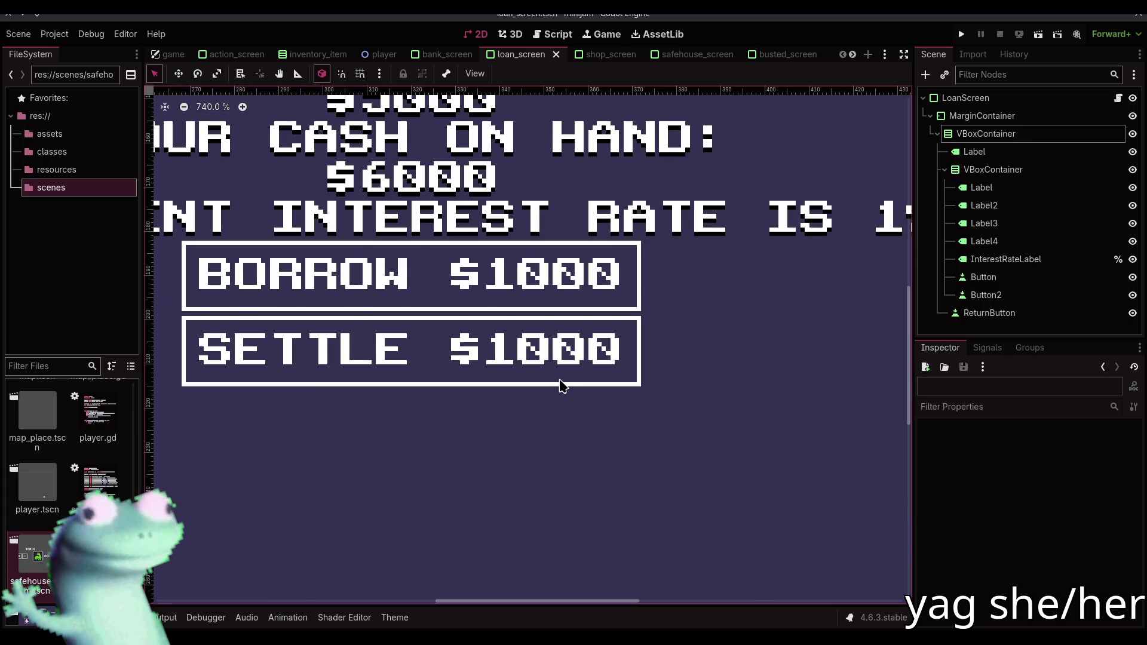
drag(492, 378, 568, 466)
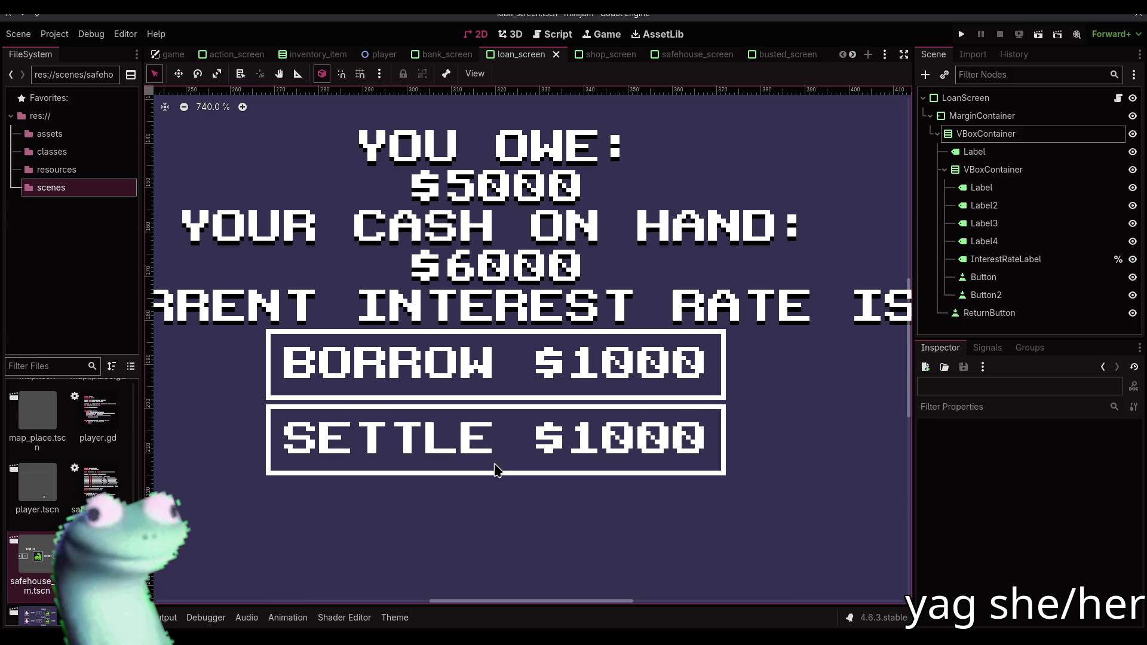
scroll(494, 470, down, 5)
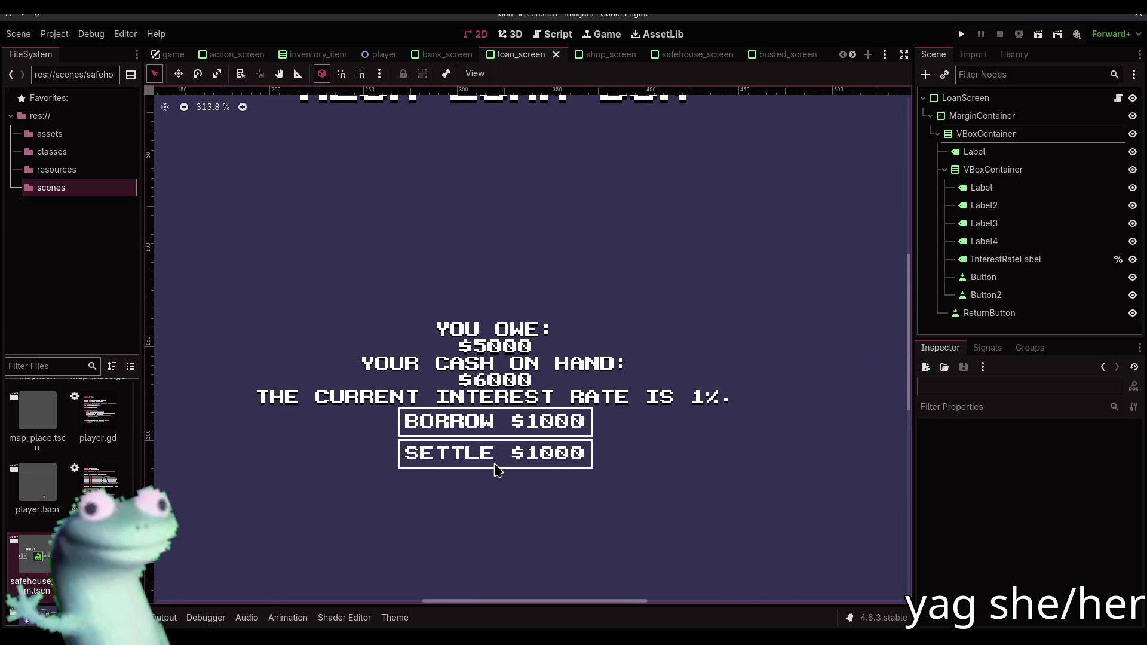
scroll(495, 469, down, 5)
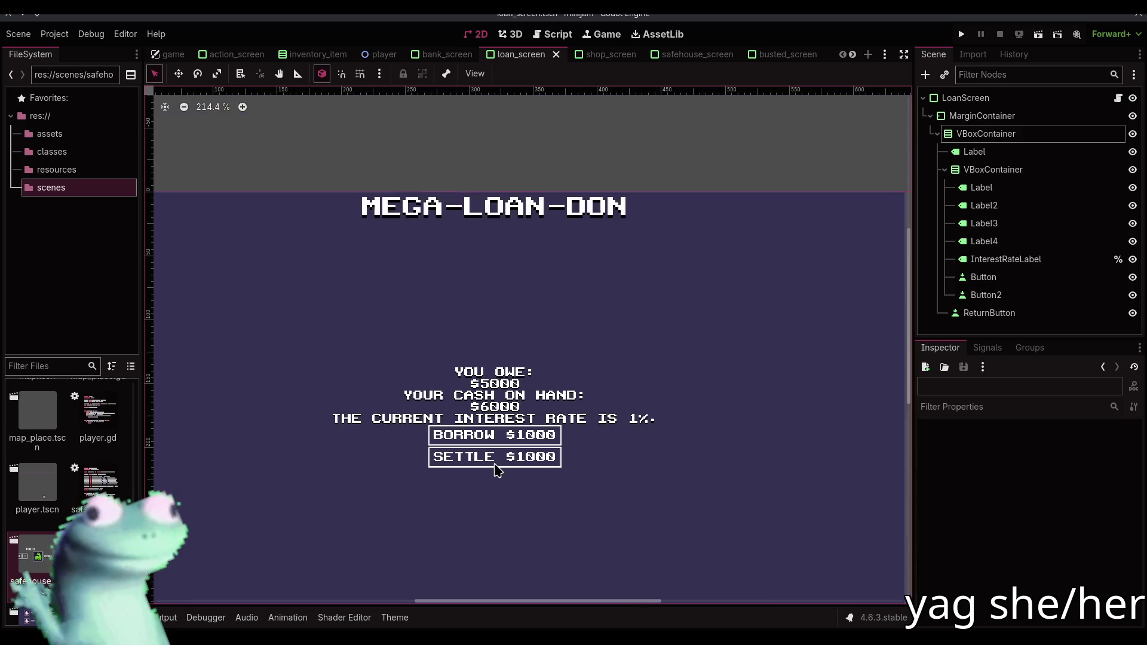
drag(471, 307, 444, 262)
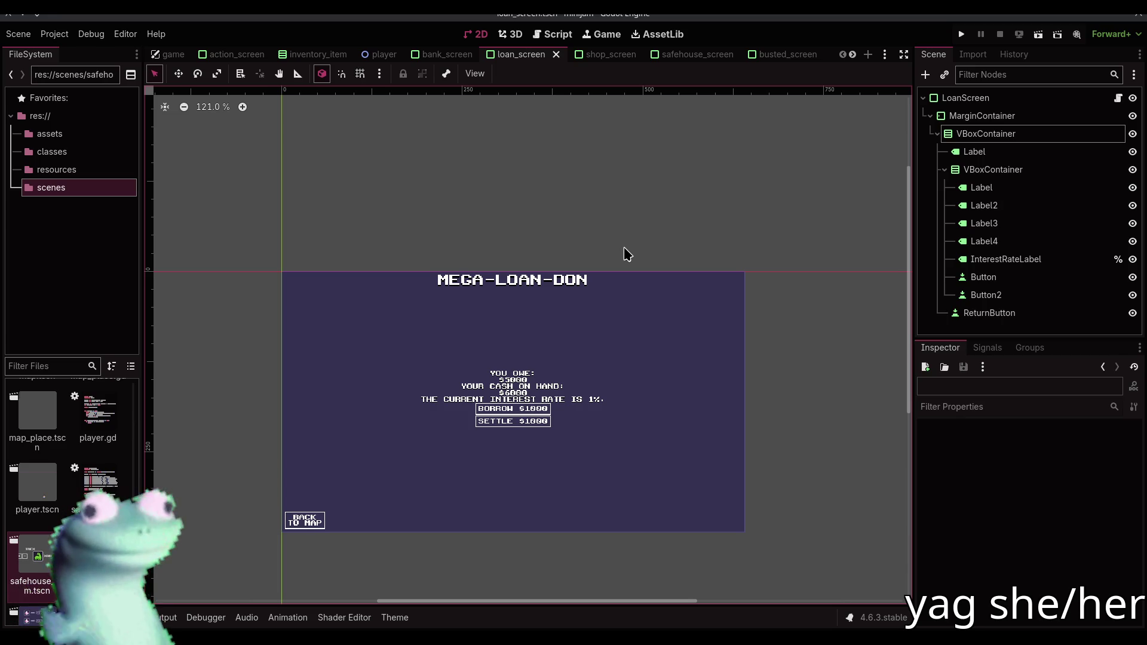
click(583, 399)
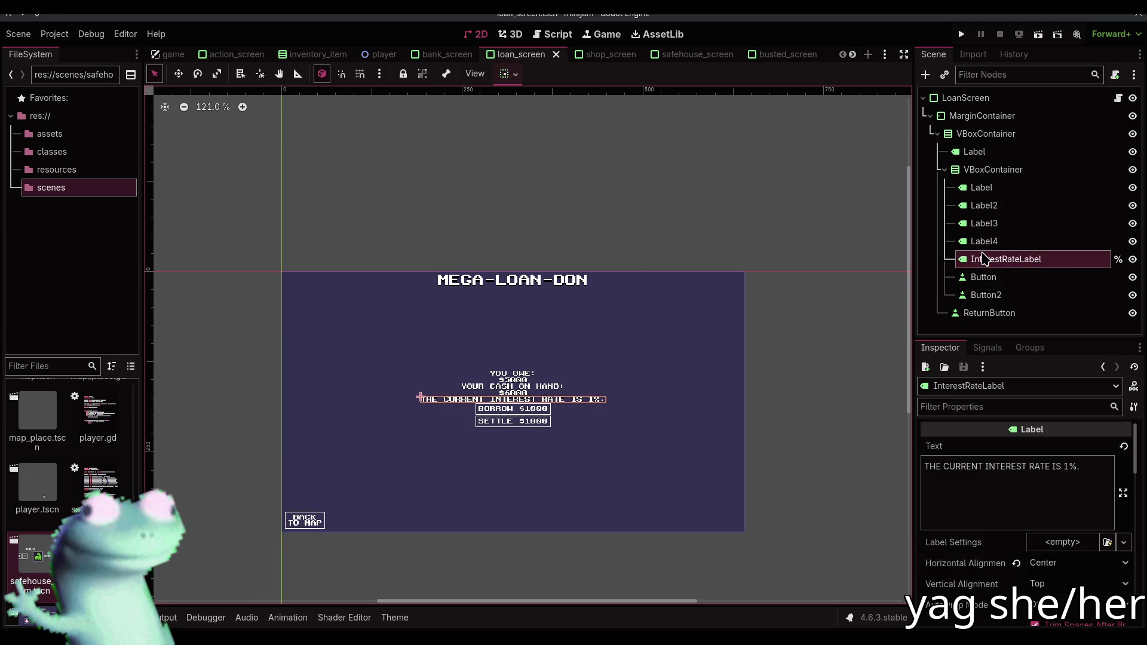
Rename Label2 (the $5000 debt) to DebtLabel and Label4 (the $6000 cash) to CashLabel
click(1001, 189)
click(1003, 206)
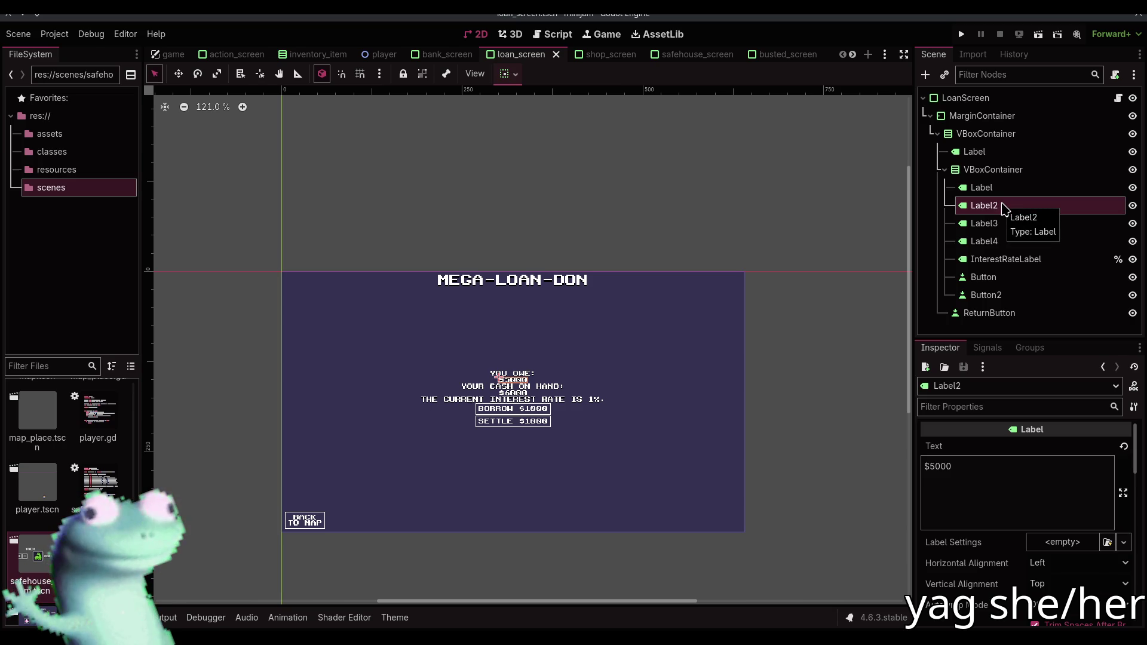
double_click(1002, 206)
text(Debt)
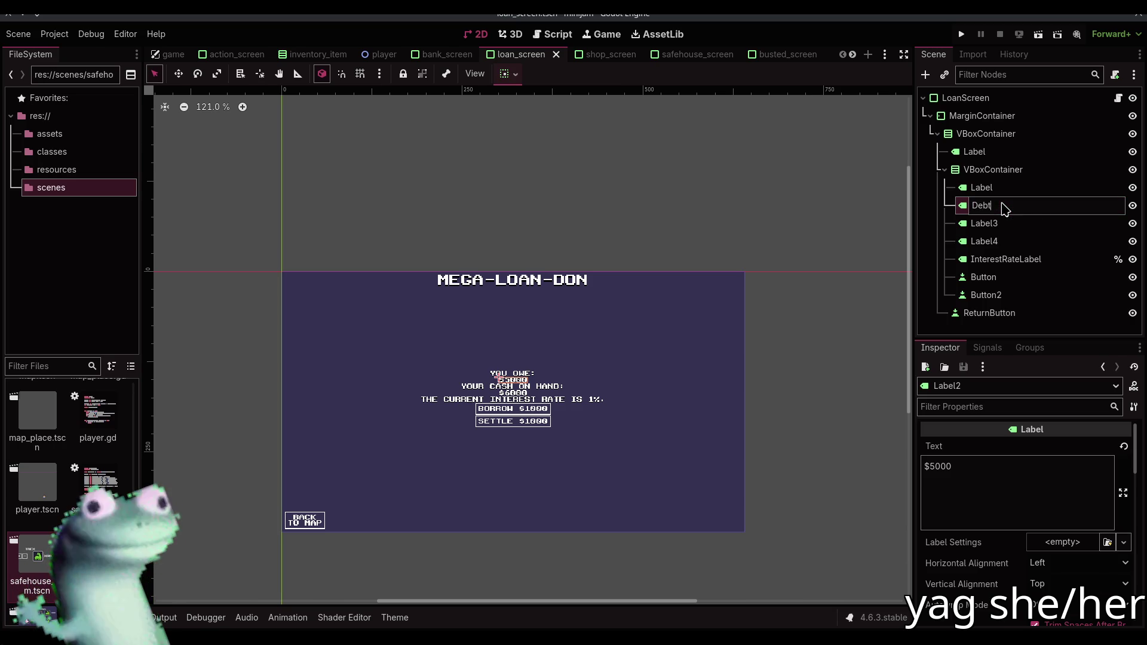
text(Label)
key(Return)
click(1002, 241)
click(1003, 242)
text(CashLabel)
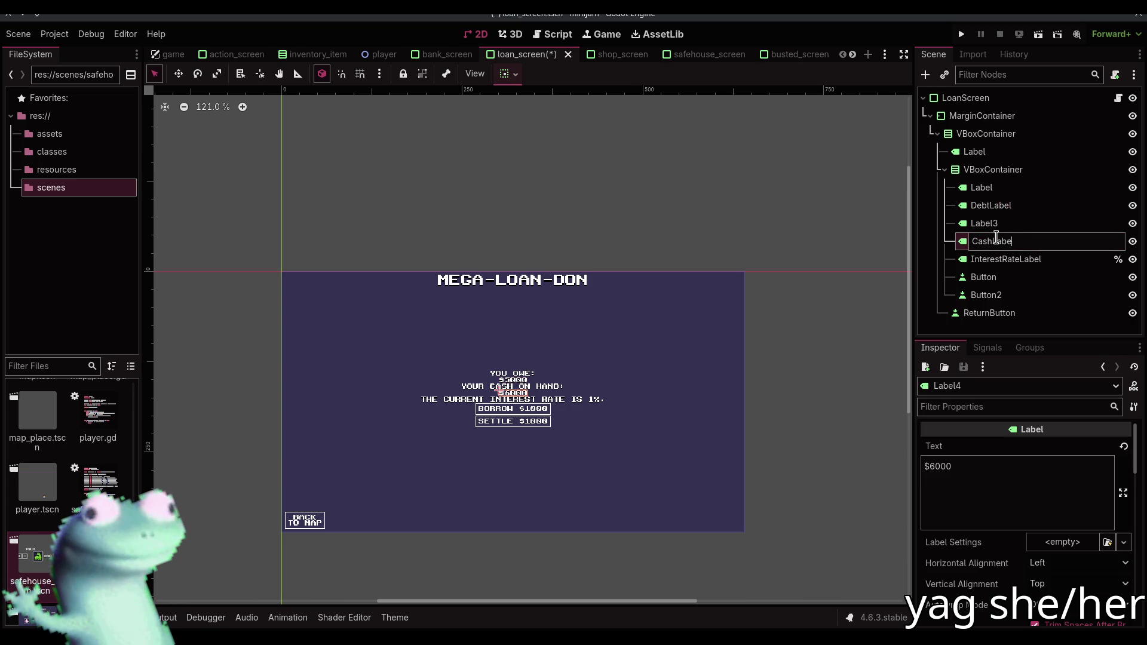
key(Return)
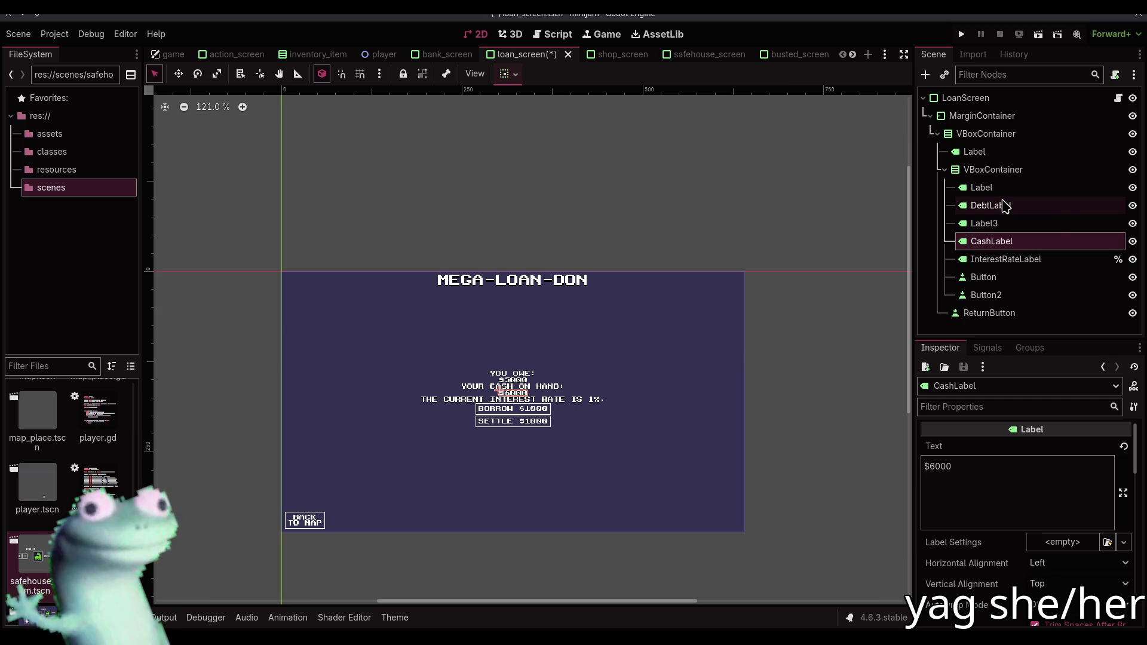
Give DebtLabel and CashLabel unique names and save the loan screen scene
ctrl+click(1005, 206)
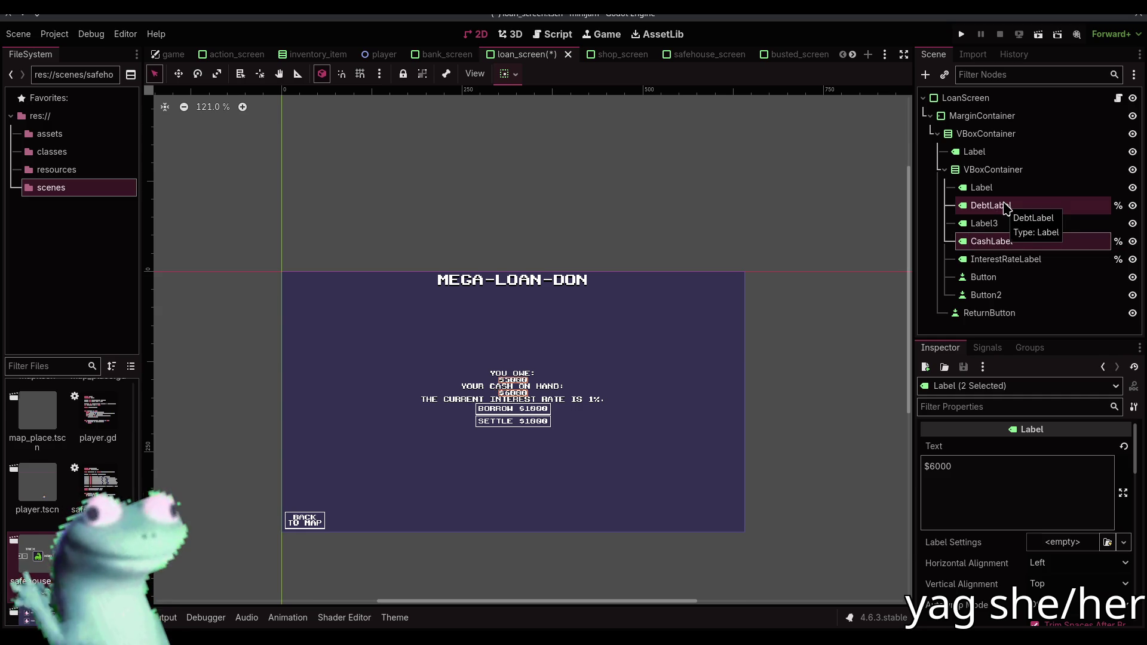
key(ctrl+s)
click(596, 399)
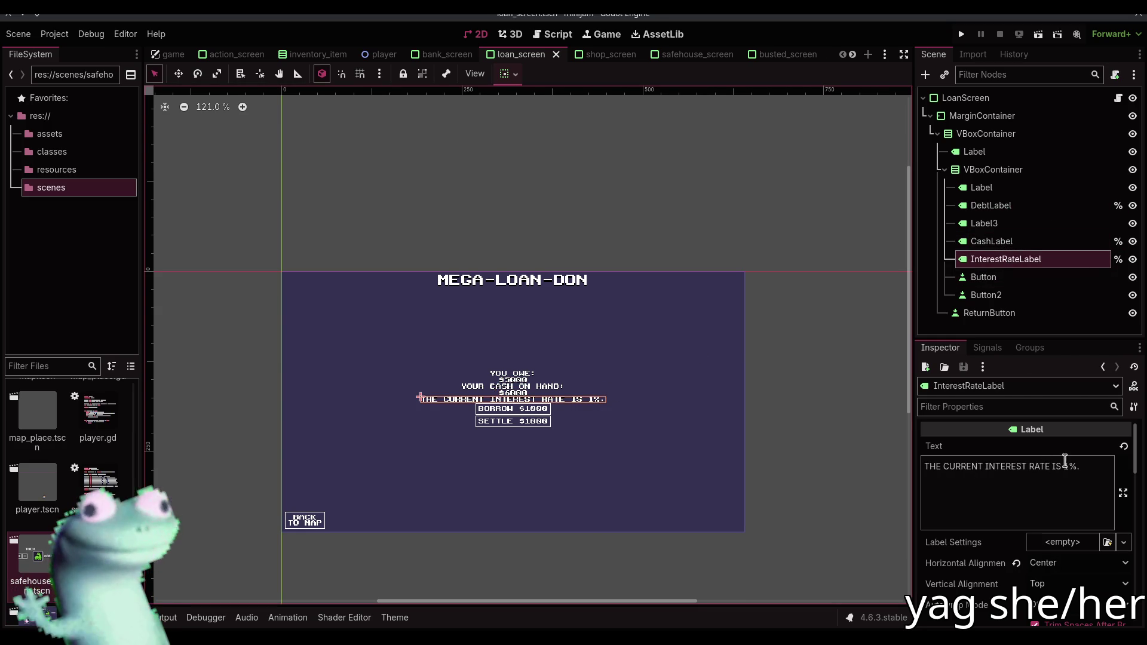
Trim InterestRateLabel's text down to just '1%'
drag(1064, 460, 851, 461)
key(BackSpace)
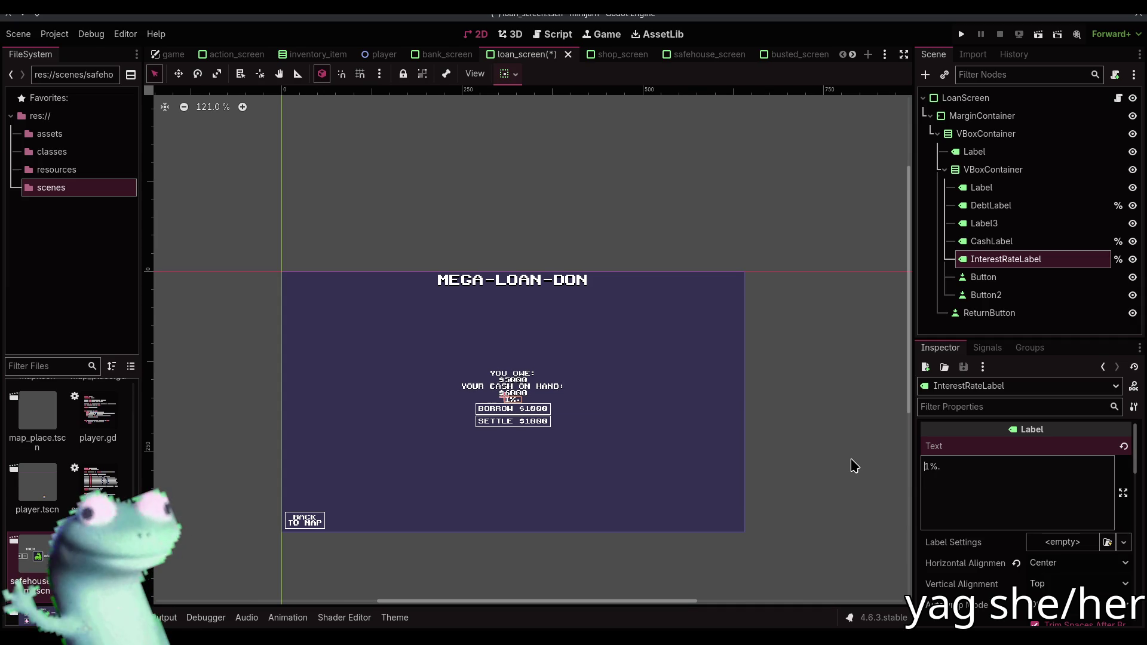
key(End)
key(BackSpace)
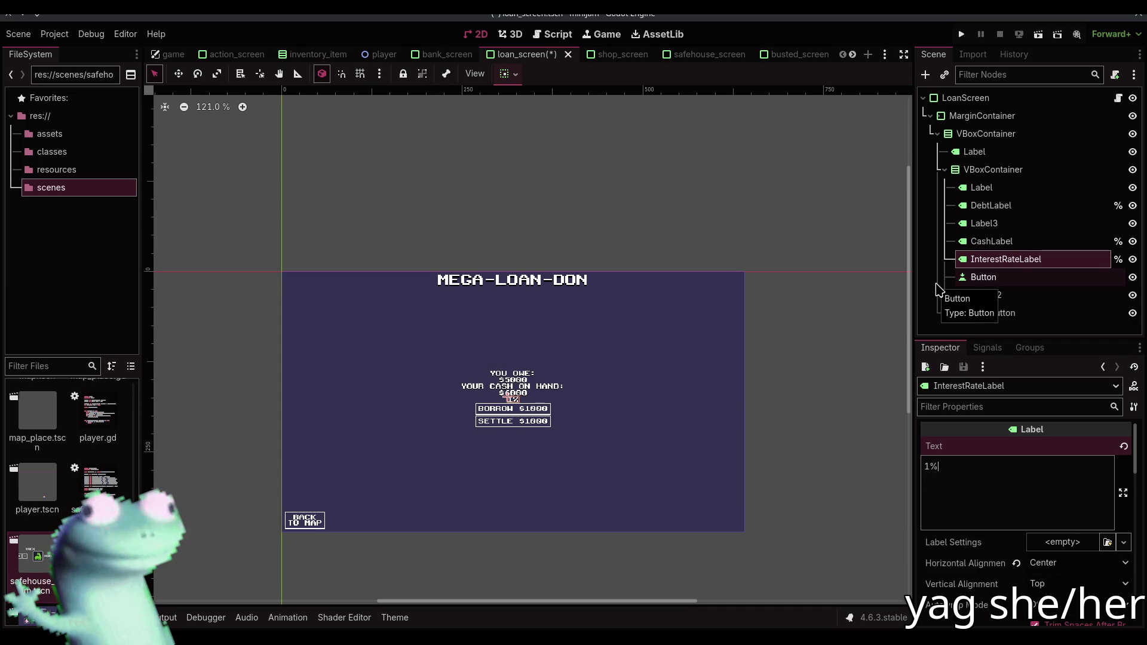
Duplicate Label3 into a Label4 reading 'THE CURRENT INTEREST RATE IS:' above 1%, then save
click(983, 223)
key(ctrl+d)
drag(992, 240, 999, 267)
drag(1017, 465, 832, 447)
text(T)
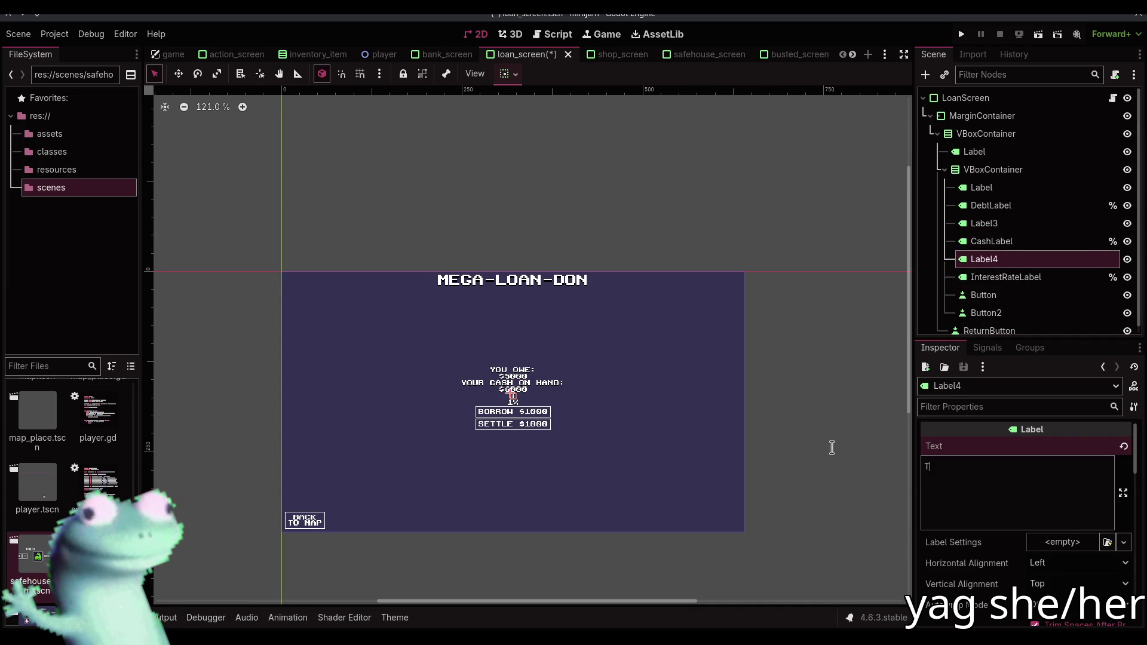
text(HE CURRENT)
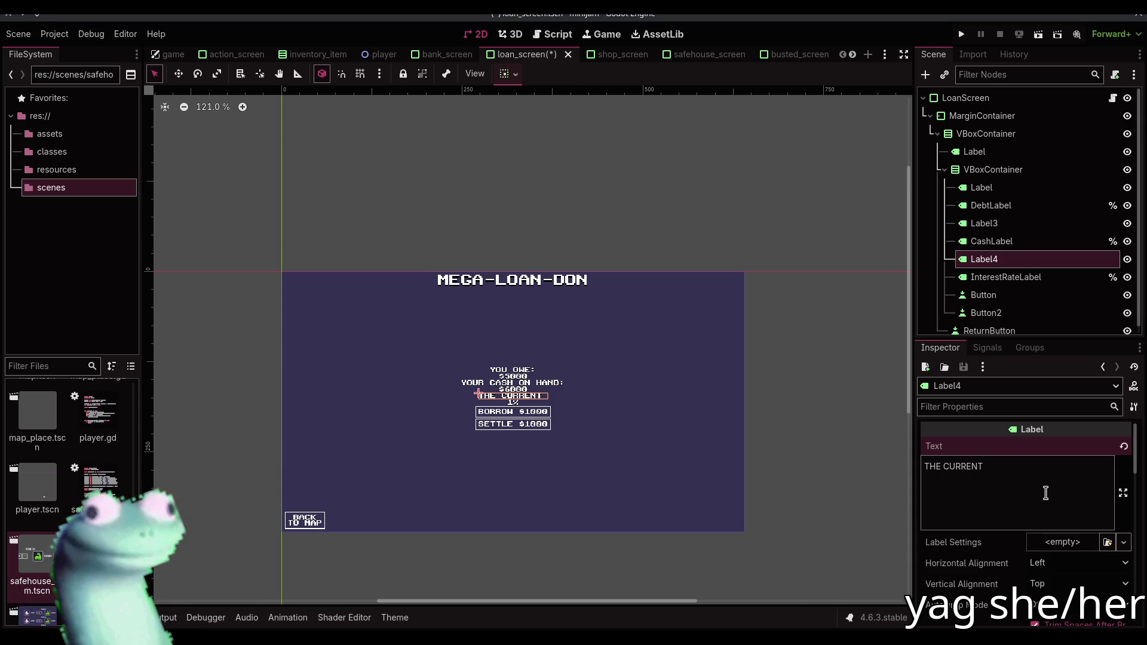
text(INTEREST RATE IS:)
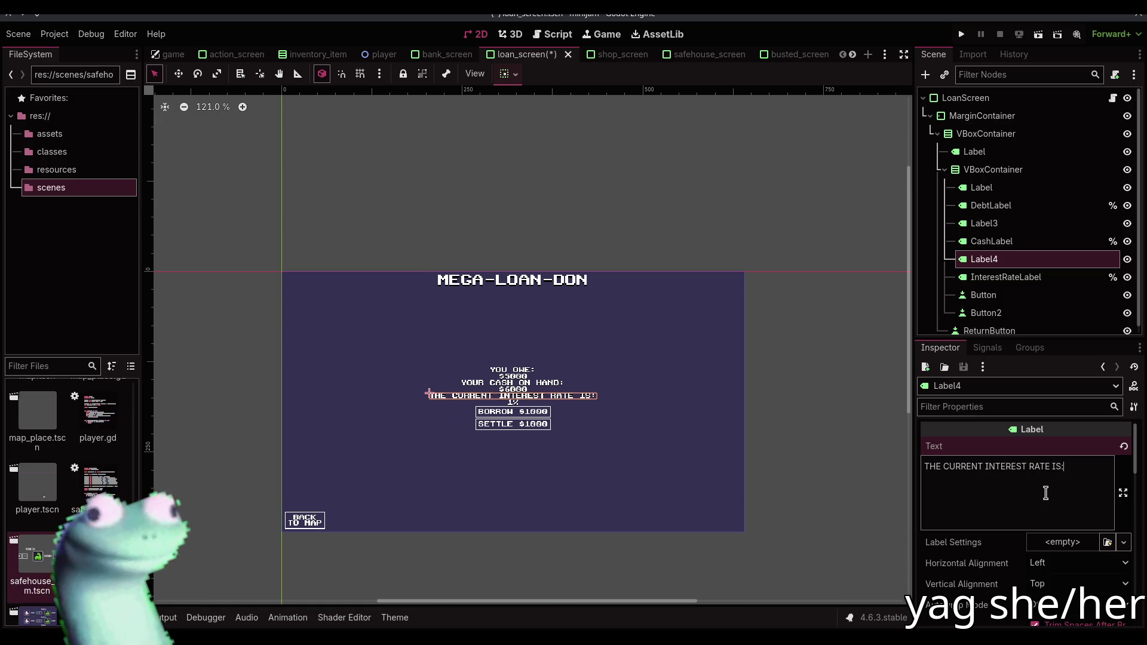
key(ctrl+s)
click(364, 230)
click(224, 108)
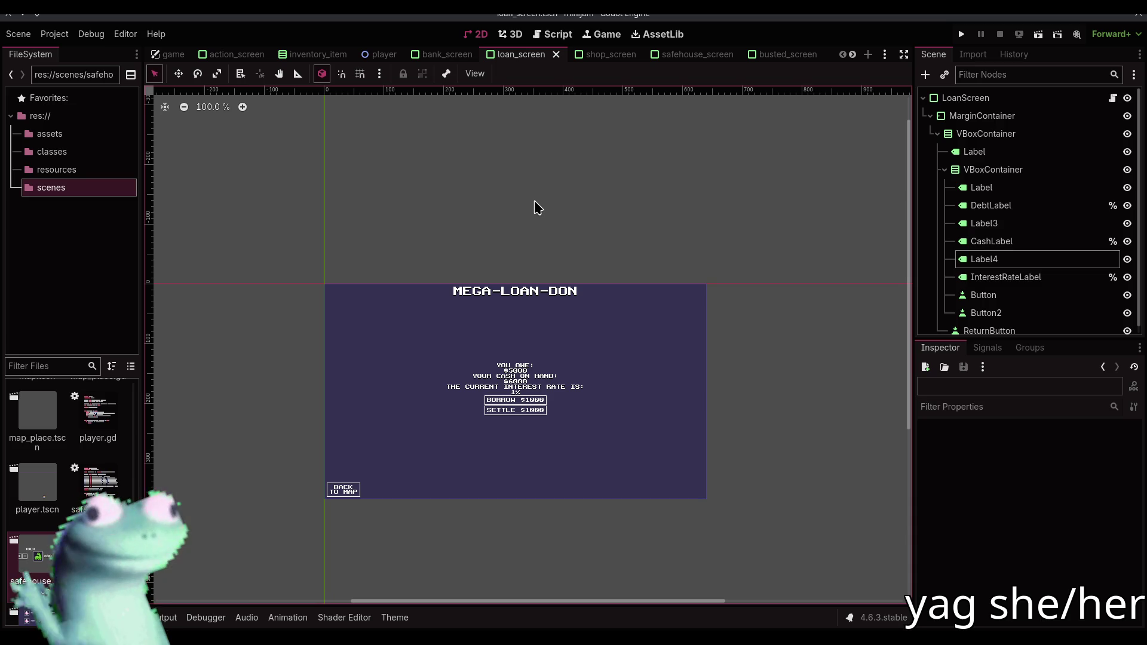
scroll(532, 388, up, 17)
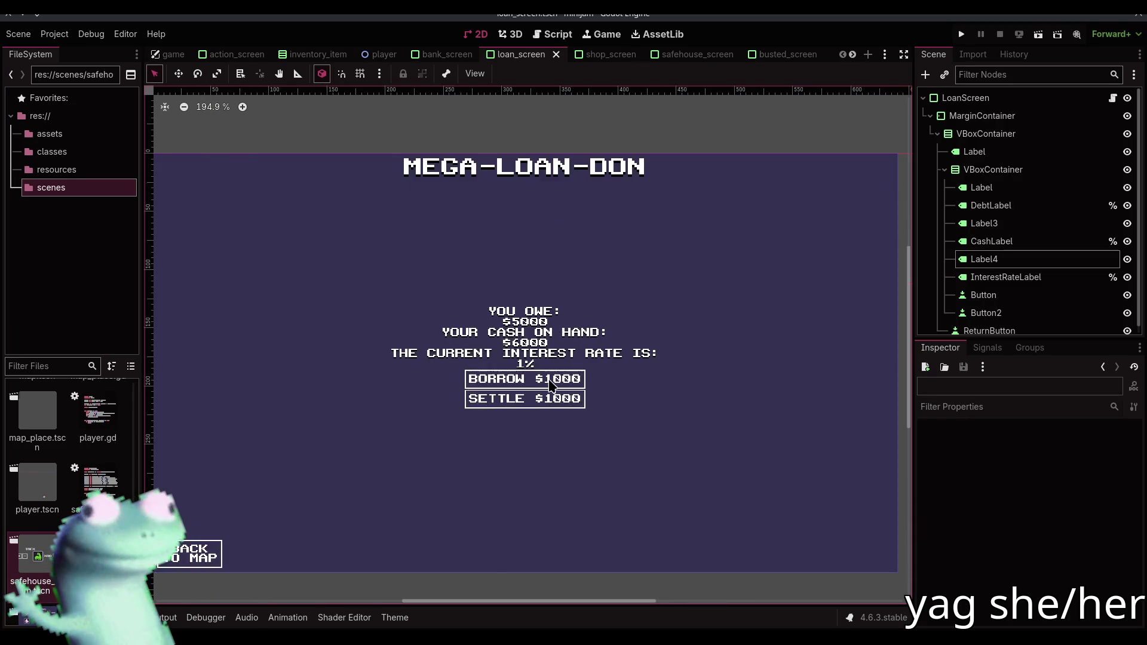
scroll(548, 375, down, 5)
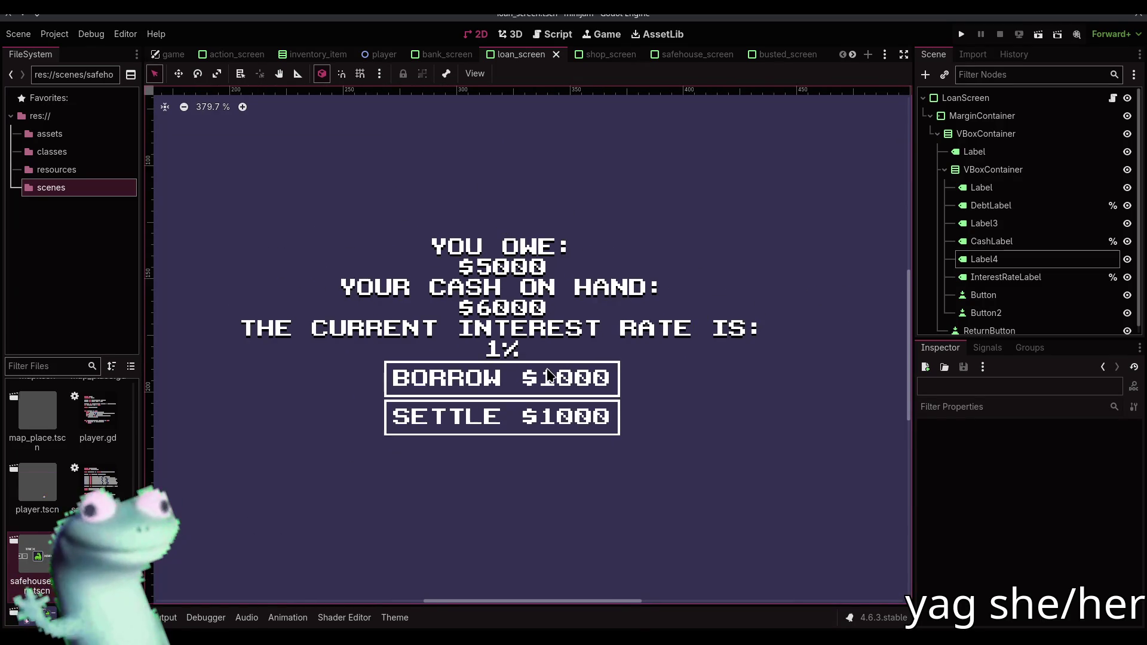
scroll(548, 375, down, 1)
scroll(549, 375, down, 1)
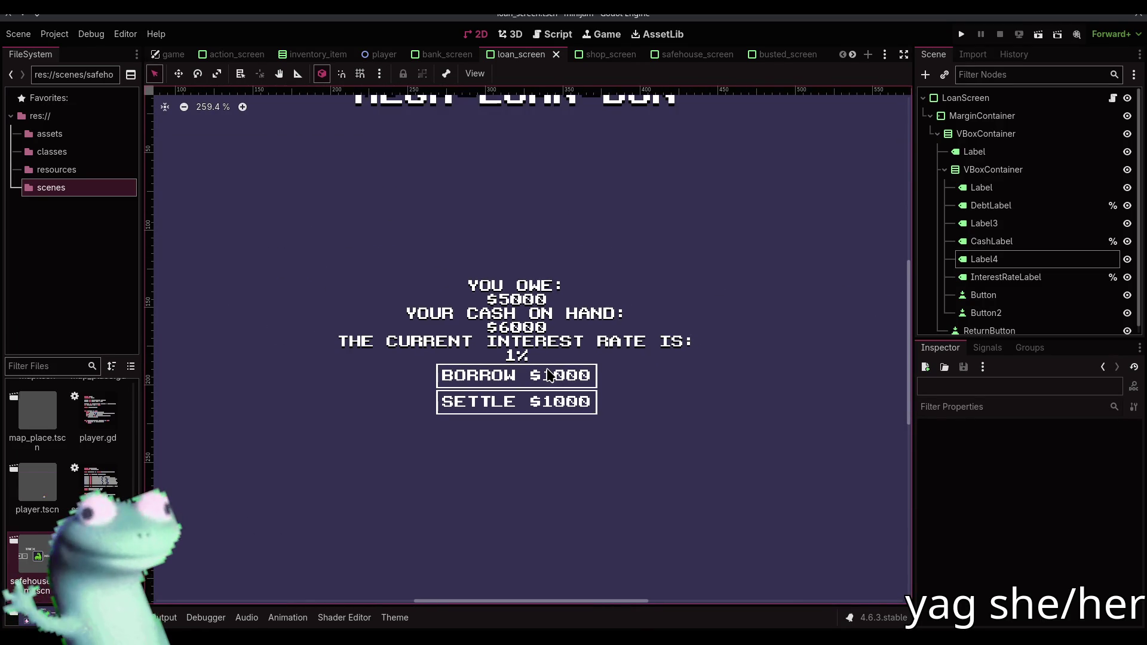
scroll(548, 375, up, 2)
click(521, 399)
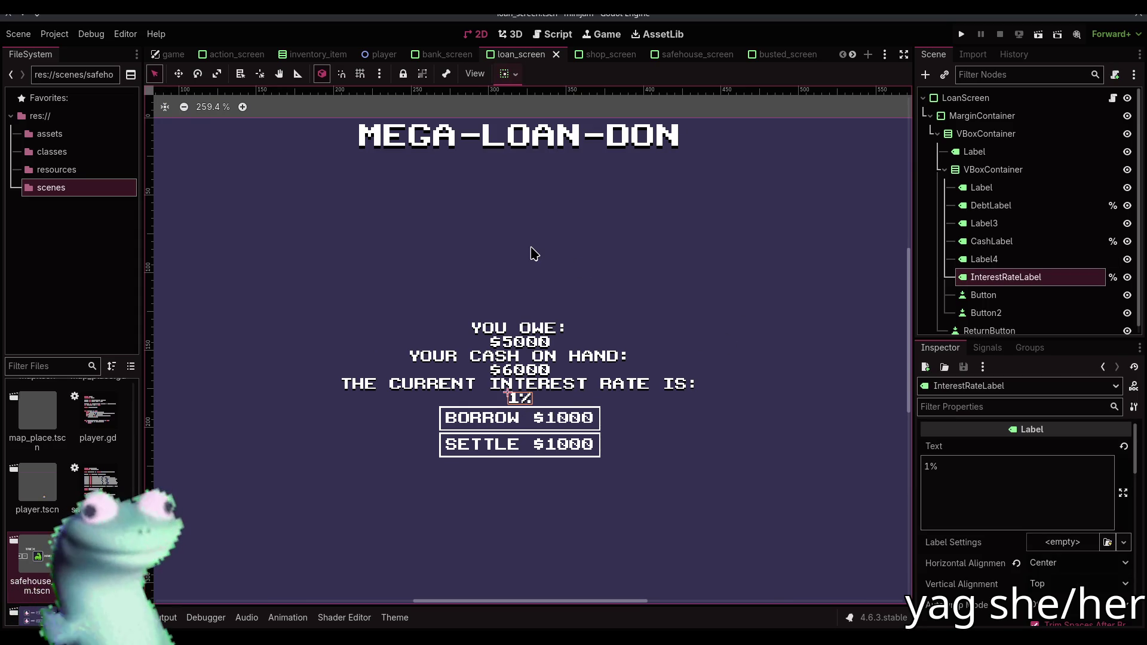
scroll(534, 254, up, 2)
scroll(534, 253, left, 2)
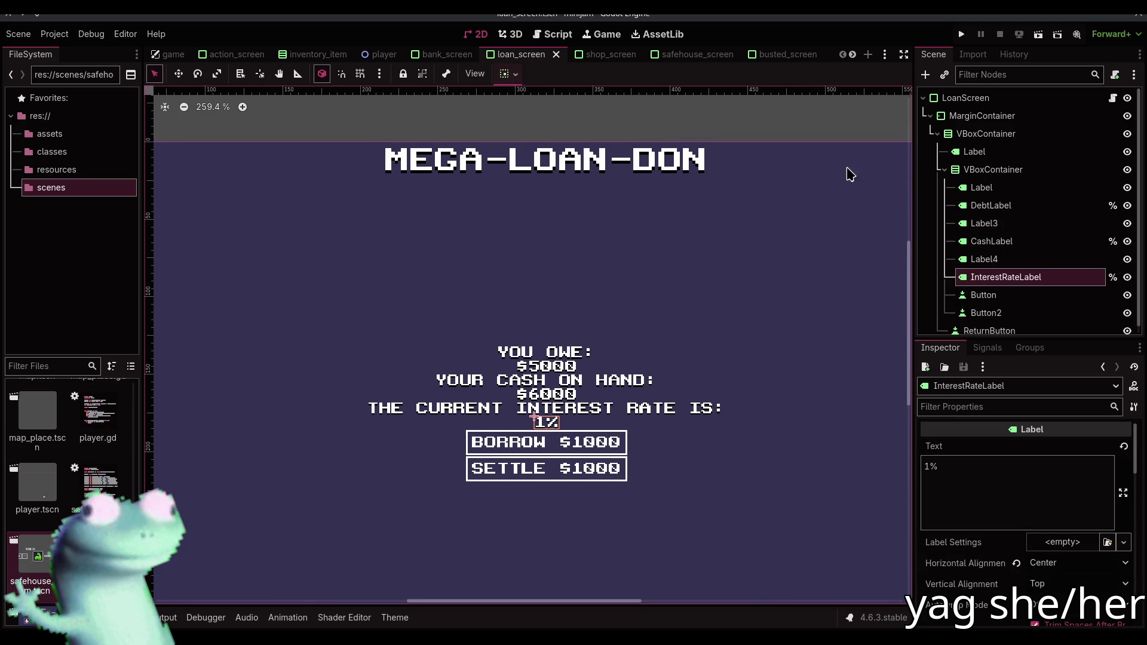
click(552, 34)
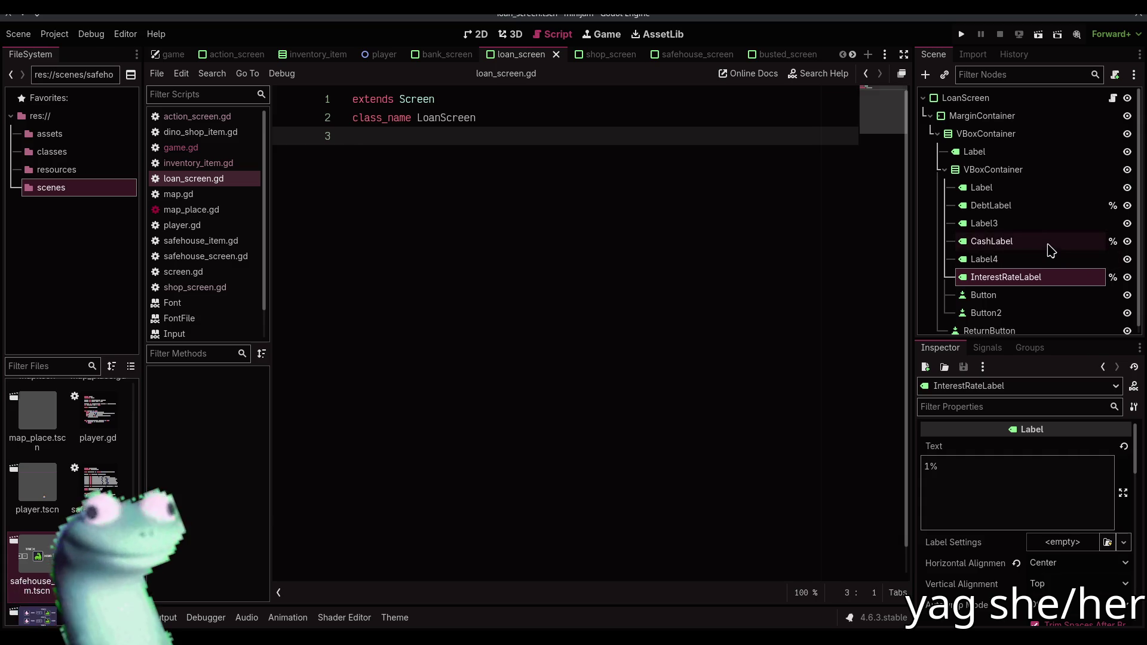
click(1015, 205)
ctrl+click(1027, 241)
ctrl+click(1024, 276)
mouse_move(1019, 206)
mouse_down()
mouse_move(514, 232)
mouse_move(529, 136)
mouse_up()
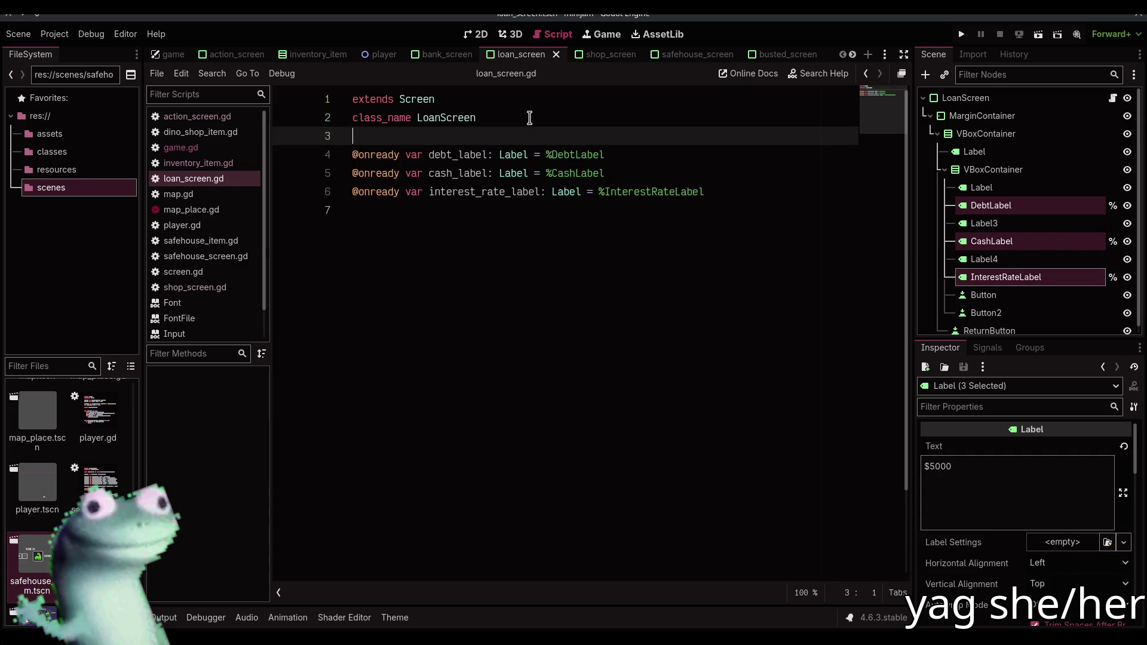
click(490, 239)
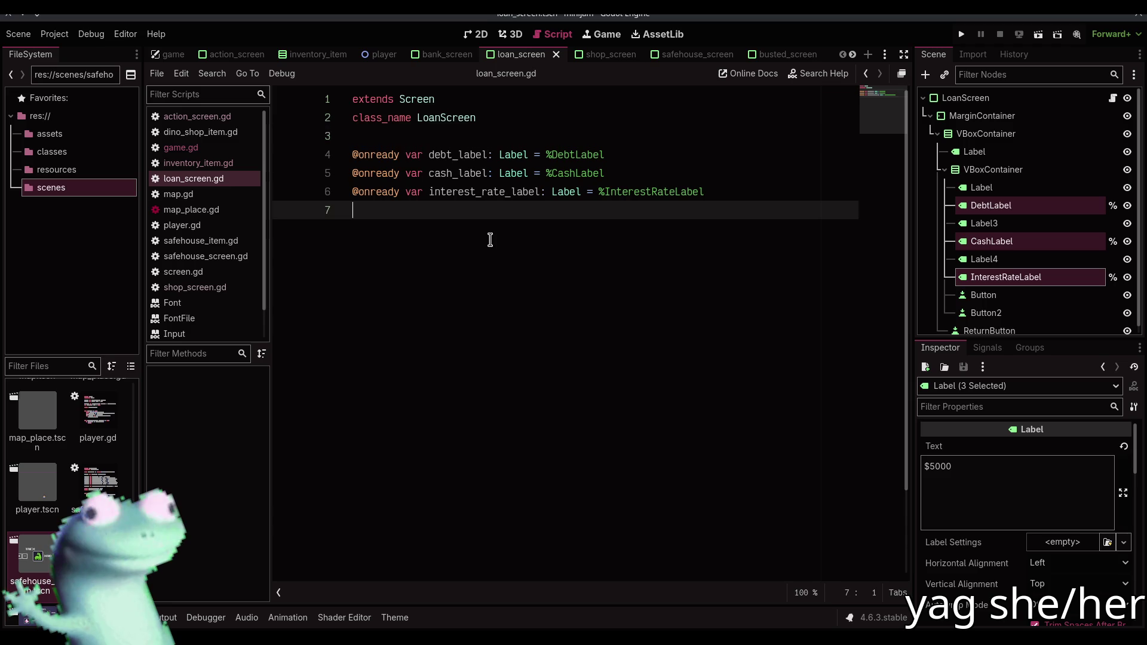
click(475, 34)
click(529, 138)
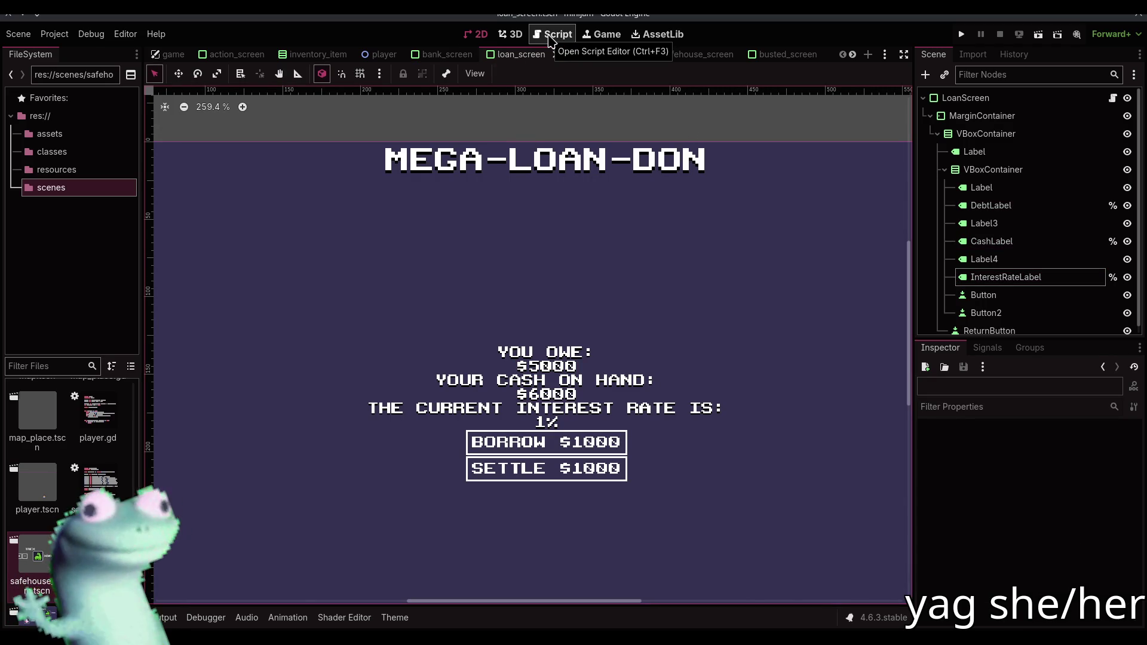
key(alt+Tab)
Search 'FORMAT STRING GDSCRIPT' and read through the Godot Docs page on format strings
key(ctrl+t)
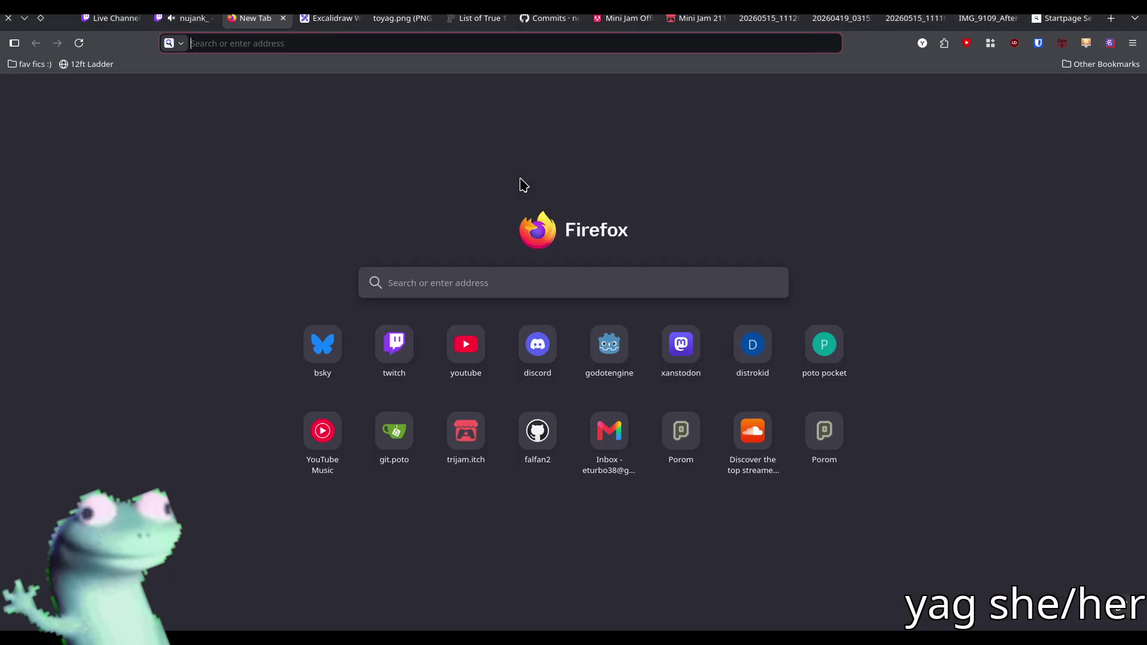
text(FORMAT STRING)
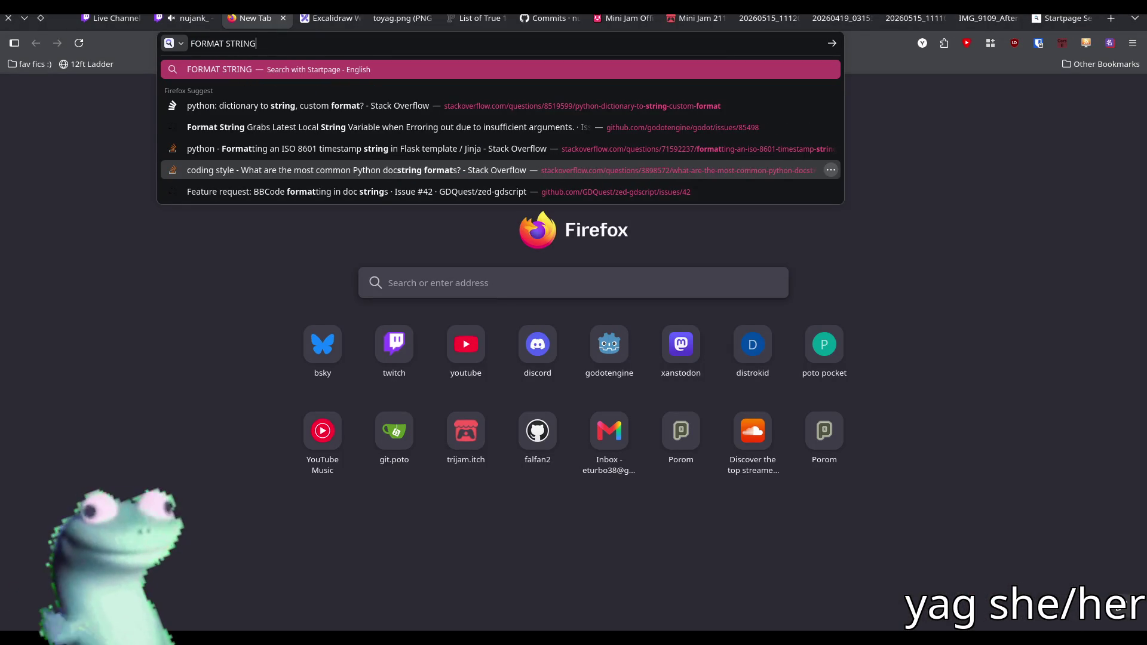
text( GDSCRIPT)
key(Return)
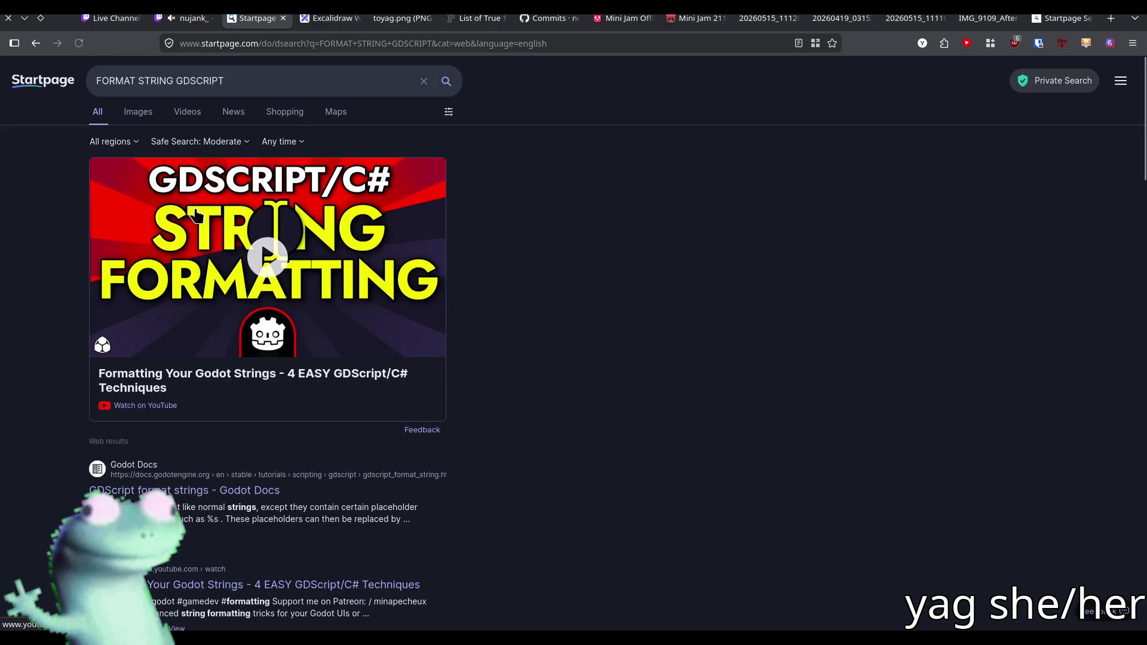
click(167, 490)
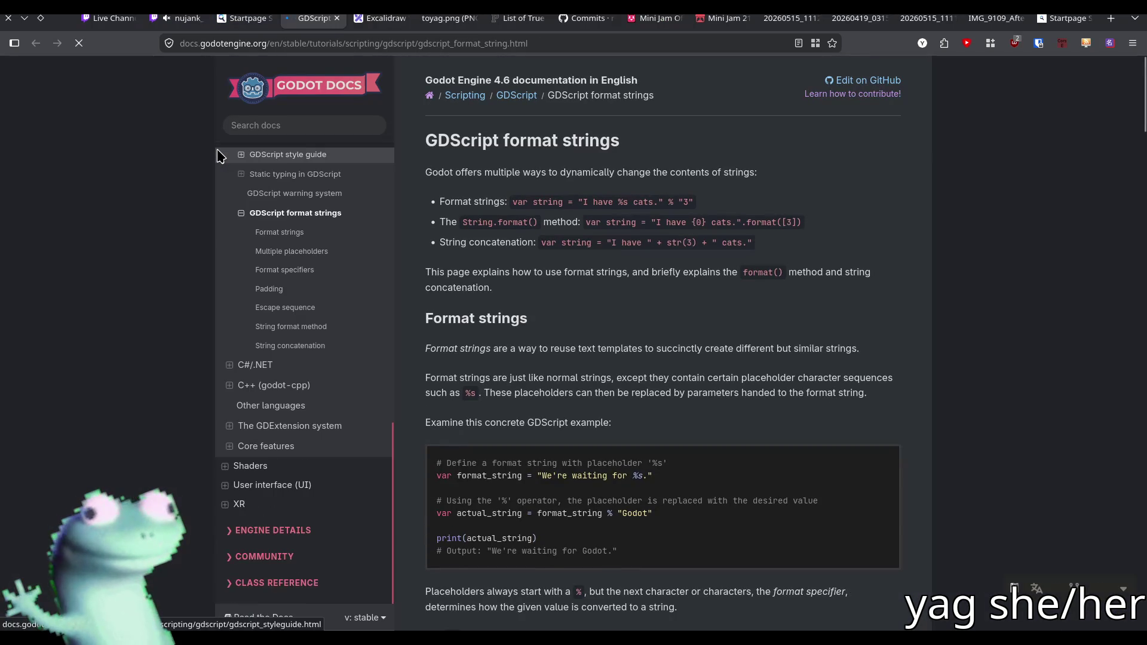
scroll(538, 267, down, 15)
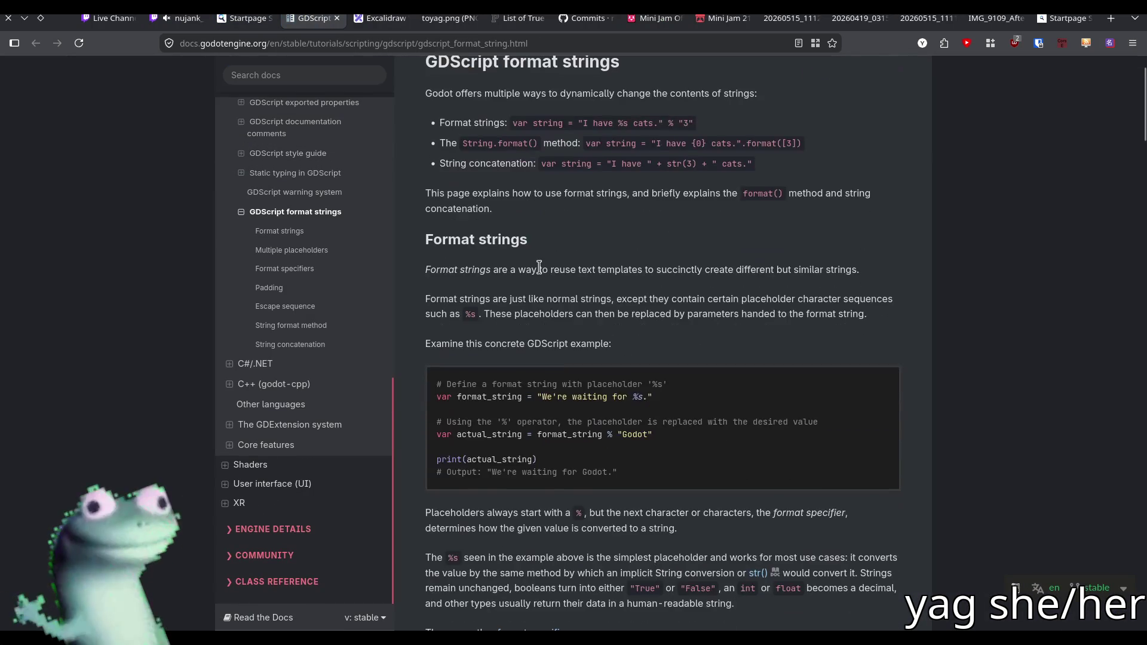
scroll(531, 272, up, 5)
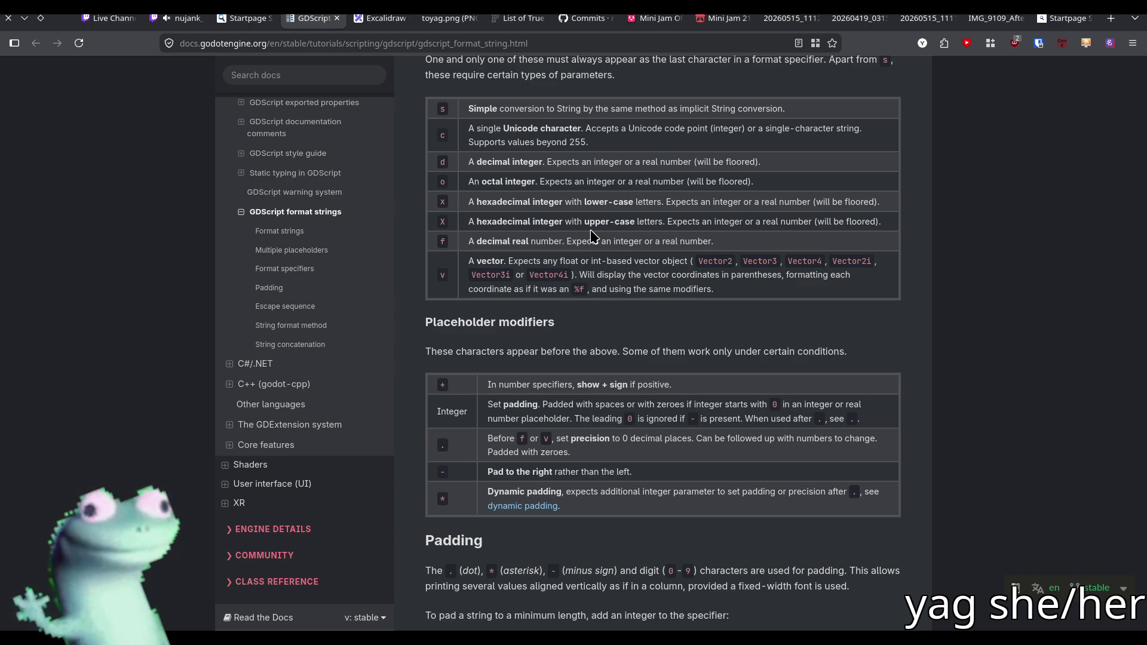
scroll(590, 230, down, 6)
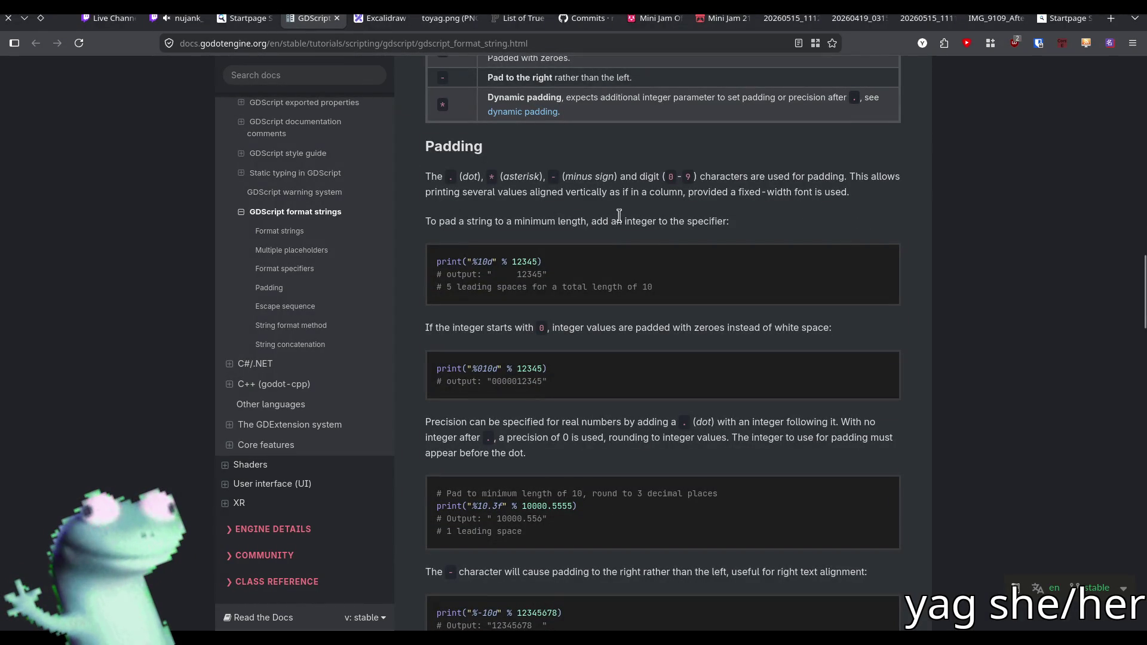
scroll(619, 215, down, 10)
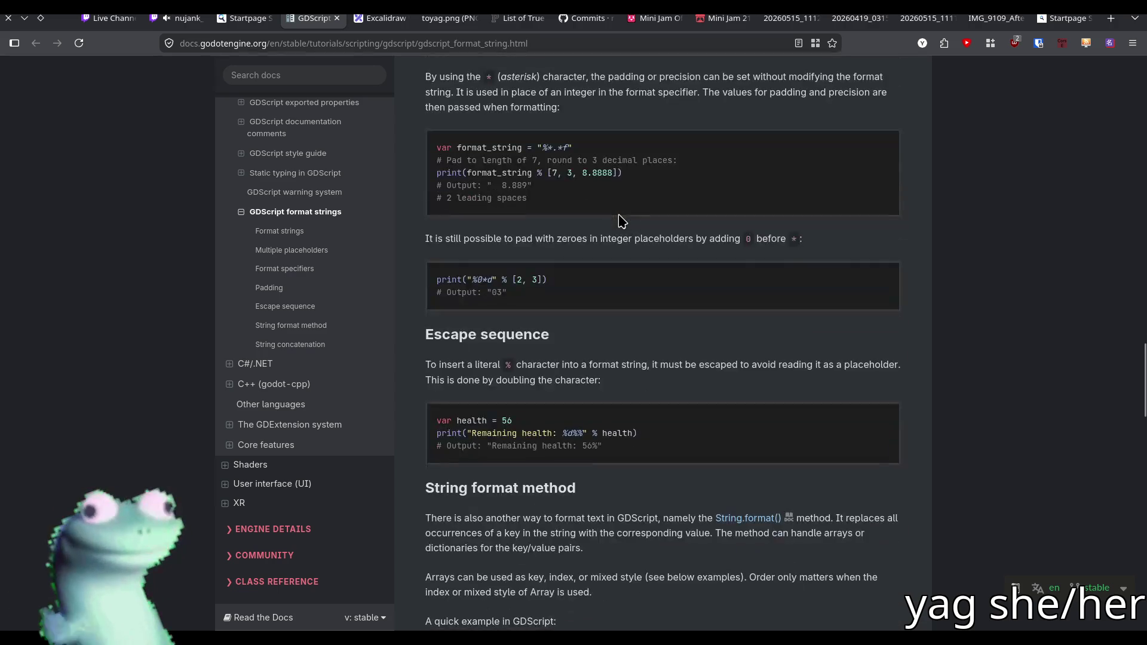
scroll(621, 221, down, 4)
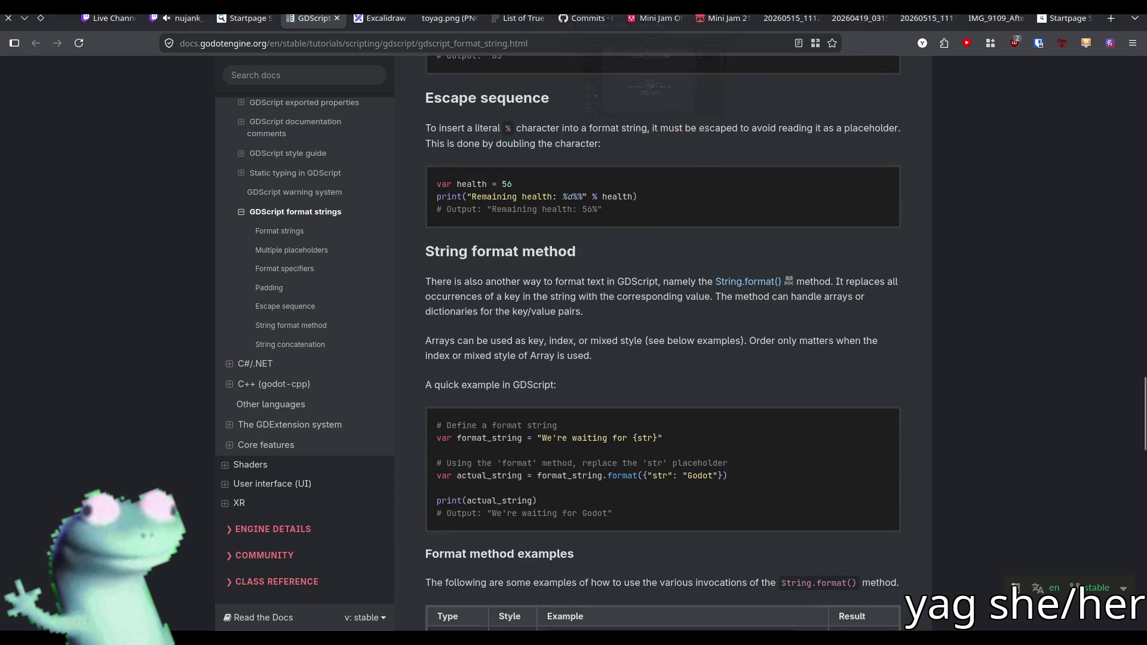
key(alt+Tab)
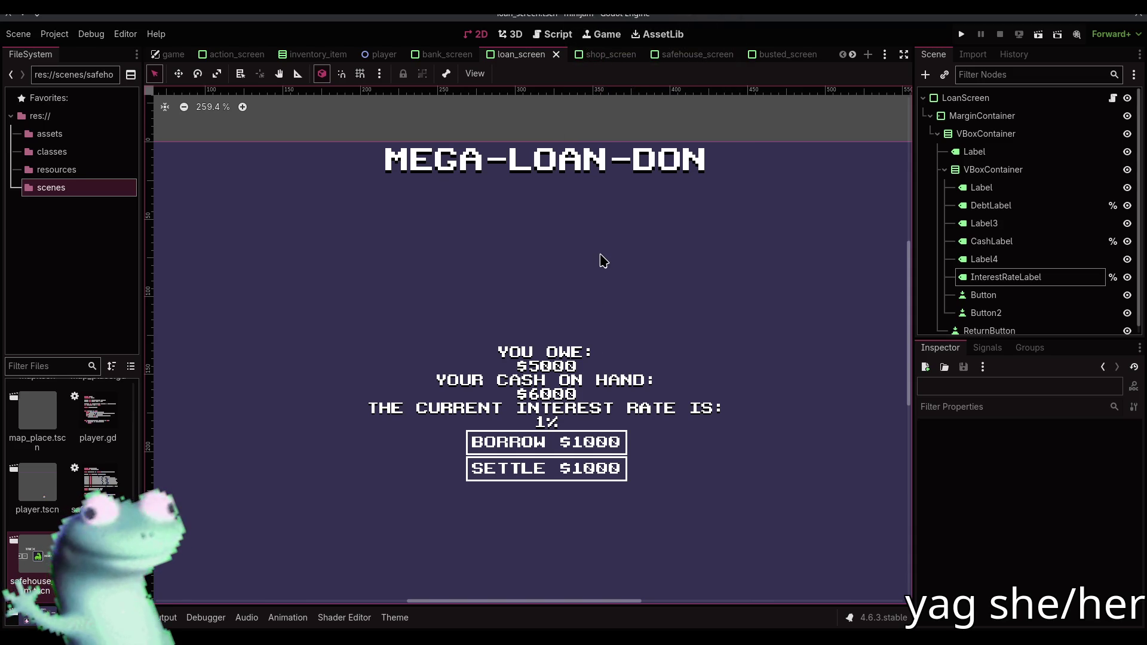
drag(615, 104, 689, 124)
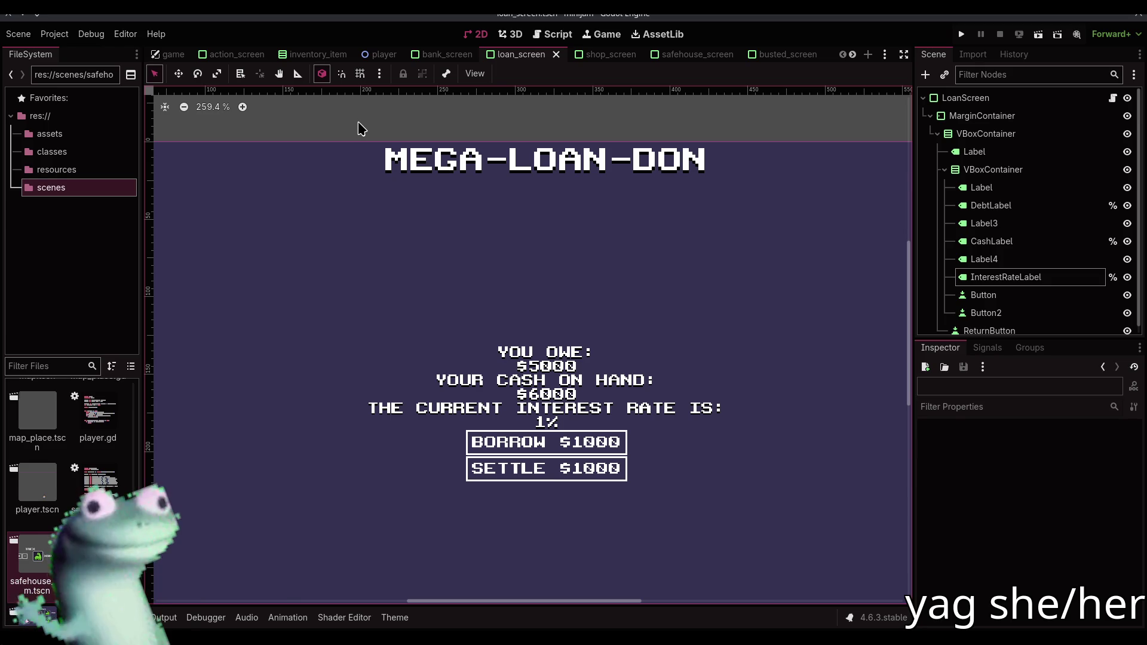
key(alt+Tab)
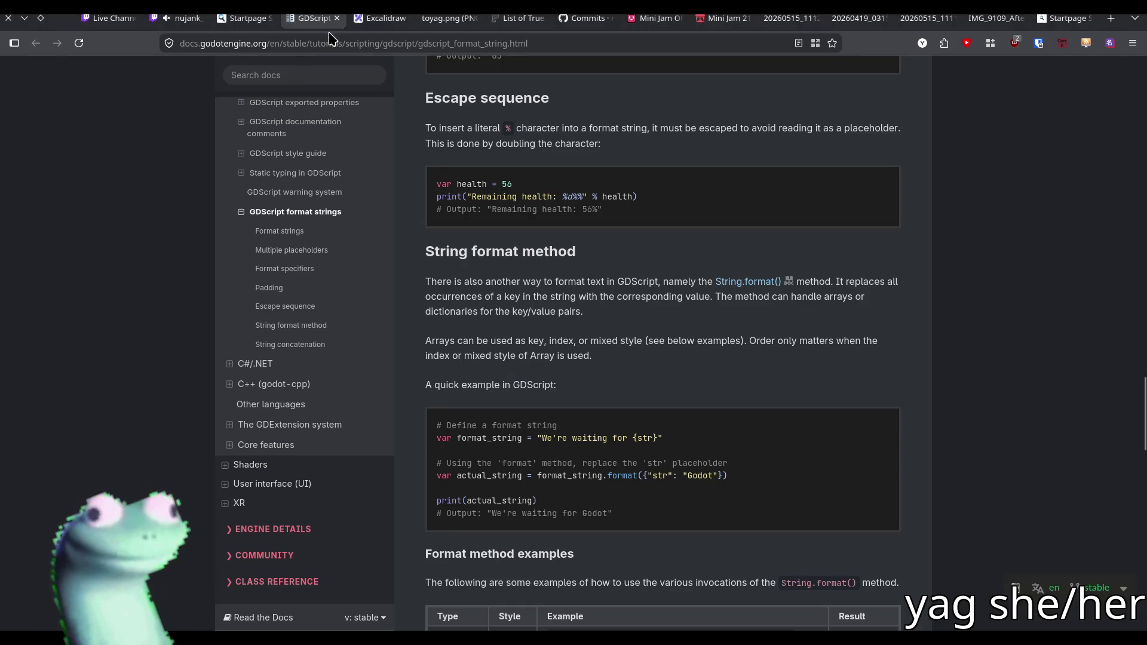
Search Startpage images for 'france riot police mask', then for 'france swat'
click(248, 18)
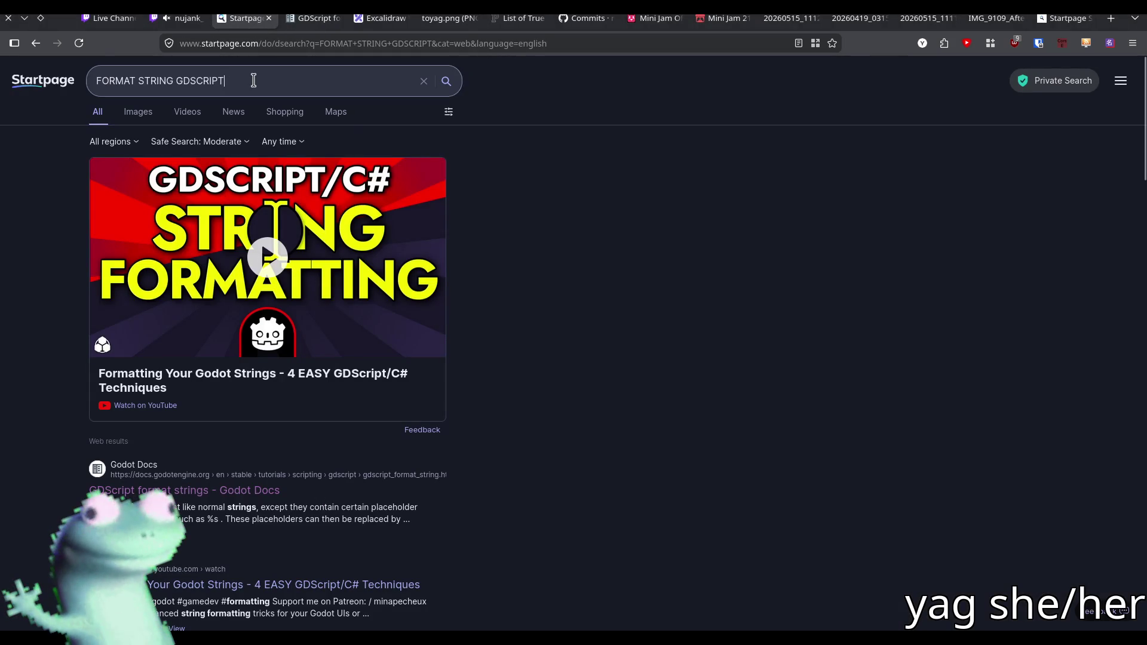
drag(218, 81, 63, 82)
text(france riot)
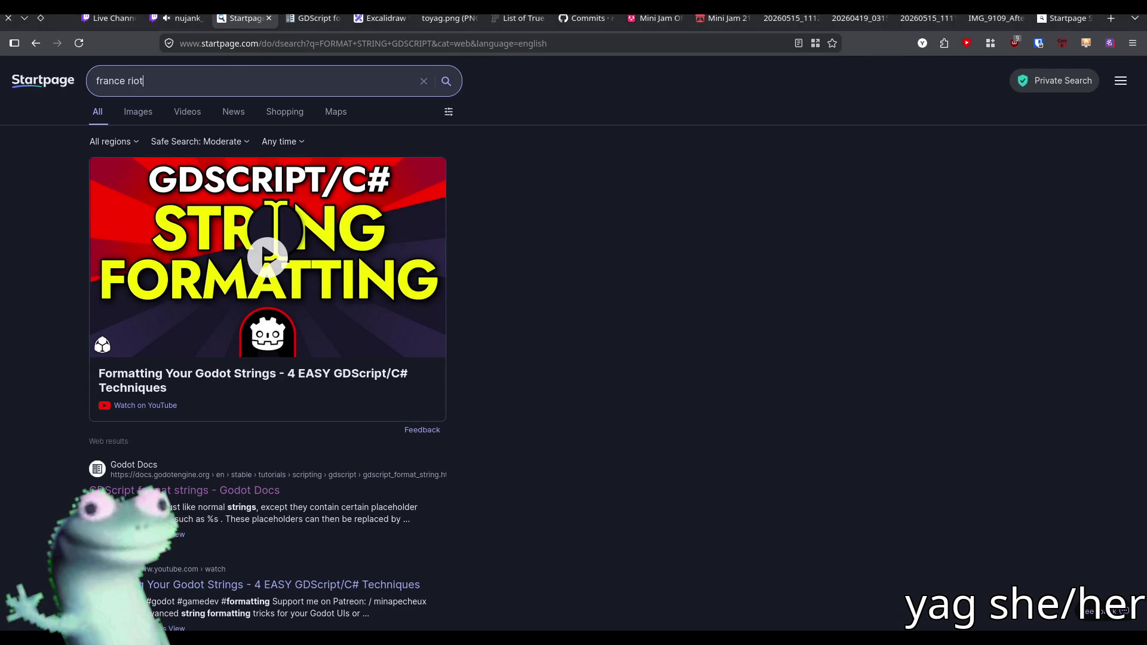
text( police mask)
key(Return)
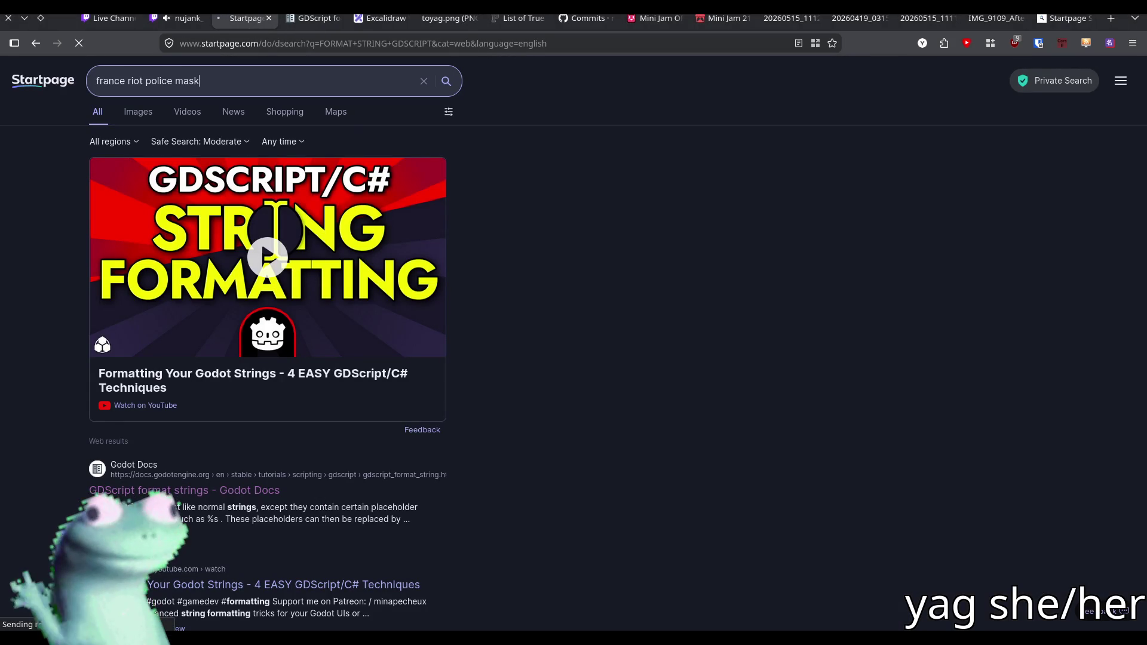
click(142, 112)
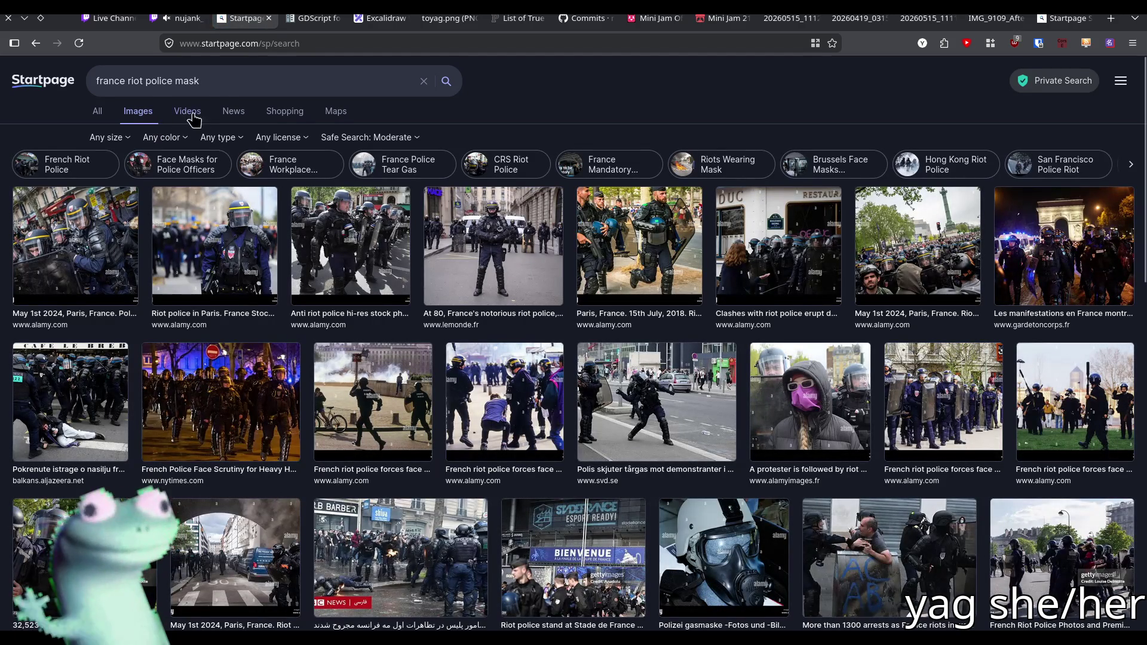
click(127, 80)
key(shift+End)
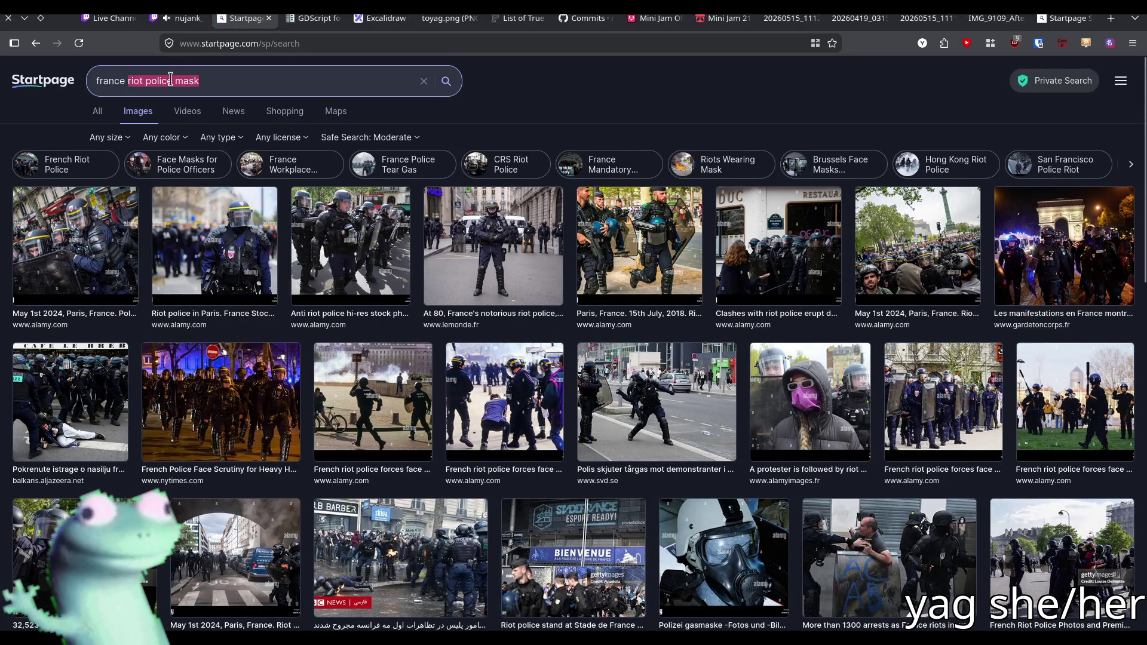
text(swat)
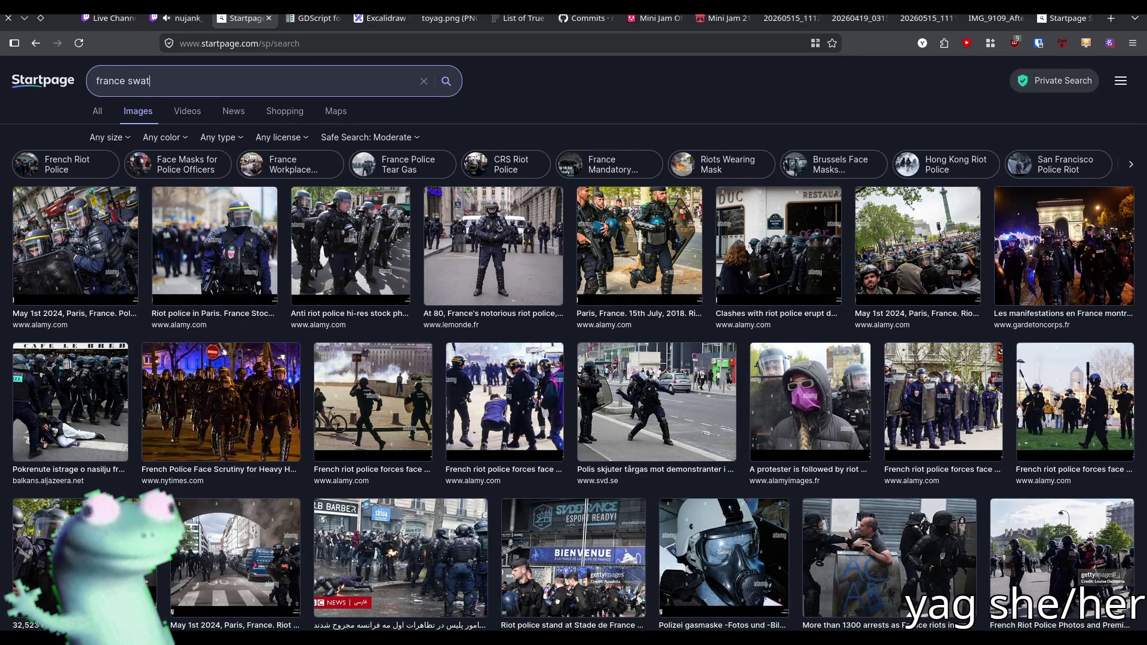
key(Return)
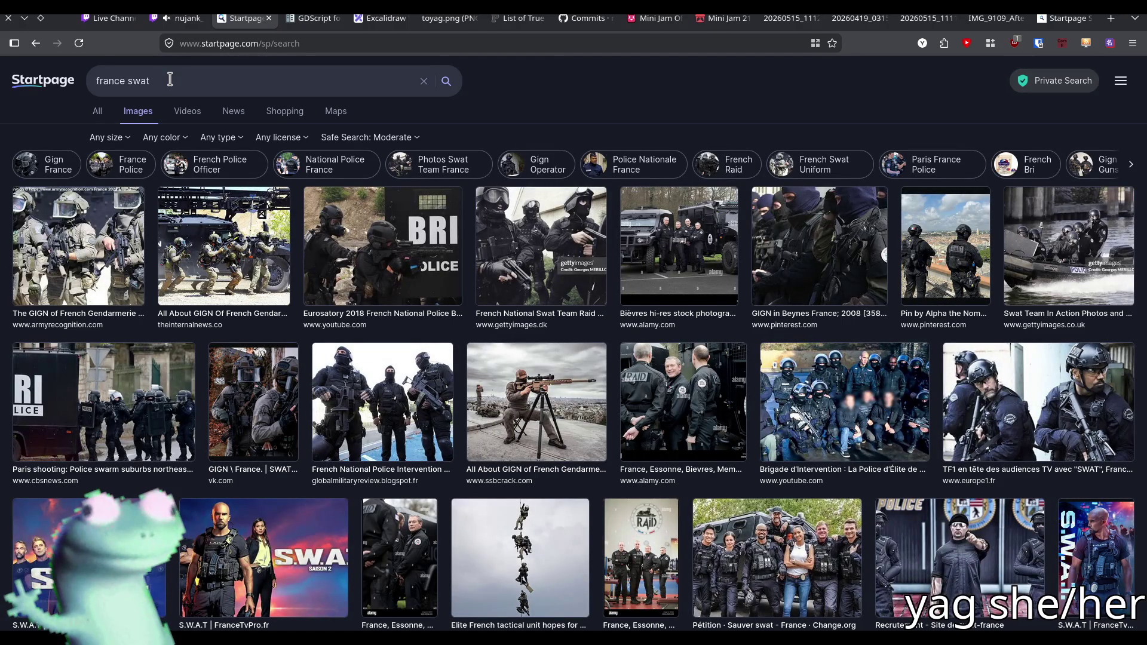
Change the image search to 'belguim riot police'
double_click(236, 85)
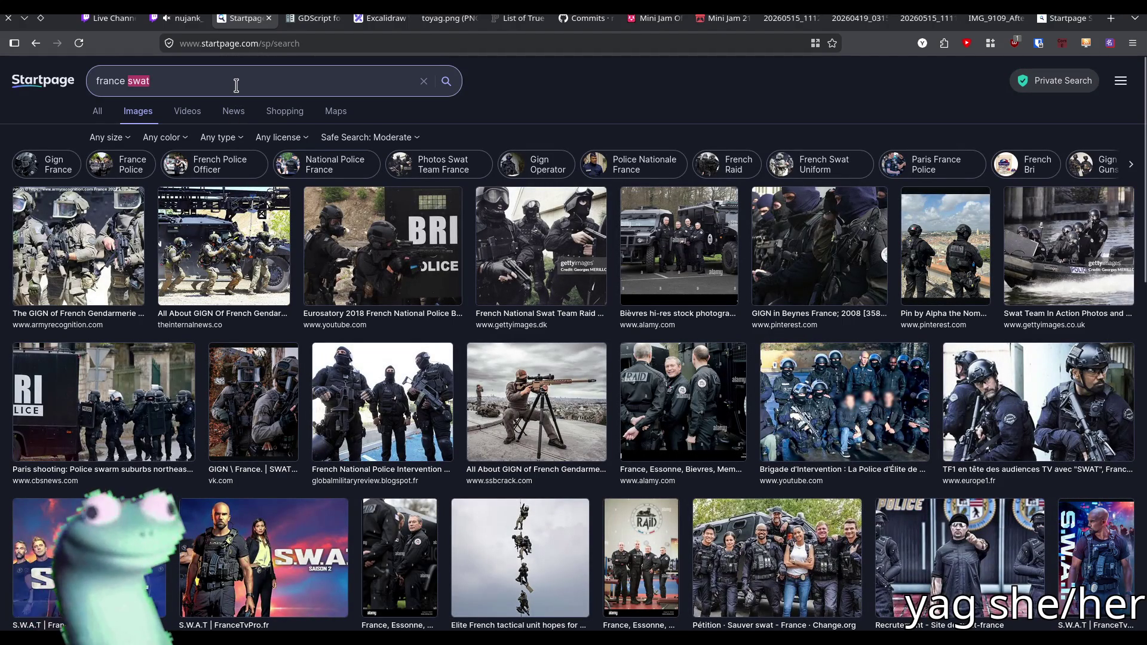
triple_click(236, 79)
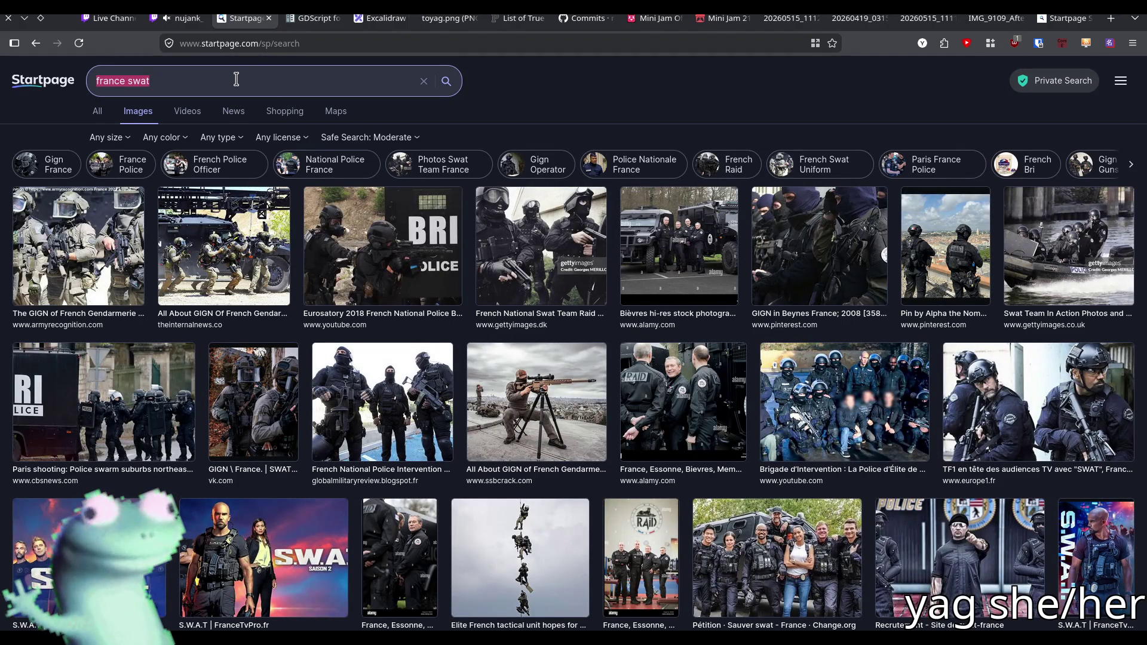
double_click(111, 82)
text(belgui)
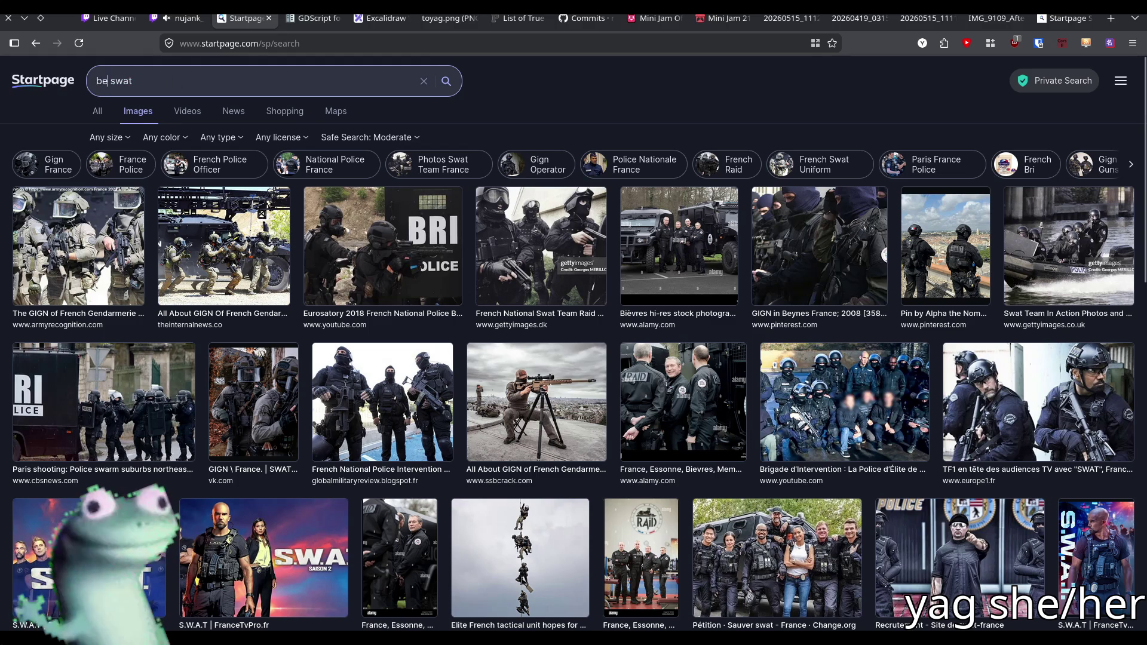
text(m)
key(Delete)
key(Delete)
key(Delete)
text(riot )
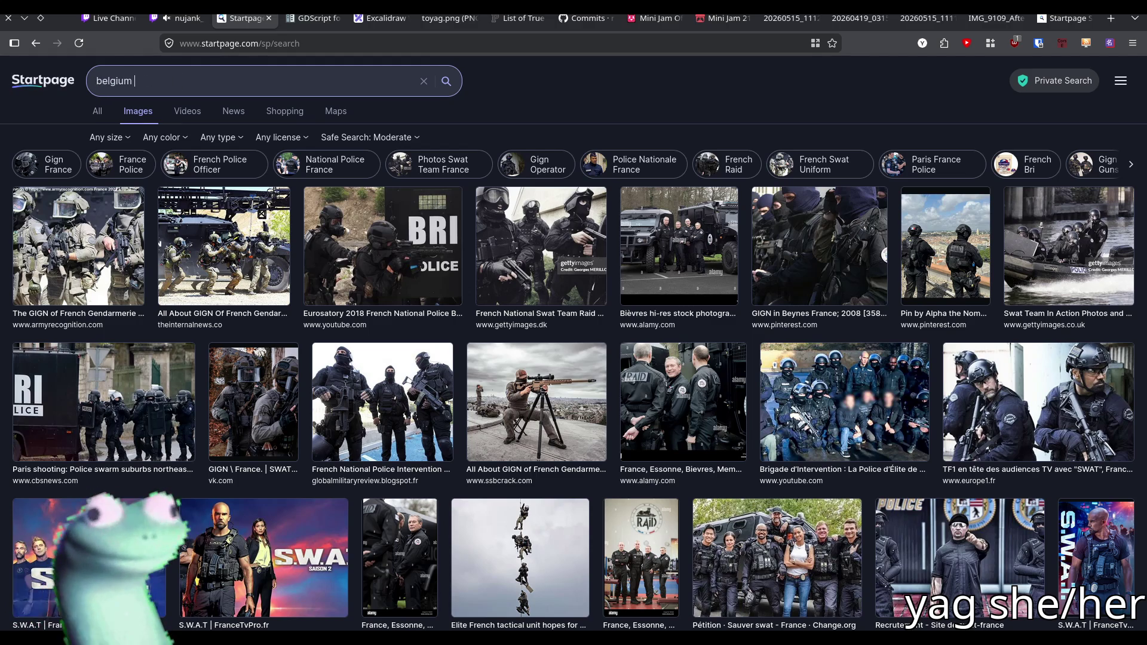
text(police)
key(Return)
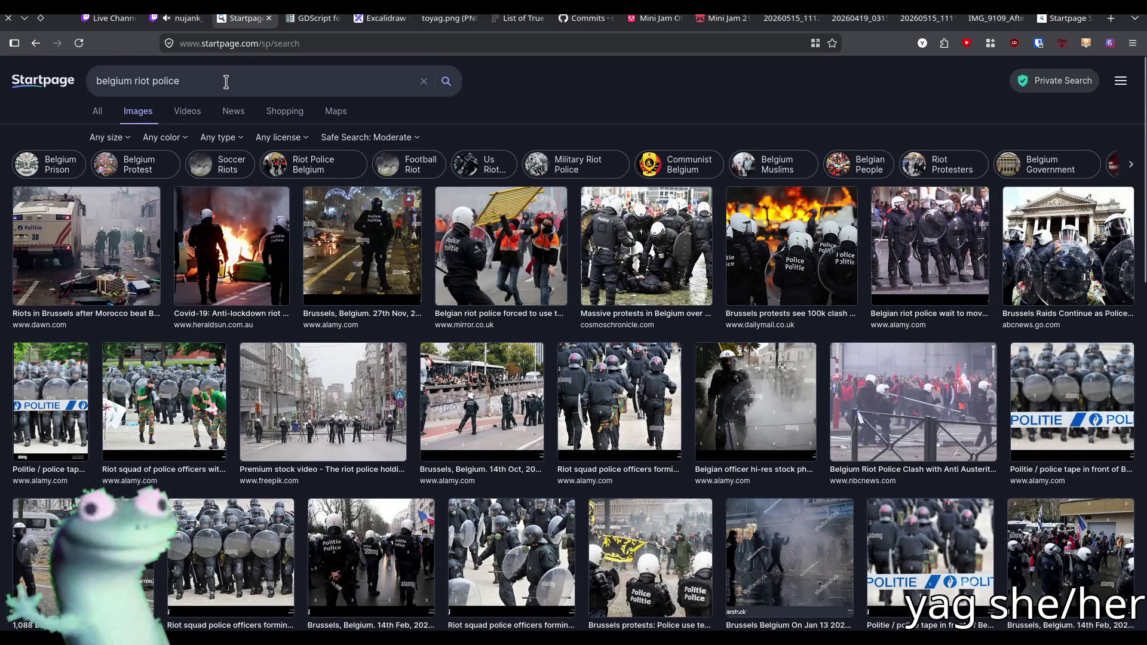
Replace the query with 'riot police mickey mouse' and run the search
triple_click(227, 79)
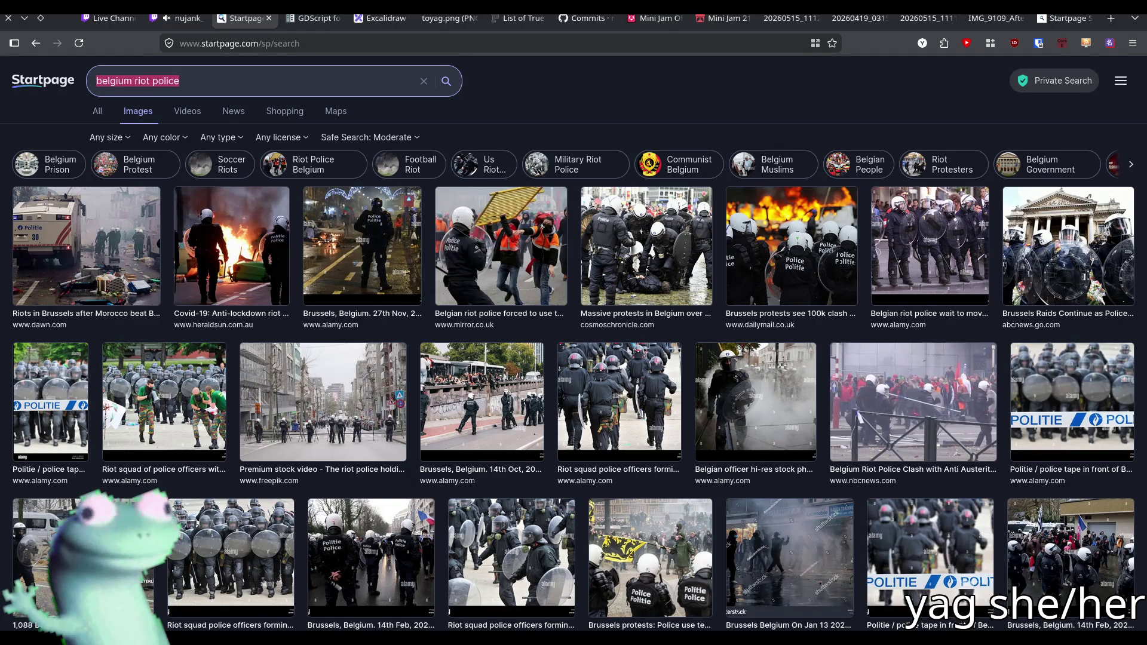
double_click(260, 80)
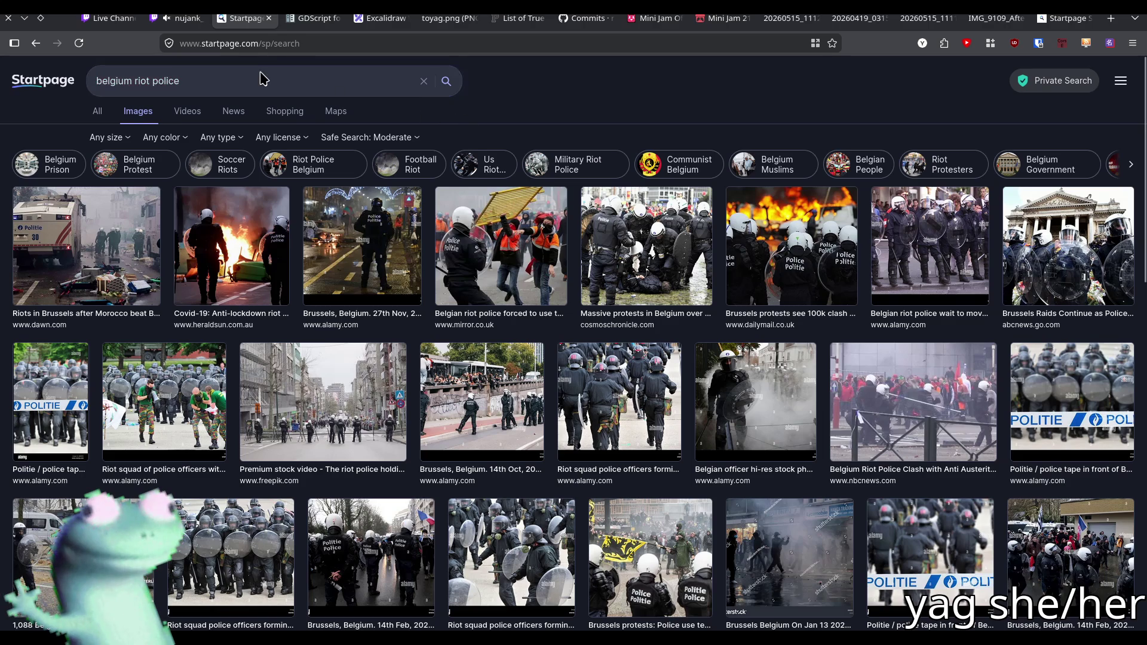
click(260, 79)
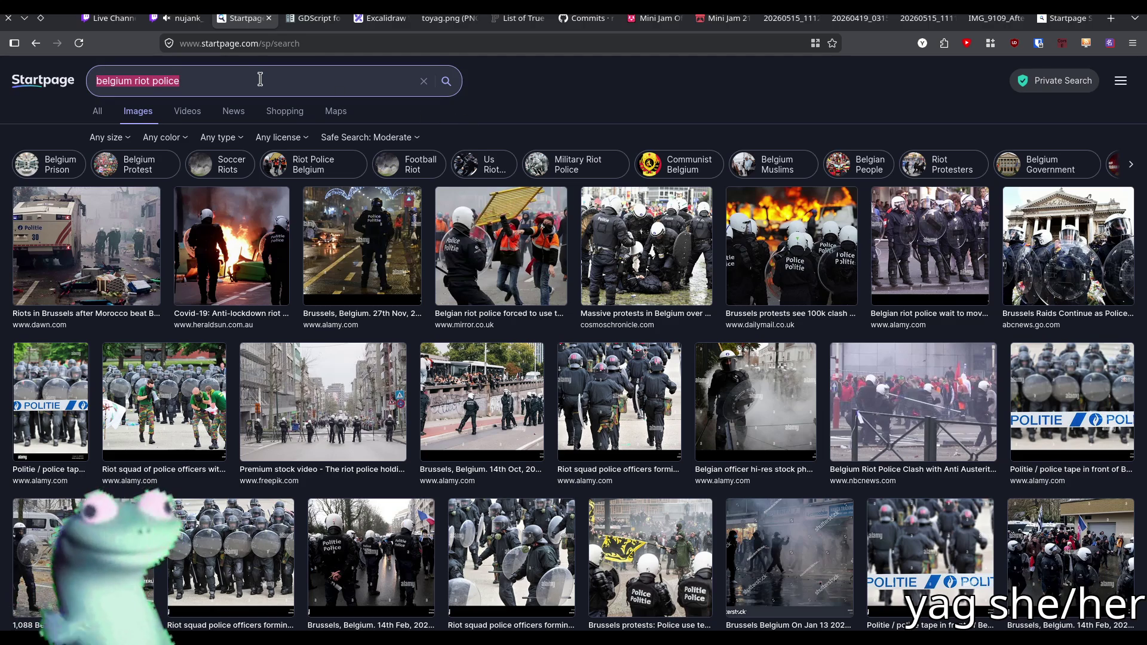
text(riot police m)
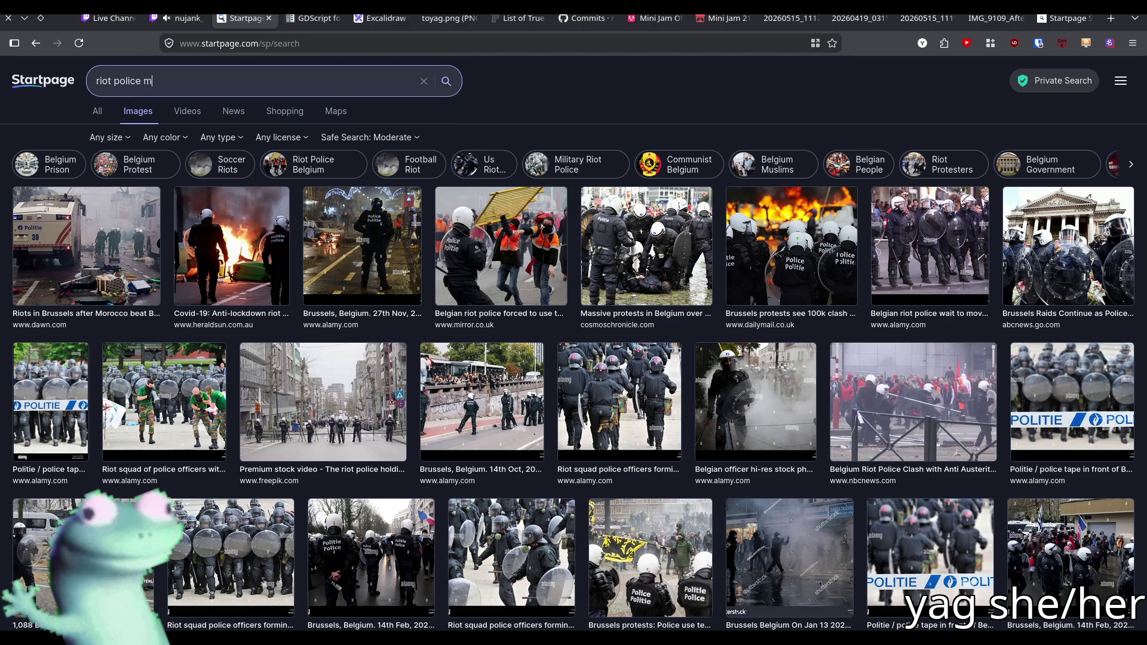
text(ickey mouse)
key(Return)
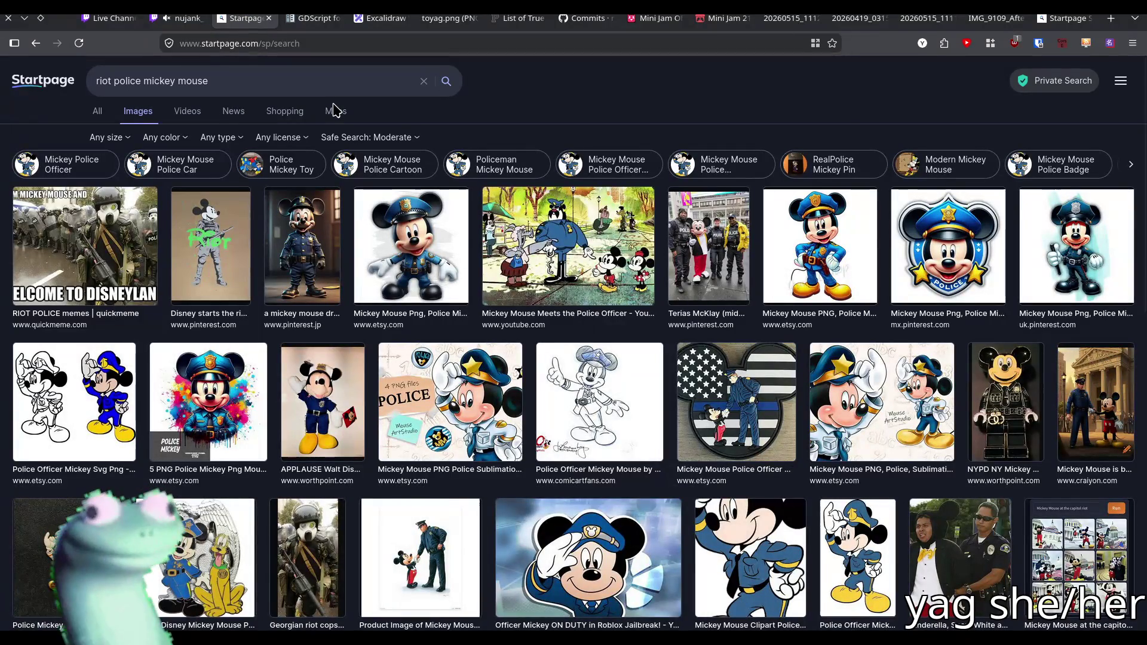
Preview the first riot police Mickey Mouse image, then close the Startpage tab
click(51, 245)
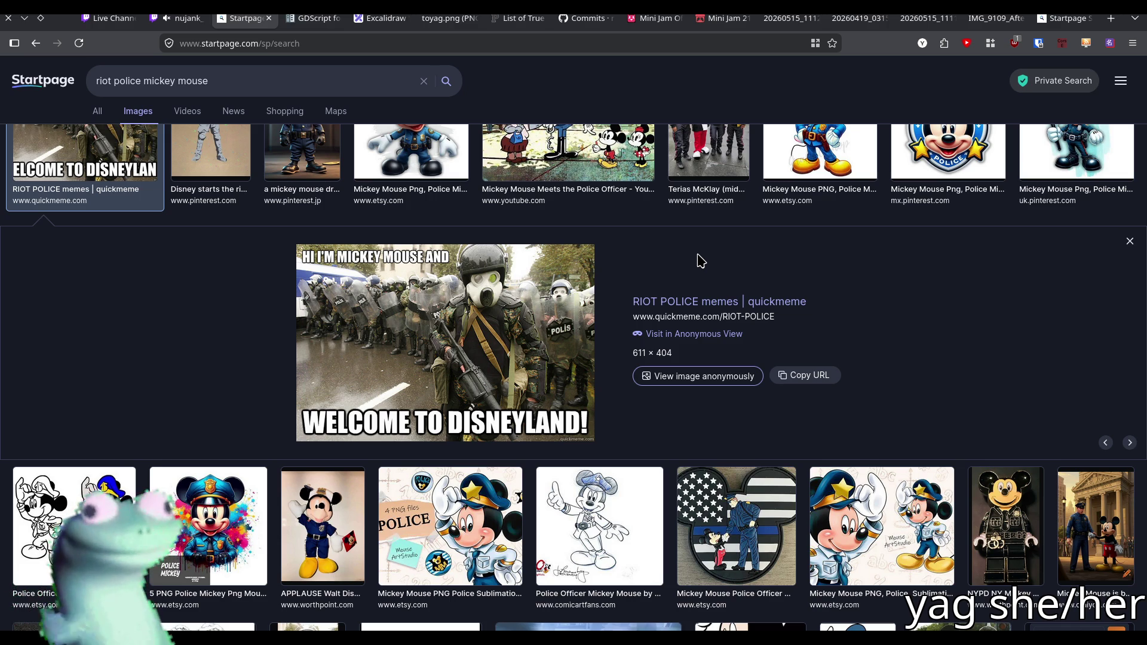
scroll(675, 341, up, 2)
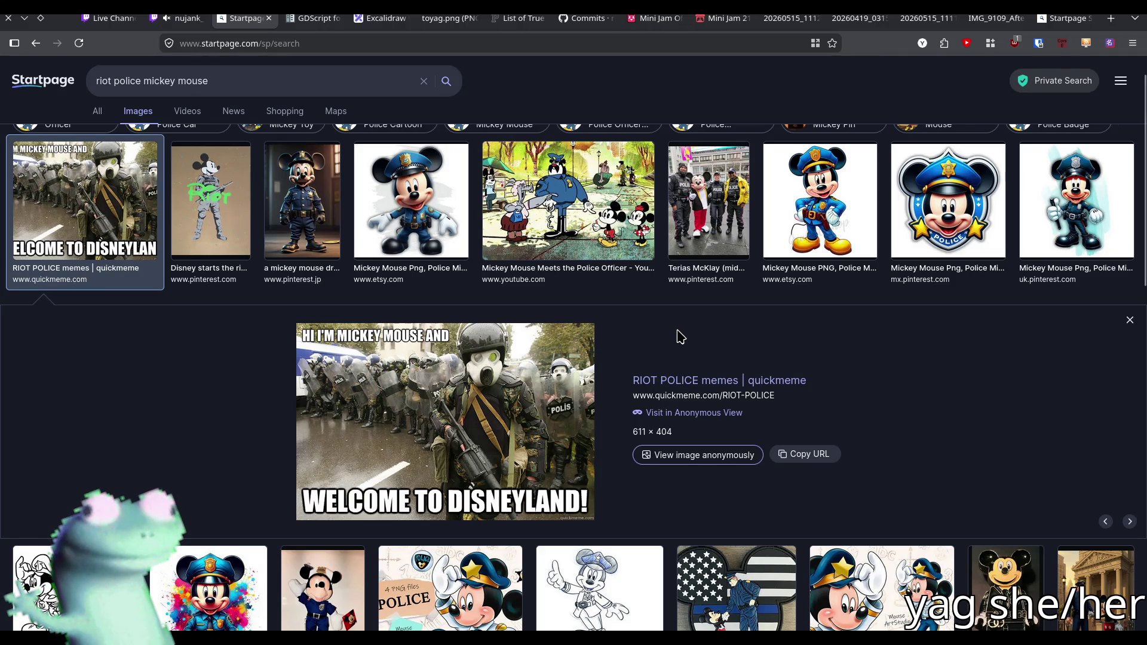
scroll(676, 335, down, 2)
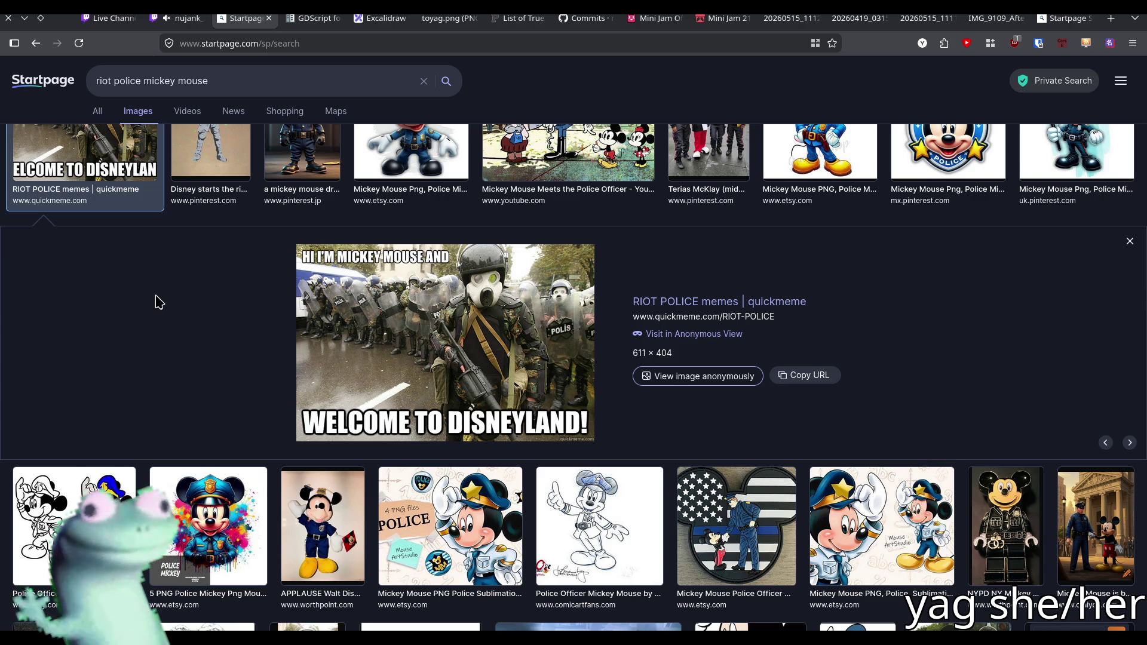
click(269, 18)
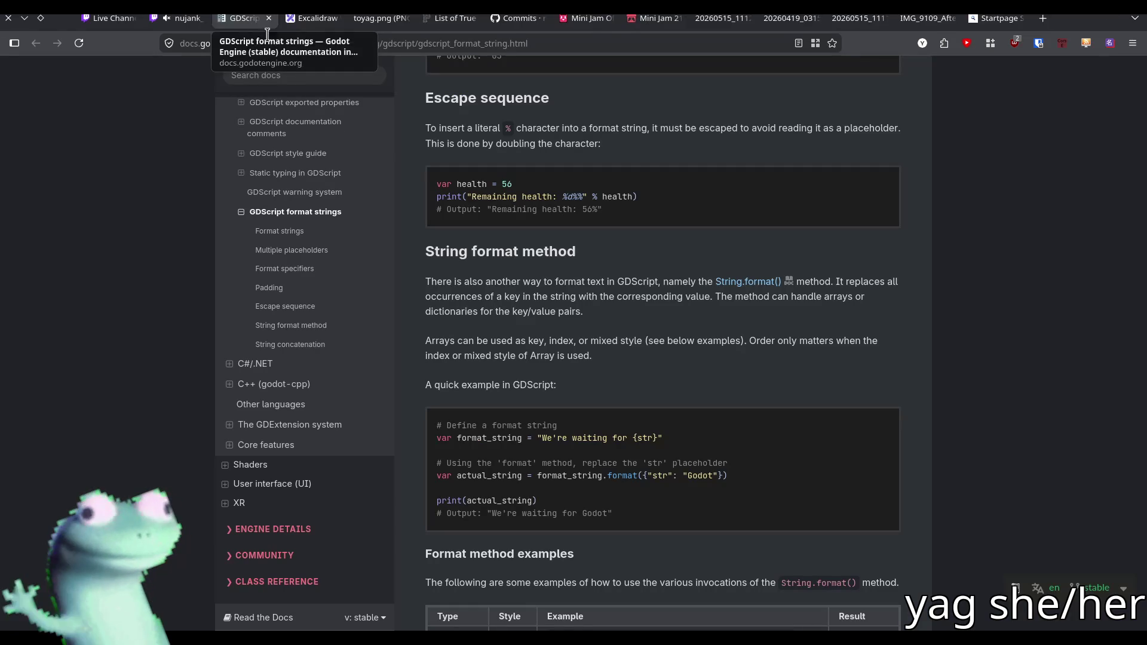
Scroll to the String.format() examples table, then switch back to Godot
scroll(605, 270, down, 6)
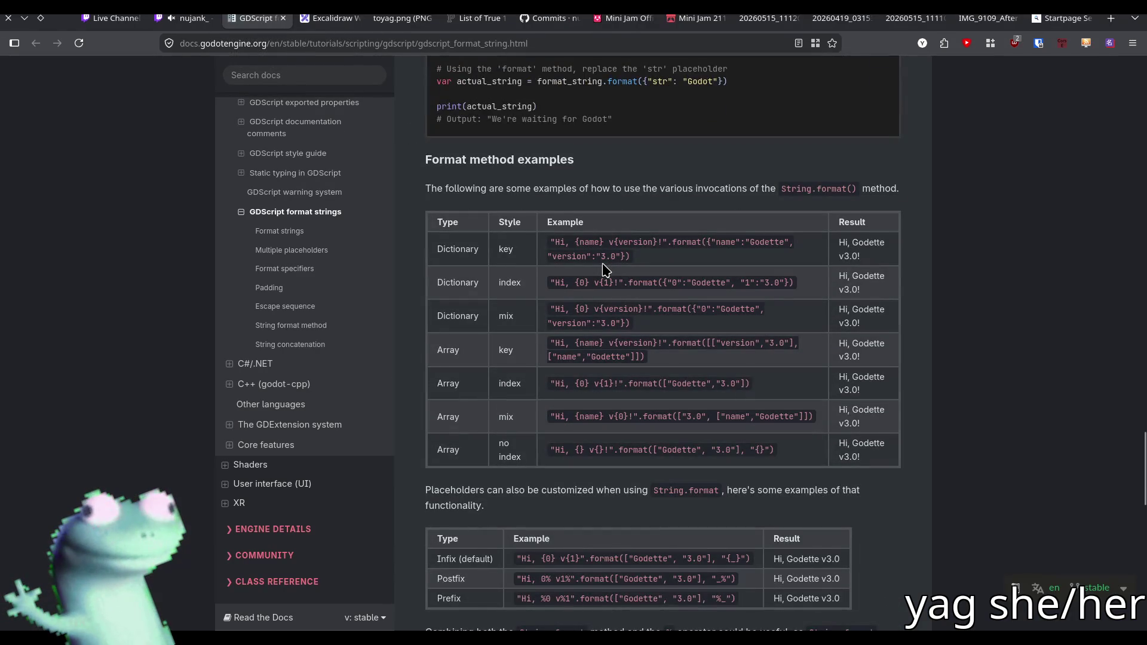
scroll(604, 270, up, 1)
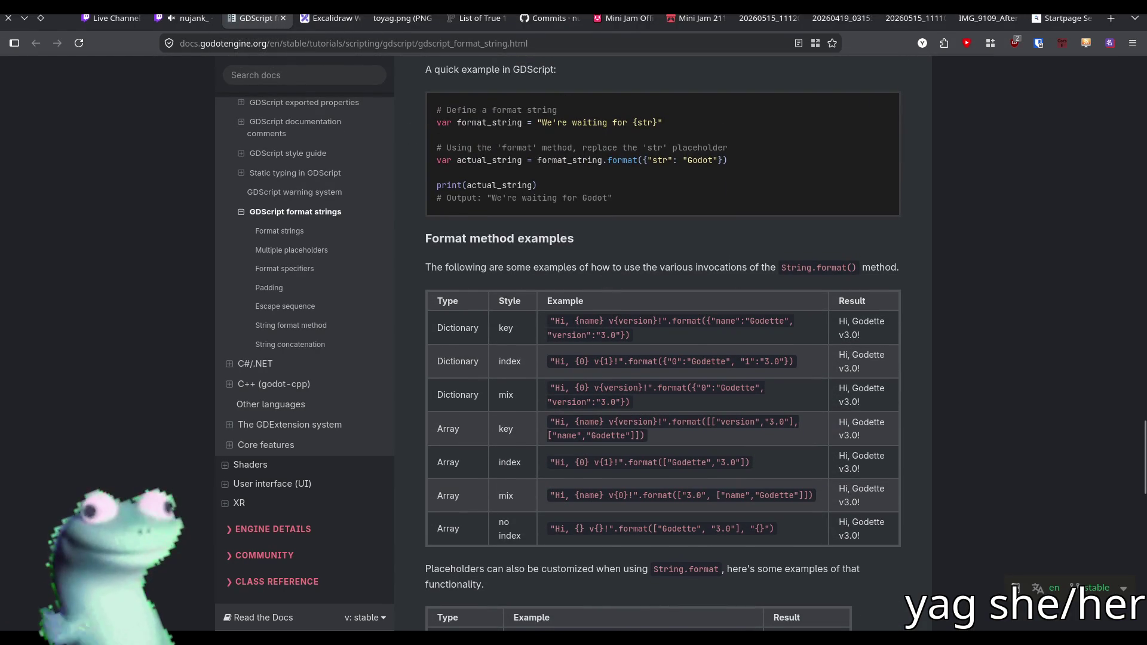
key(alt+Tab)
key(alt+Tab)
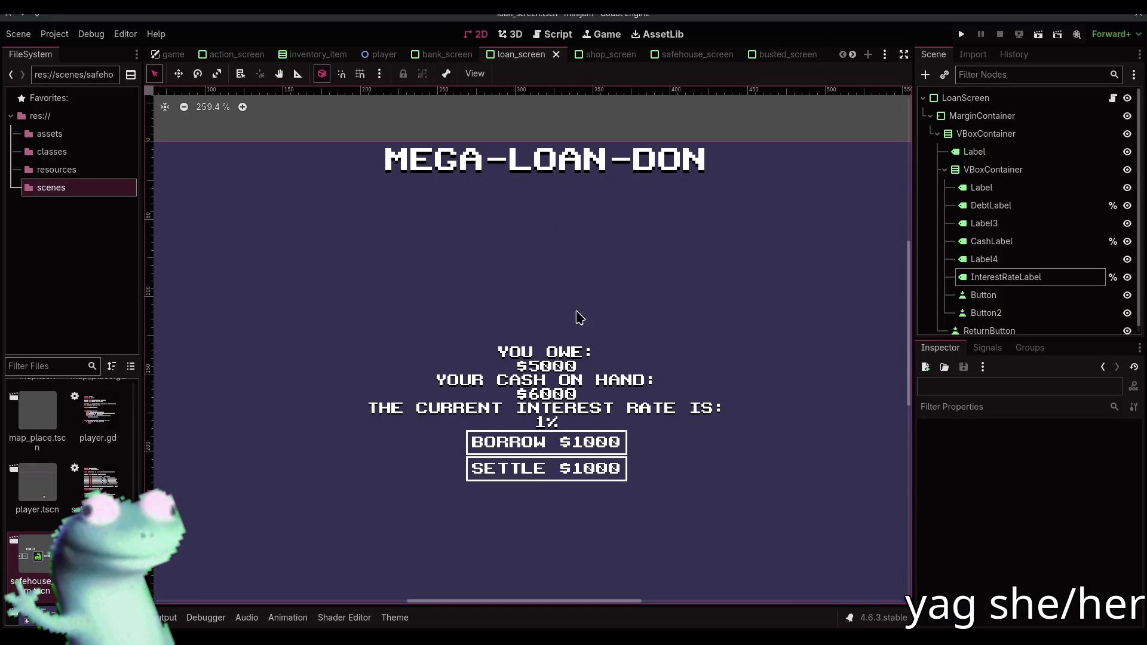
Select the 1% label, close its Container Sizing popup unchanged, and bring up loan_screen.gd
click(547, 427)
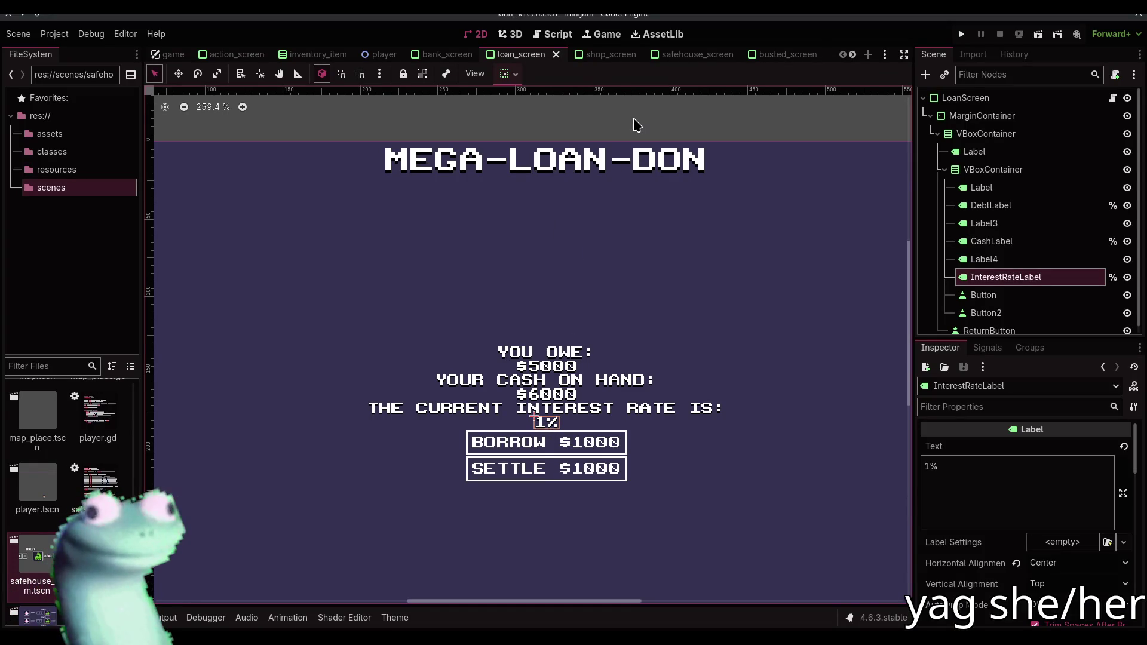
click(505, 74)
click(601, 102)
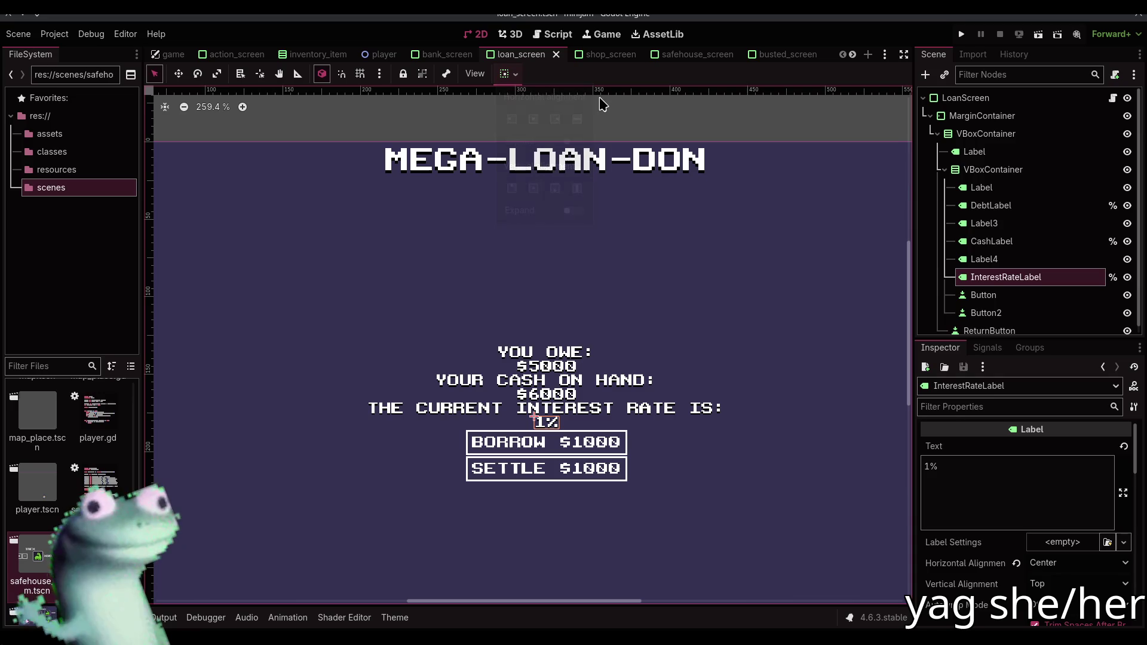
click(552, 34)
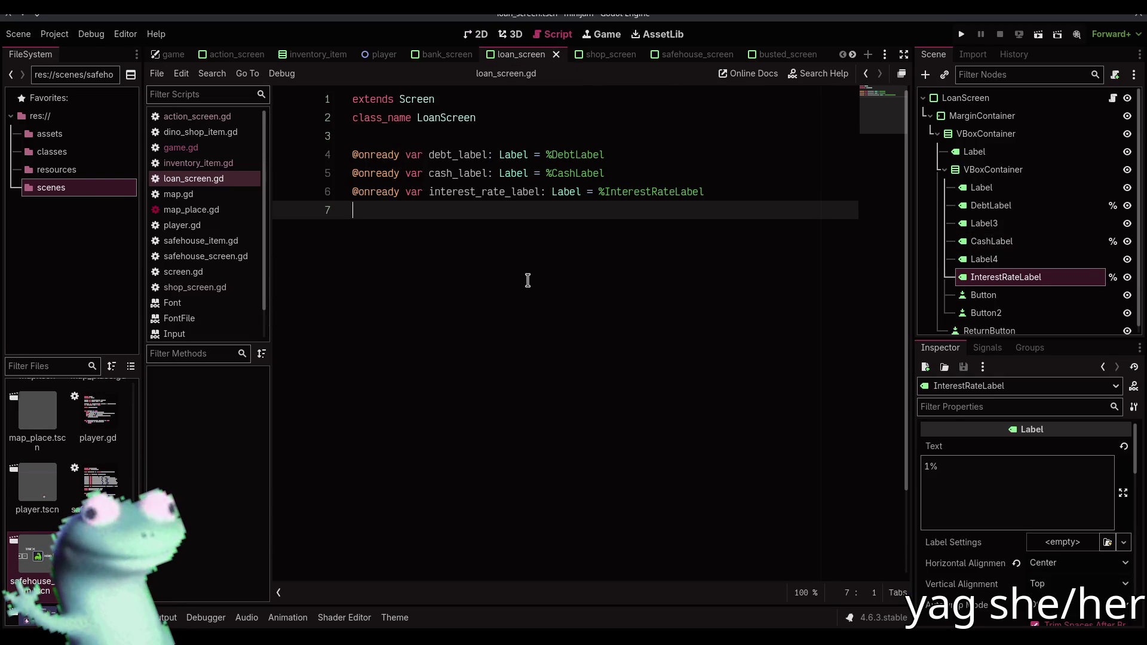
Add 'func update(debt: int, cash: int, interest_rate: float) -> void:' with a pass body and save
key(Return)
key(Return)
text(func )
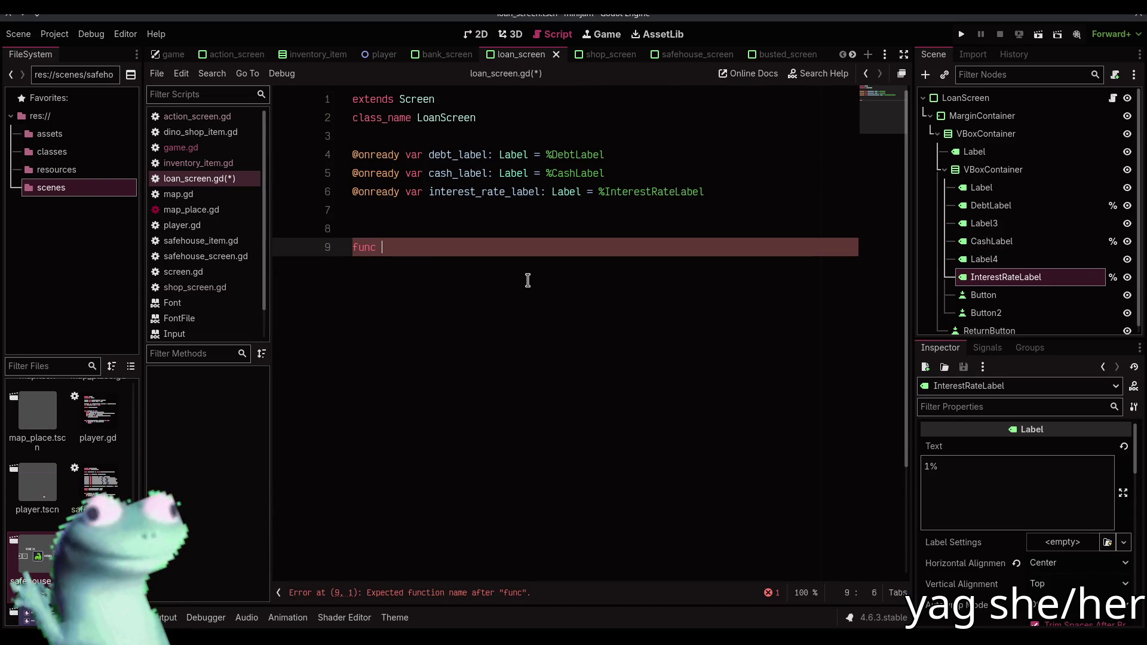
text(update(debt: int, cash: int)
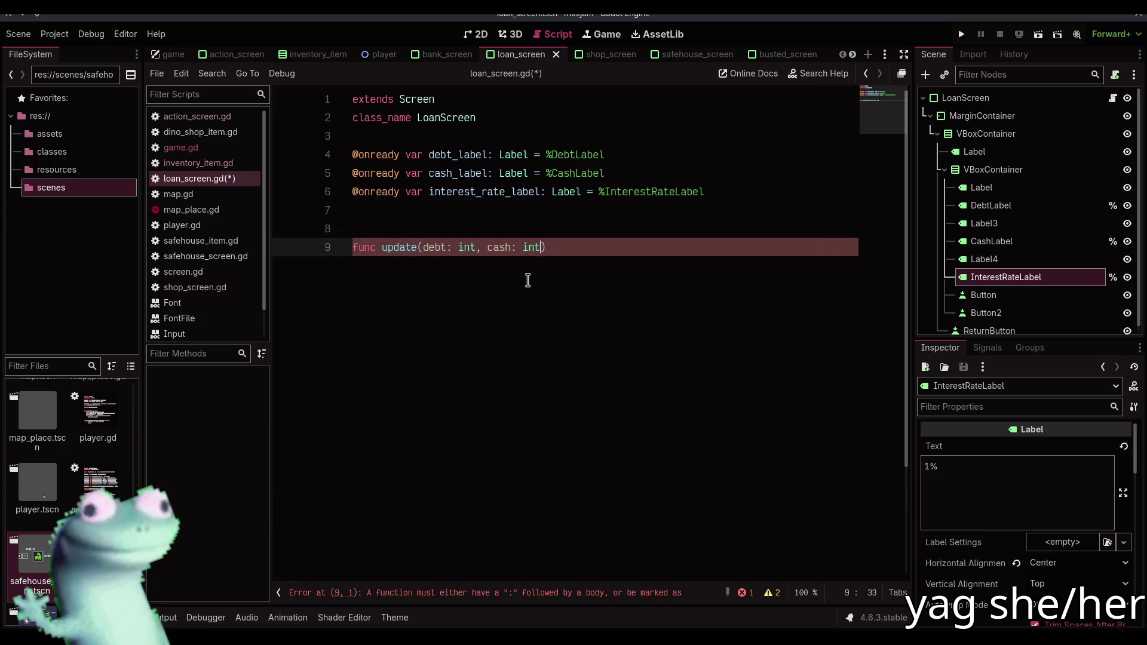
text(, interest_rate: float) ->)
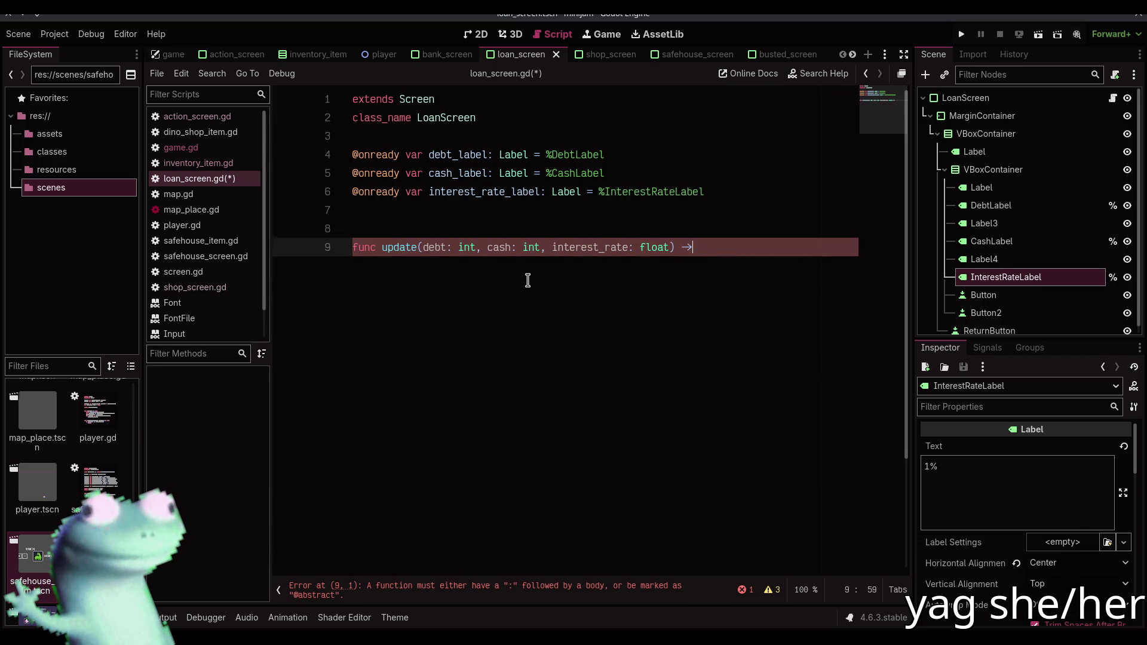
text( void:)
key(Return)
text(pass)
key(ctrl+s)
key(Return)
Replace the pass with 'debt_label.text = "$%d" % debt'
key(Up)
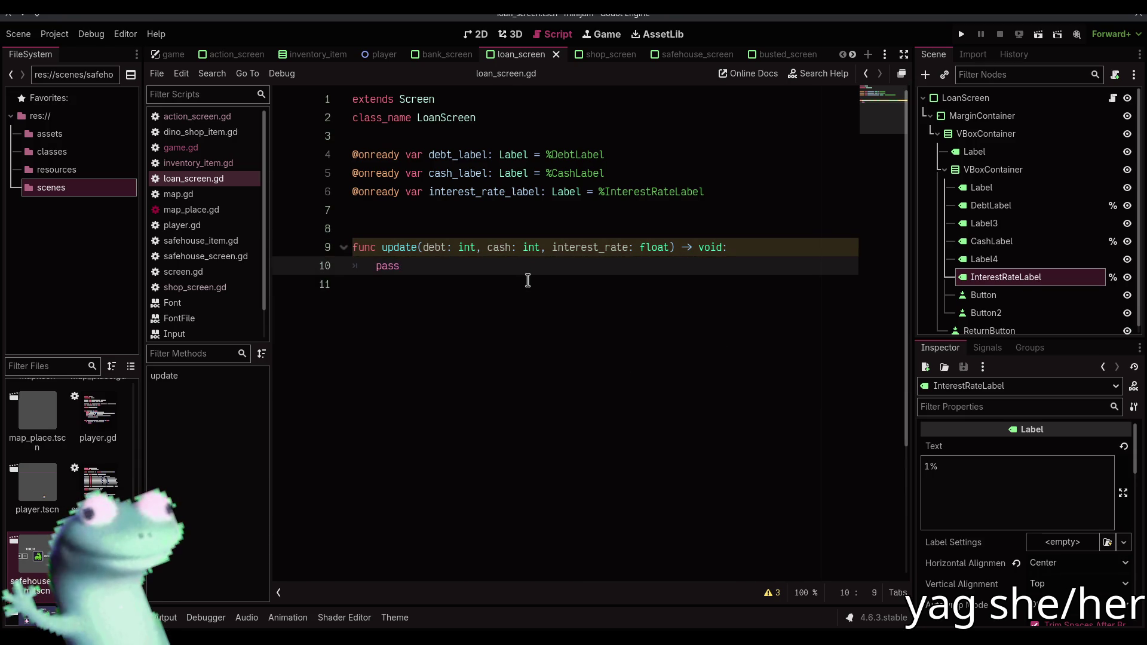
key(shift+Home)
text(debt_label =)
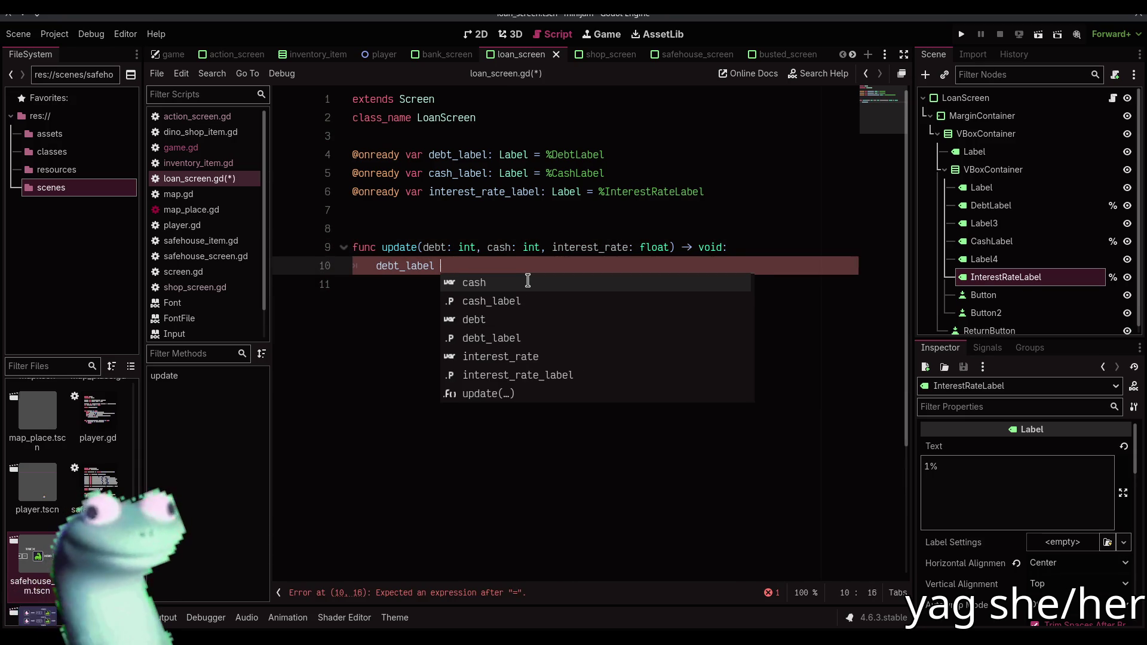
key(BackSpace)
key(BackSpace)
key(BackSpace)
text(.text = "$)
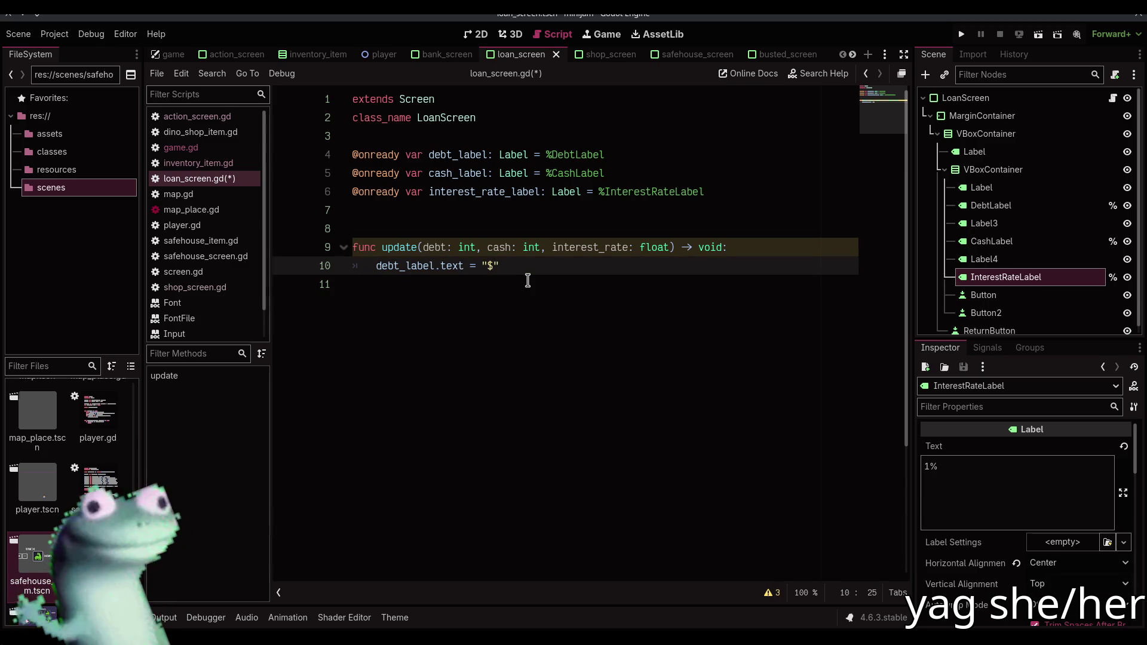
text(%d" % debt)
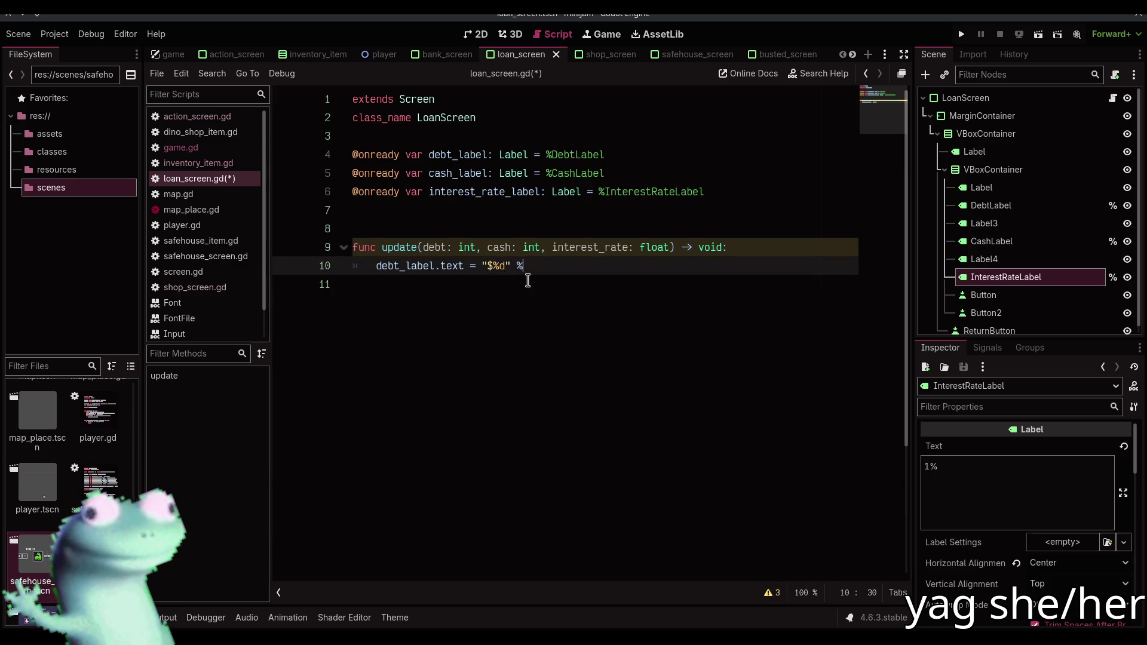
Duplicate the debt label line and rename the copy to set the cash label
key(ctrl+shift+d)
key(Home)
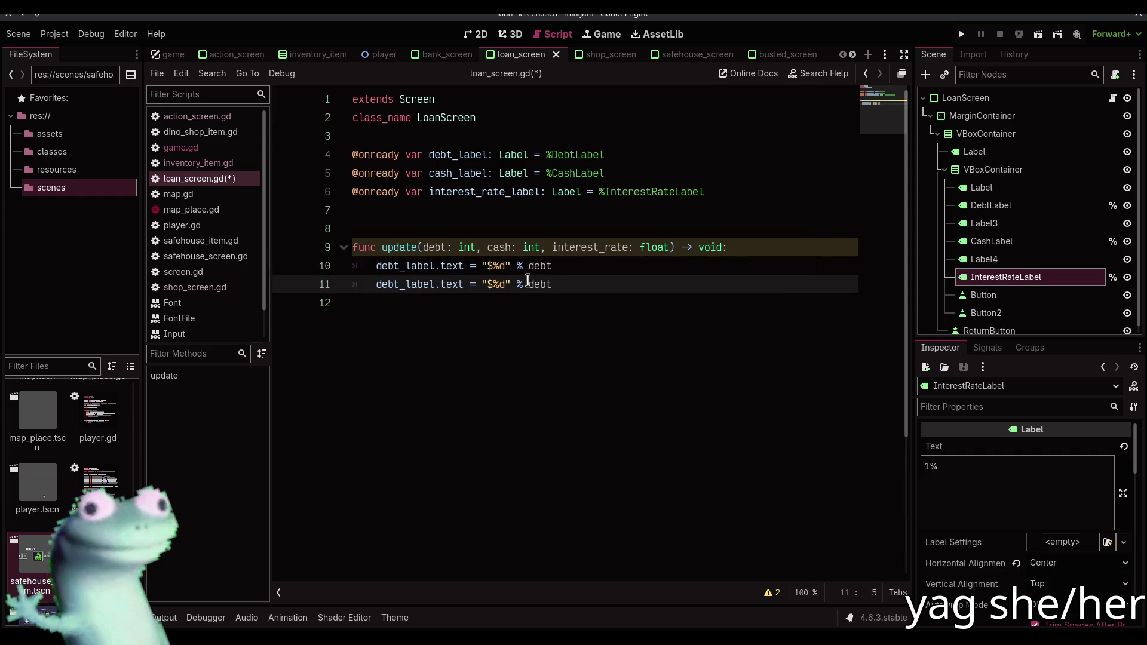
key(shift+Right)
key(shift+Right)
key(shift+Right)
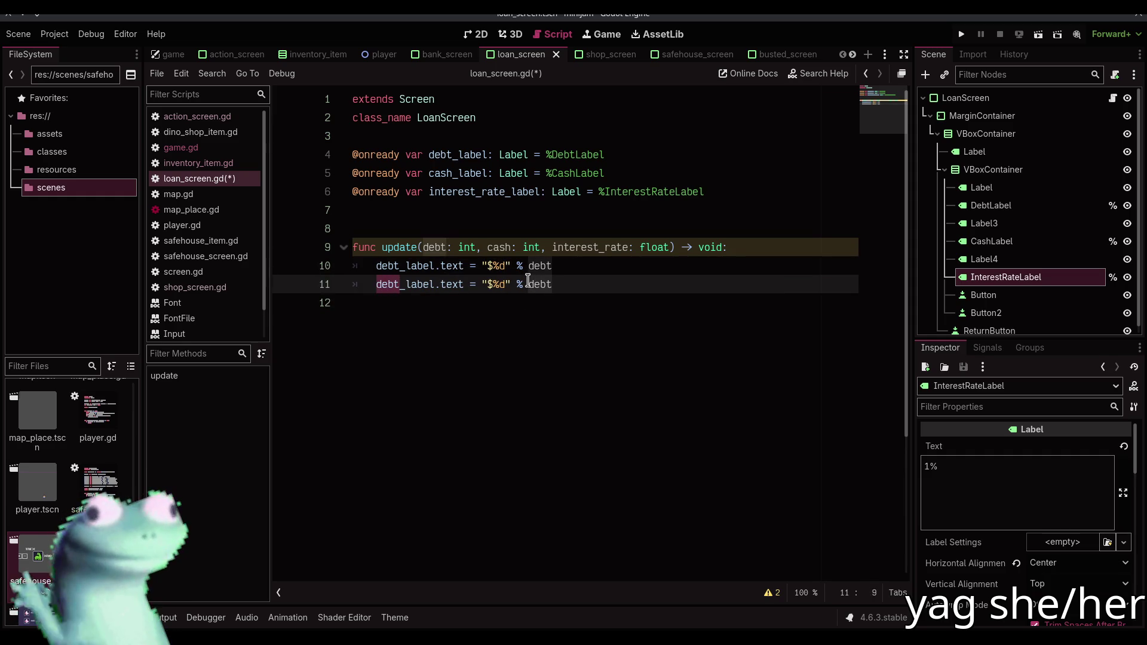
text(cash)
key(Escape)
key(End)
Add interest_rate_label.text = "%d%%" % (interest_rate * 100.0) to show the rate as a percentage
key(Return)
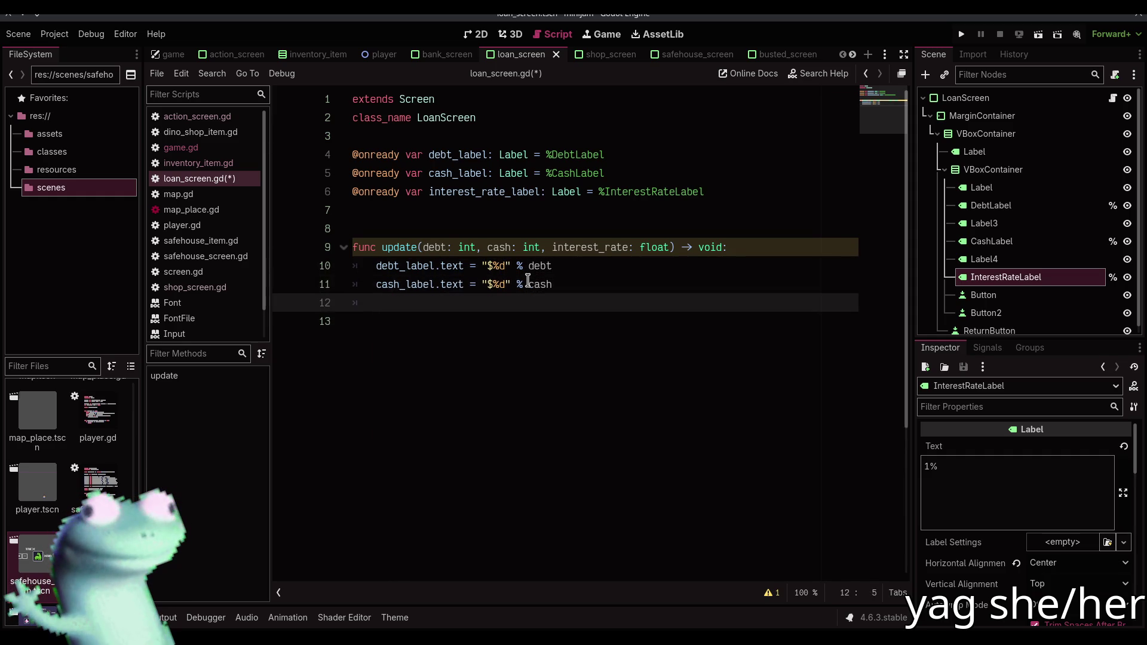
text(intere)
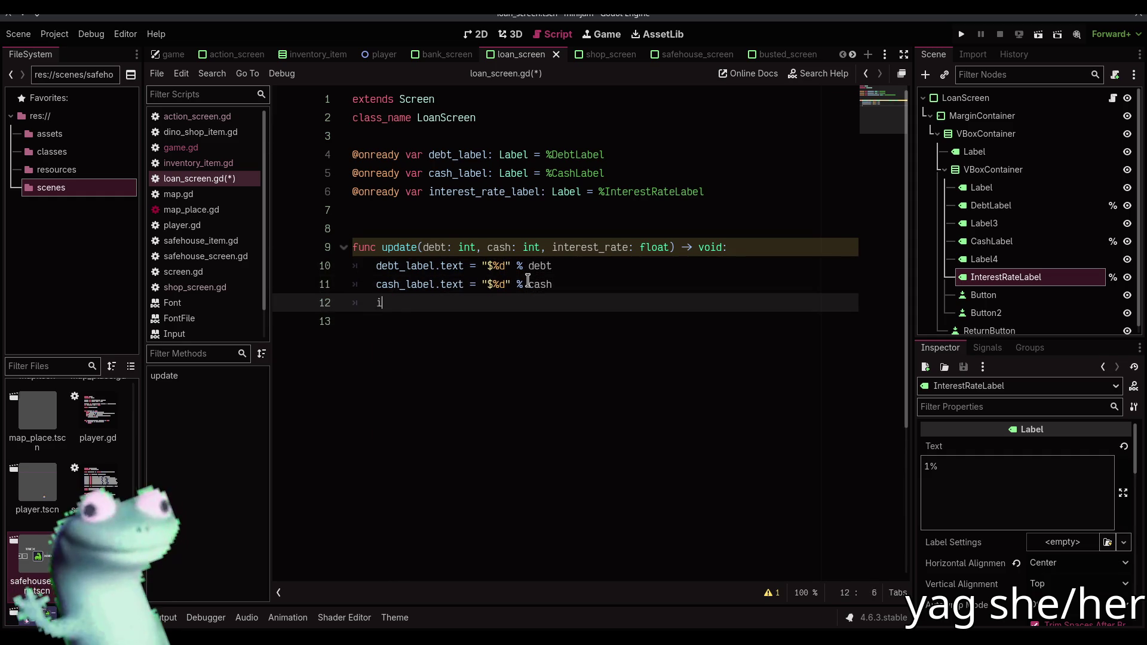
key(Down)
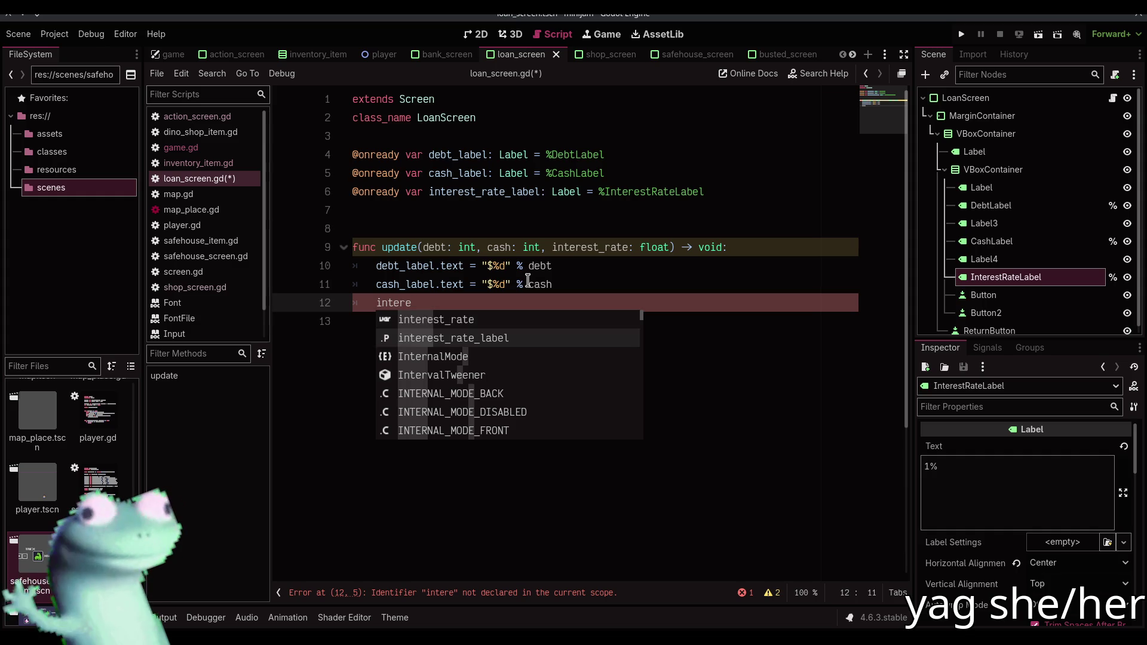
key(Return)
text(text = ")
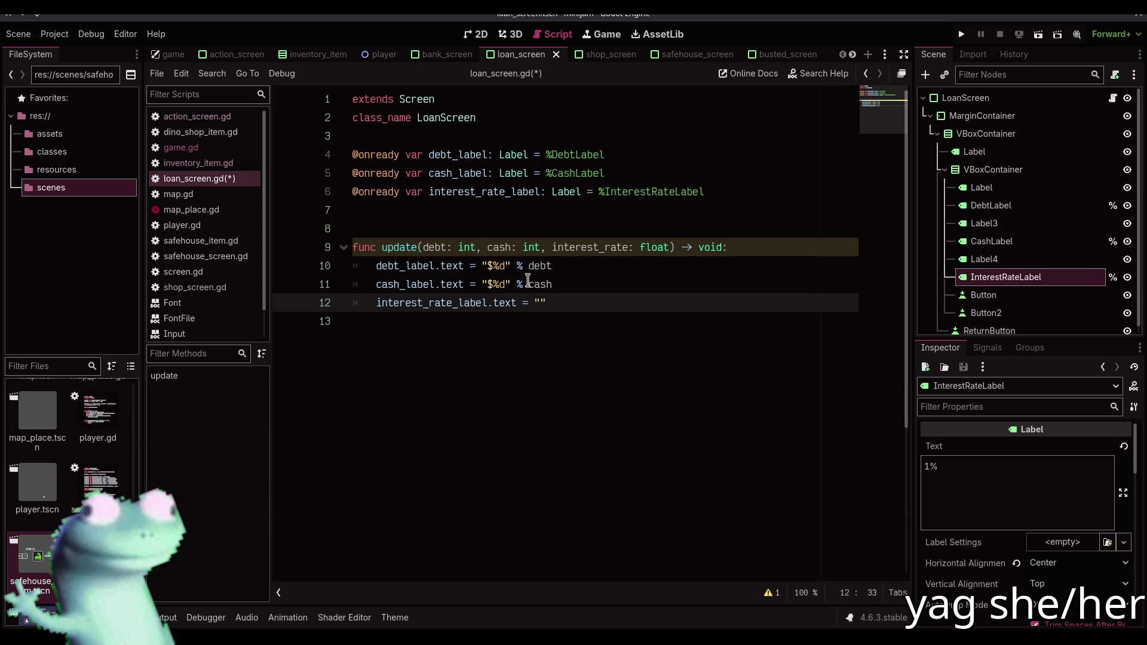
text(%d)
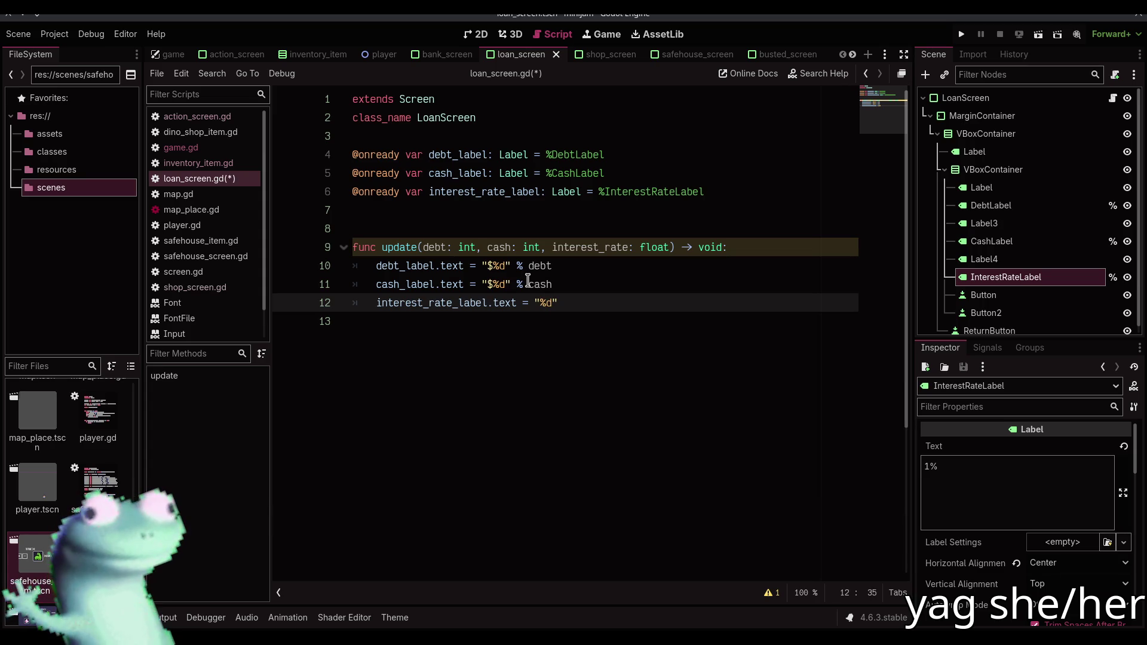
text(%%" %)
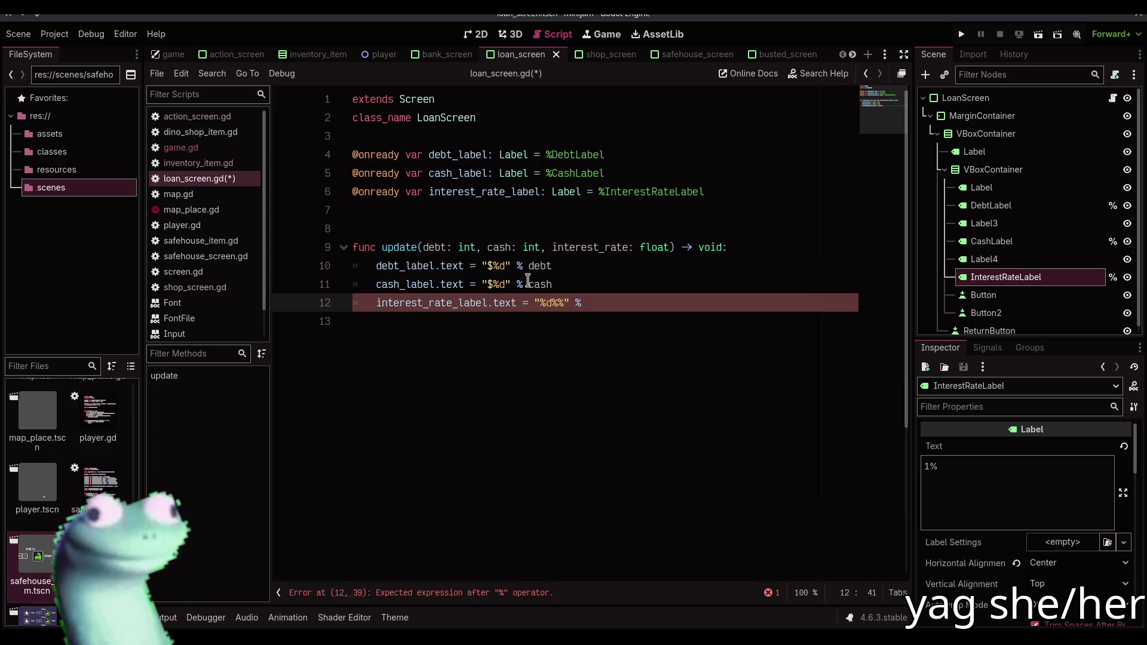
text((interest)
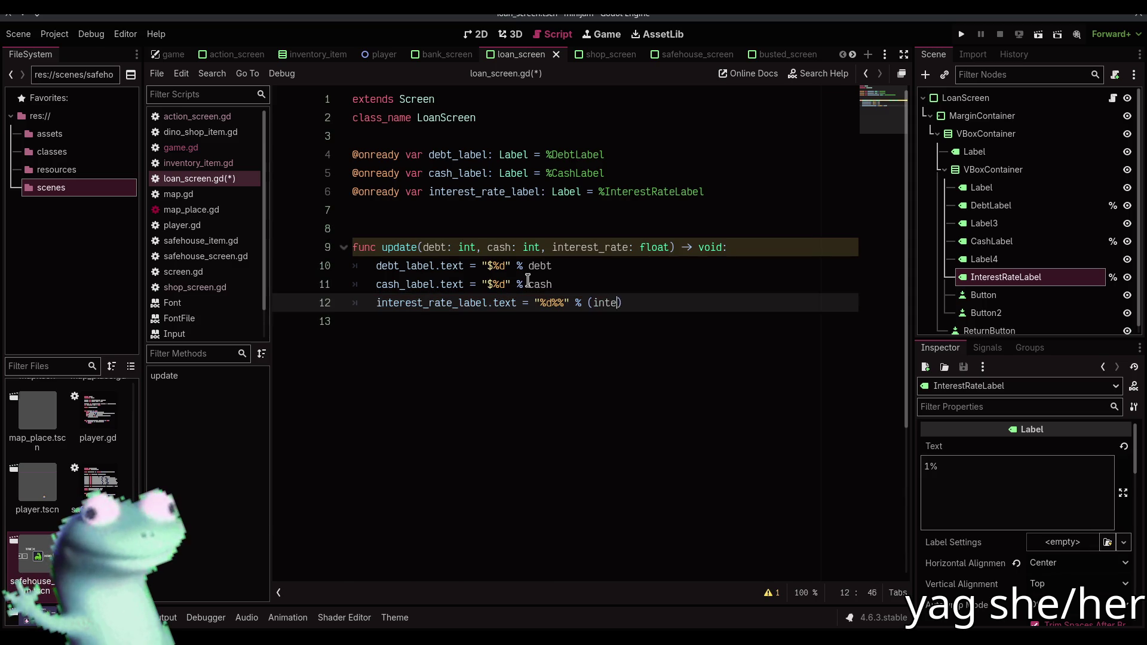
key(Up)
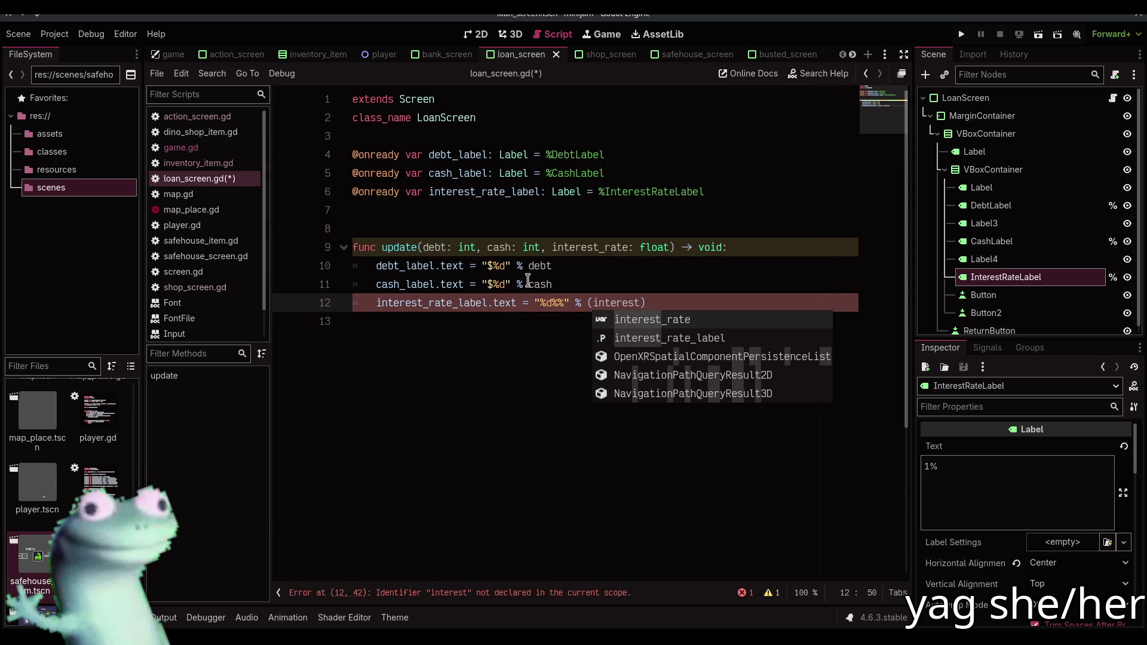
key(Return)
text(* 10)
text(0.0)
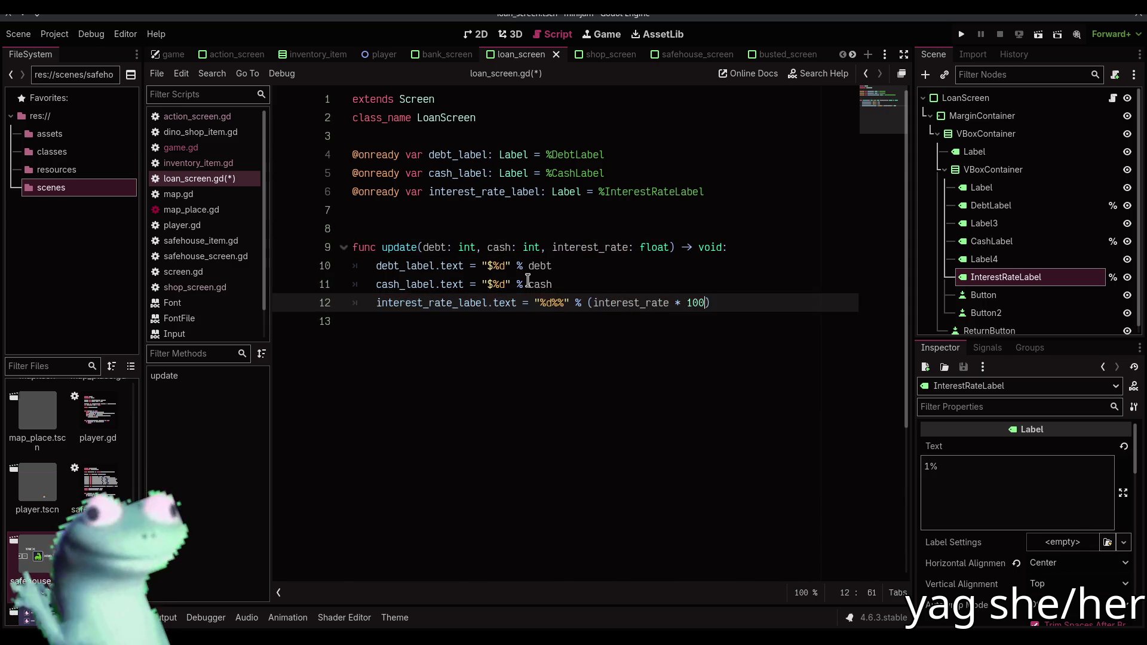
Save loan_screen.gd and switch back to game.gd
key(ctrl+s)
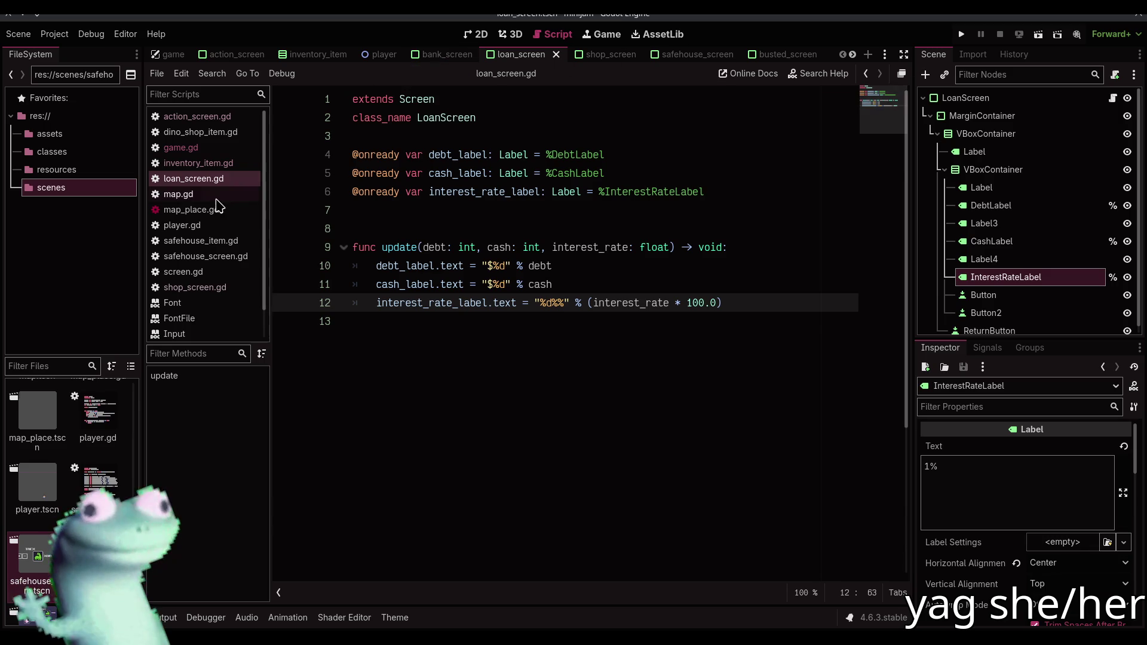
click(202, 148)
scroll(584, 367, down, 18)
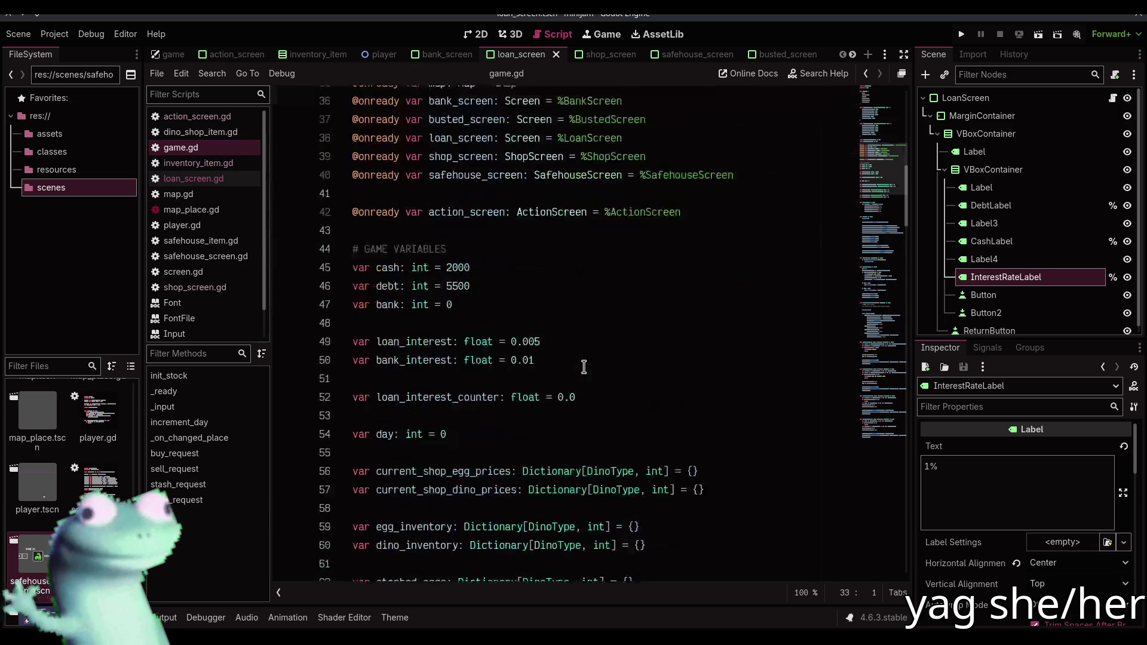
Scroll to _on_changed_place and open a new line under the LOAN_SHARK case
scroll(584, 367, down, 7)
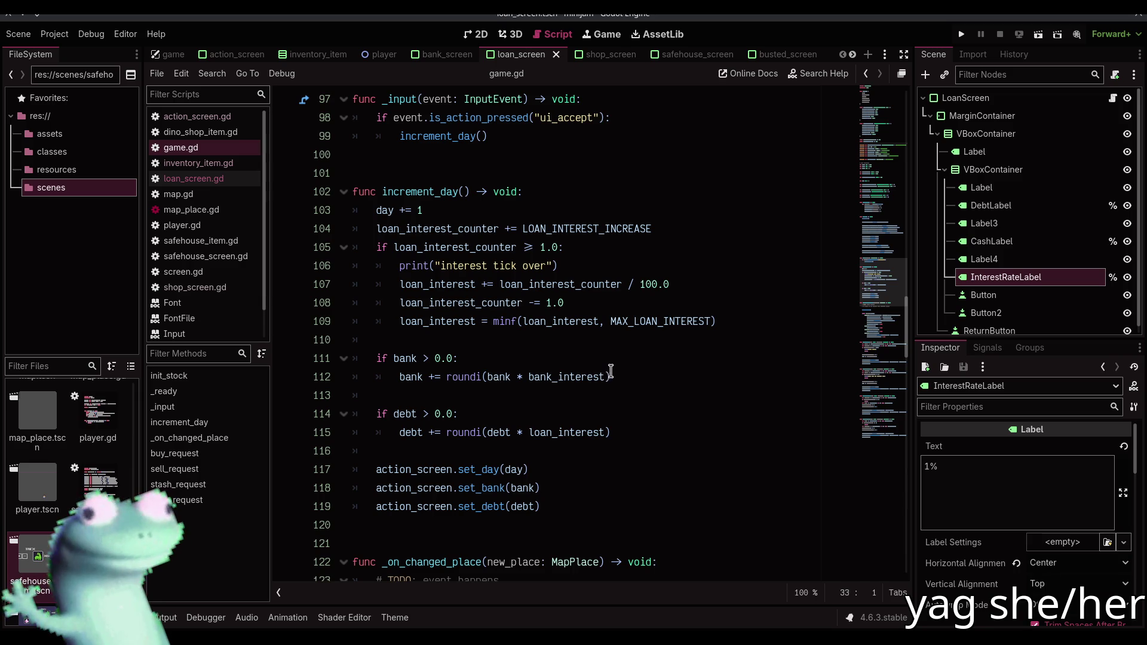
scroll(611, 376, down, 8)
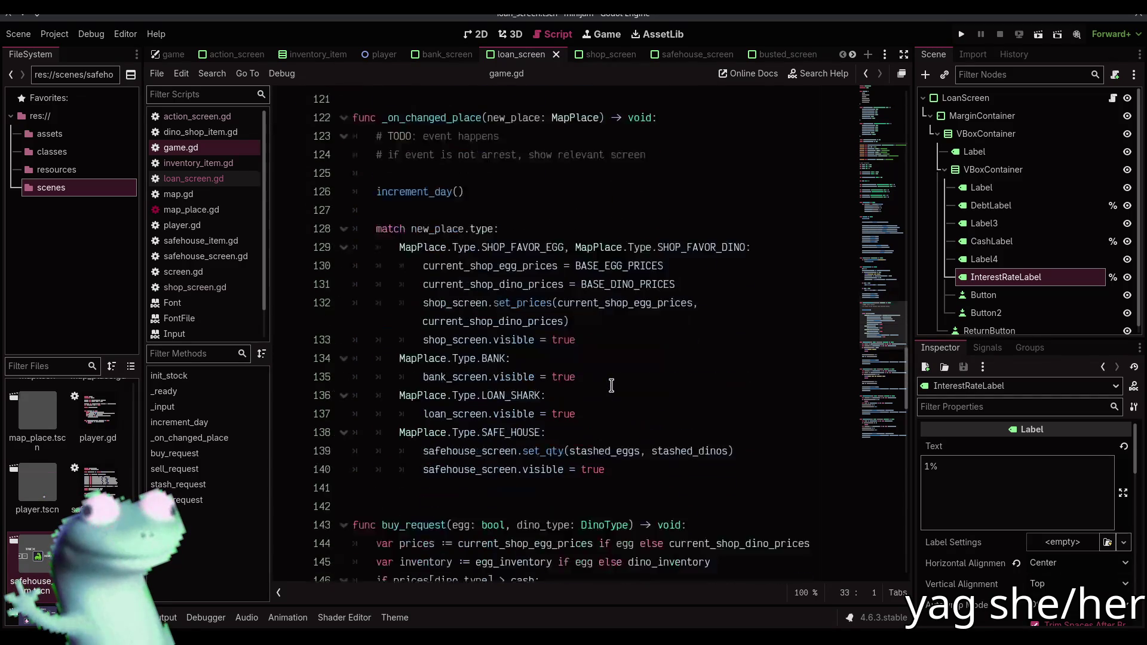
scroll(610, 384, down, 1)
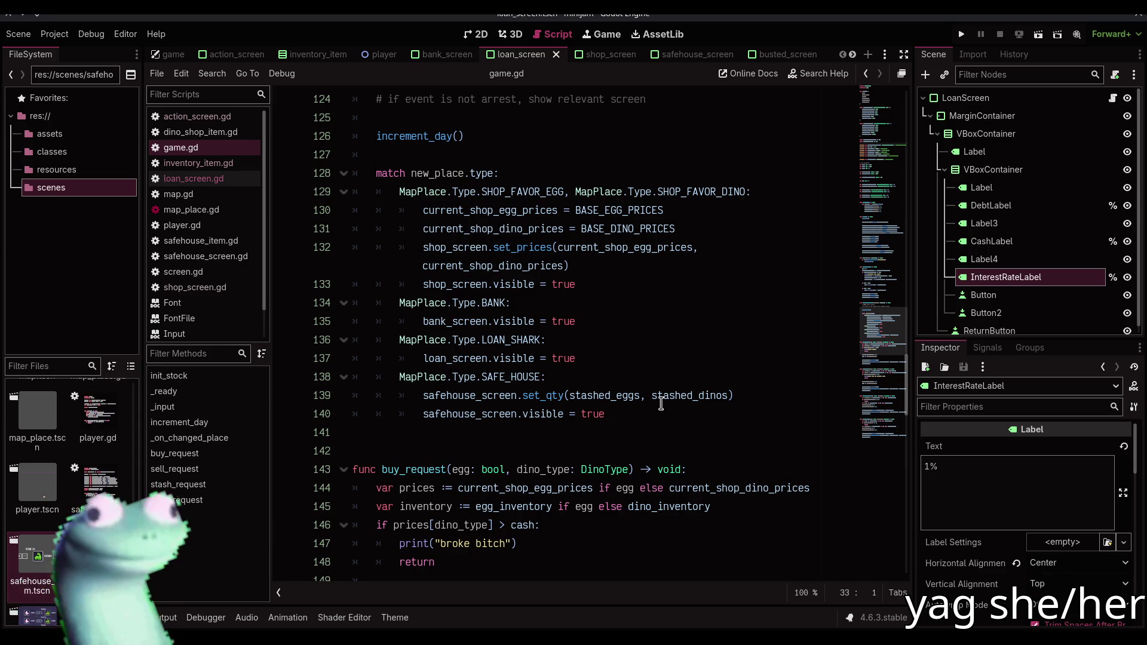
click(675, 374)
click(657, 340)
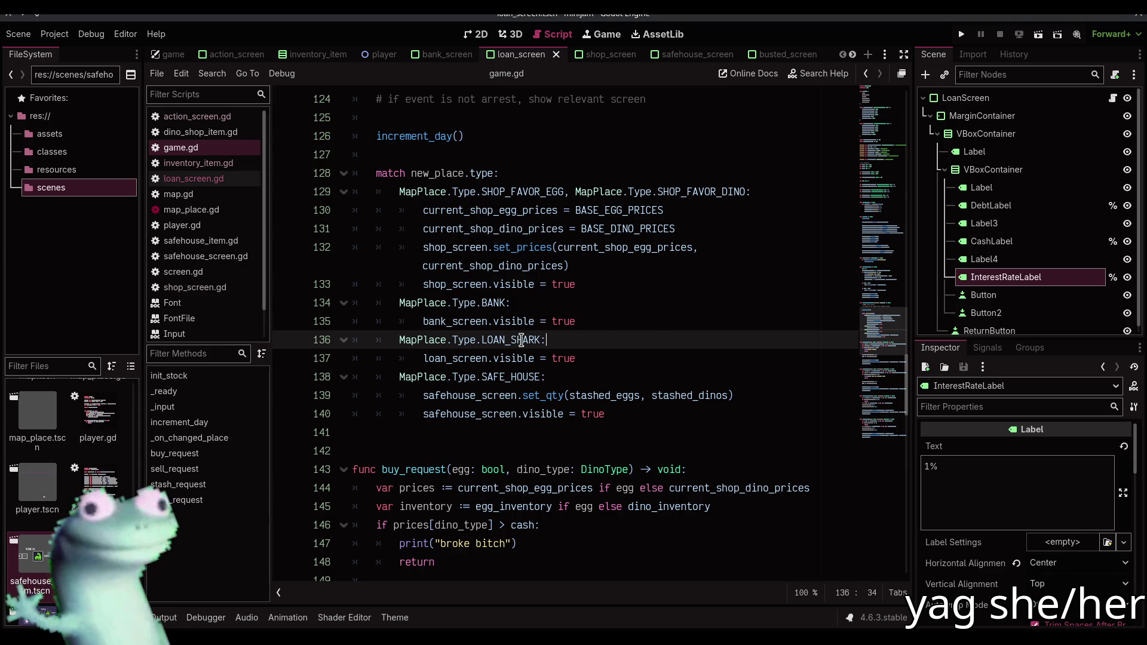
key(Return)
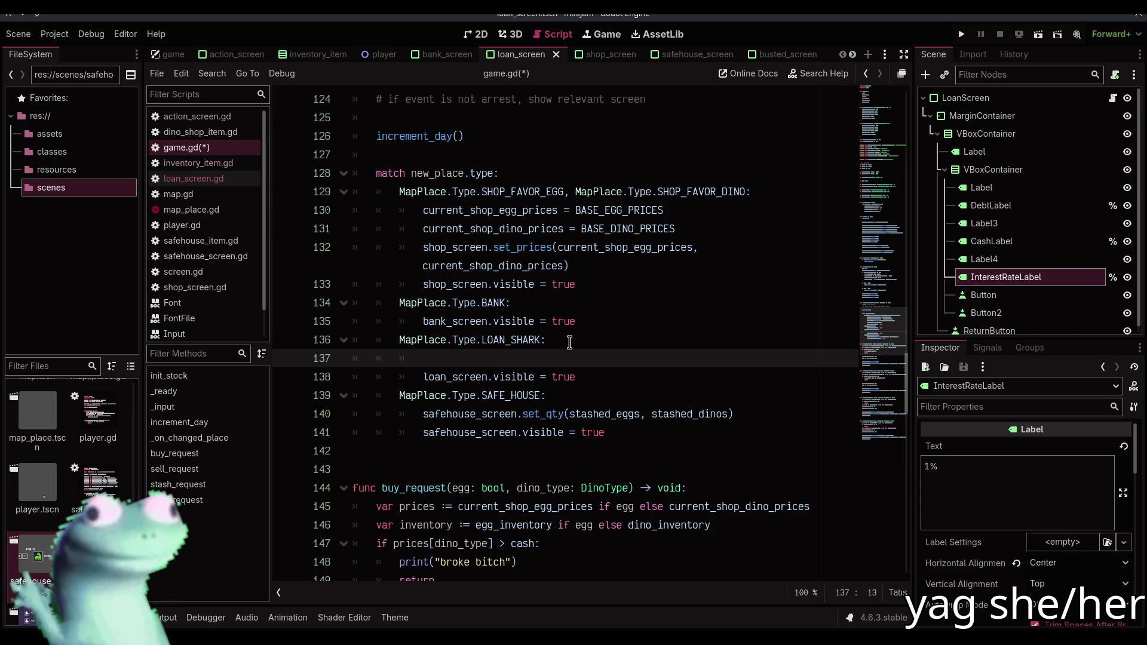
Review loan_screen.gd's update function, then return to game.gd at the loan_screen variable's type
scroll(569, 342, up, 7)
click(234, 179)
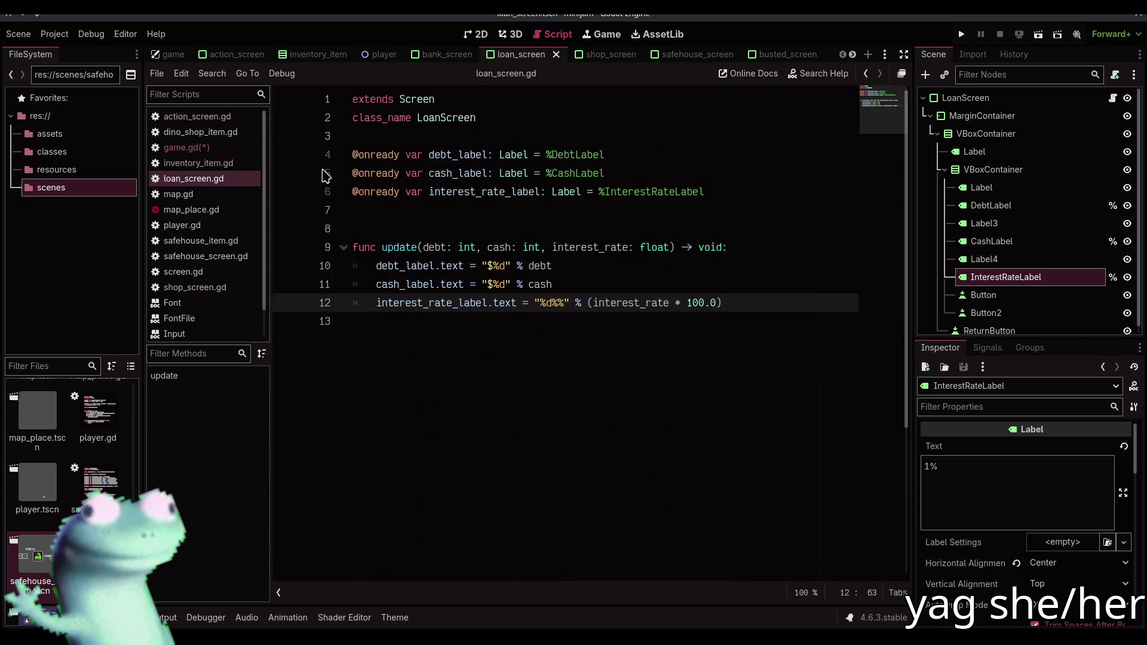
click(234, 153)
scroll(570, 328, up, 20)
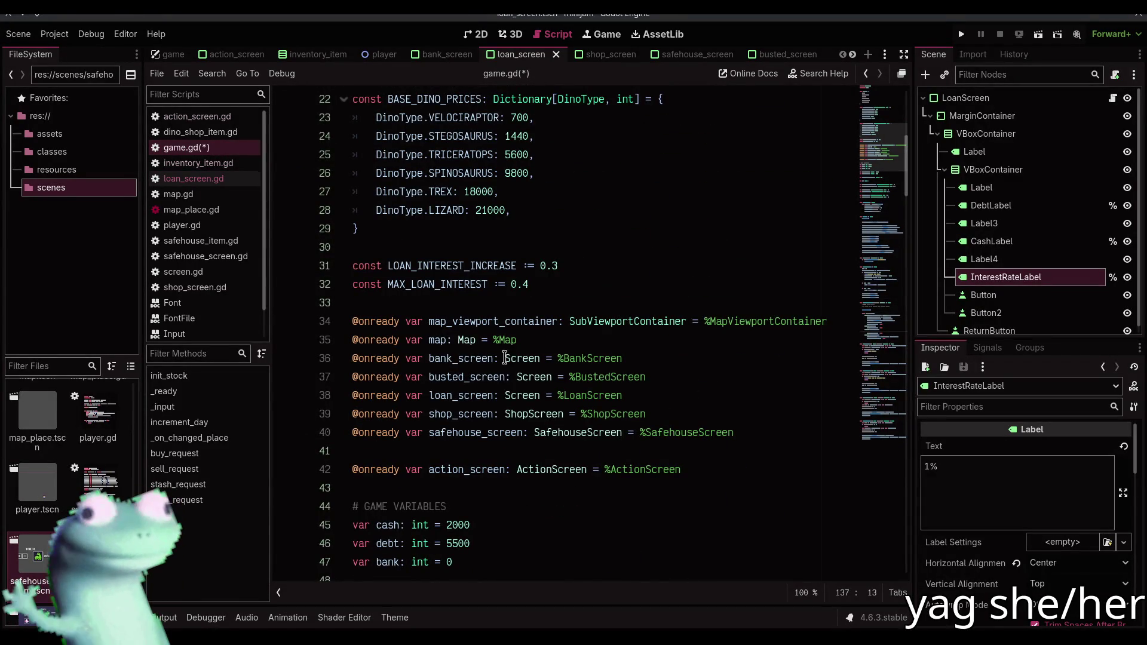
click(504, 394)
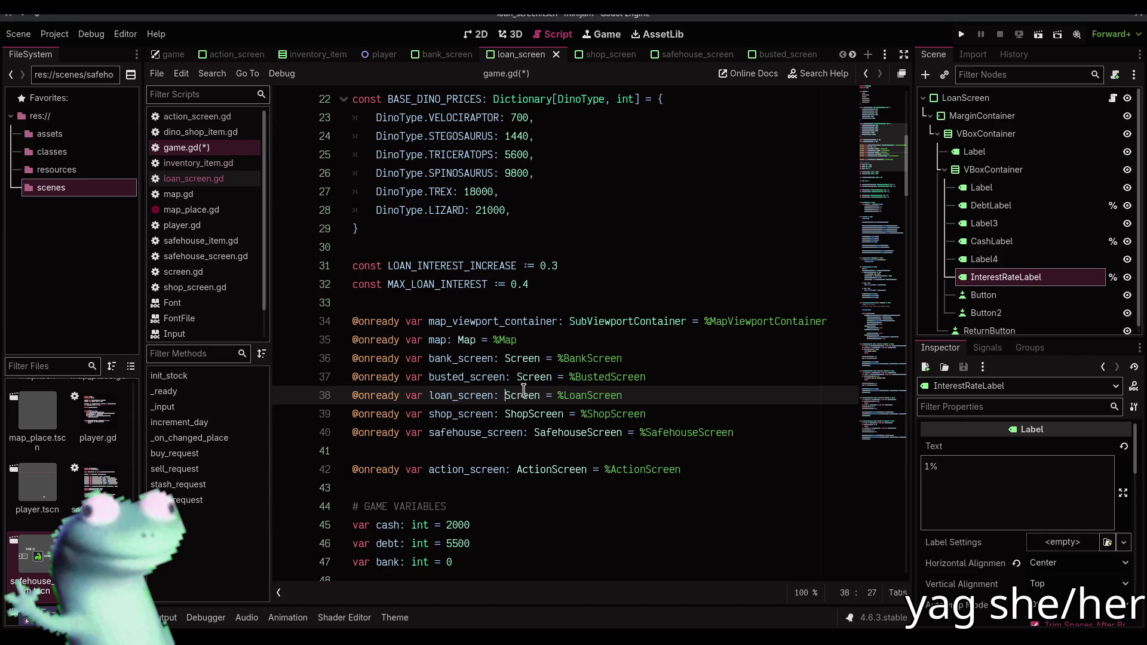
Type the loan_screen variable as LoanScreen
text(Loan)
key(Return)
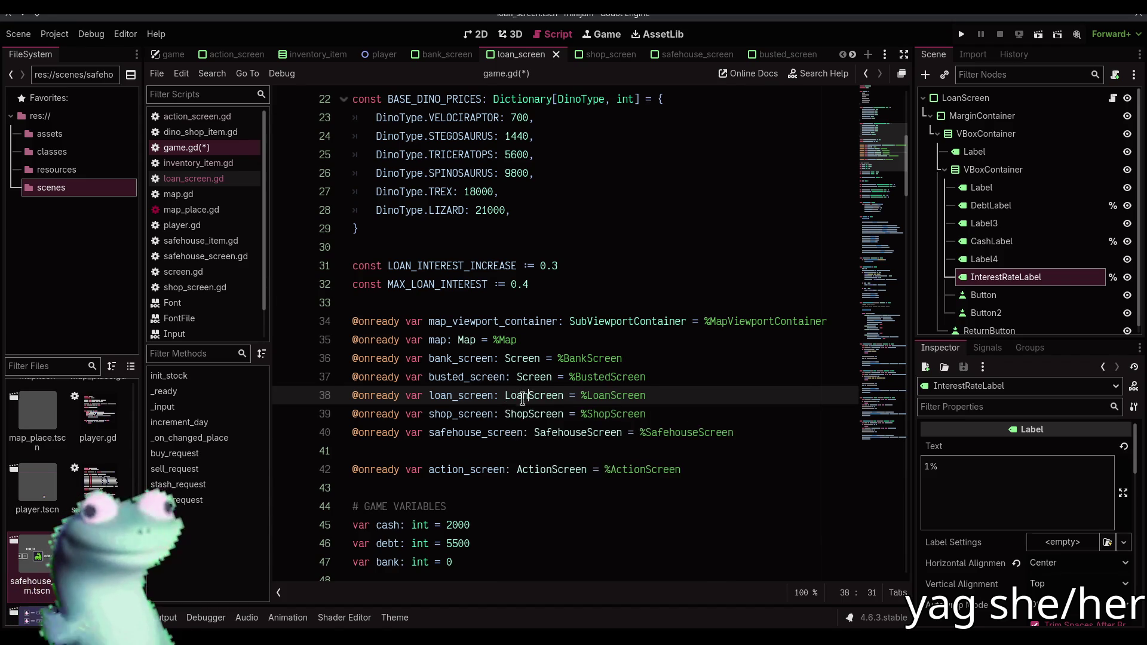
scroll(522, 393, down, 20)
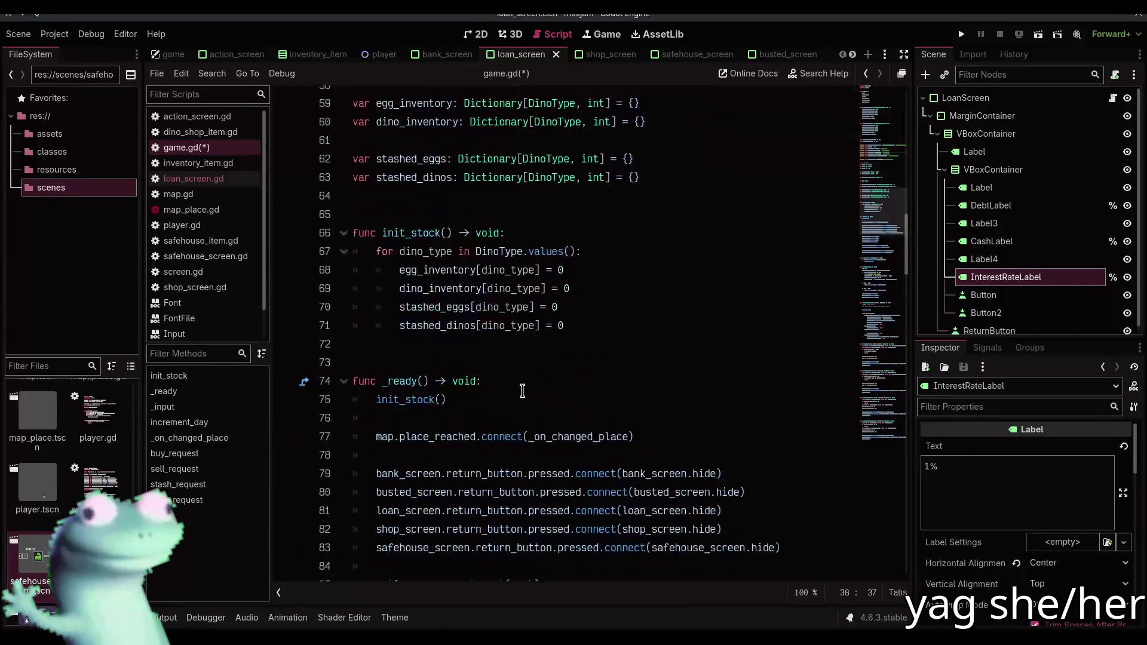
scroll(521, 382, down, 7)
scroll(493, 373, down, 5)
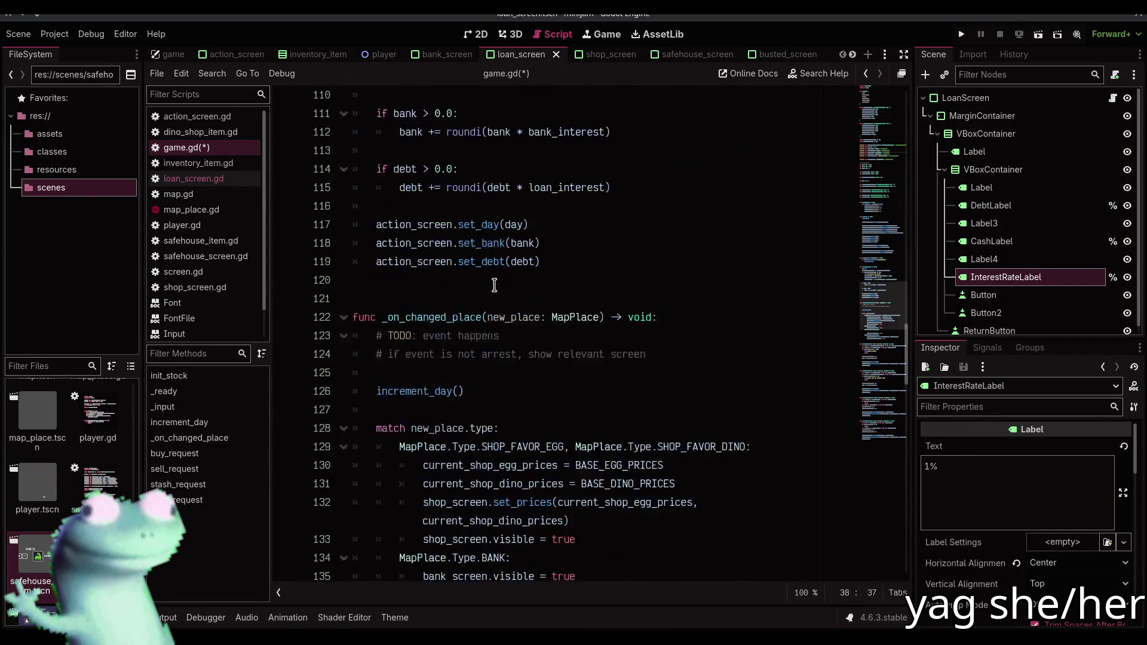
Call loan_screen.update(debt, cash, loan_interest) in the LOAN_SHARK branch, save, and run the game
click(503, 466)
text(loan_)
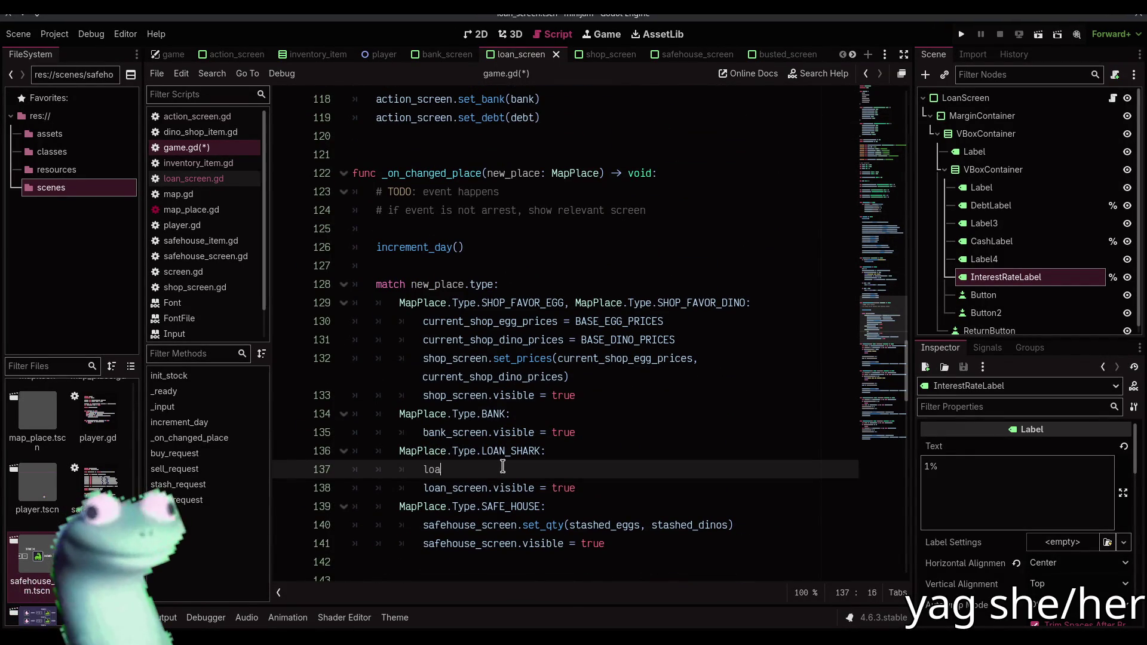
key(Return)
key(ctrl+z)
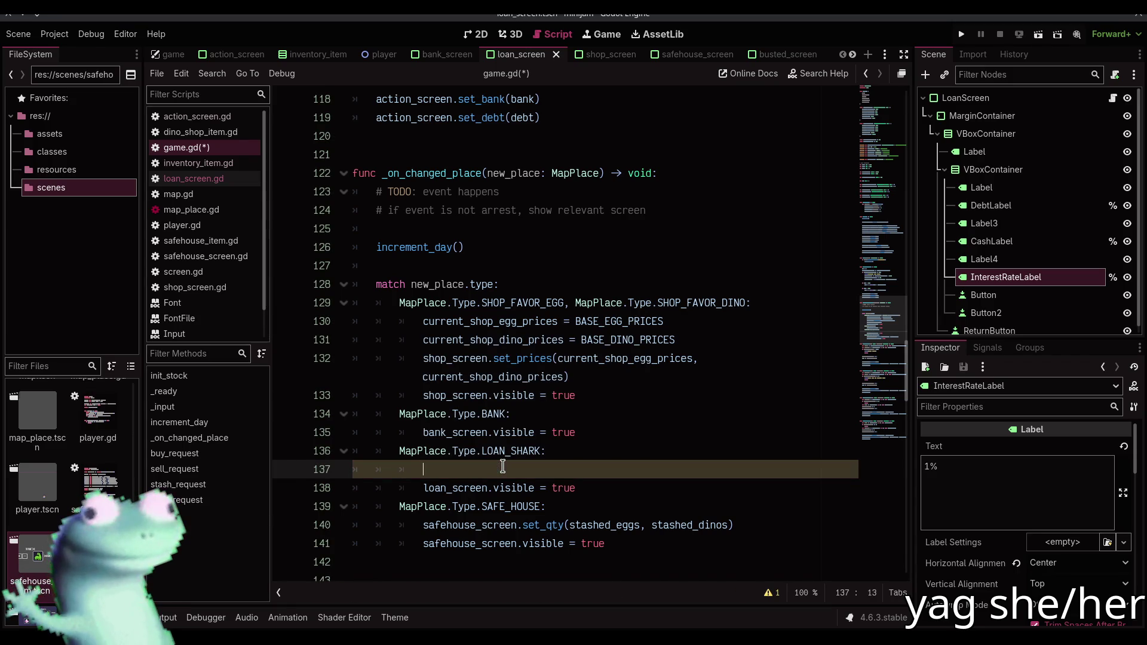
text(loan_screen.up)
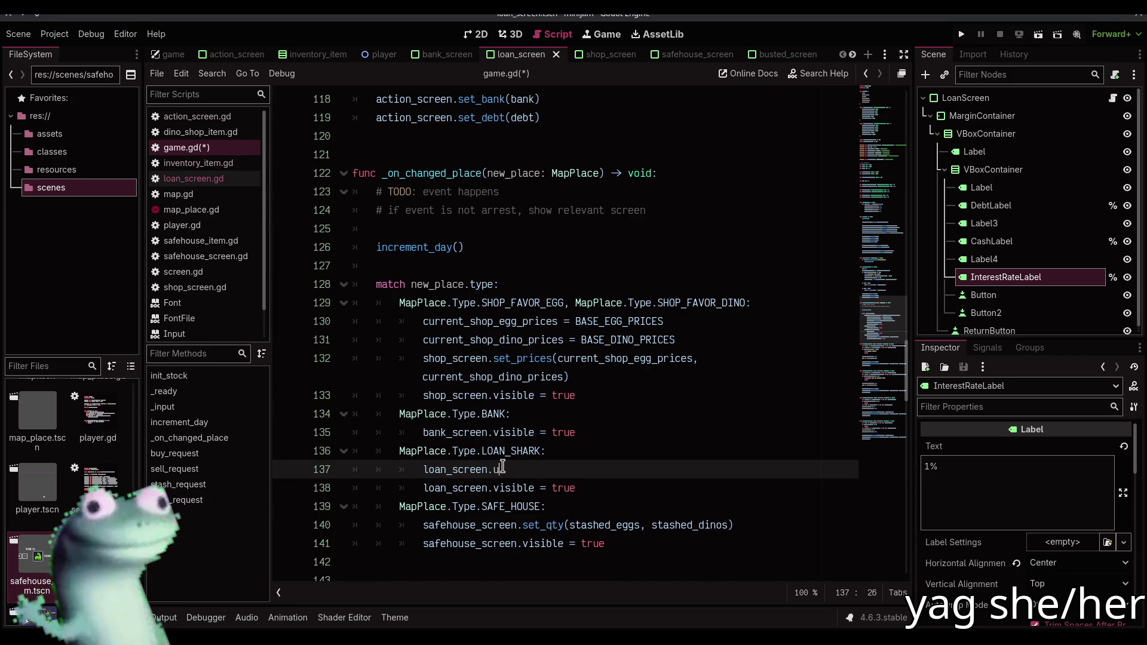
key(Return)
text(debt, cash)
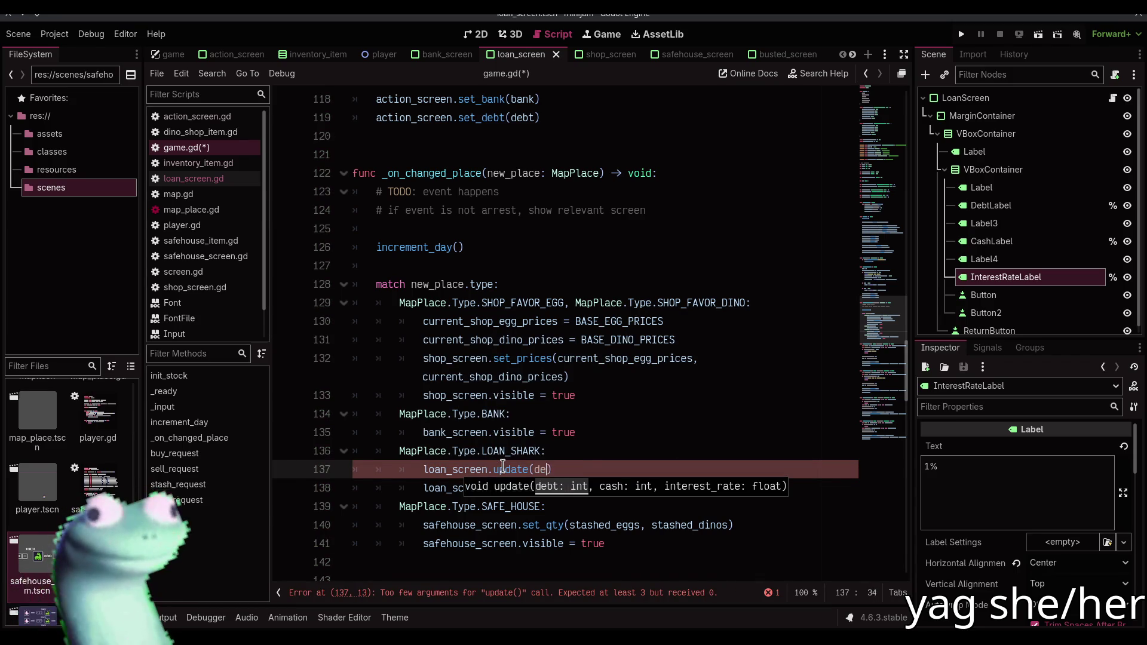
text(, int)
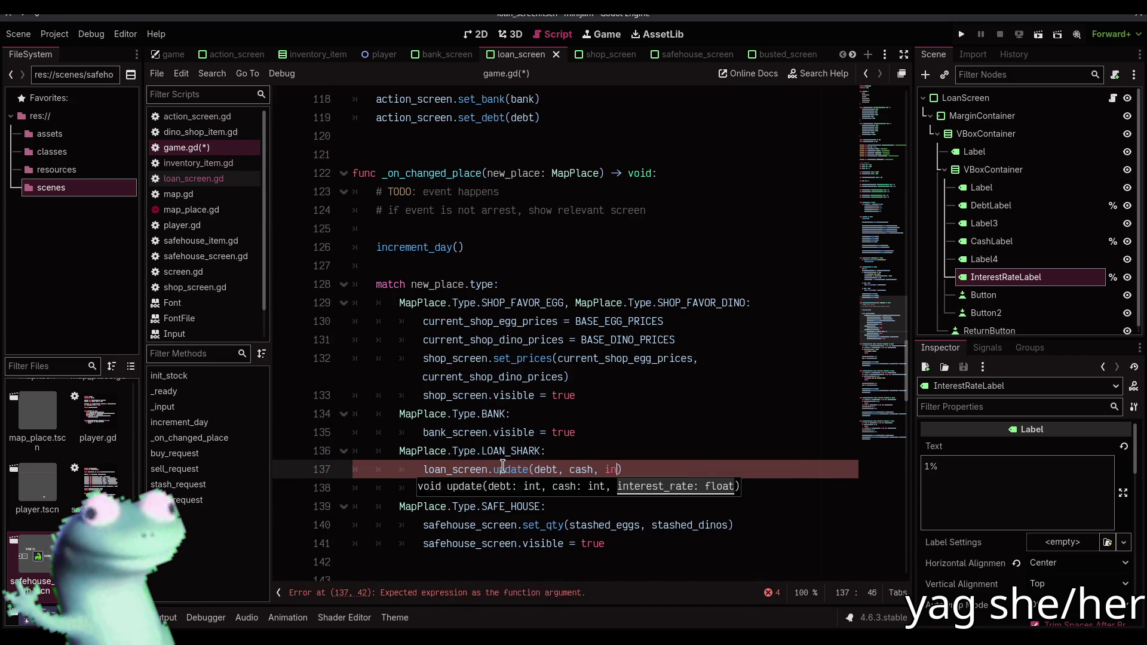
key(BackSpace)
key(BackSpace)
key(BackSpace)
text(loan_i)
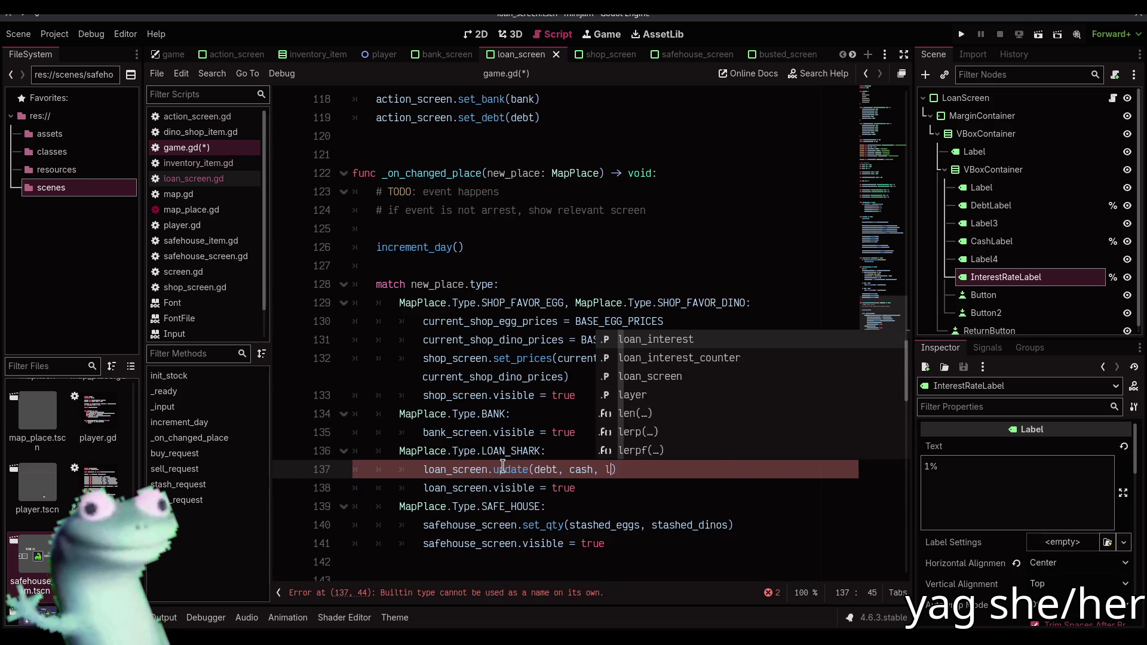
key(Return)
key(ctrl+s)
key(F5)
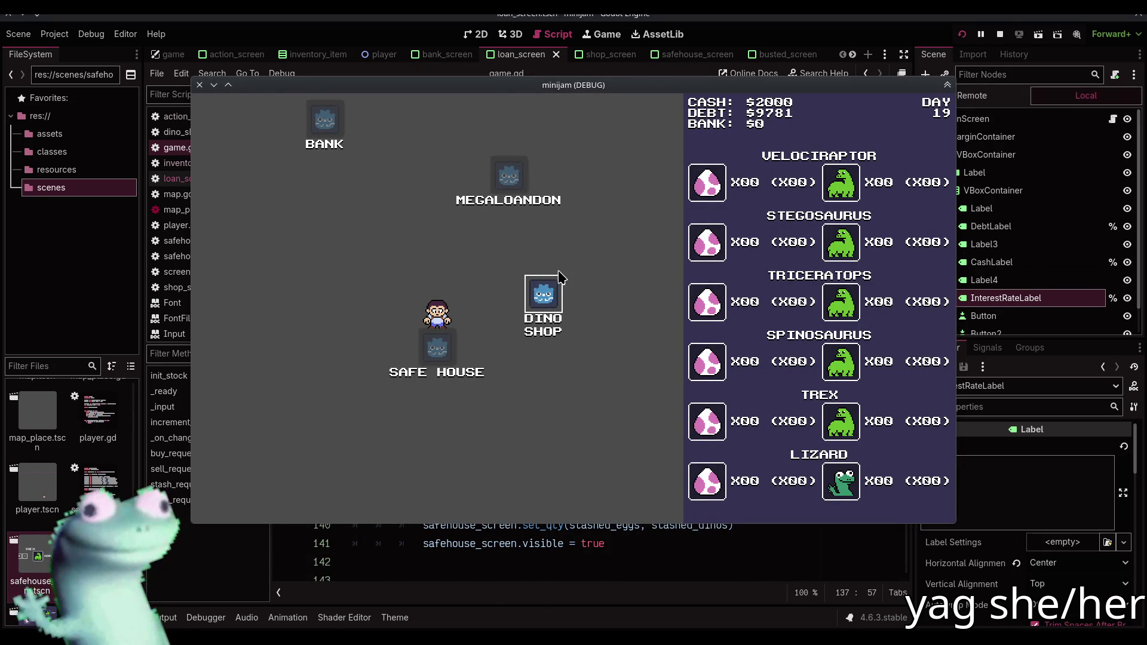
Visit the Dino Shop and return to the map to check the loan values, then stop the game
click(542, 302)
click(543, 302)
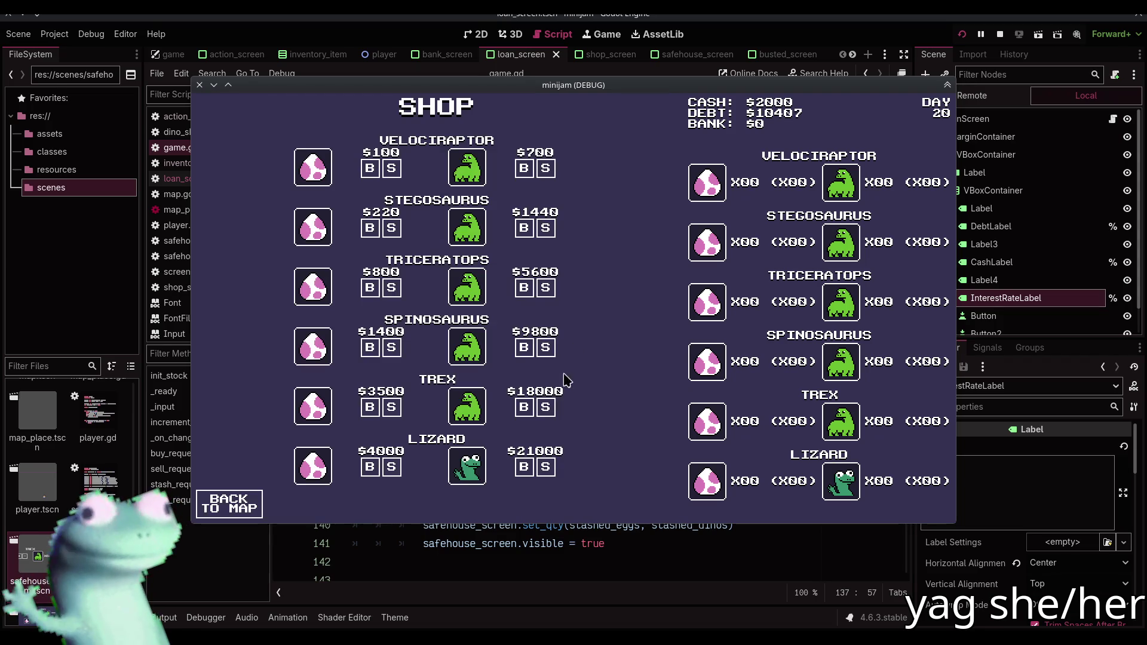
click(245, 505)
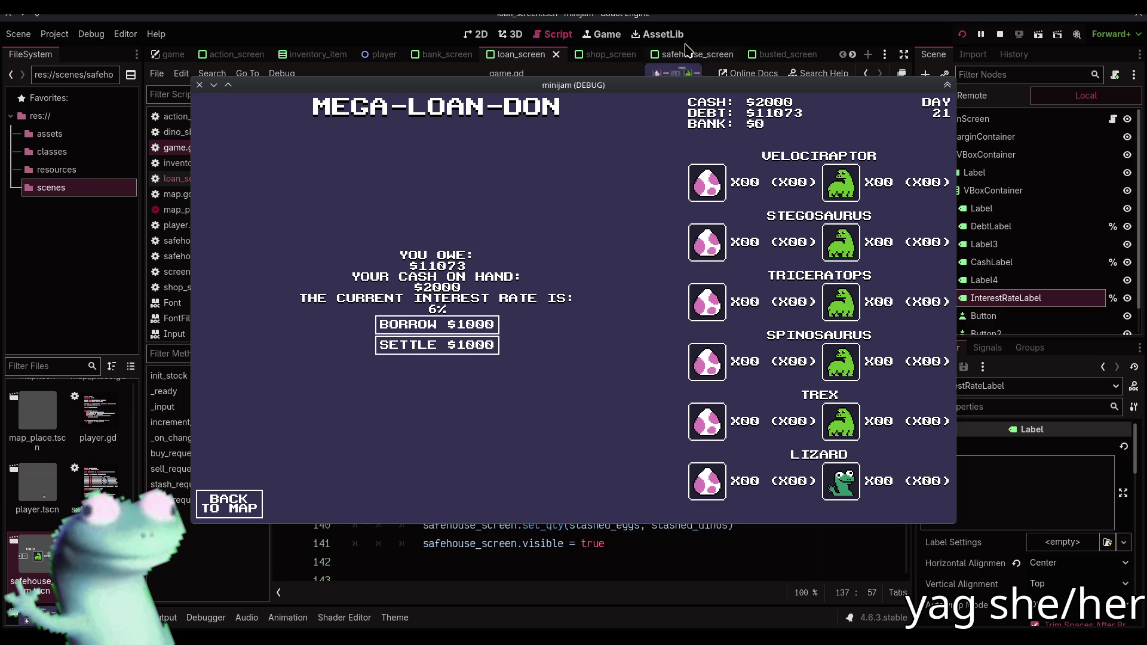
key(F8)
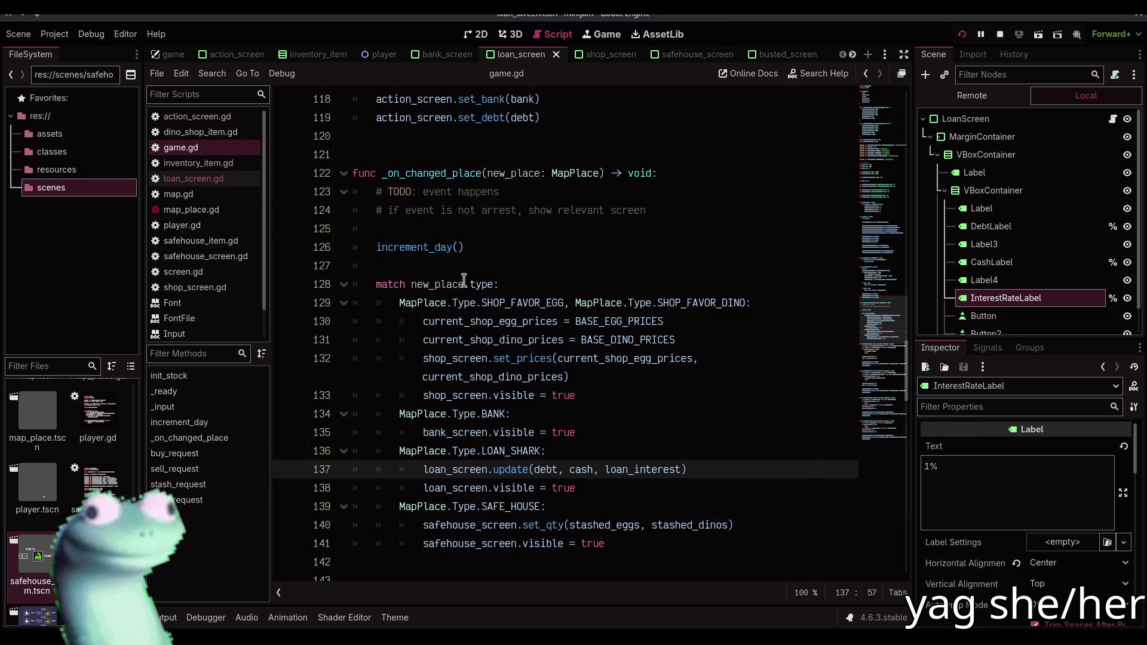
Change MAX_LOAN_INTEREST in game.gd from 0.4 to 0.04 and relaunch the game
click(245, 179)
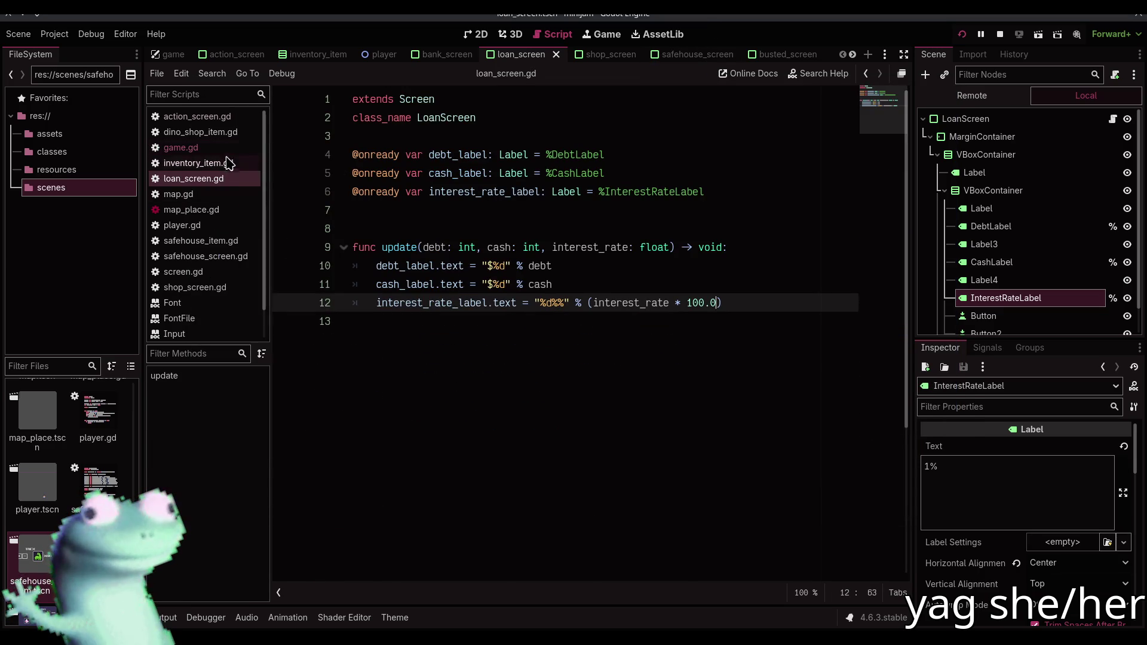
click(198, 146)
scroll(591, 334, up, 15)
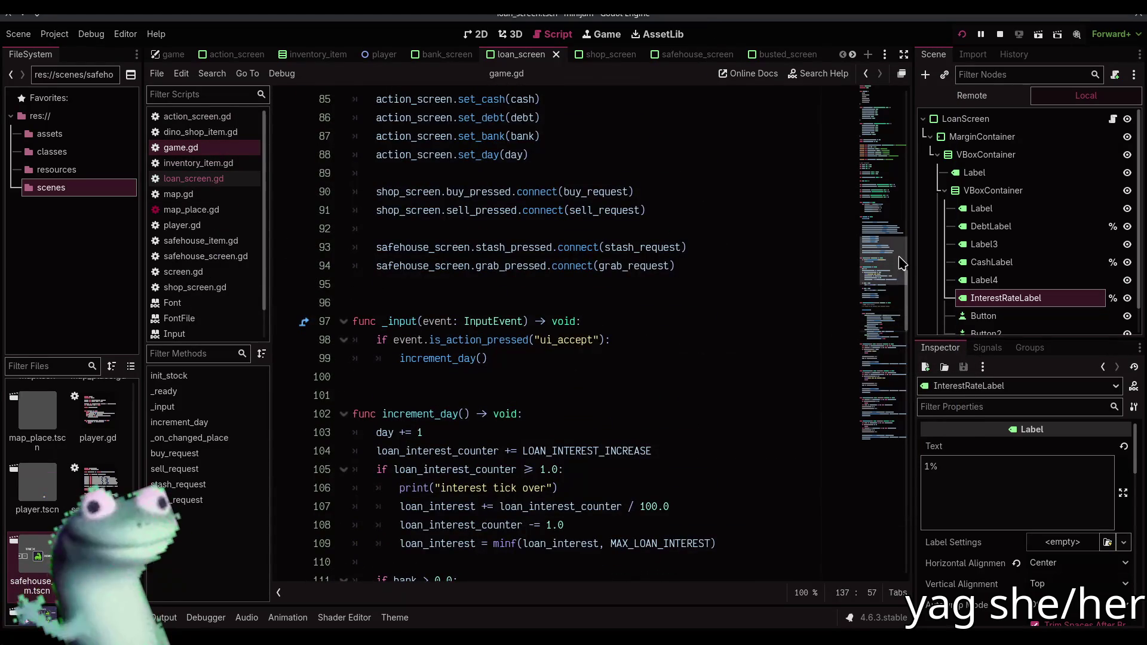
drag(892, 262, 865, 130)
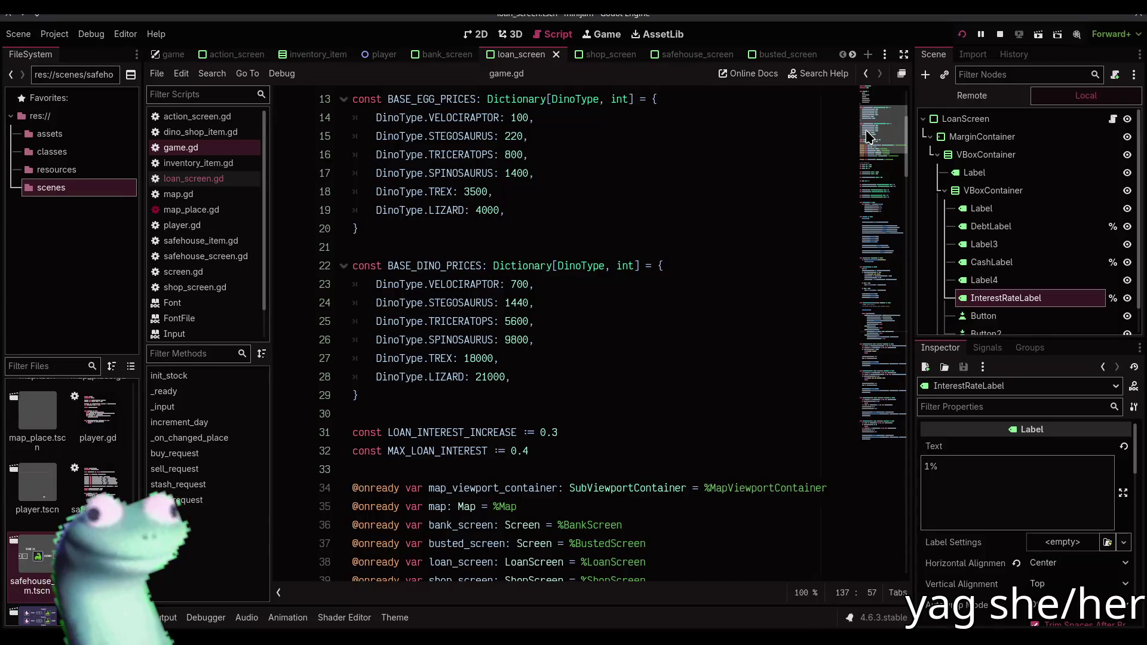
click(523, 449)
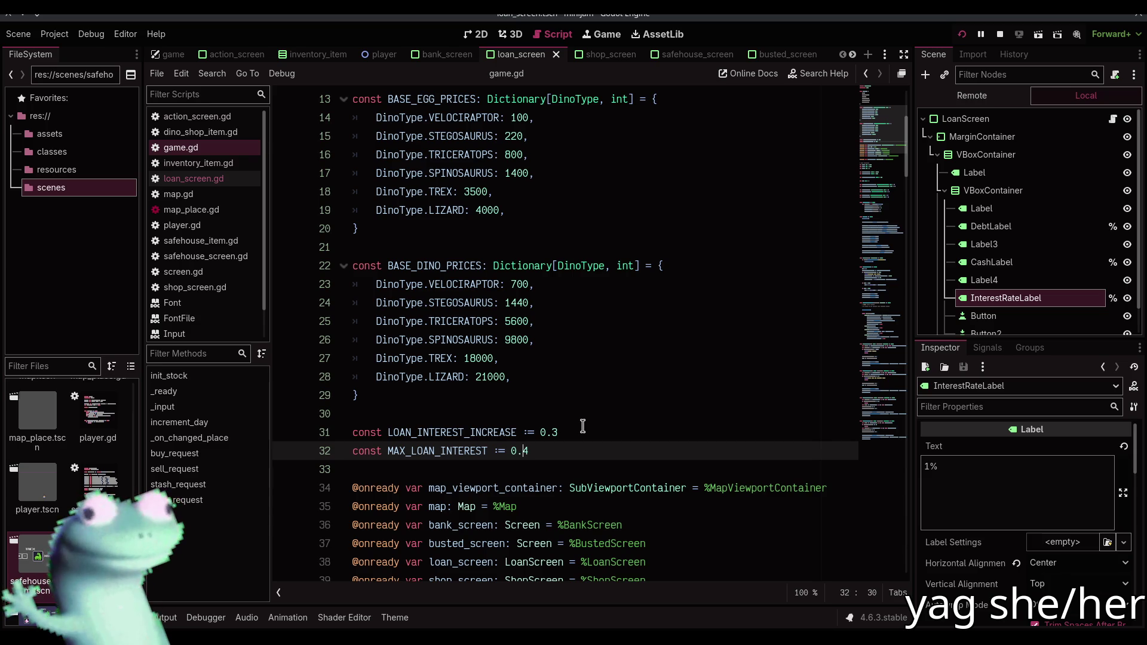
text(0)
key(Down)
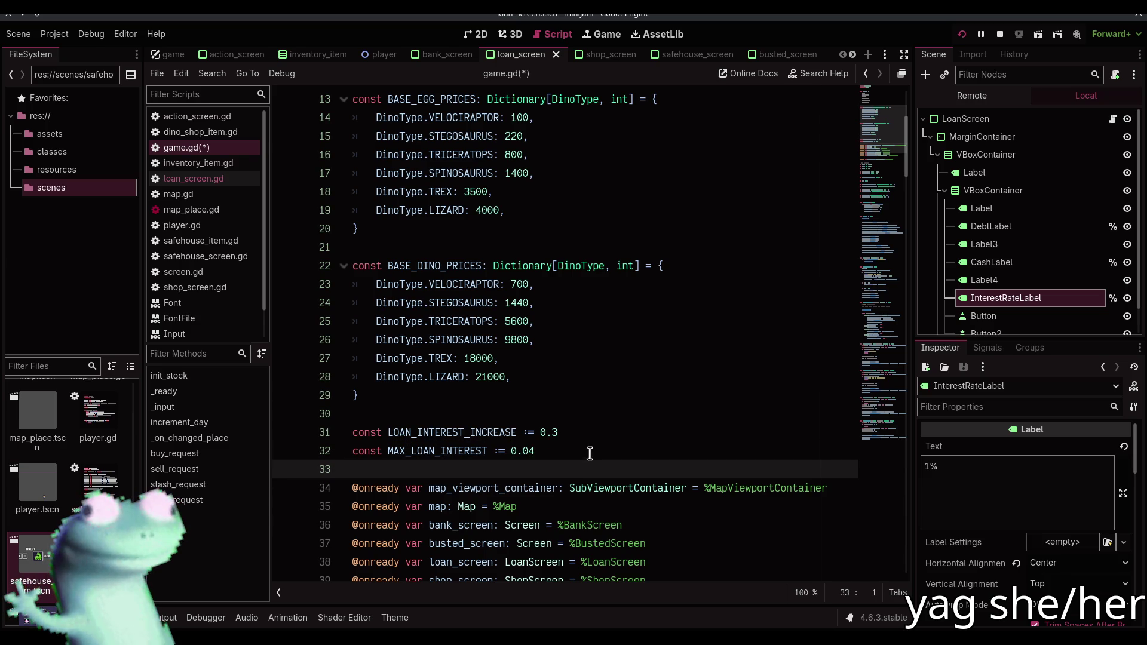
key(F5)
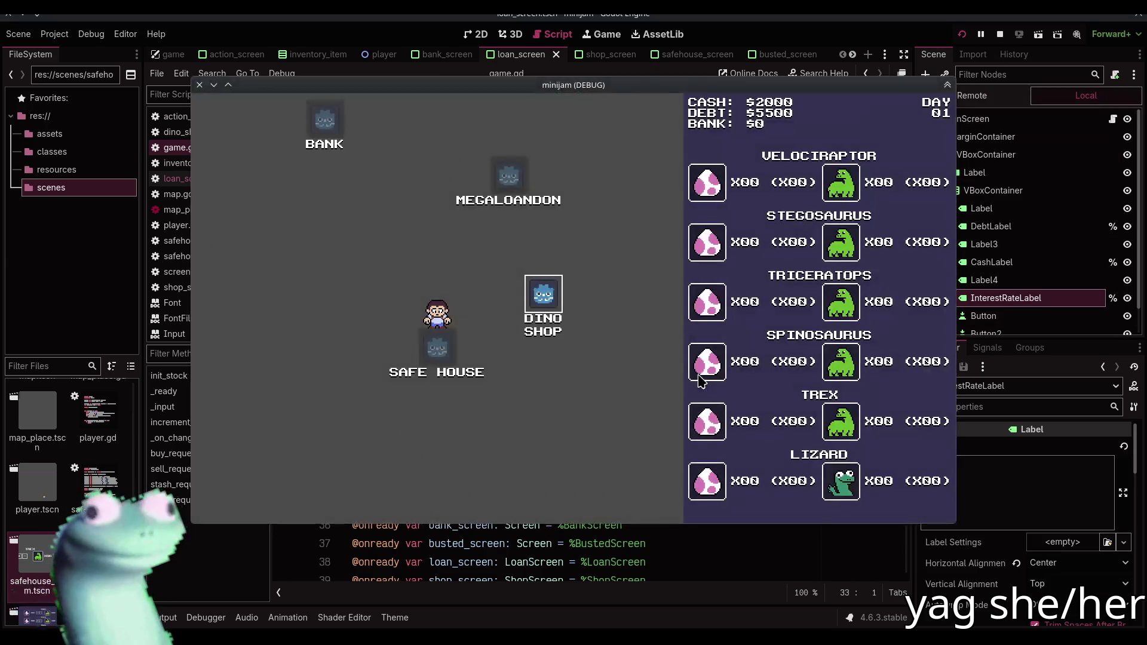
Play a couple of days, stop the game, set LOAN_INTEREST_INCREASE to 0.33 and relaunch
click(560, 309)
click(559, 309)
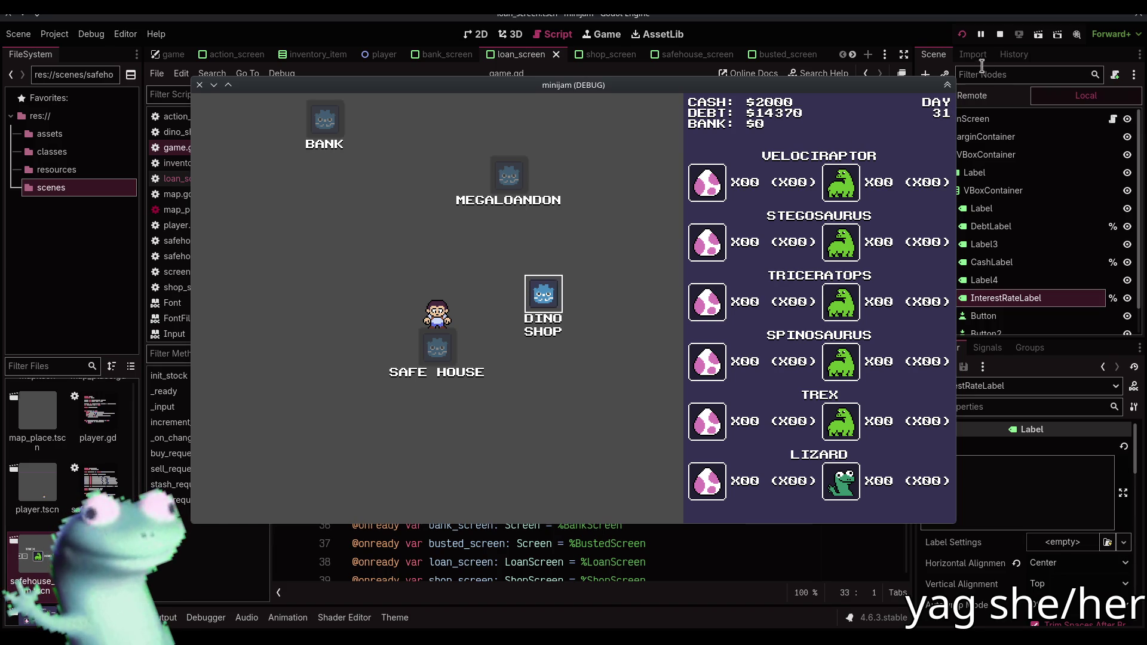
click(999, 34)
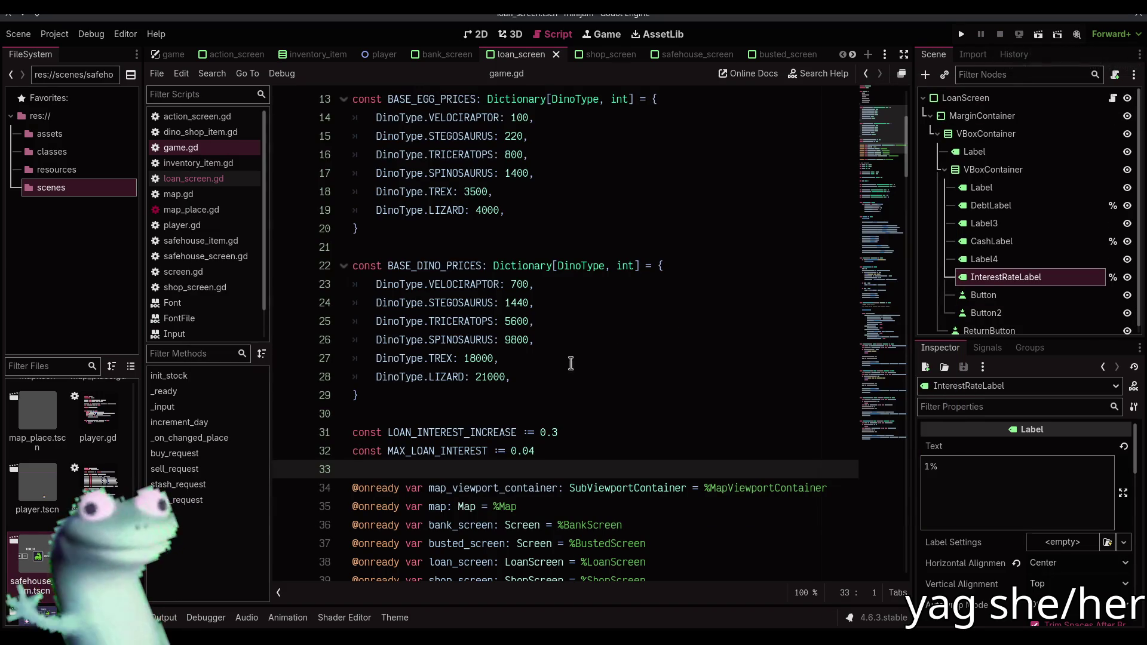
click(563, 432)
text(3)
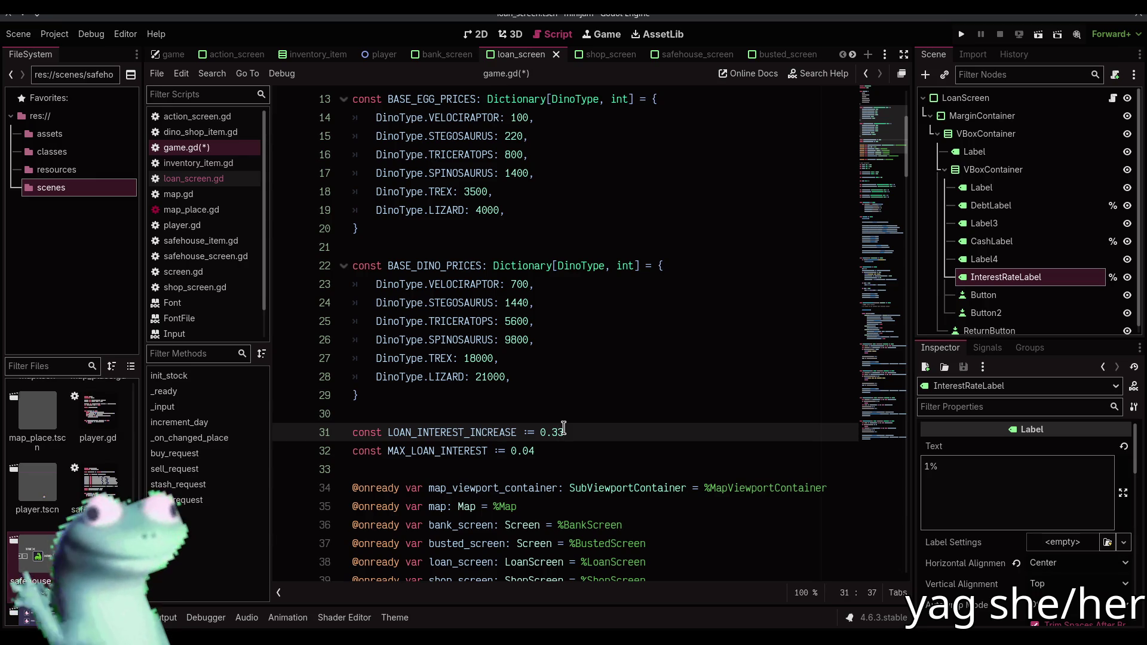
key(F5)
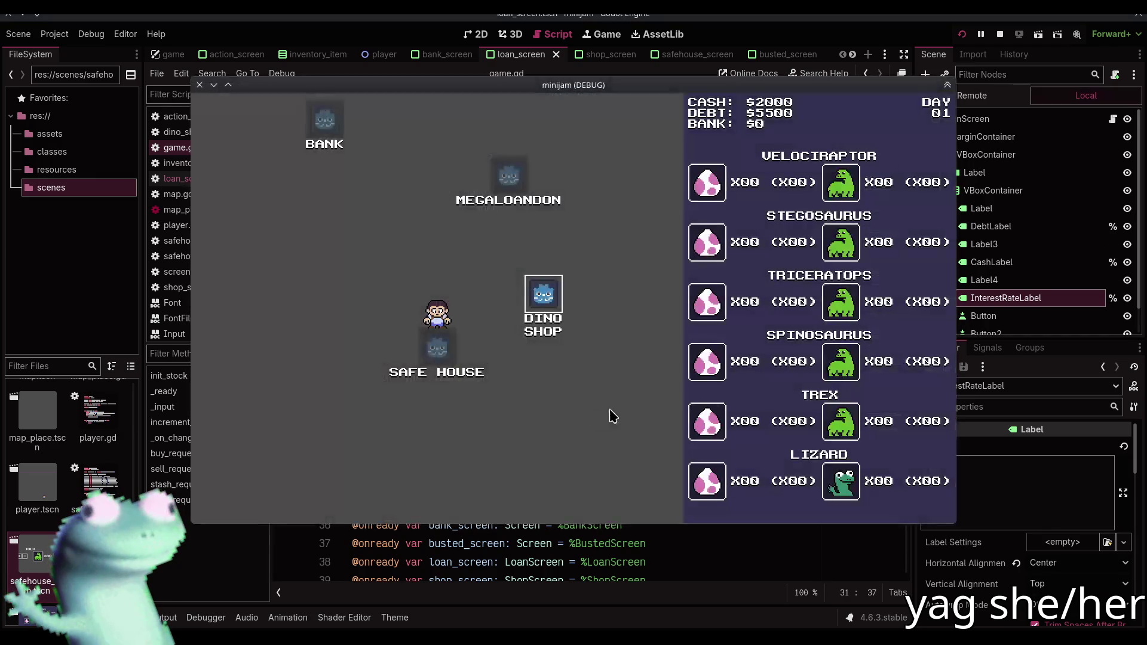
Visit the Dino Shop, then Mega-Loan-Don to see the 4% rate, and go back to the map
click(551, 299)
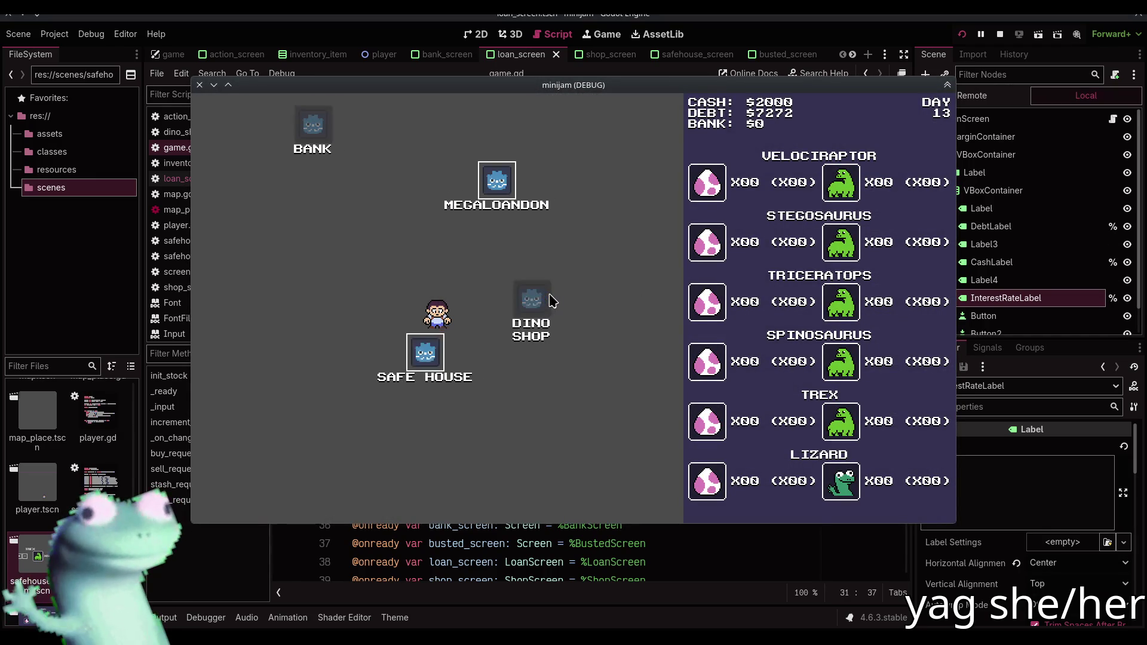
click(229, 503)
click(406, 227)
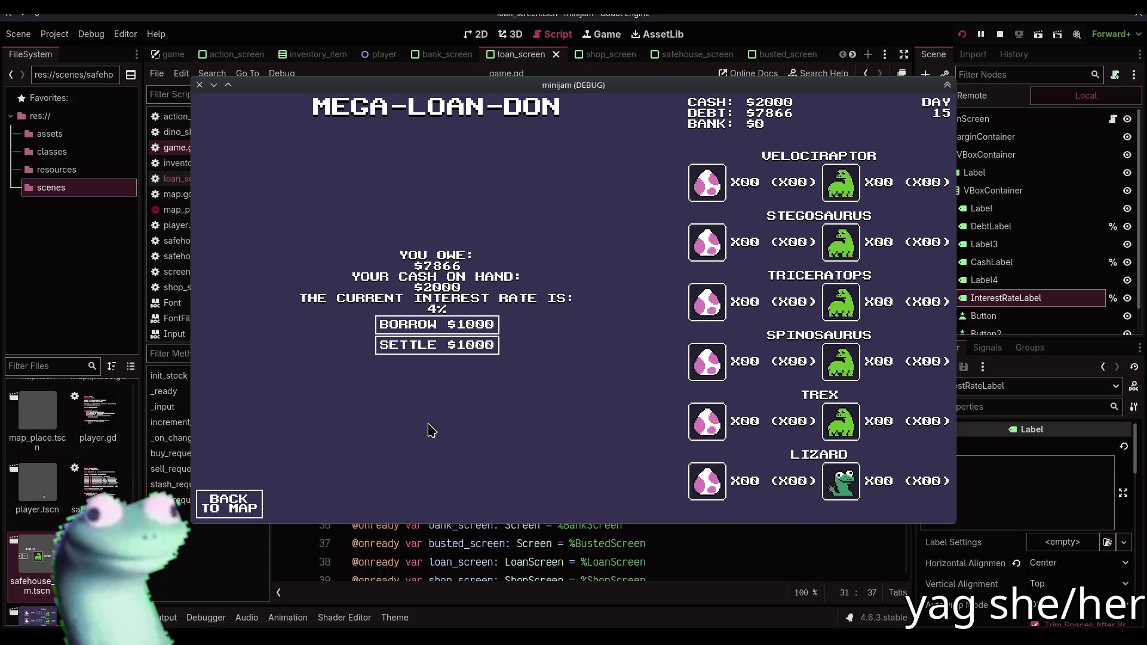
click(253, 502)
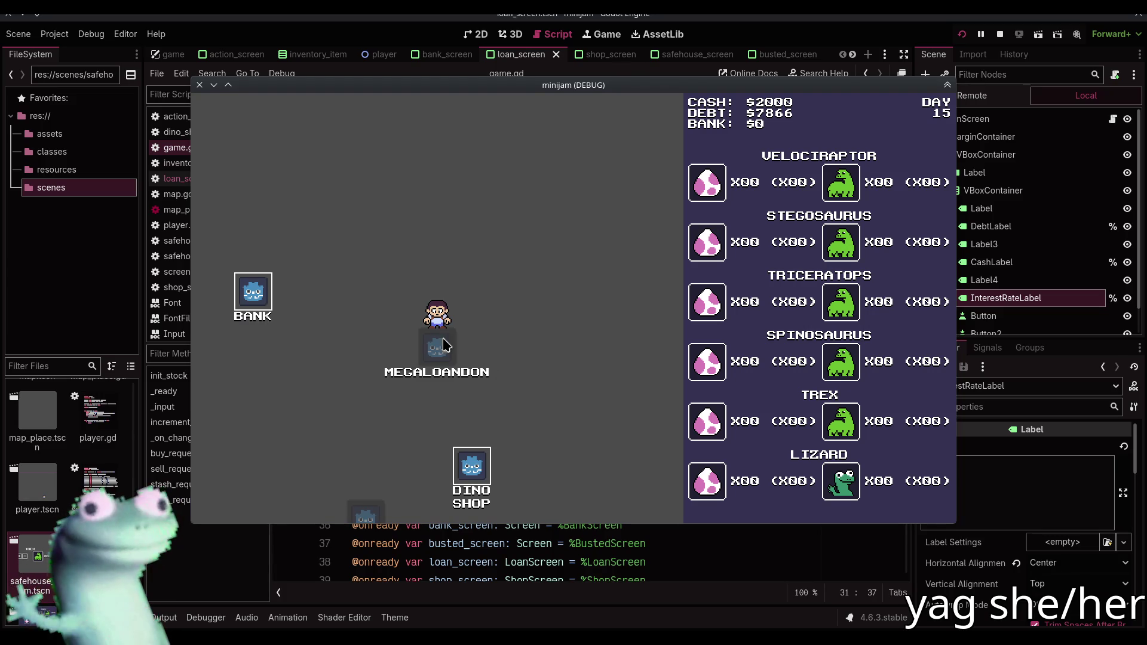
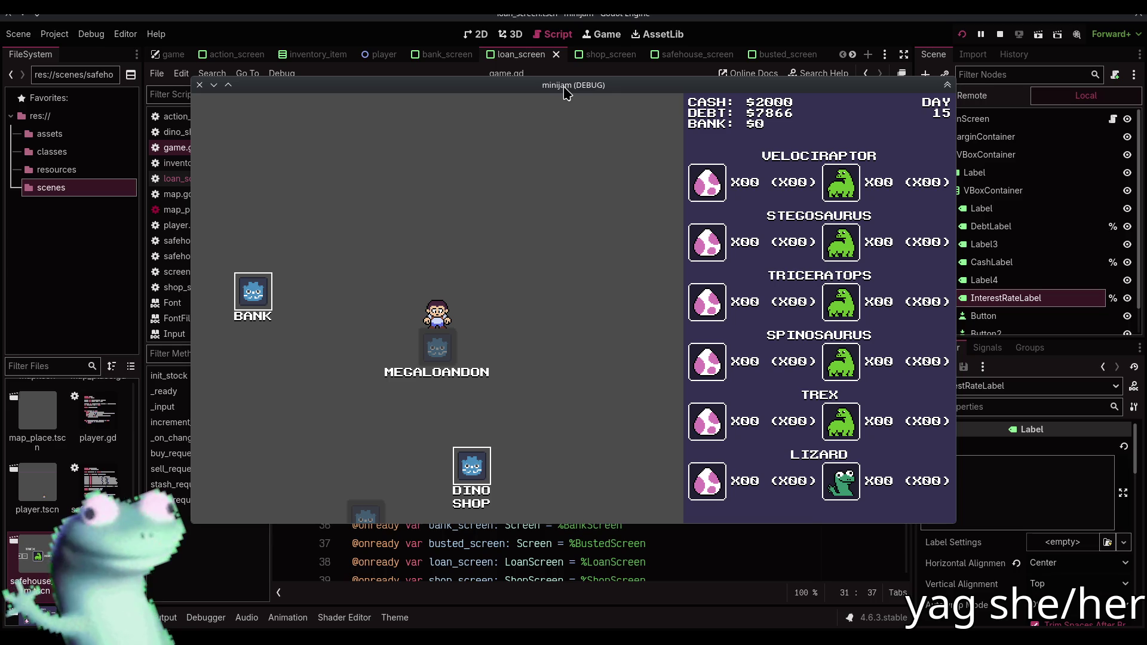
Dismiss the music player and stop the running minijam test game
key(alt+Tab)
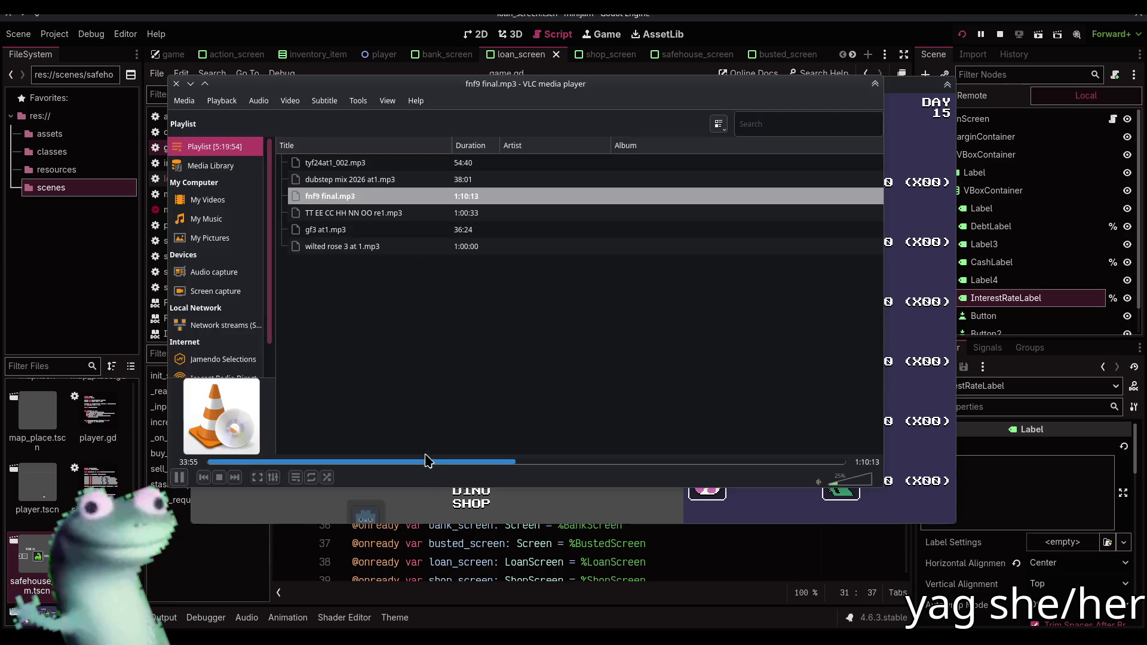
click(272, 578)
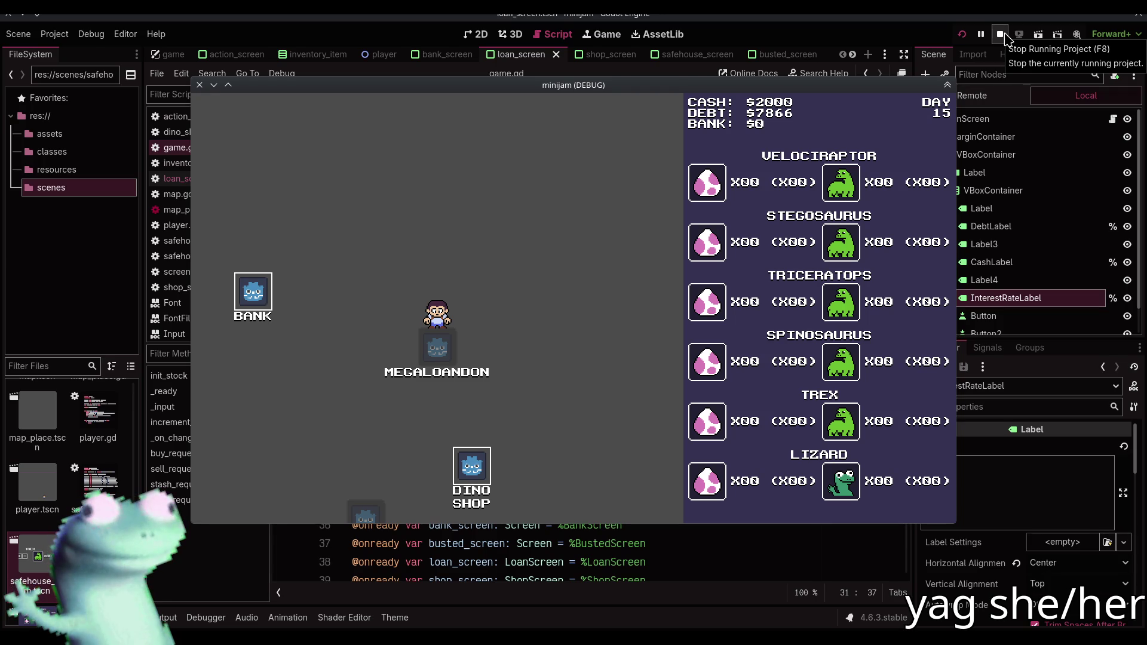
click(1003, 36)
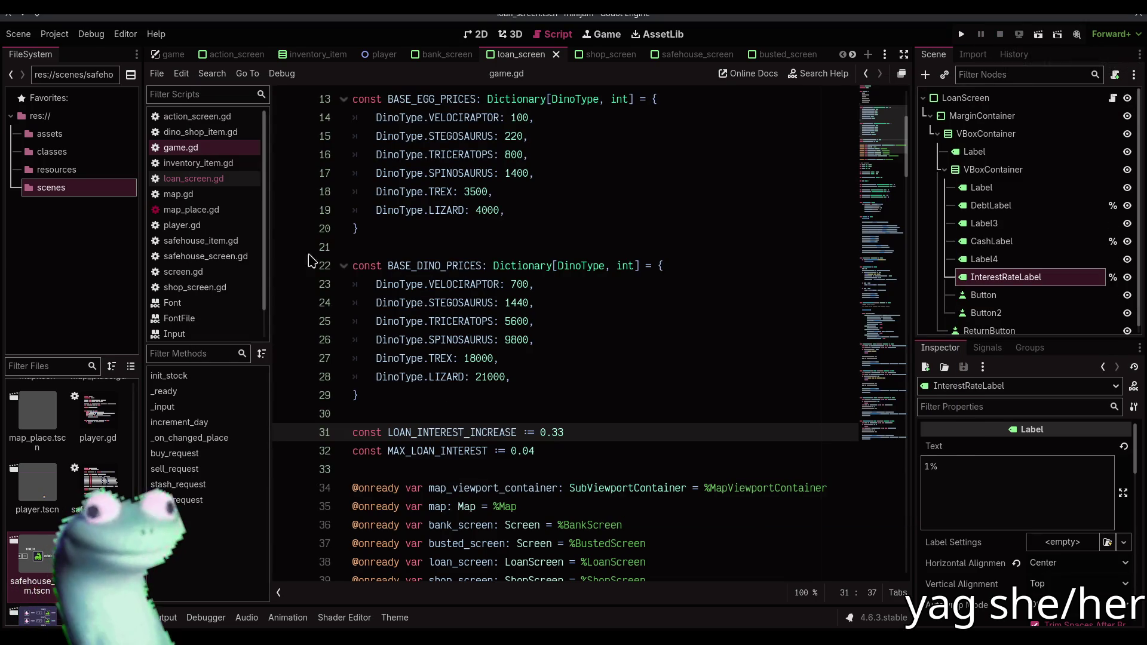
Rename the loan screen's borrow button node to BorrowButton
click(242, 178)
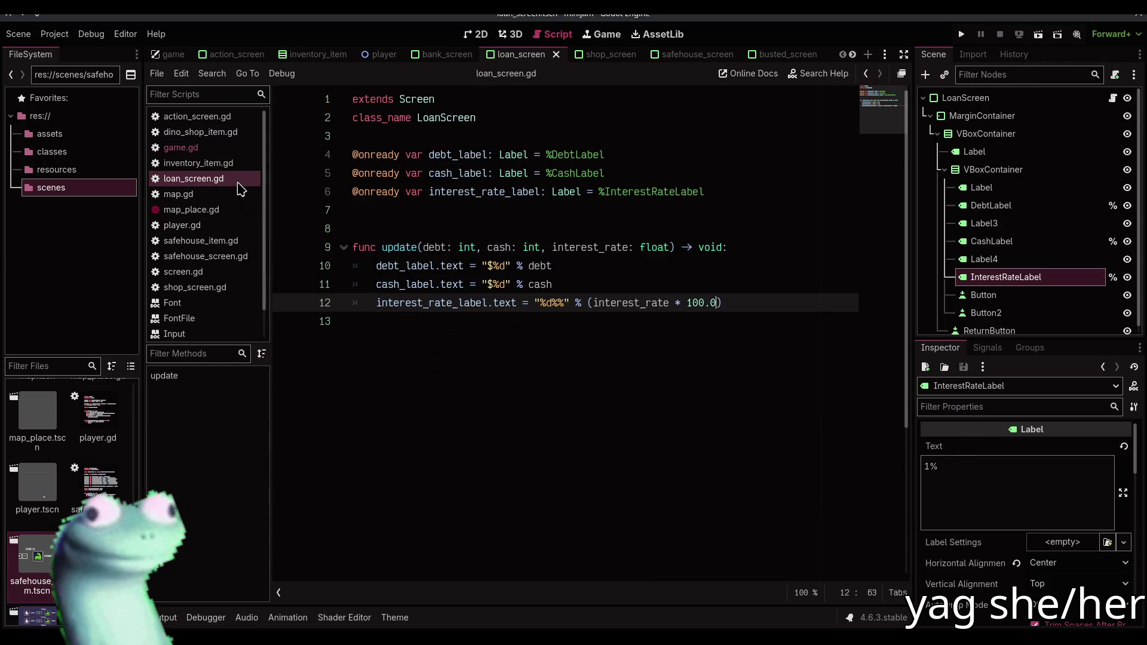
click(729, 315)
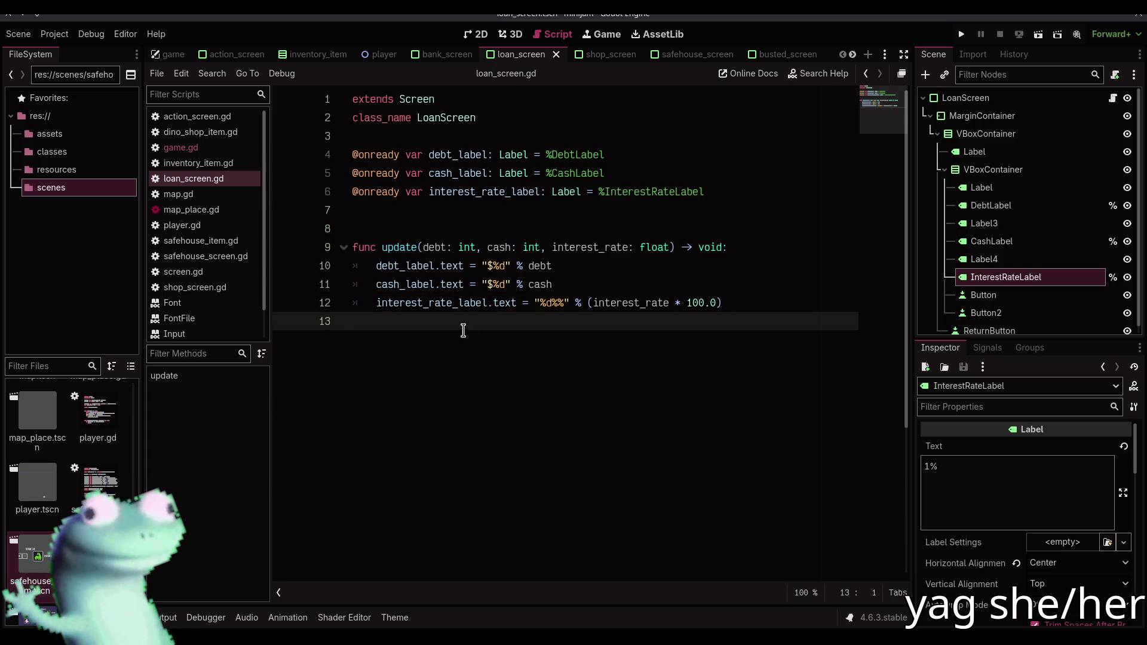
click(476, 34)
click(980, 295)
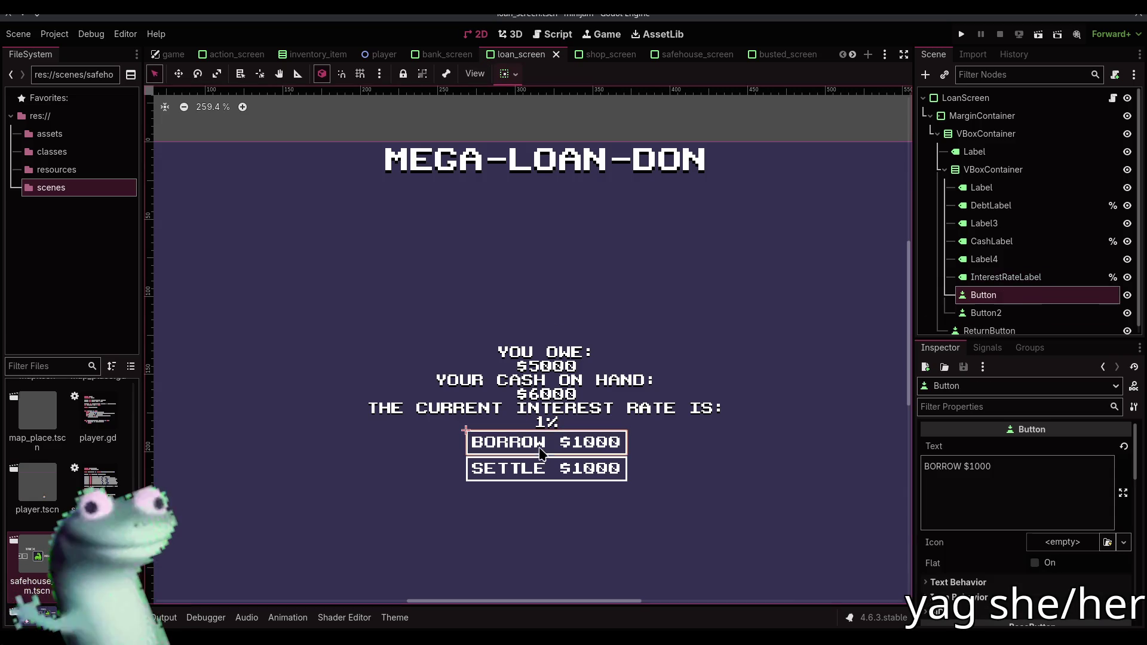
double_click(976, 297)
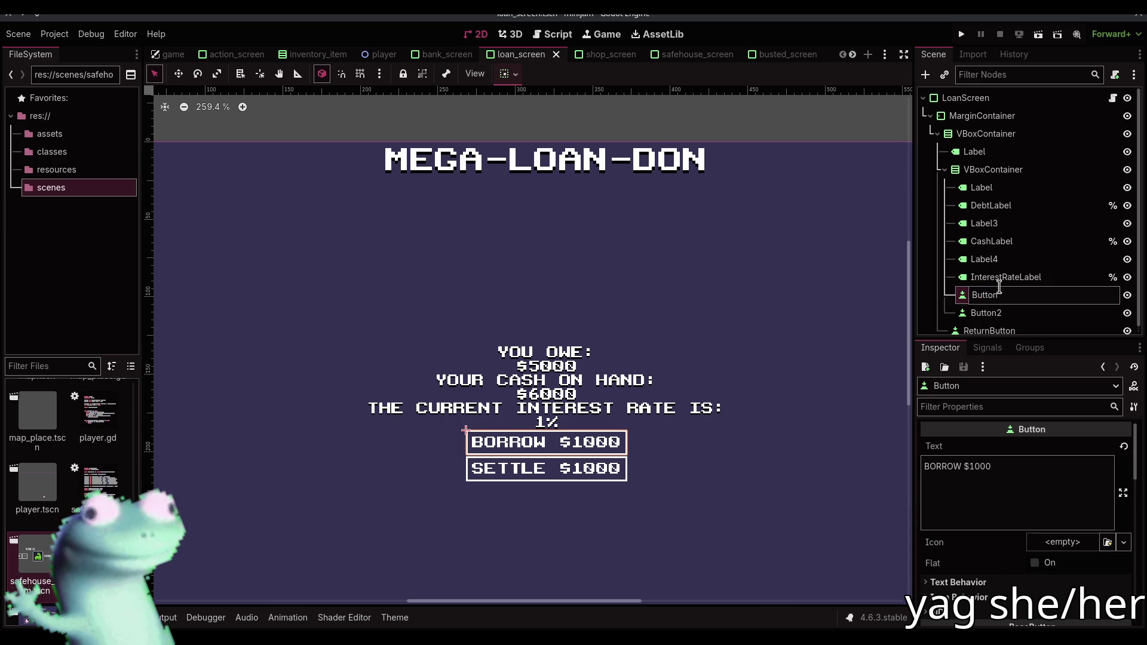
text(BorrowButton)
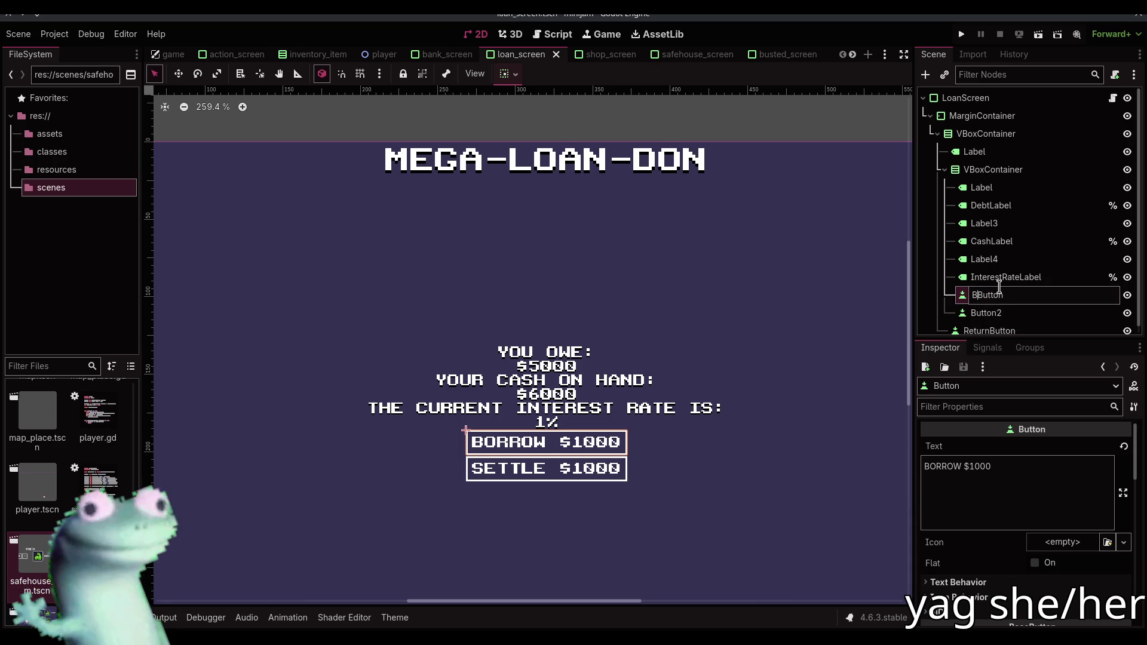
key(Return)
Rename Button2 to SettleButton
key(Down)
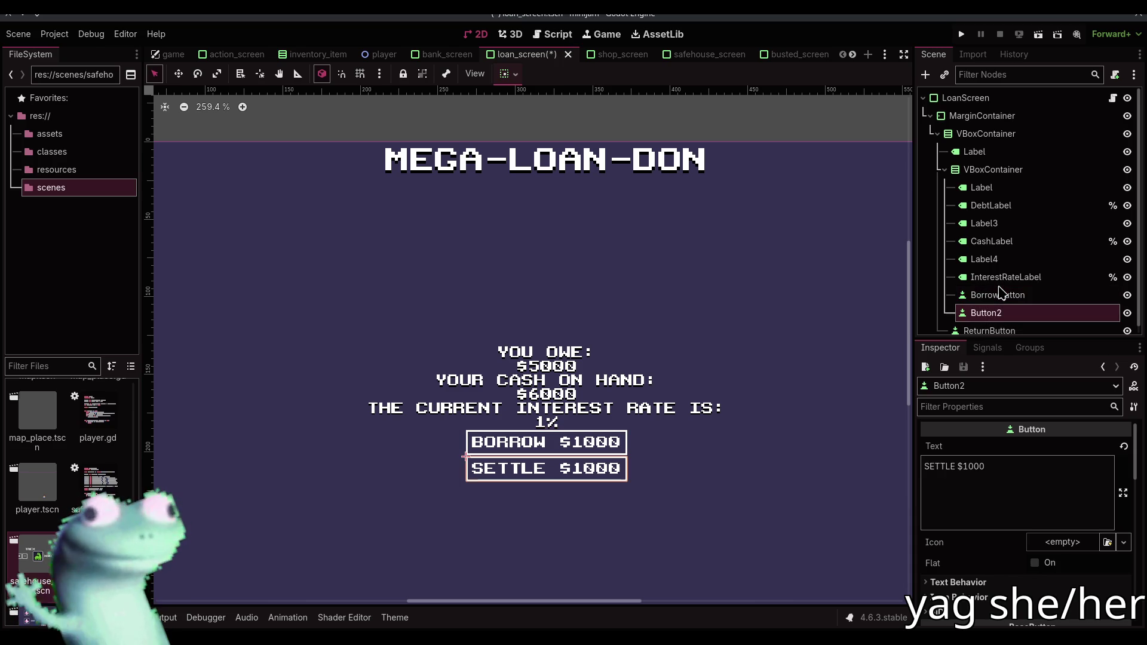
key(F2)
key(End)
key(BackSpace)
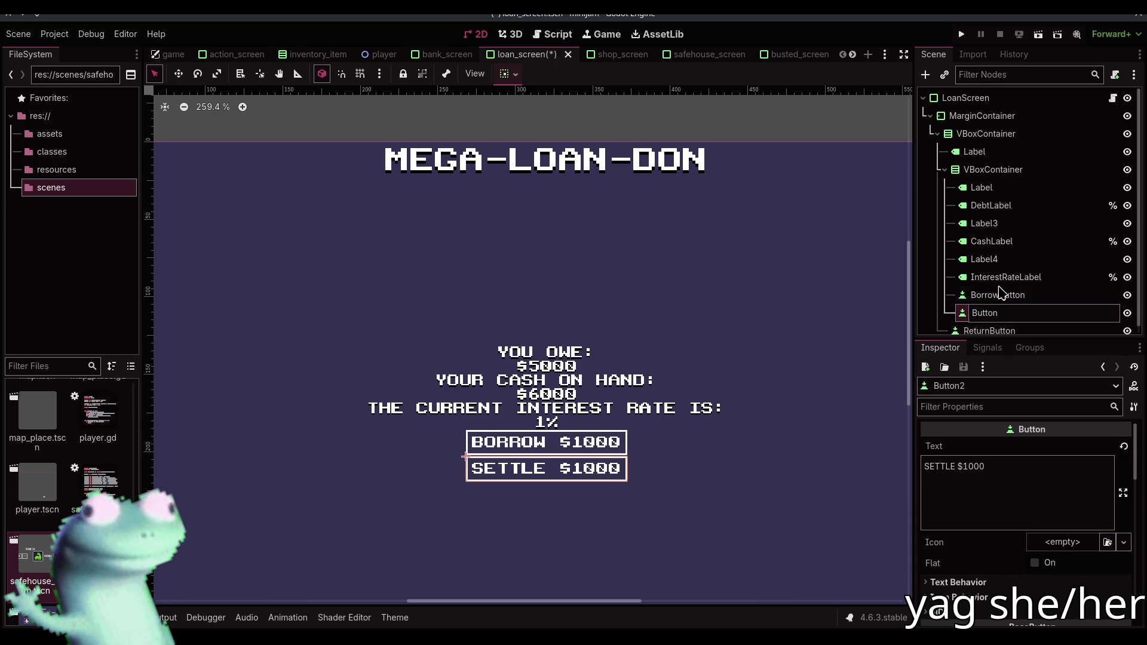
key(Home)
text(Settle)
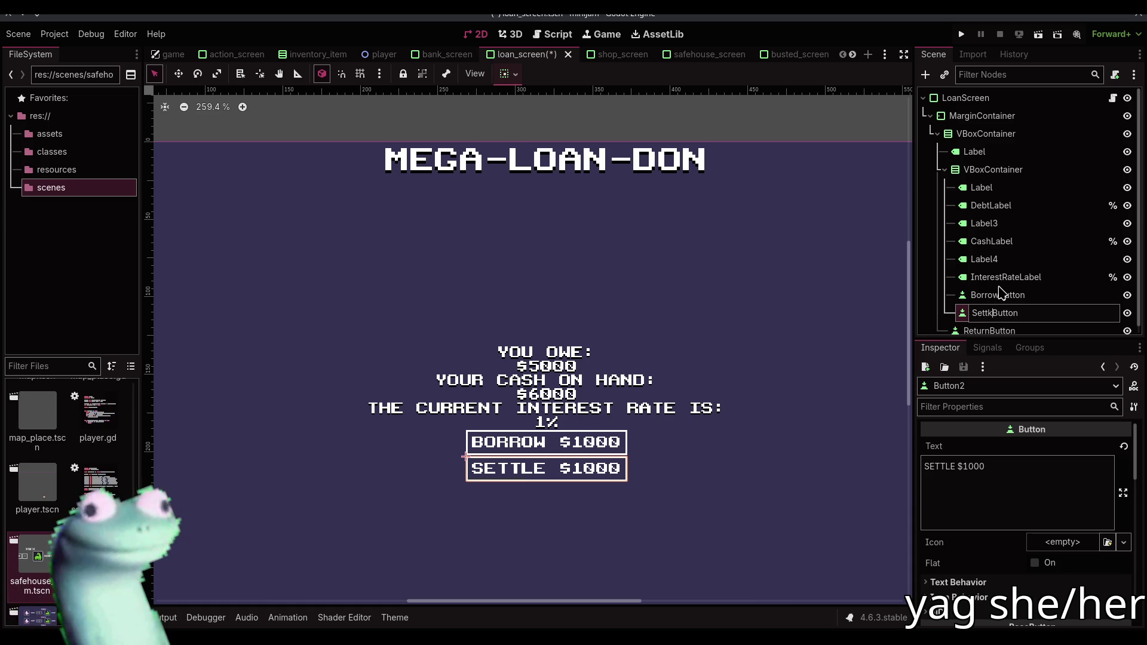
key(Return)
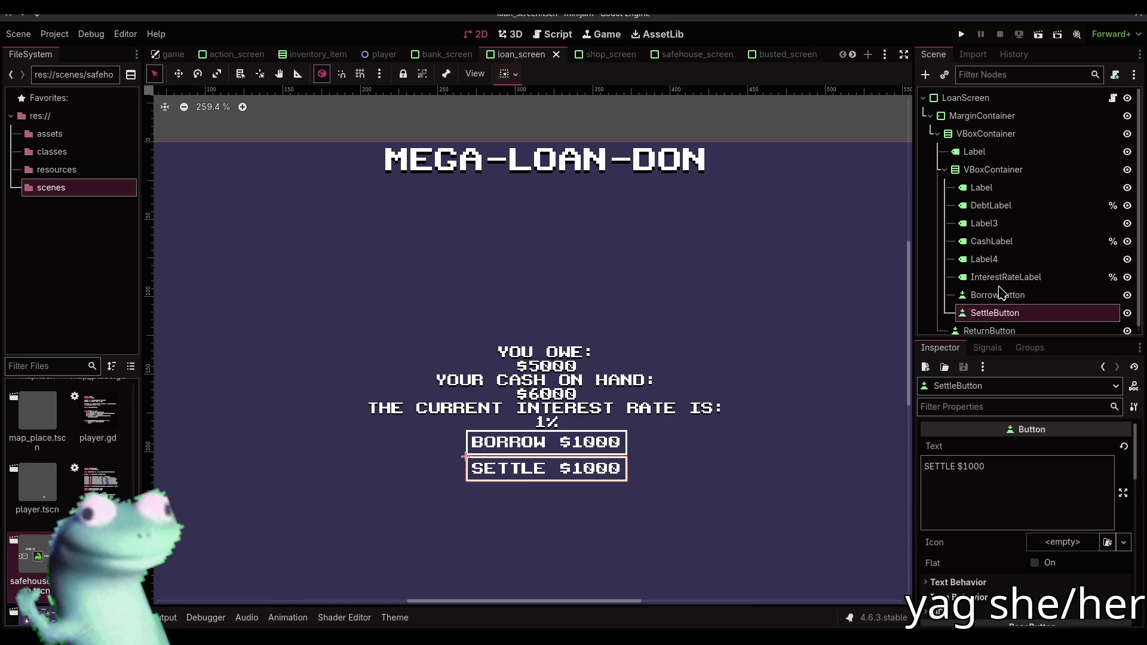
ctrl+click(1033, 300)
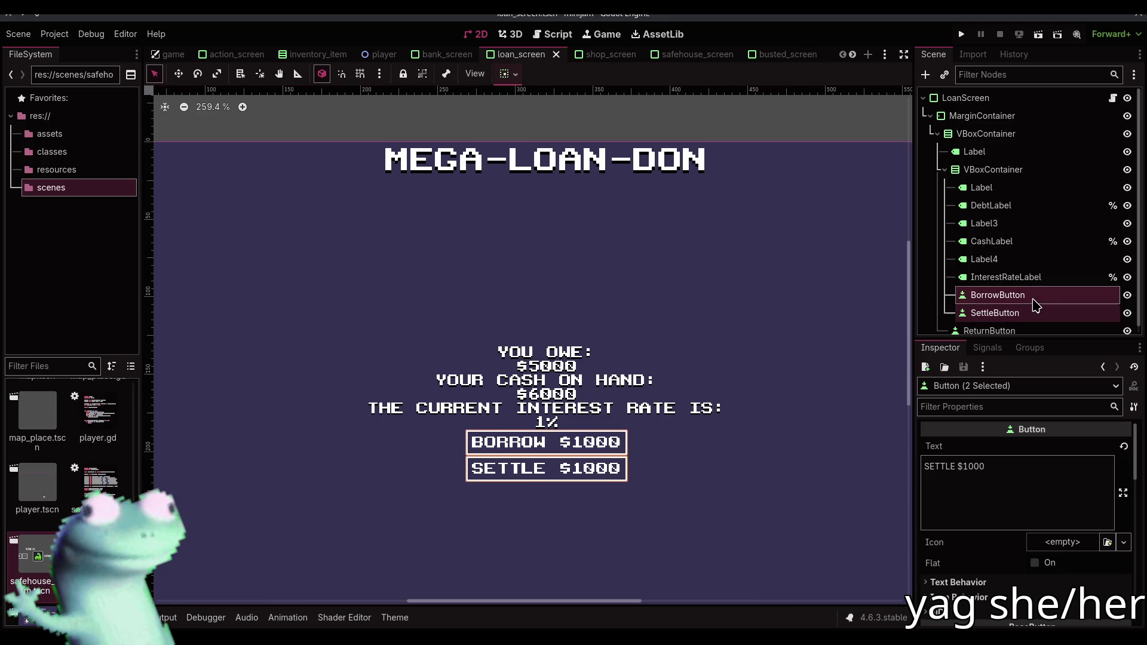
key(ctrl+shift+u)
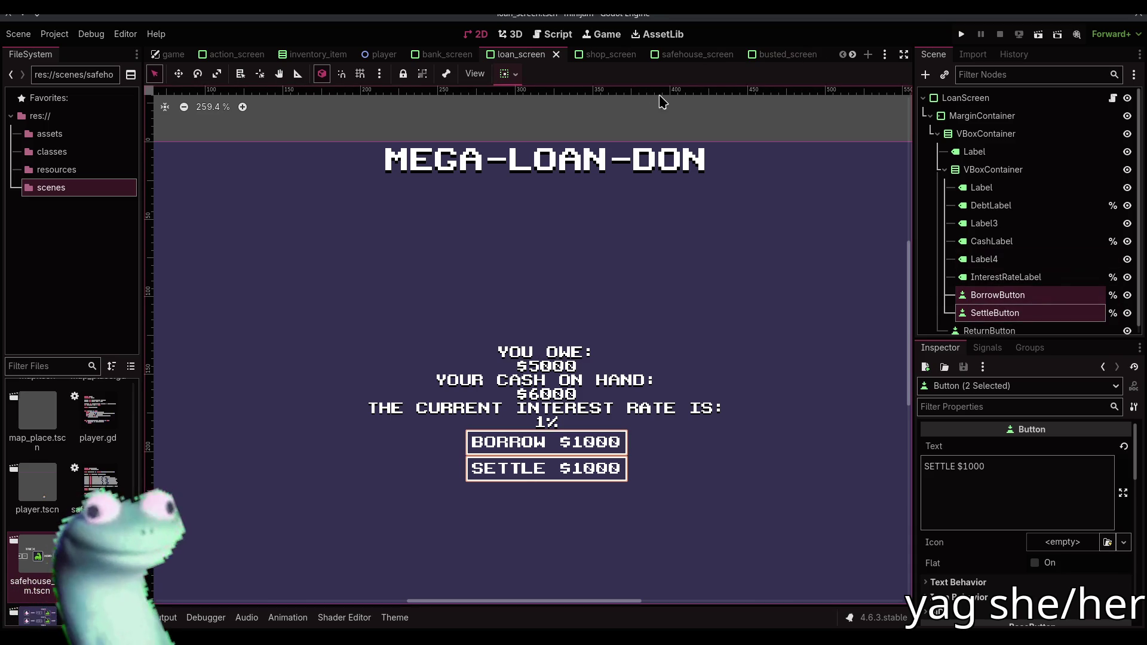
click(532, 36)
mouse_move(986, 299)
mouse_down()
mouse_move(583, 216)
mouse_move(682, 198)
mouse_up()
click(740, 193)
key(Return)
key(ctrl+s)
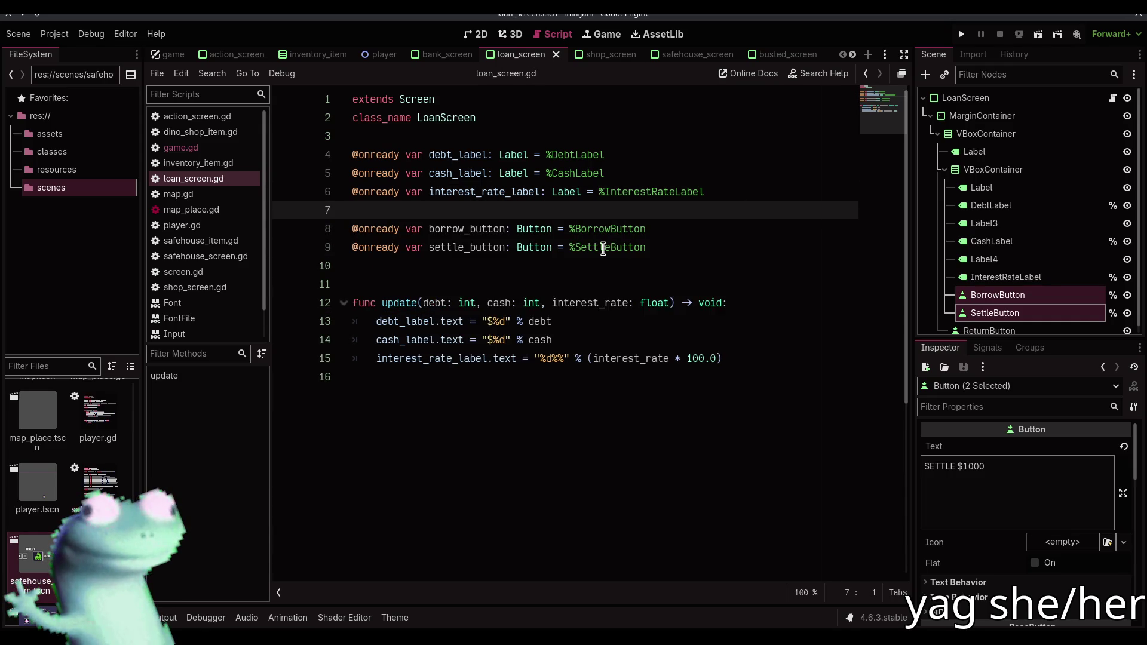
click(602, 247)
click(598, 261)
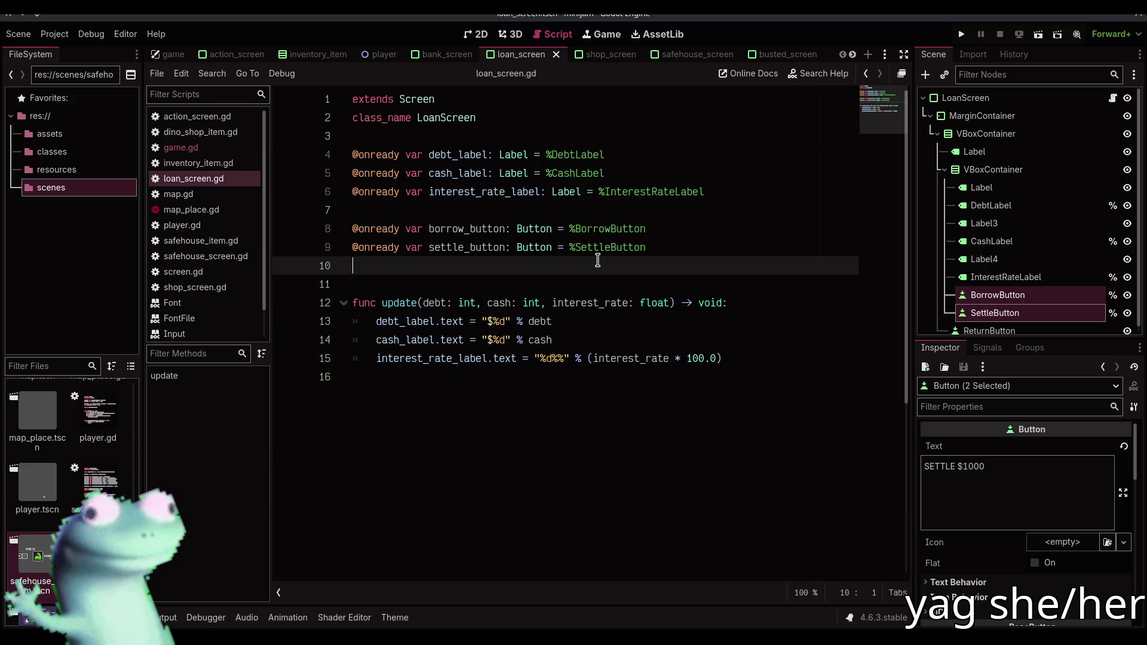
click(478, 34)
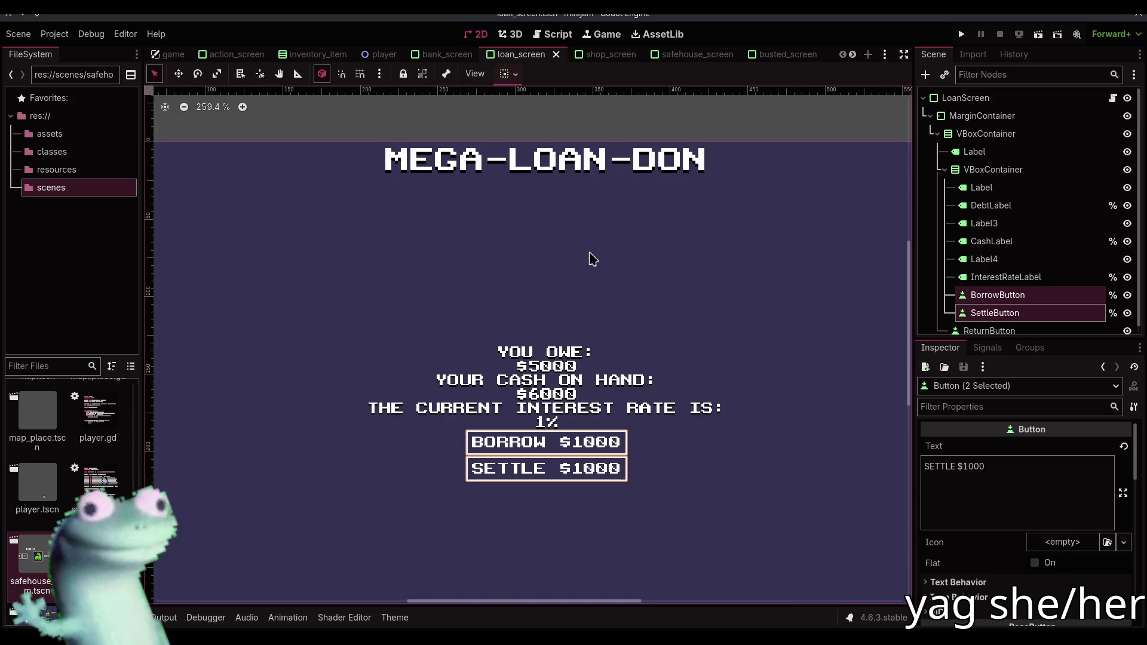
click(611, 122)
scroll(599, 331, down, 5)
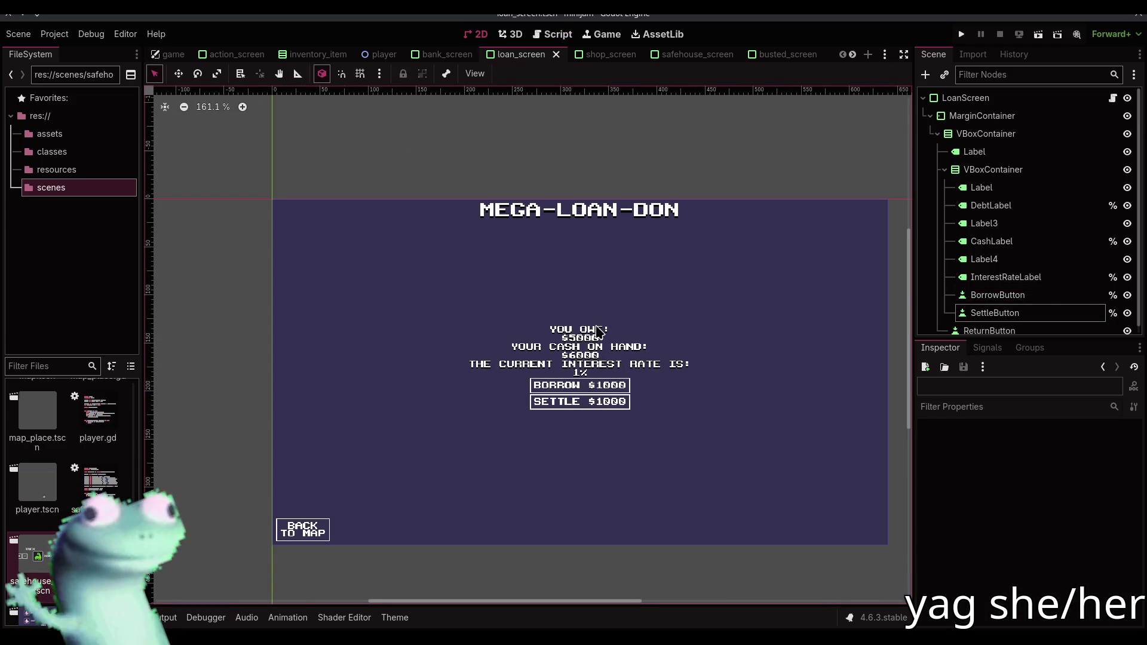
click(991, 97)
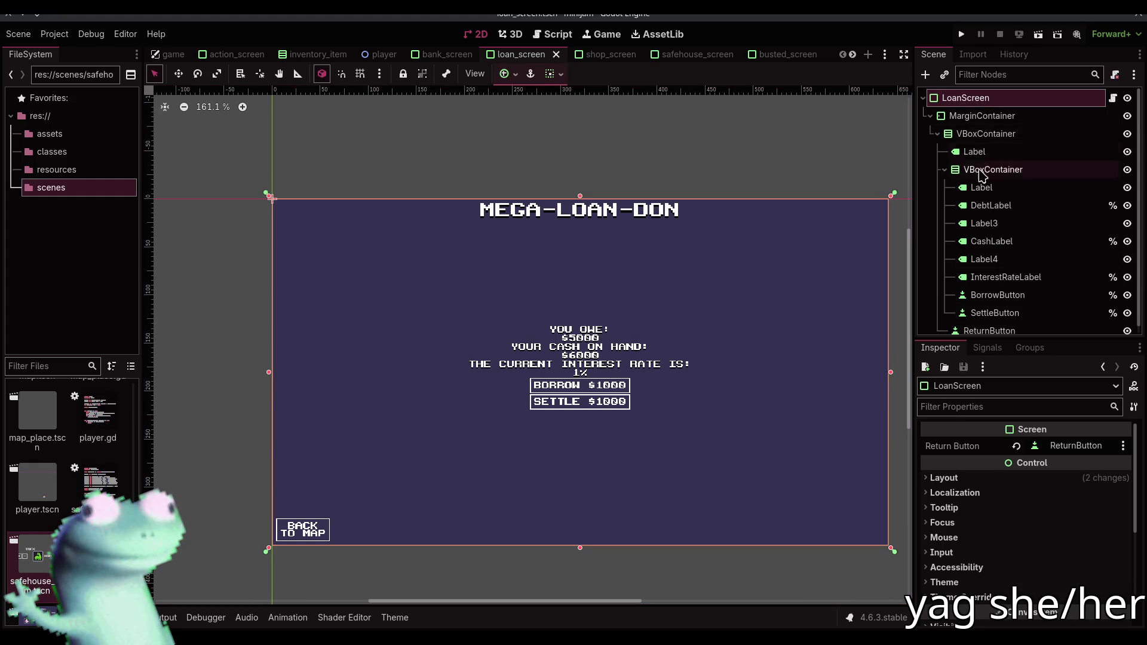
click(553, 34)
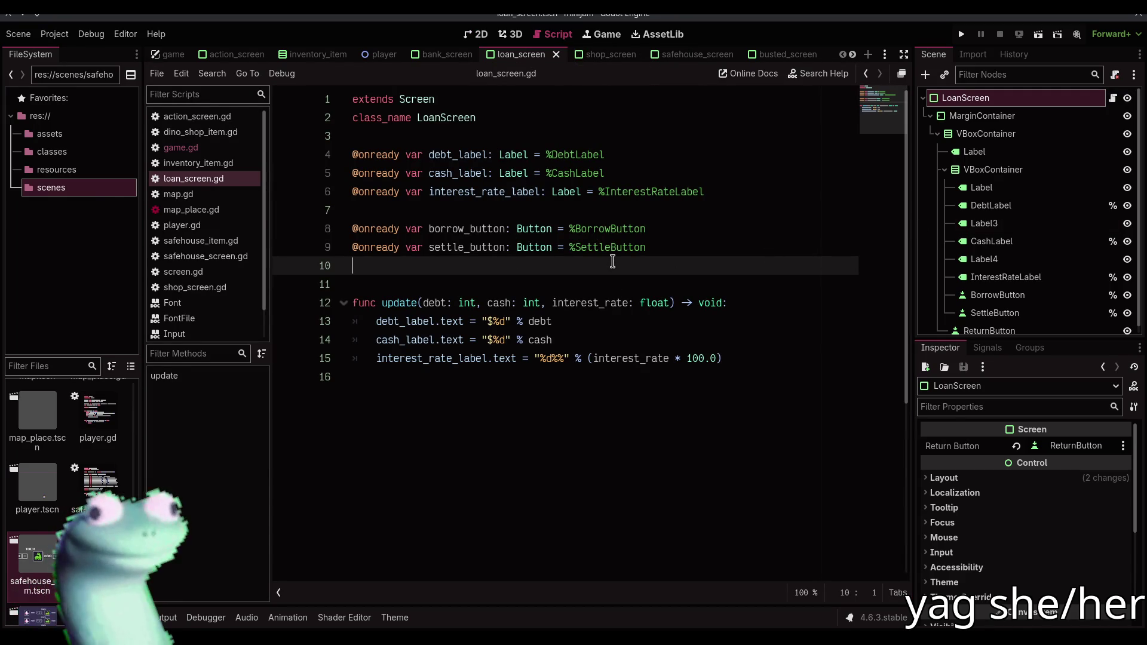
Declare signals borrow_pressed() and settle_pressed() in loan_screen.gd
key(Return)
text(si)
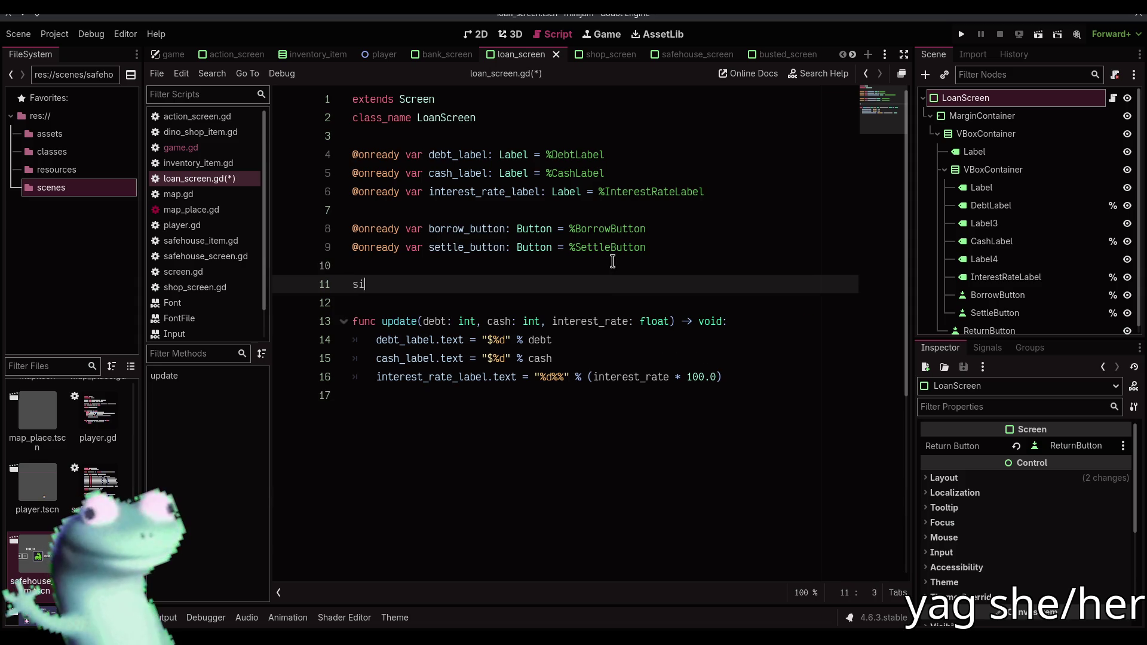
text(gnal borrow_)
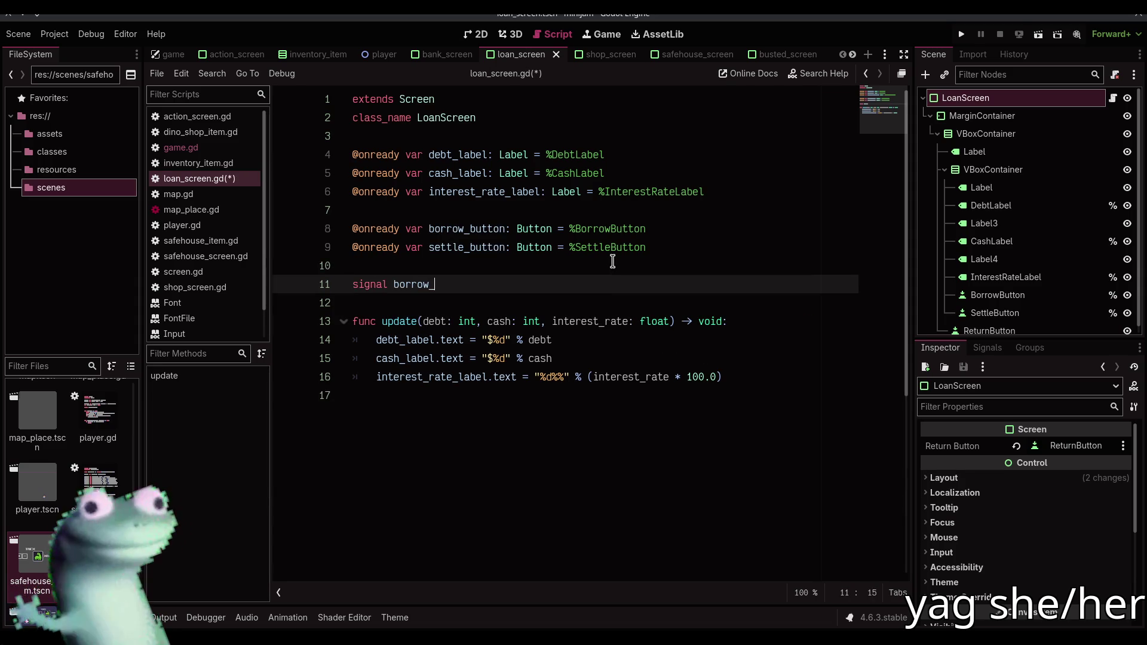
text(pressed())
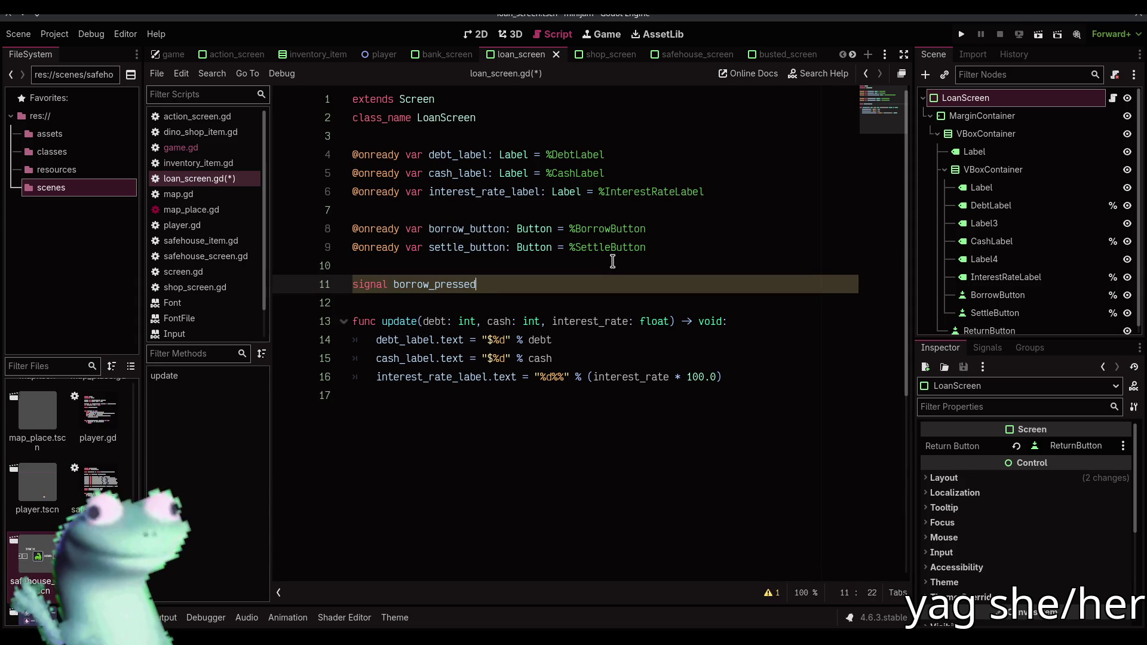
key(Return)
text(signal settle-pre)
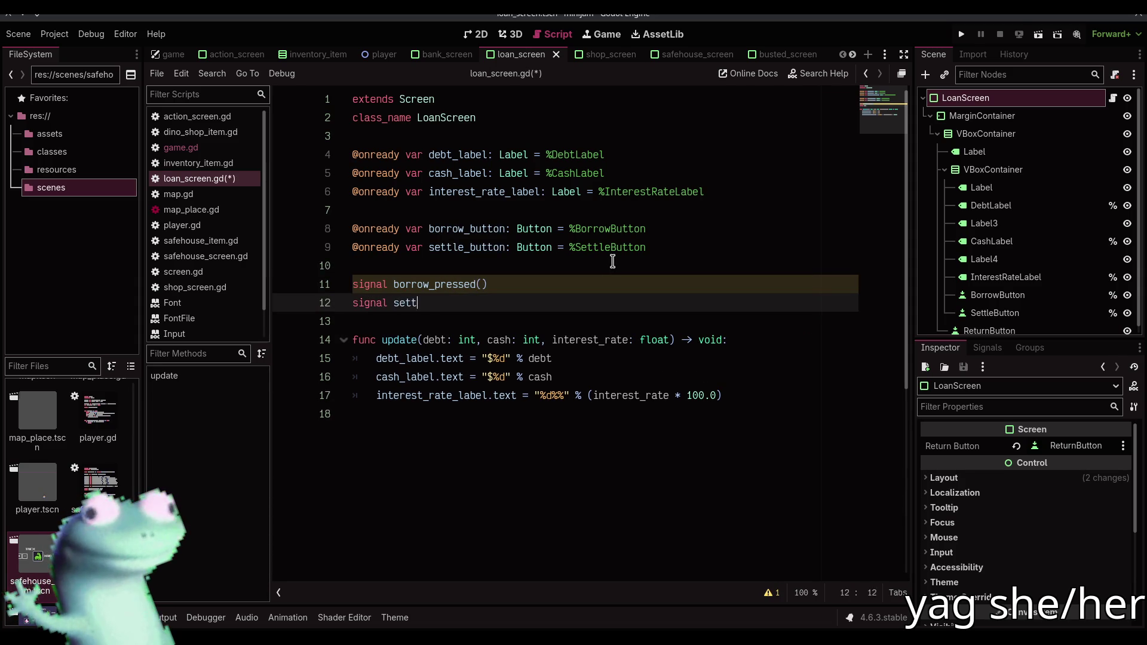
key(BackSpace)
key(BackSpace)
key(BackSpace)
text(_pressed()
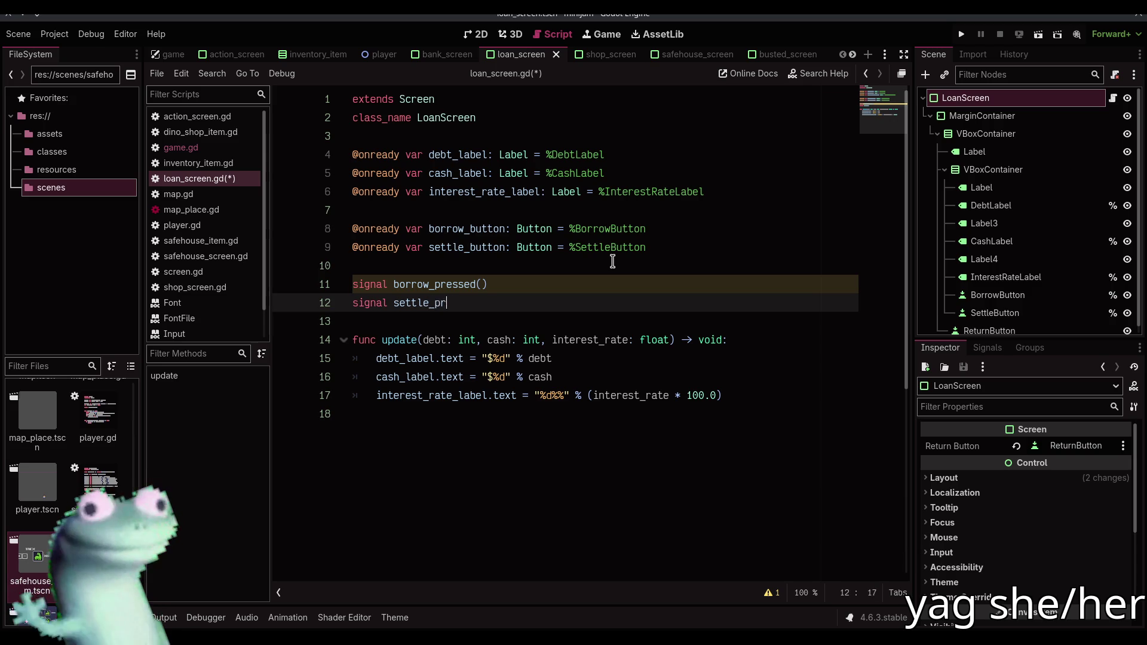
key(End)
key(Return)
key(Return)
key(Return)
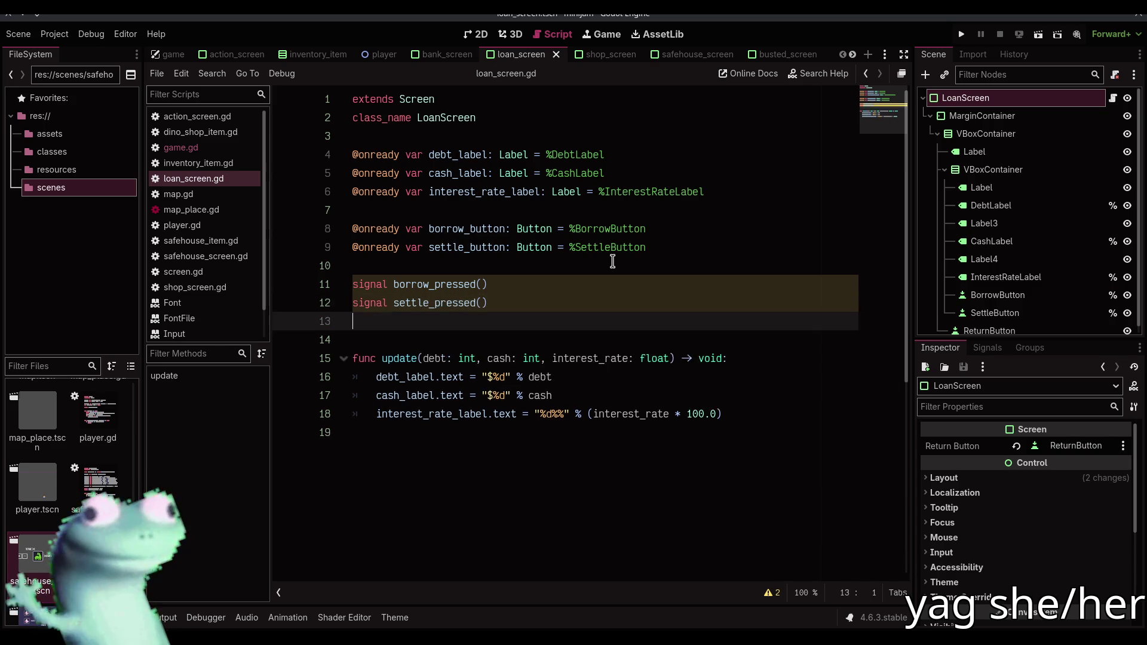
Add a _ready function with borrow_button.pressed.connect(borrow_pressed.emit)
text(func rea)
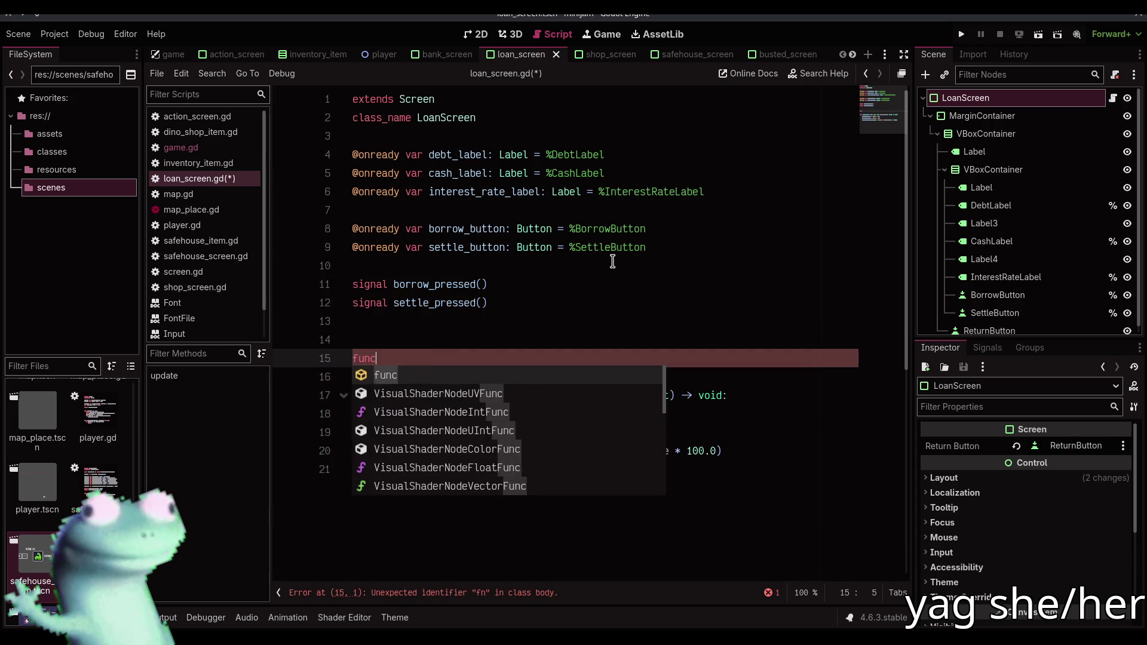
key(Return)
key(Return)
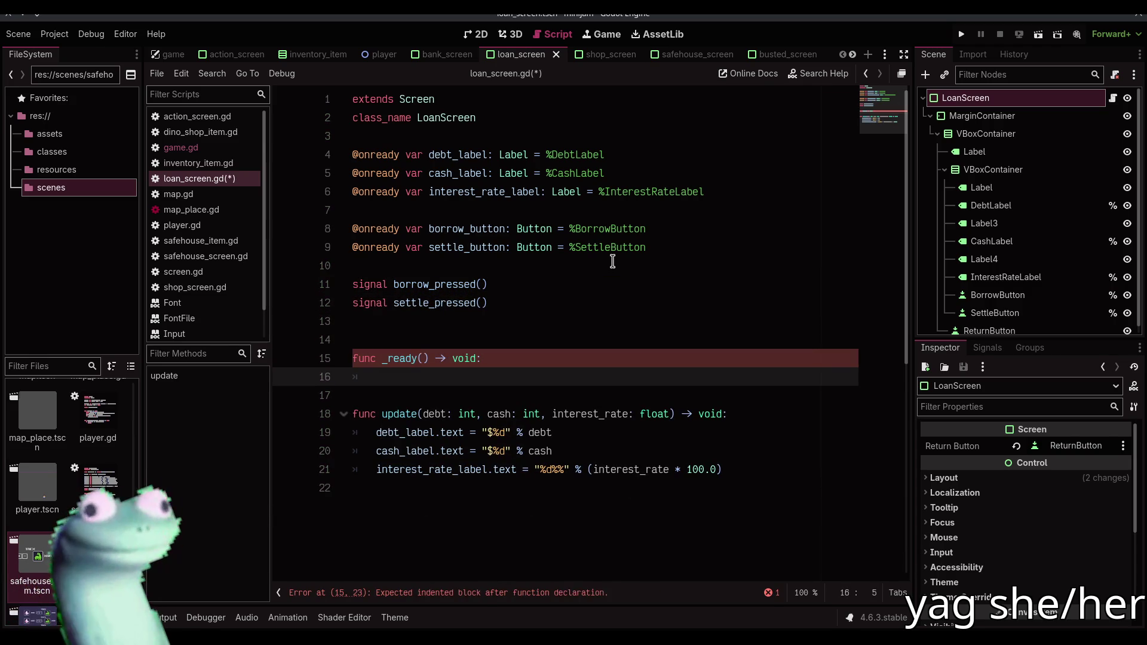
text(borrow_button)
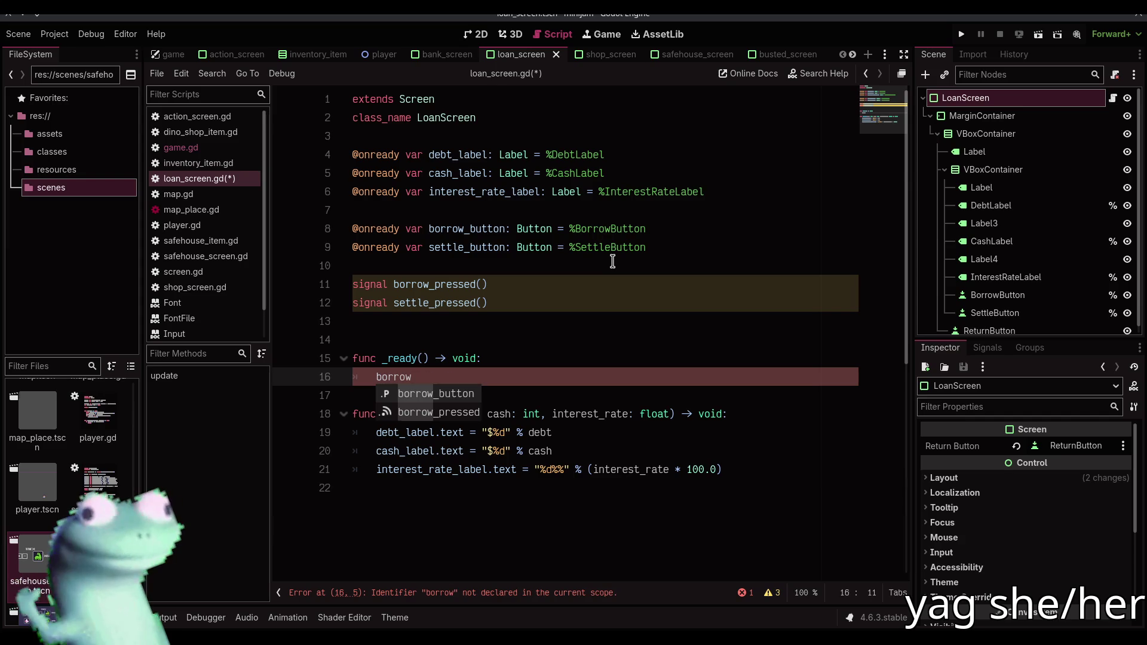
key(Return)
text(.pressed.c)
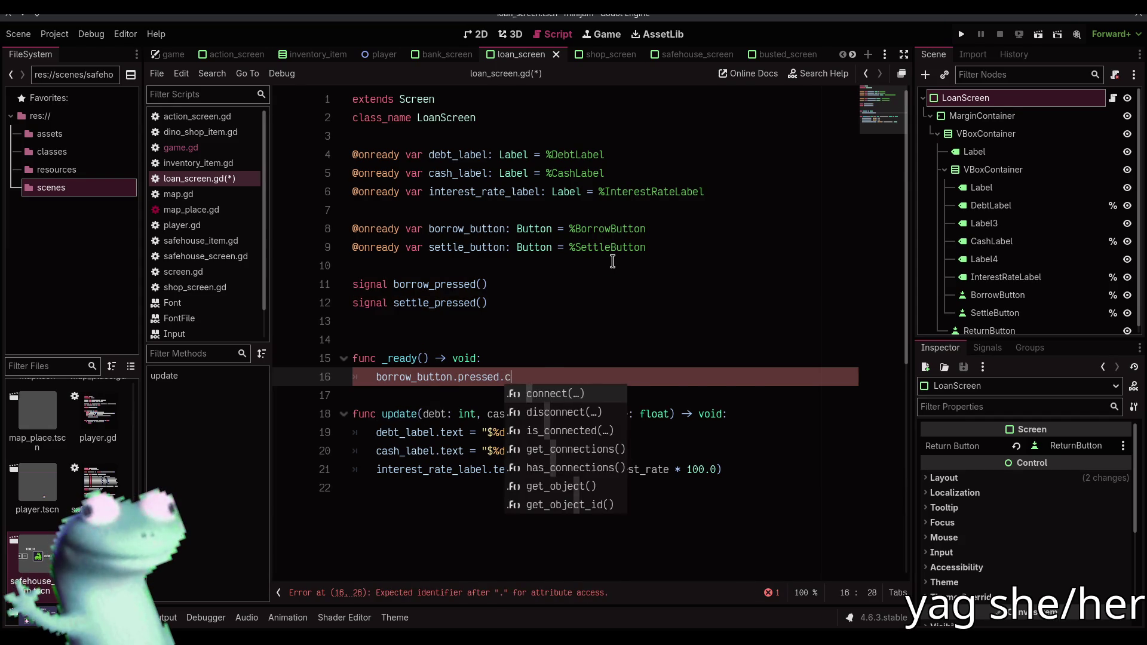
key(Return)
text(borro)
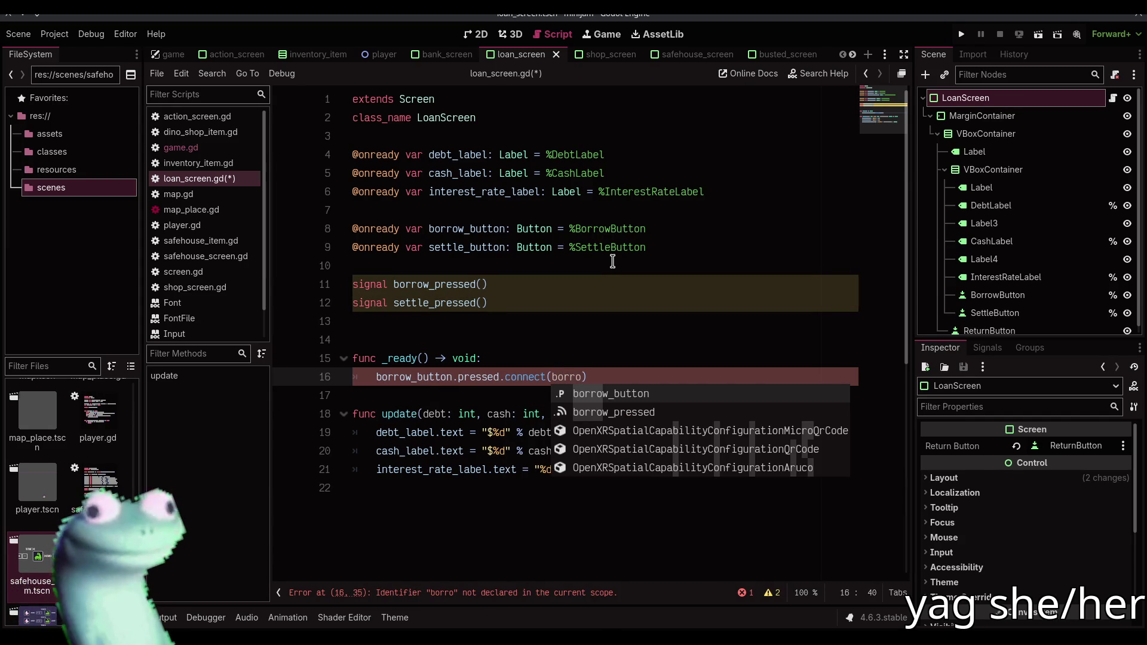
key(Down)
key(Return)
text(.e)
key(Return)
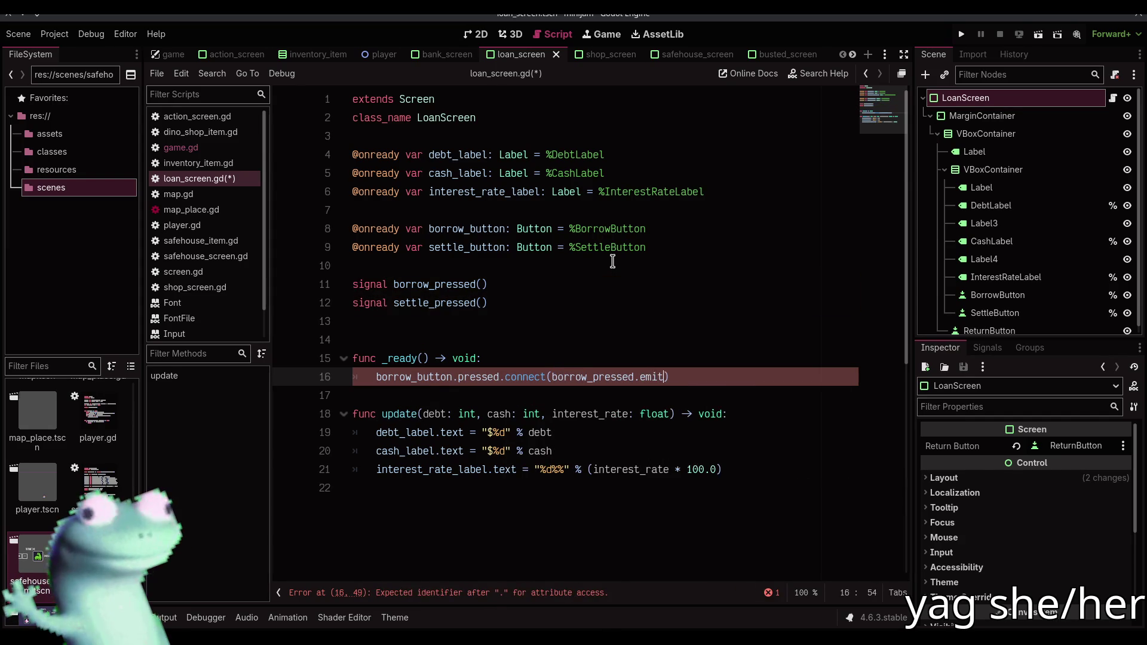
Duplicate the connection for settle_button emitting settle_pressed, and save loan_screen.gd
key(ctrl+shift+d)
key(Down)
key(Return)
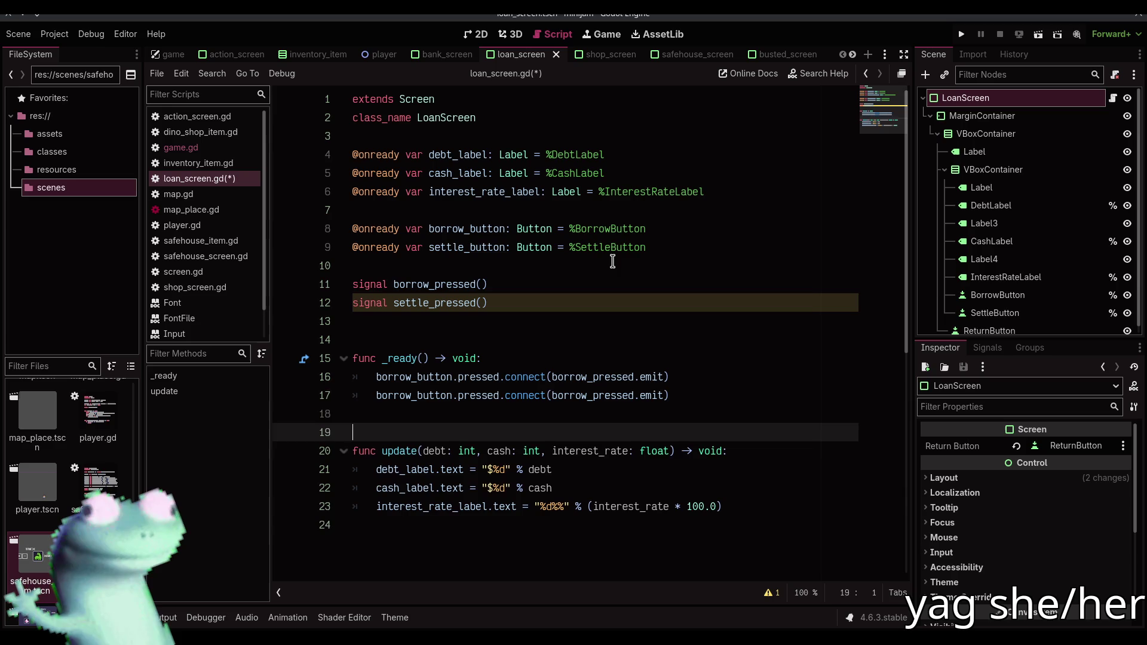
key(Up)
key(Up)
key(Left)
key(shift+Right)
key(shift+Right)
key(shift+Right)
key(ctrl+d)
text(settle)
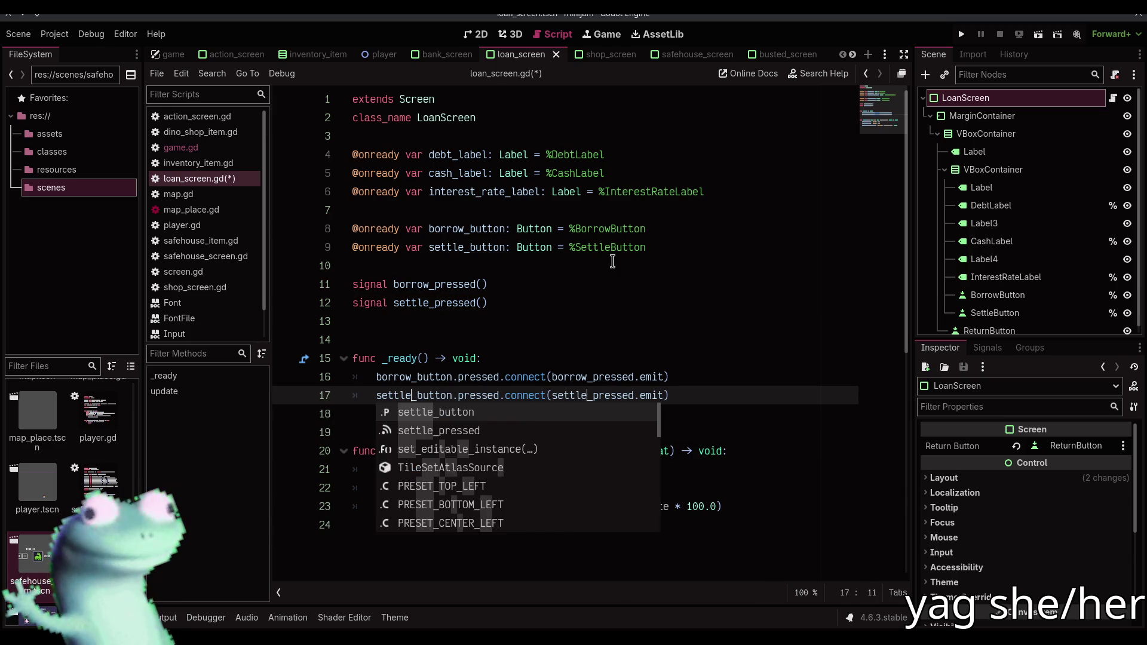
key(Escape)
key(Down)
key(ctrl+s)
click(180, 147)
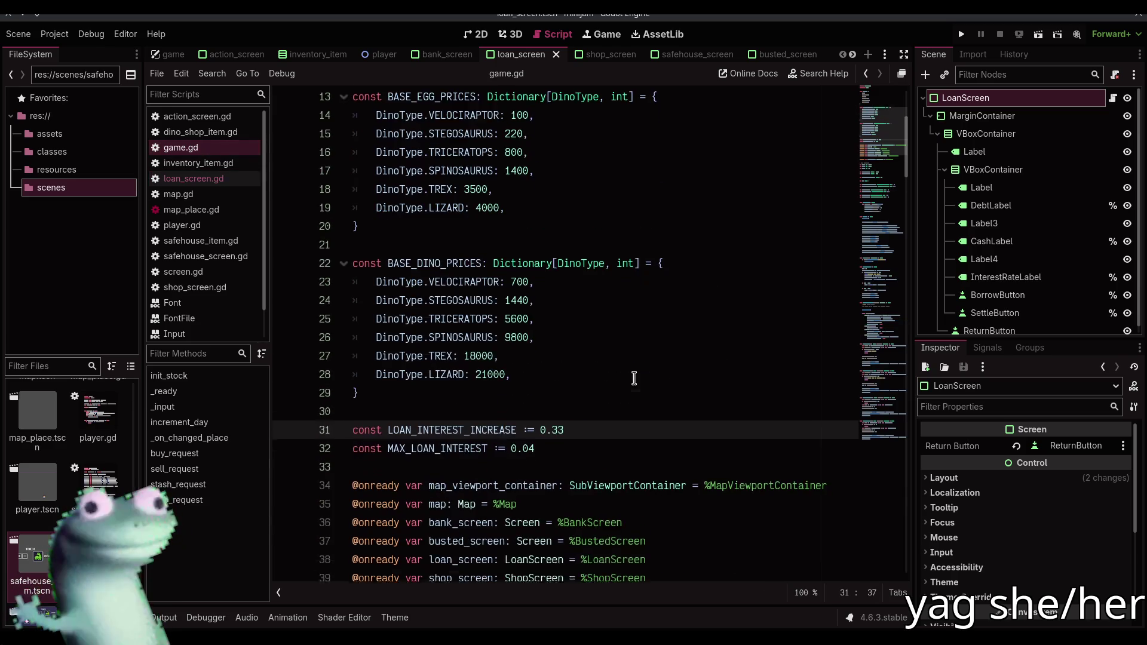
Add func borrow_request() -> void: pass at the end of game.gd and save
scroll(869, 191, down, 8)
drag(869, 191, 878, 427)
click(467, 471)
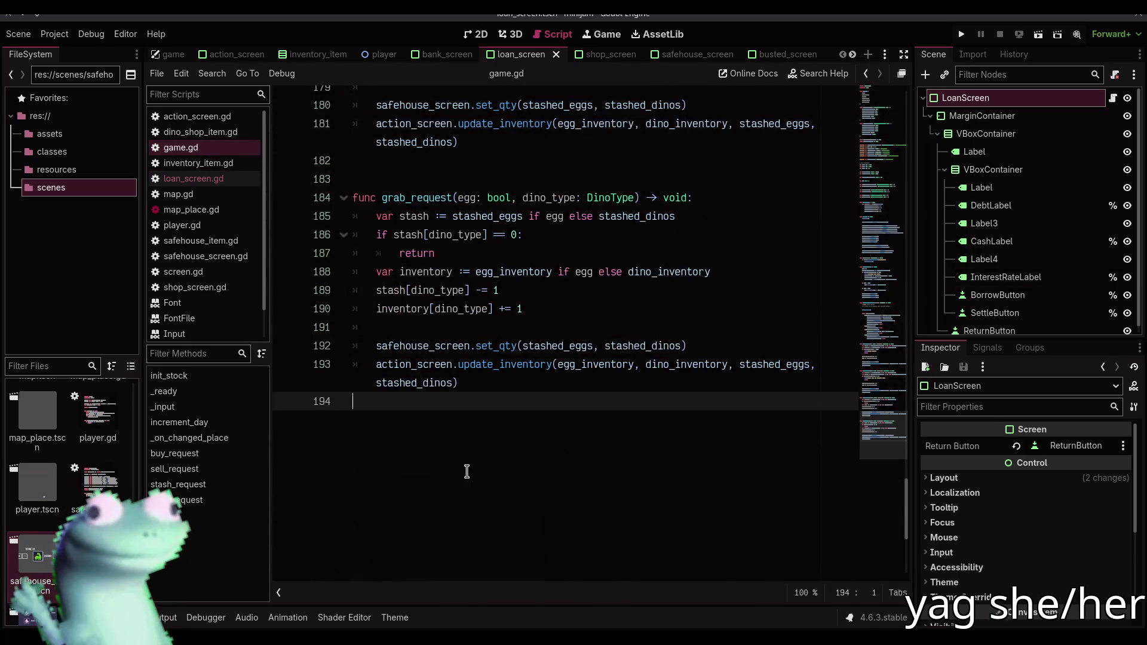
key(Return)
key(Return)
text(func bo)
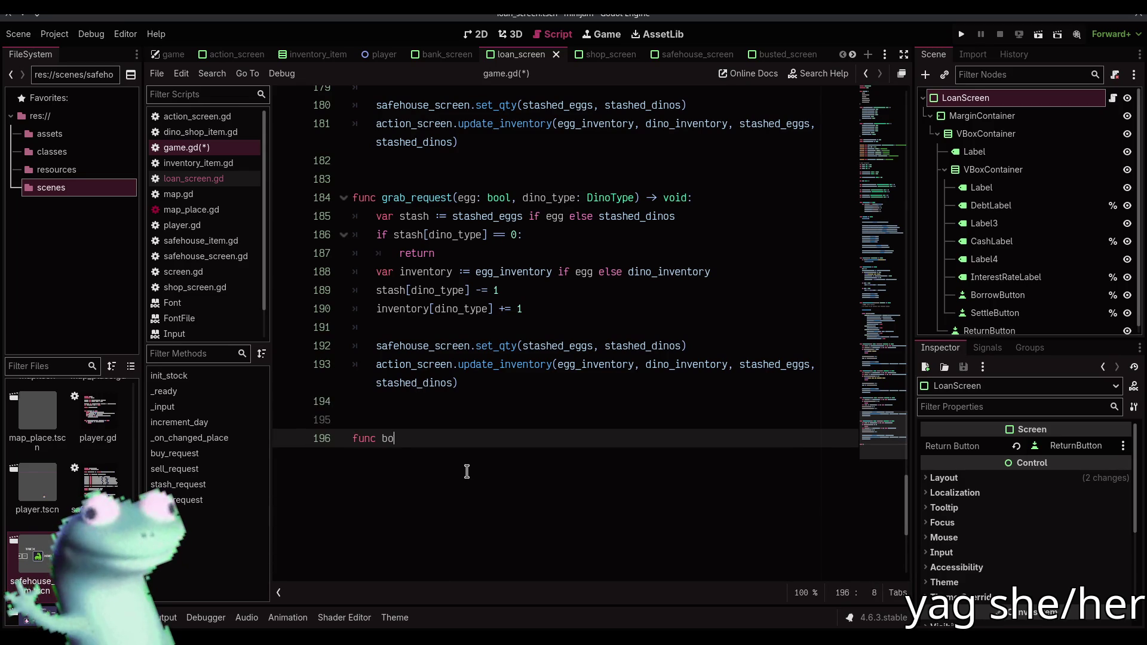
text(rrow_request))
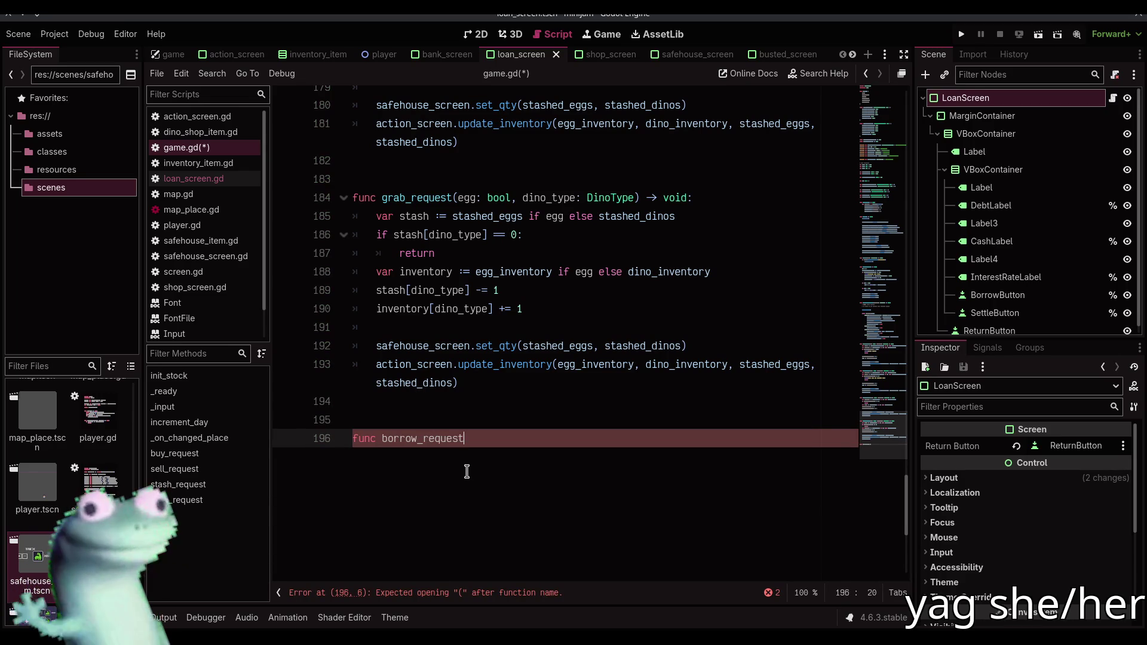
key(BackSpace)
text(() ->)
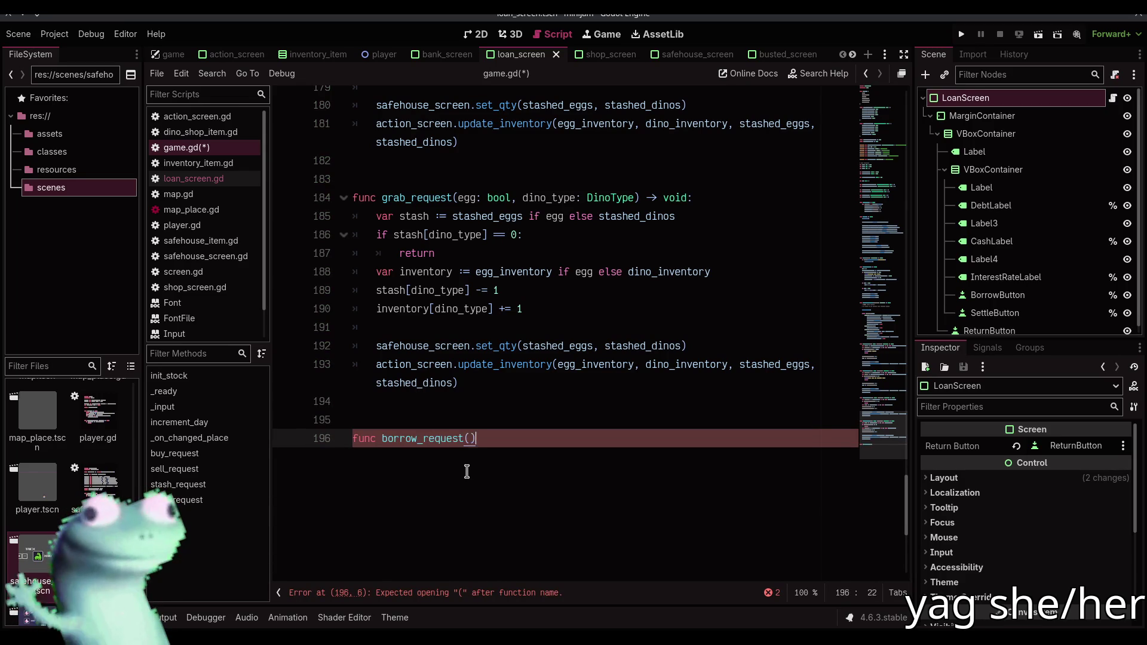
text( void)
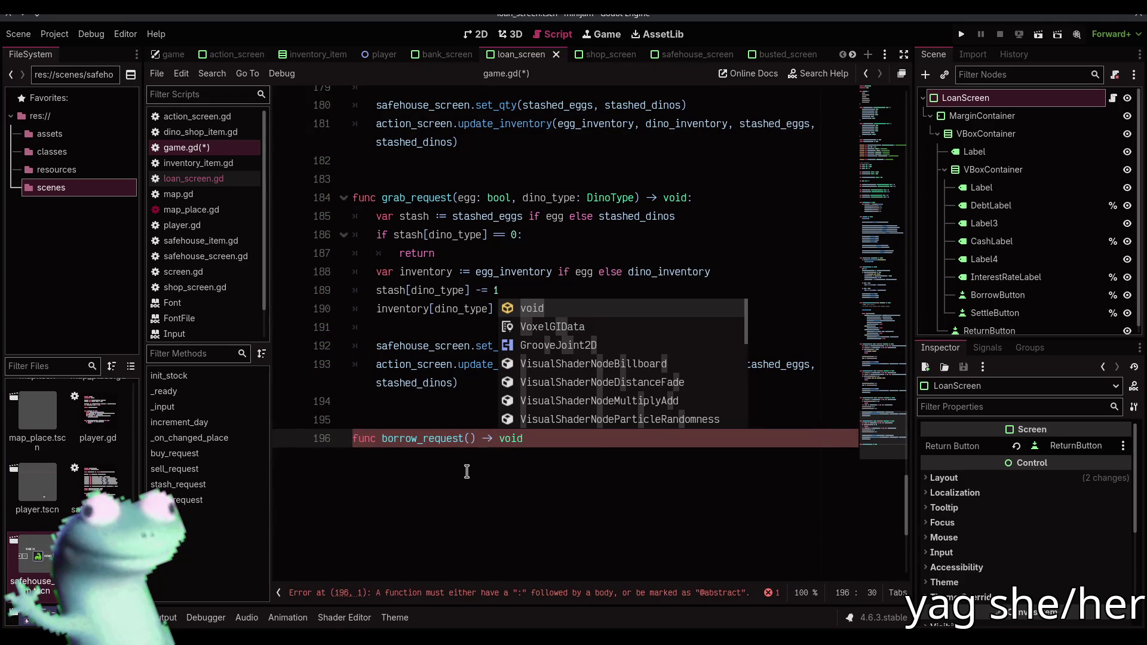
text(:)
key(Return)
text(pass)
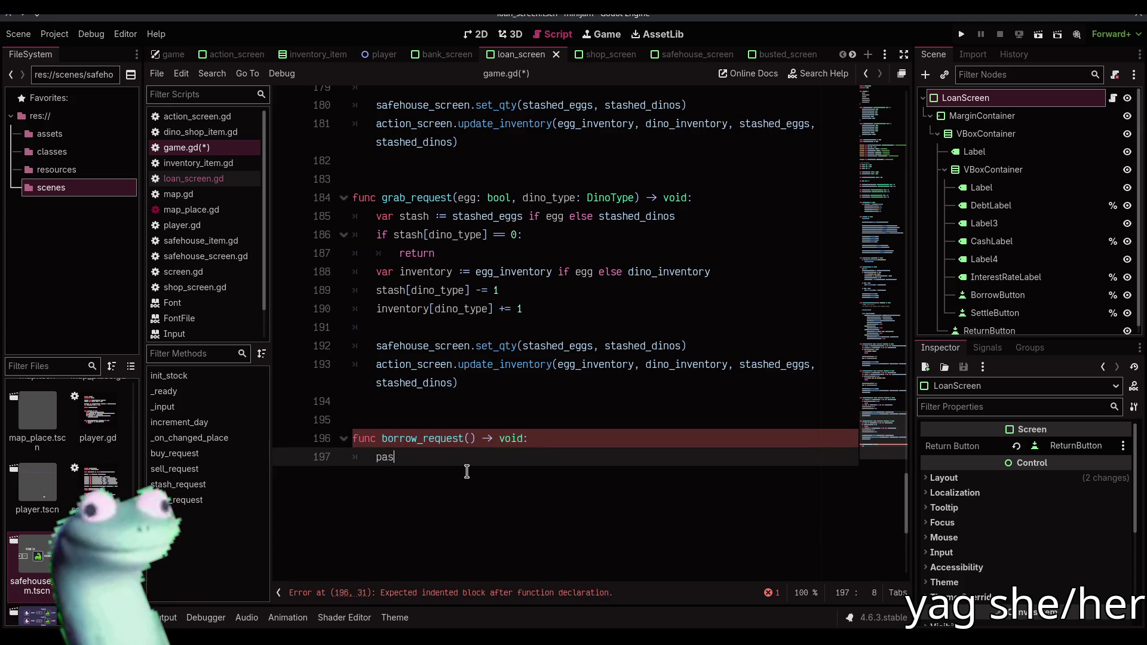
key(ctrl+s)
Duplicate the stub as settle_request() and save game.gd
key(Down)
key(shift+Up)
key(shift+Up)
key(shift+Up)
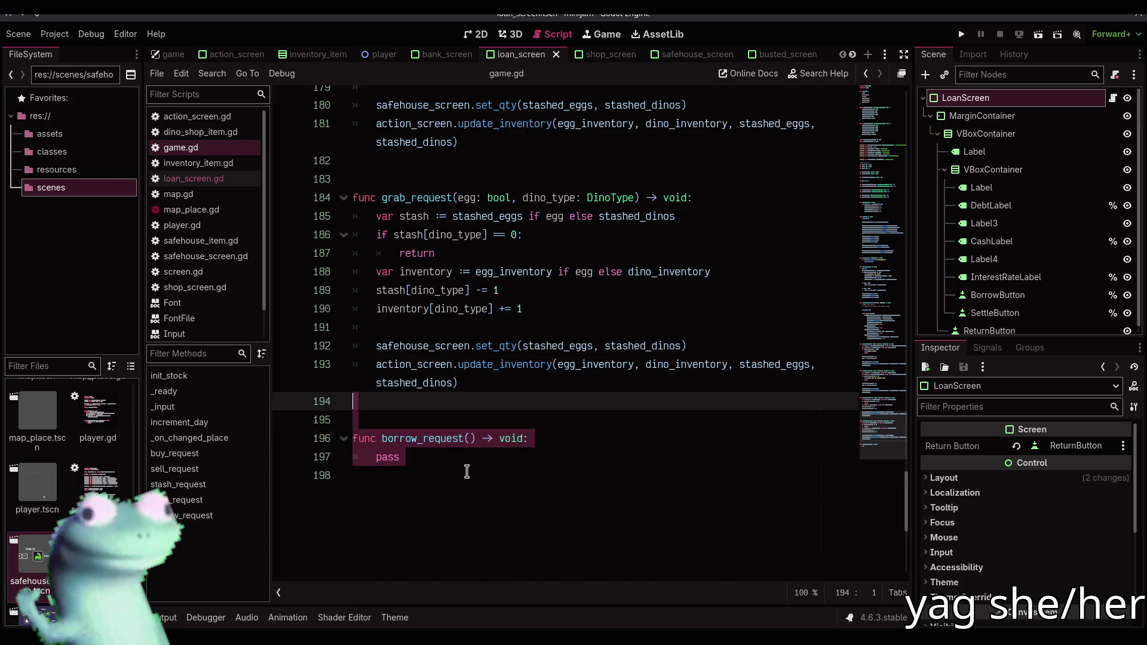
key(ctrl+shift+d)
key(Down)
key(Down)
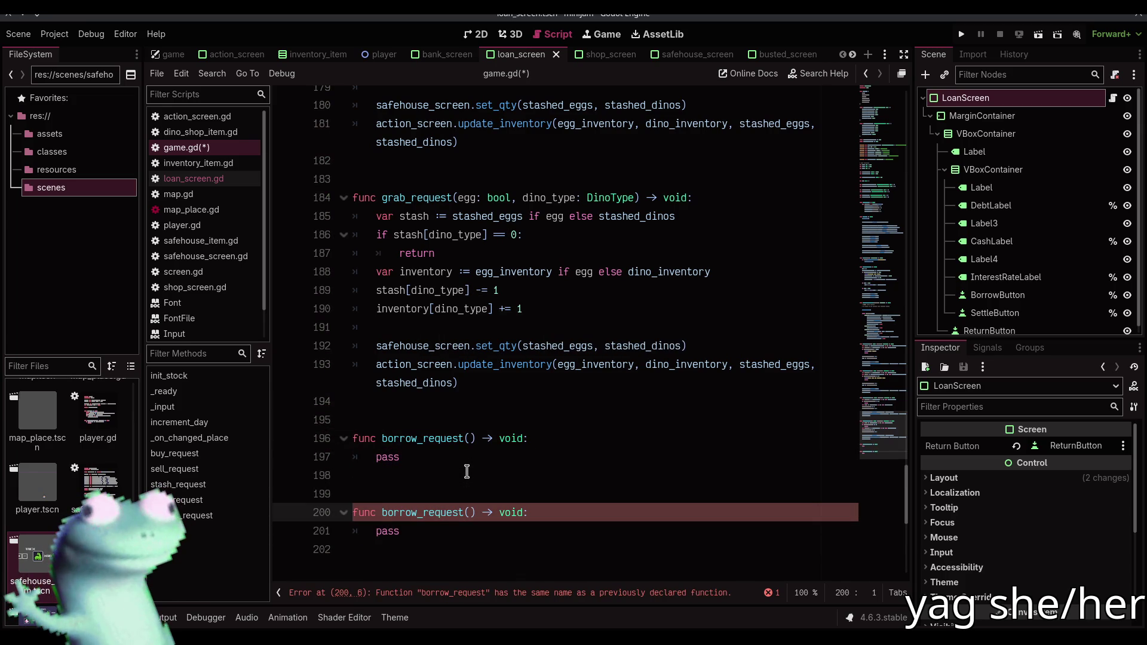
key(shift+Right)
key(shift+Right)
key(shift+Right)
text(sett)
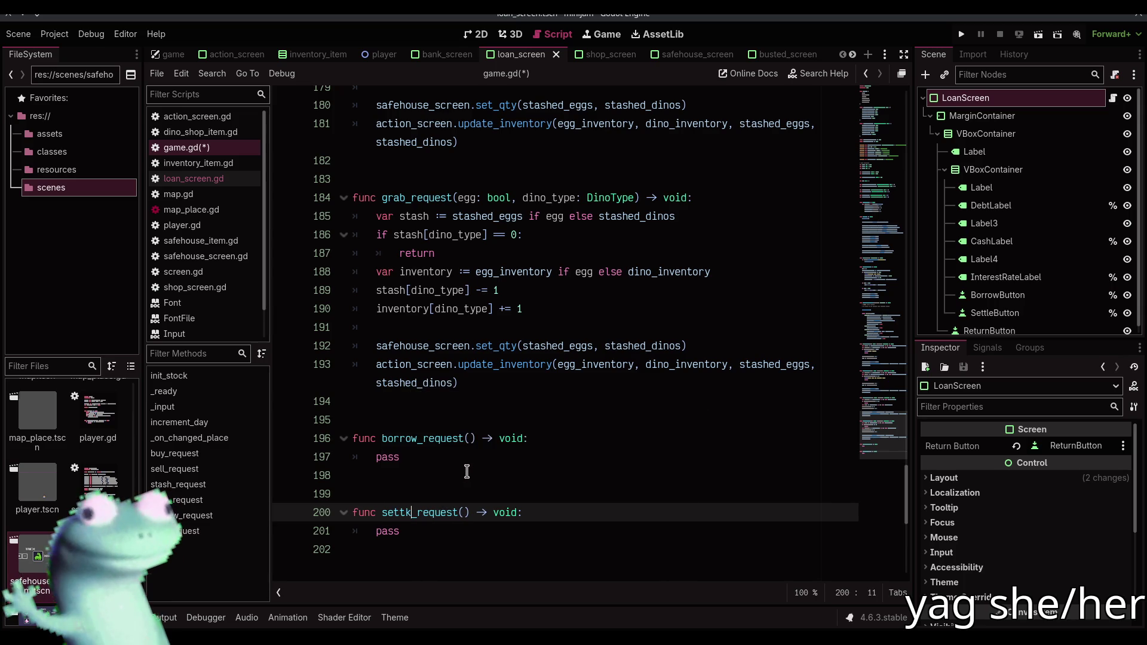
text(le)
key(ctrl+s)
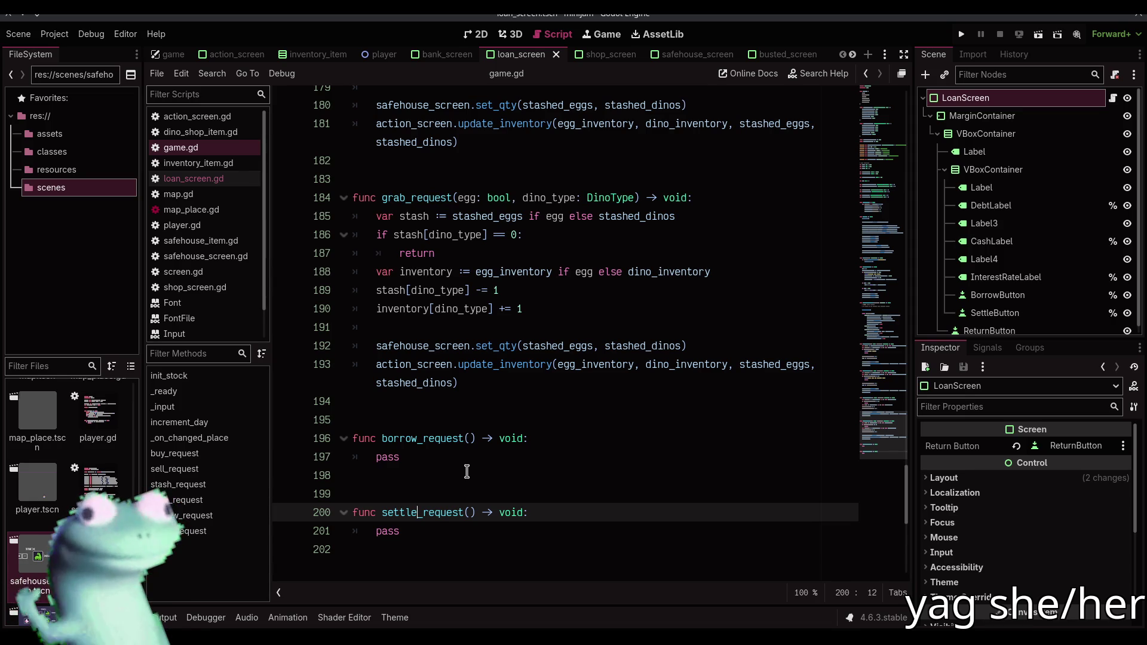
click(467, 472)
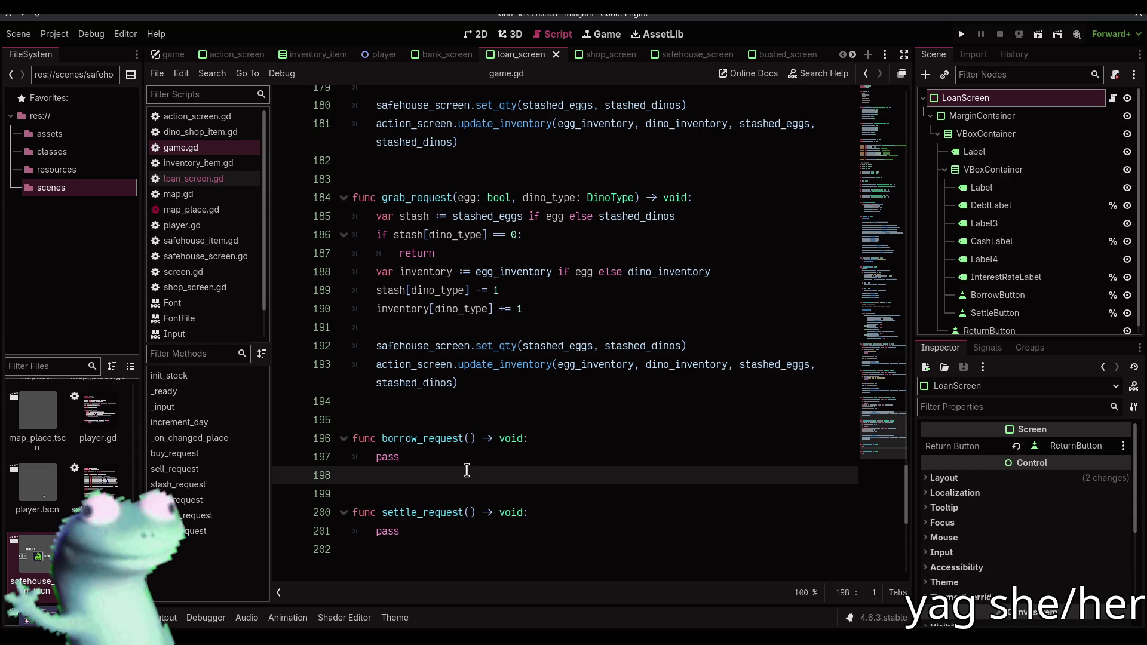
click(477, 453)
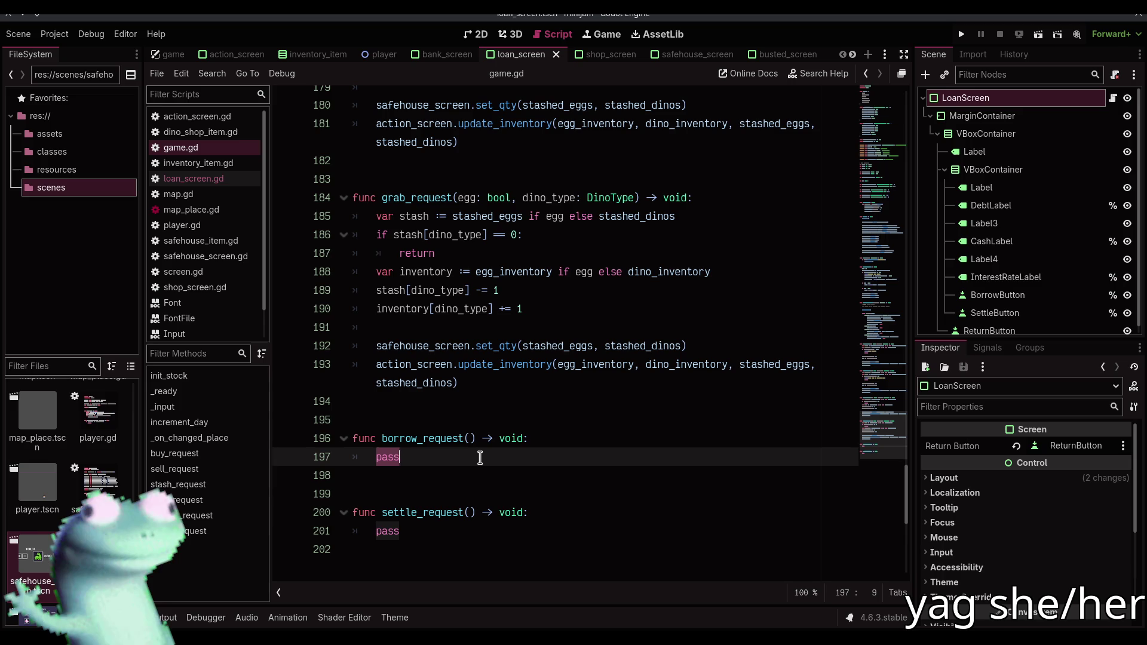
scroll(479, 457, down, 2)
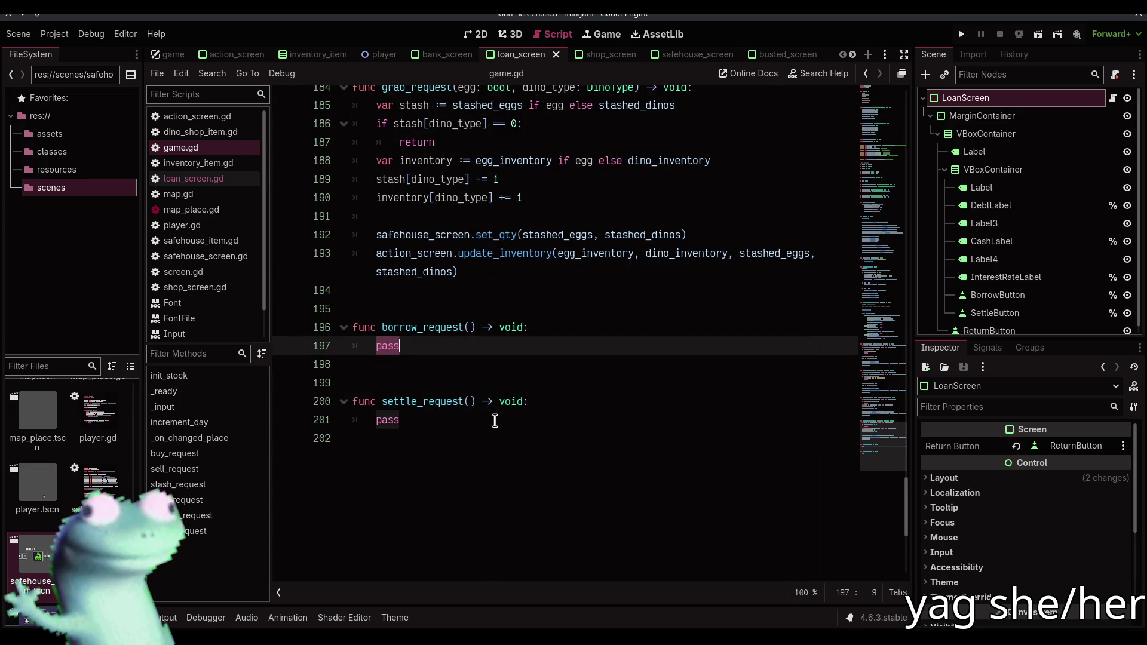
click(493, 342)
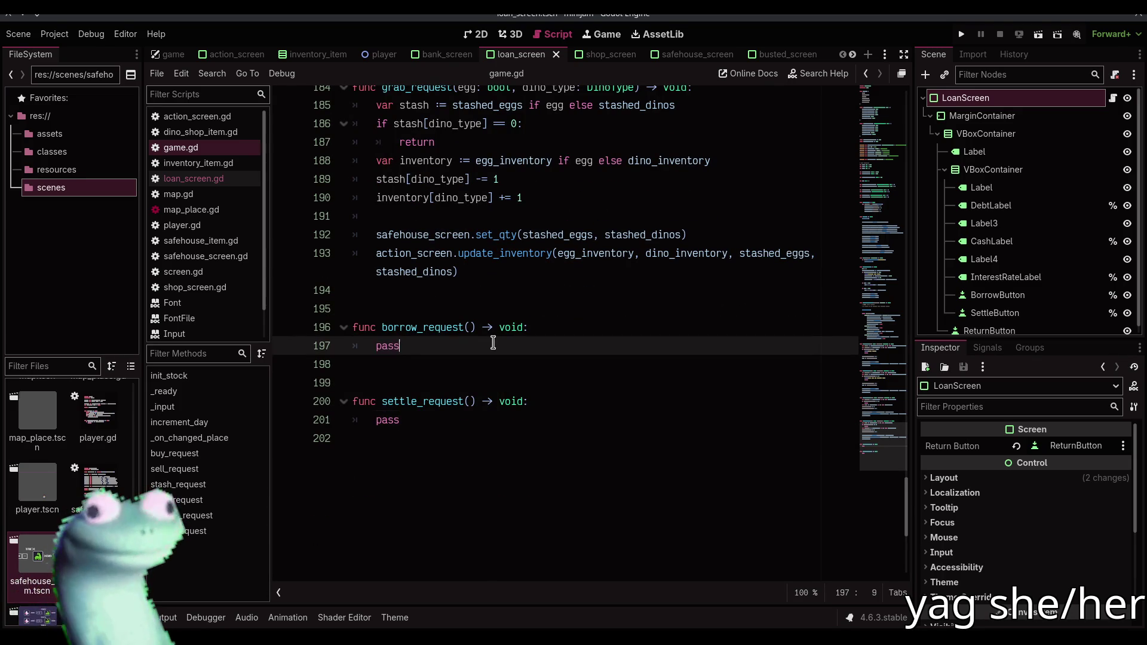
double_click(493, 343)
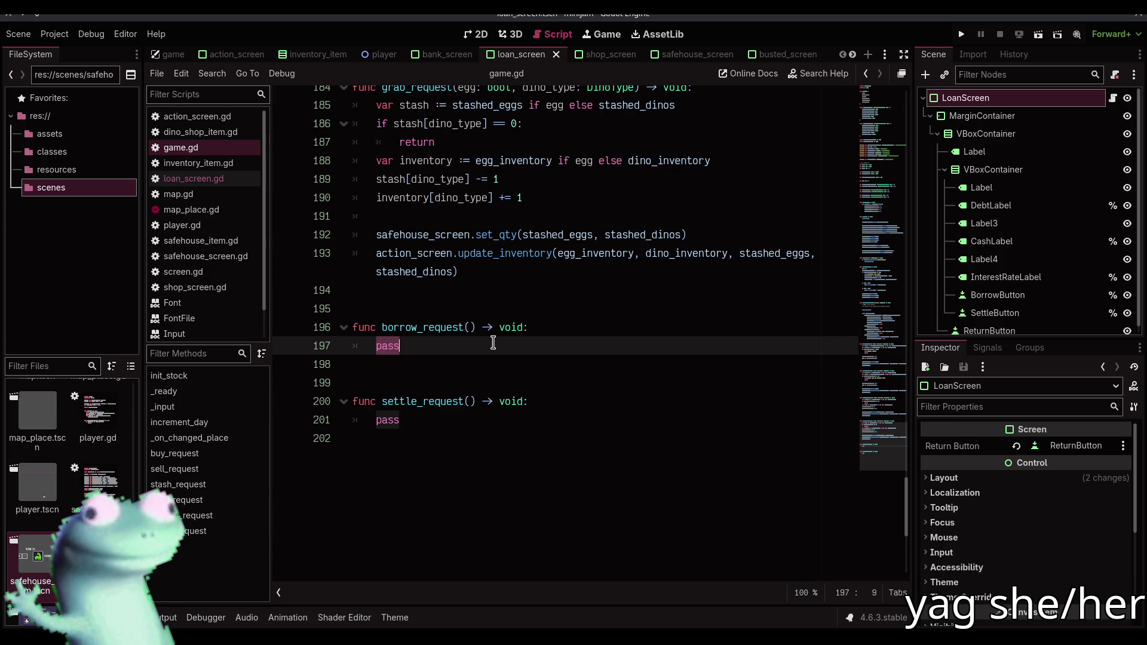
click(479, 34)
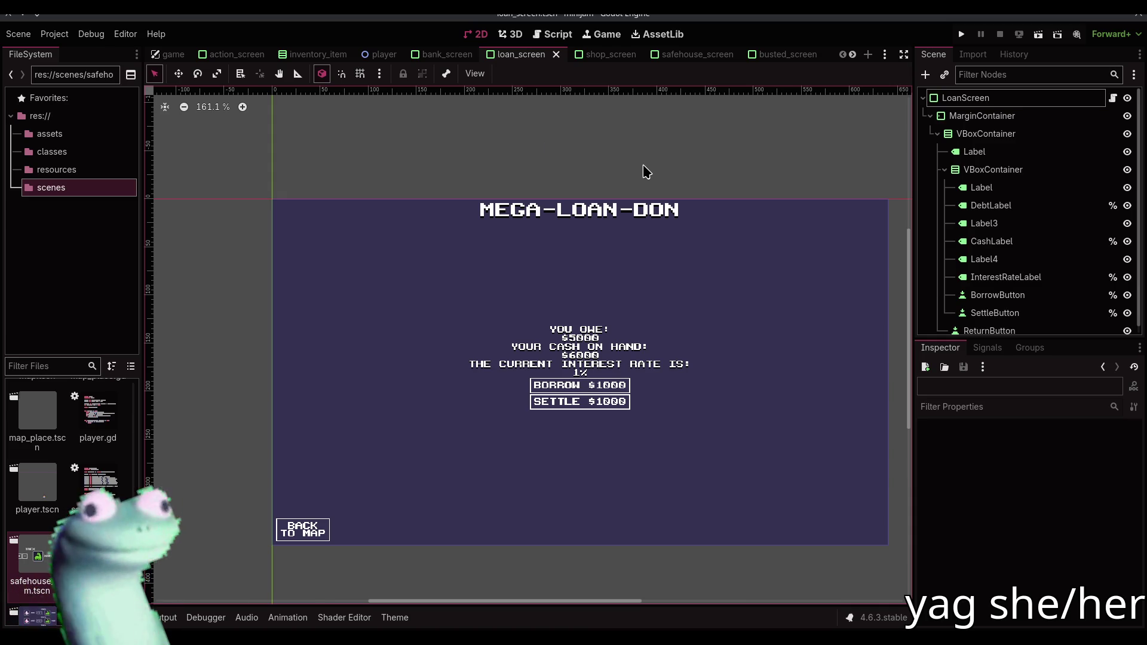
drag(644, 169, 623, 167)
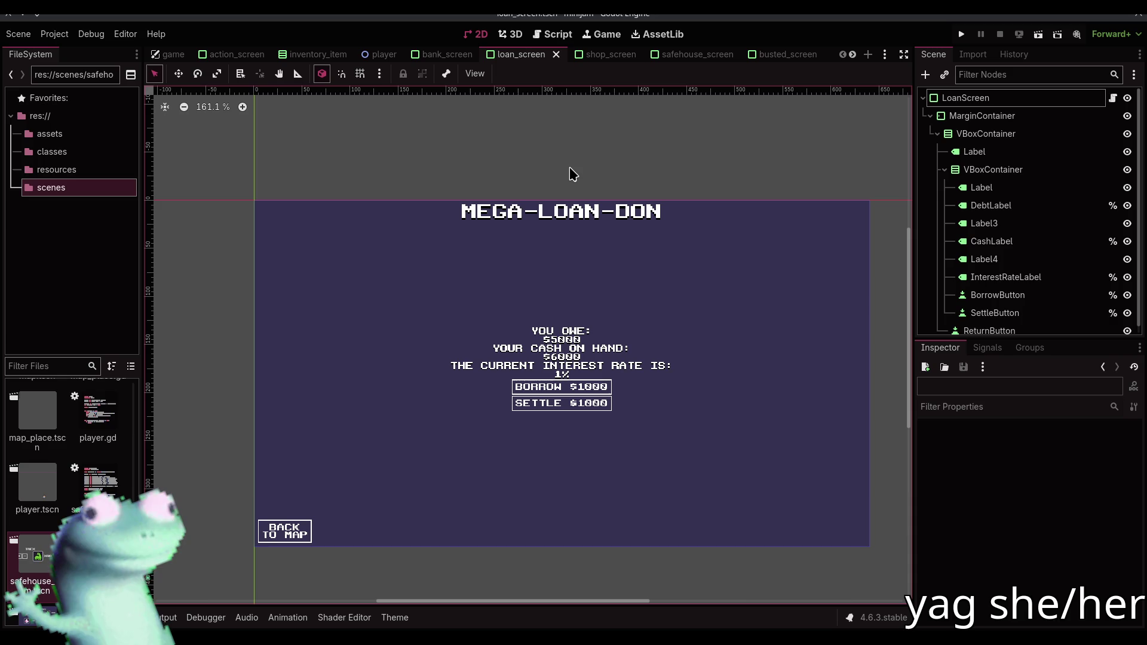
click(554, 36)
triple_click(503, 357)
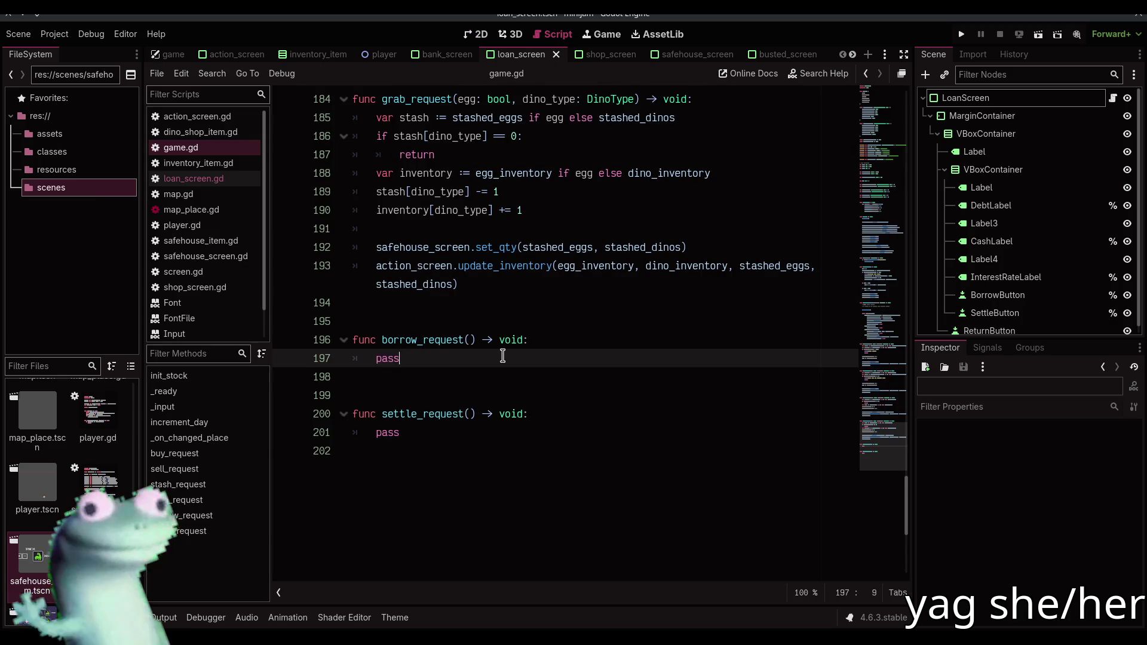
Replace pass in borrow_request with 'cash += 1000'
key(shift+Left)
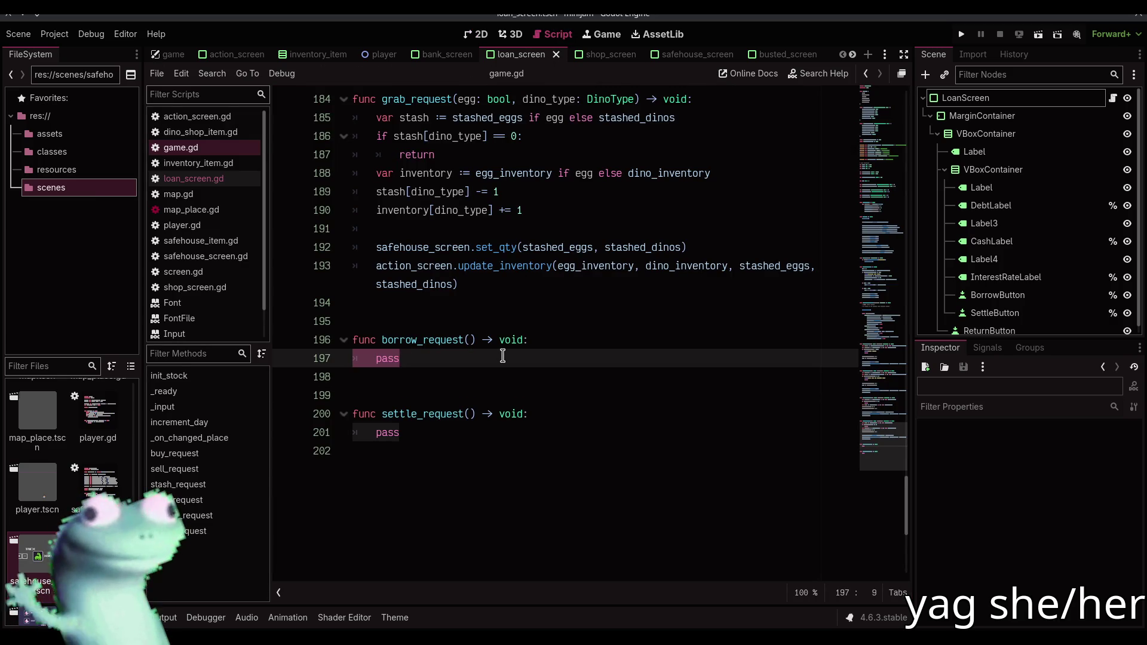
click(502, 356)
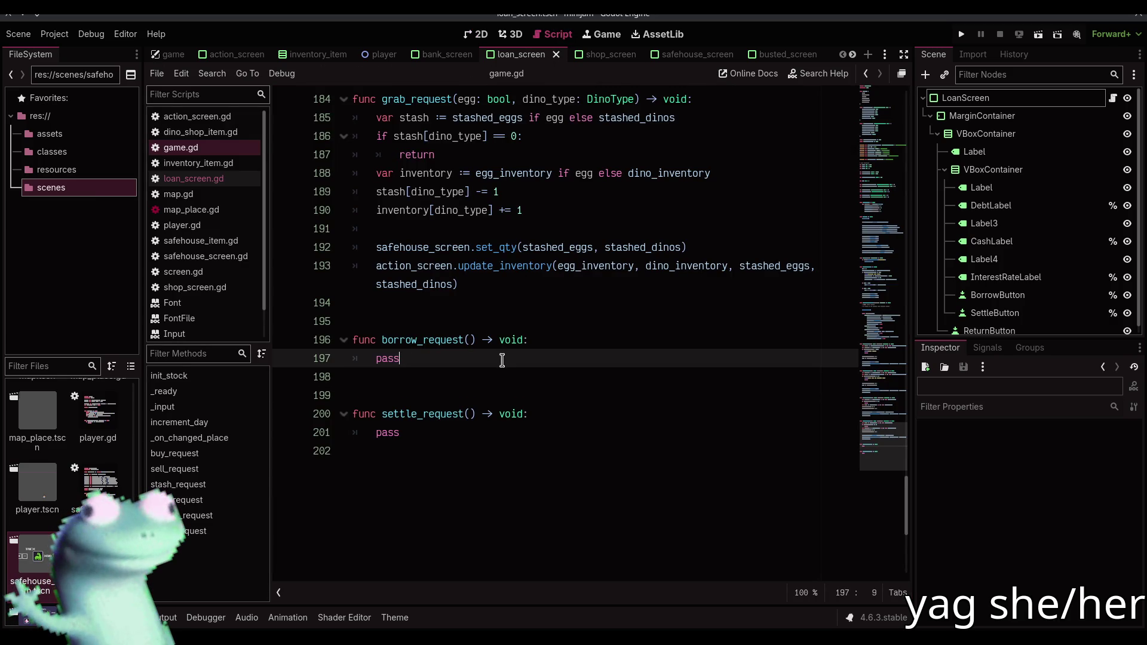
scroll(503, 360, up, 3)
scroll(503, 360, down, 2)
scroll(503, 360, up, 1)
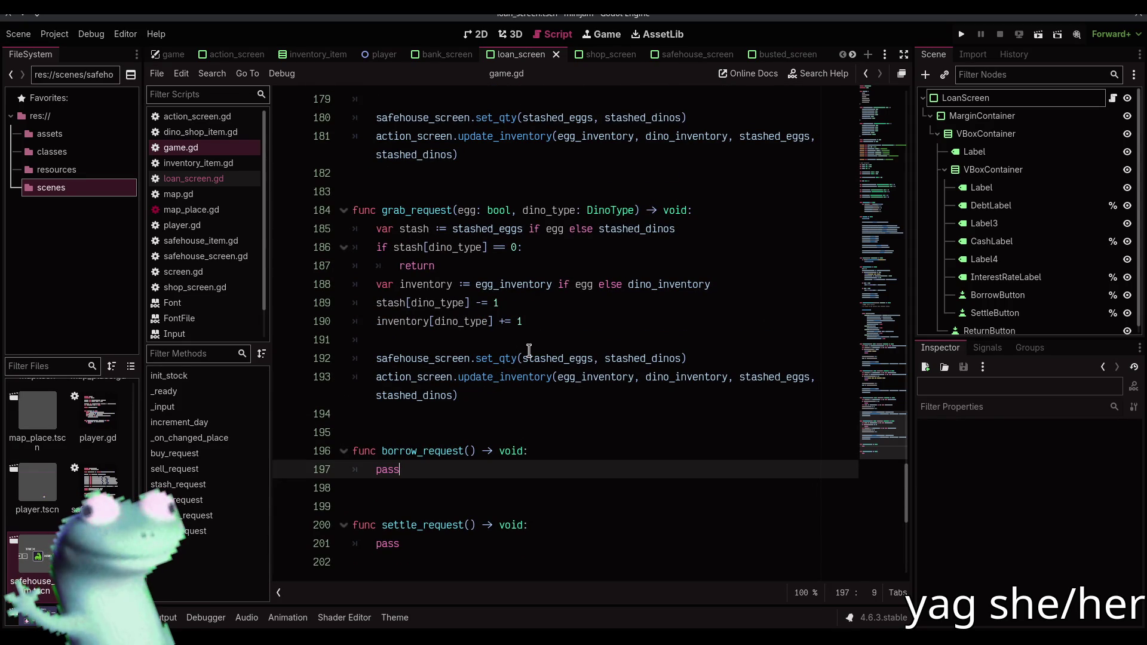
mouse_move(528, 353)
double_click(433, 469)
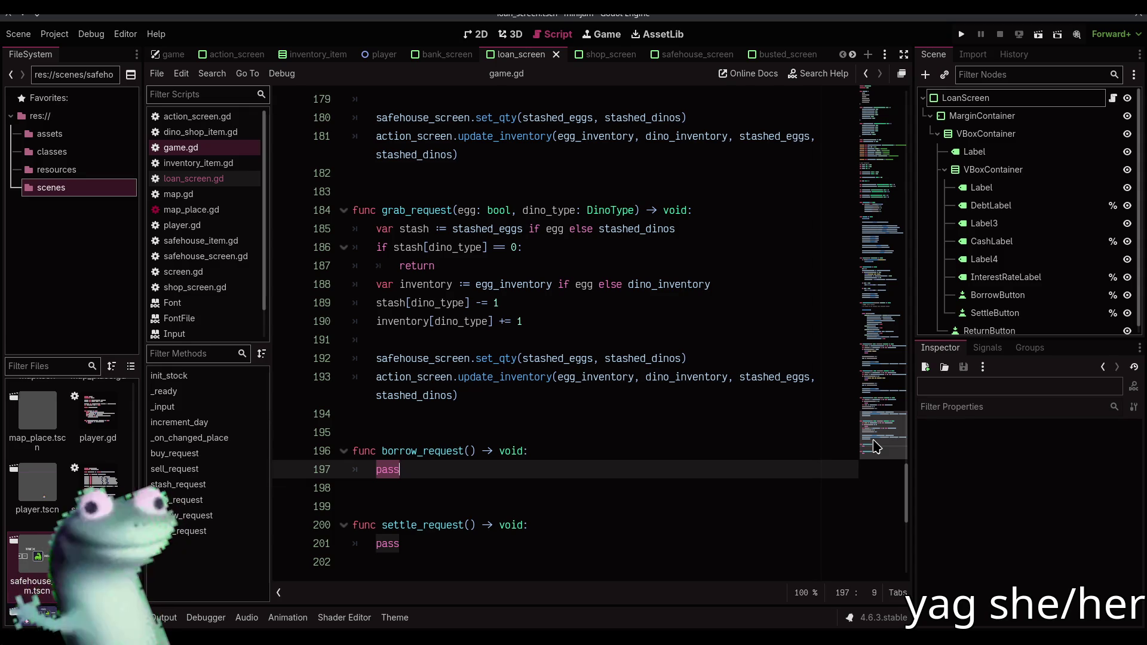
mouse_move(579, 384)
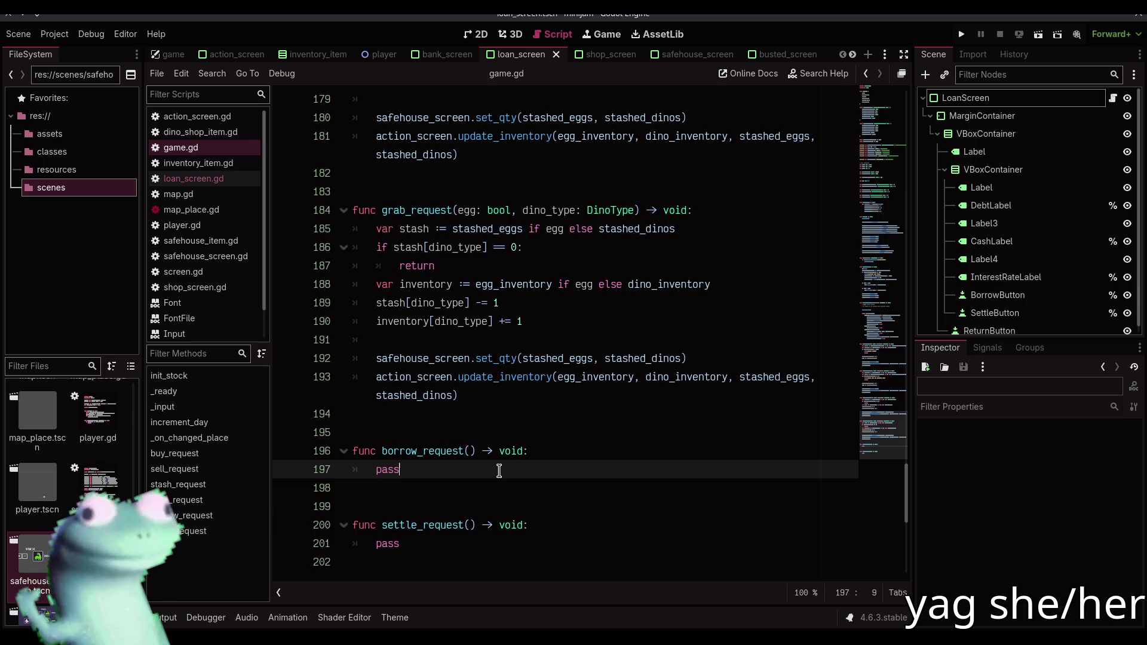
text(ca)
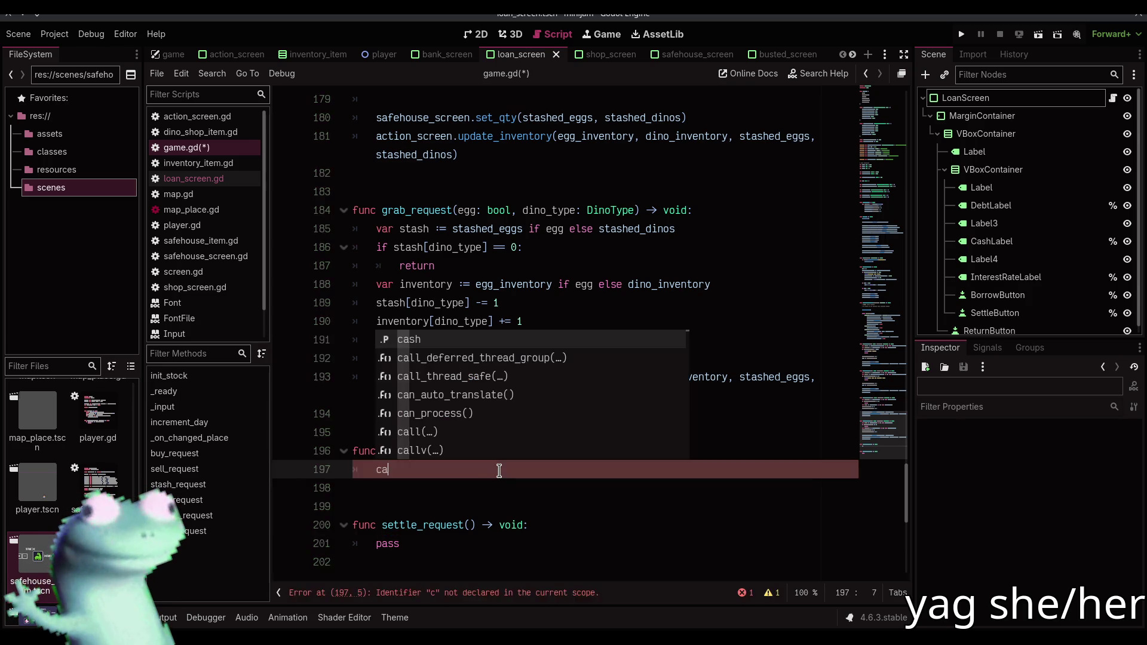
text(sh)
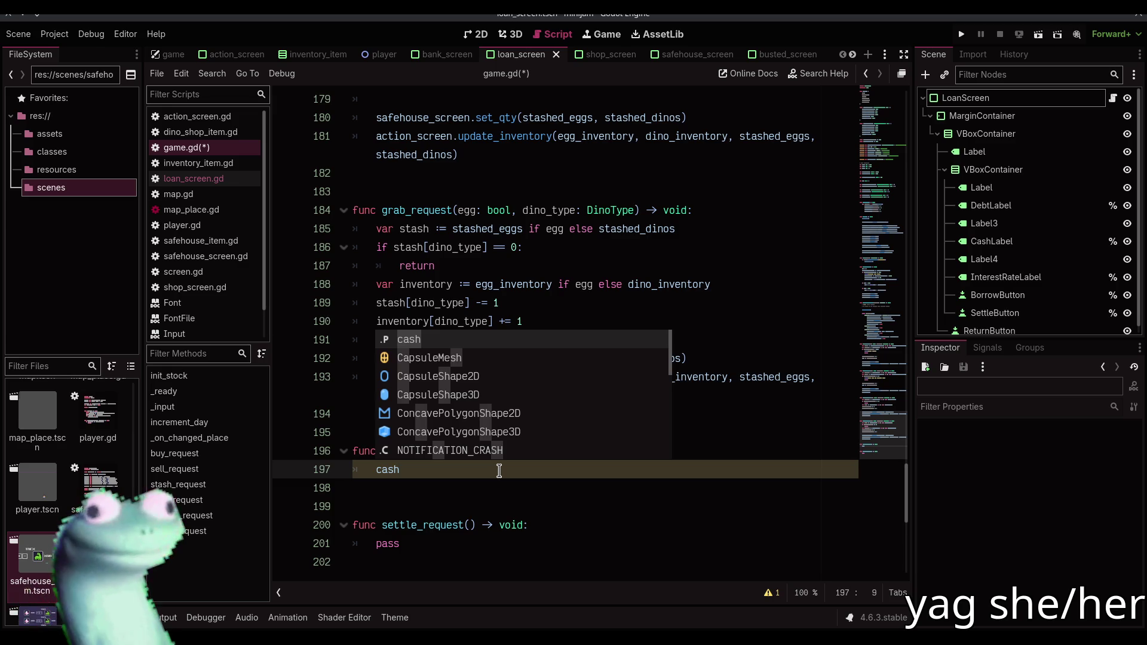
text( += 1000)
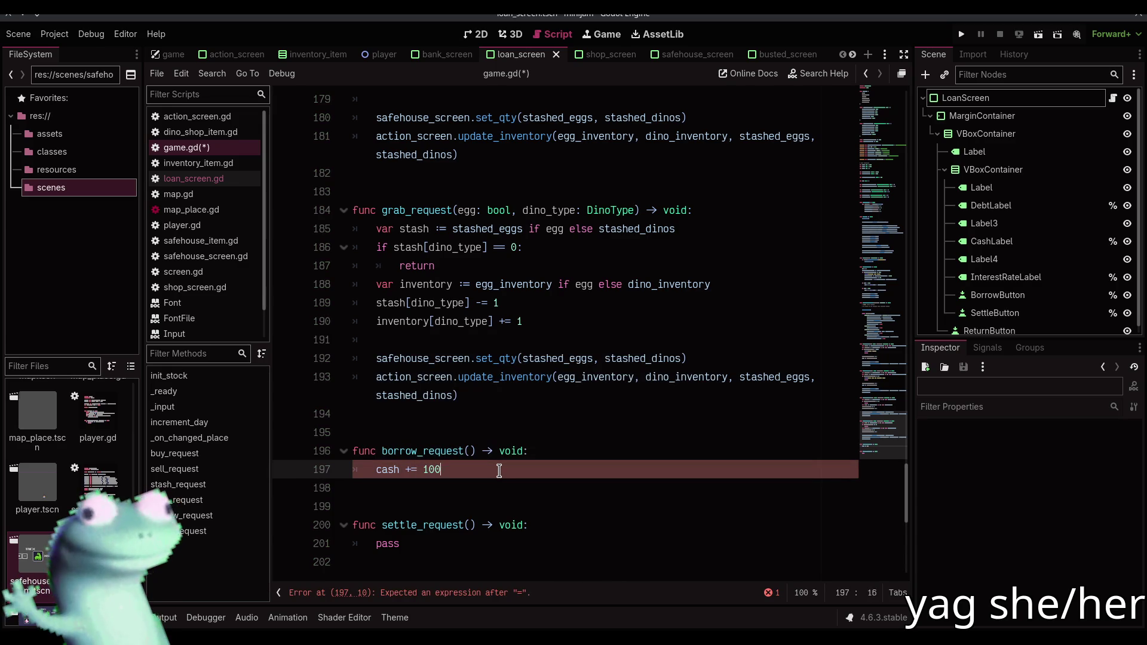
Add 'debt += 1000' below the cash line in borrow_request and save
key(Return)
text(deb)
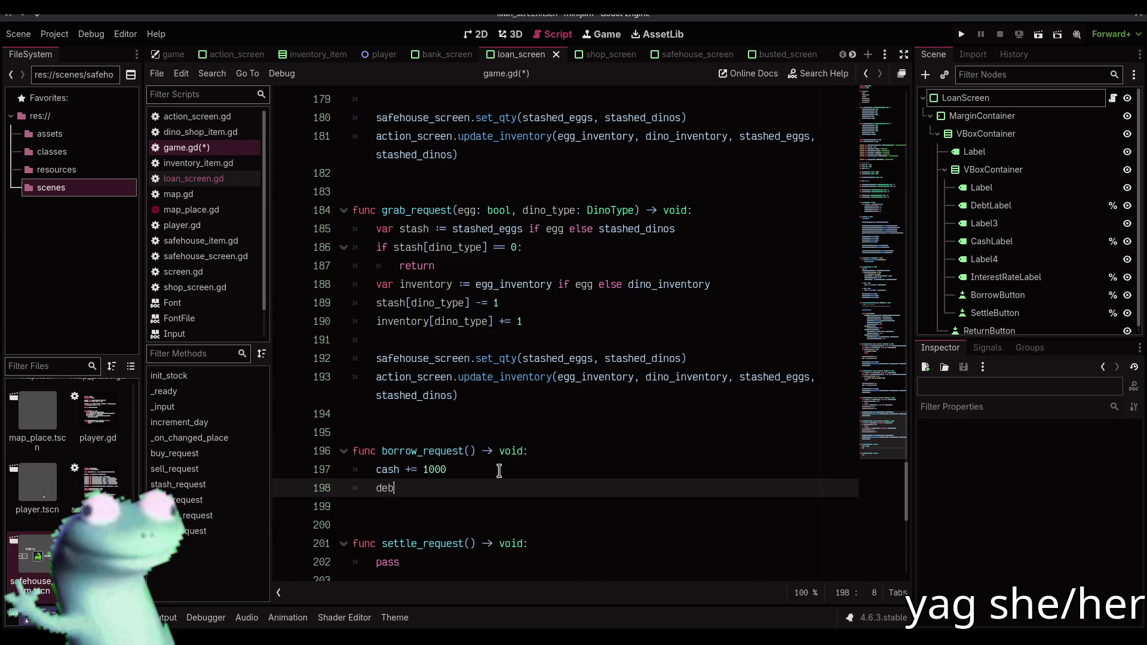
text(t += 1000)
key(ctrl+s)
key(Return)
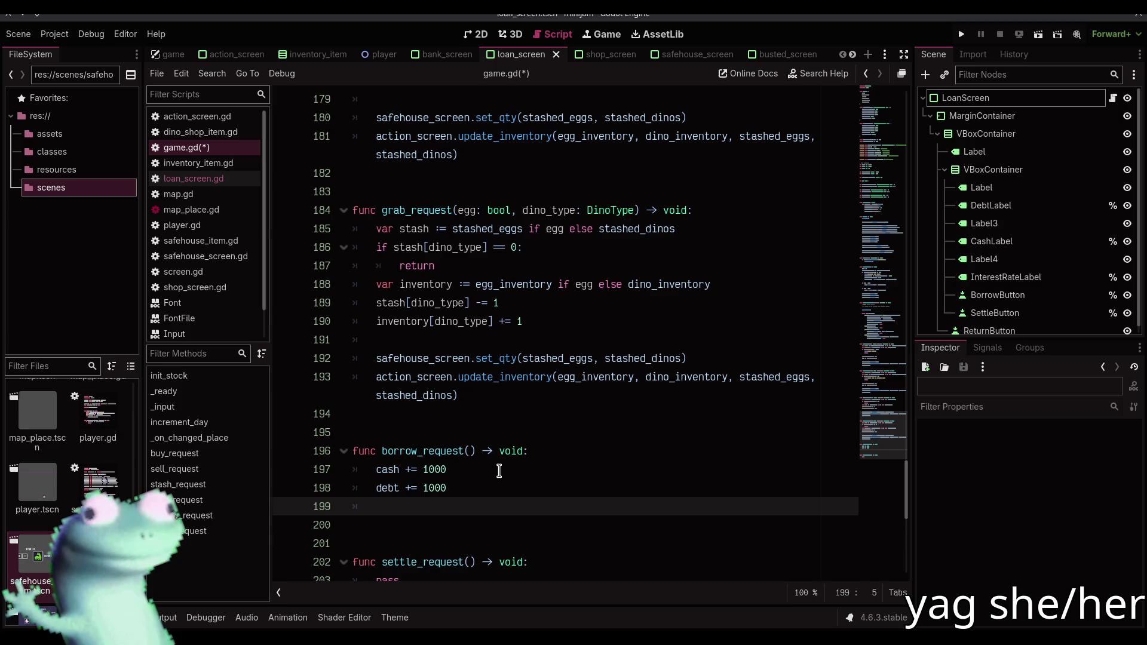
key(BackSpace)
scroll(499, 471, up, 15)
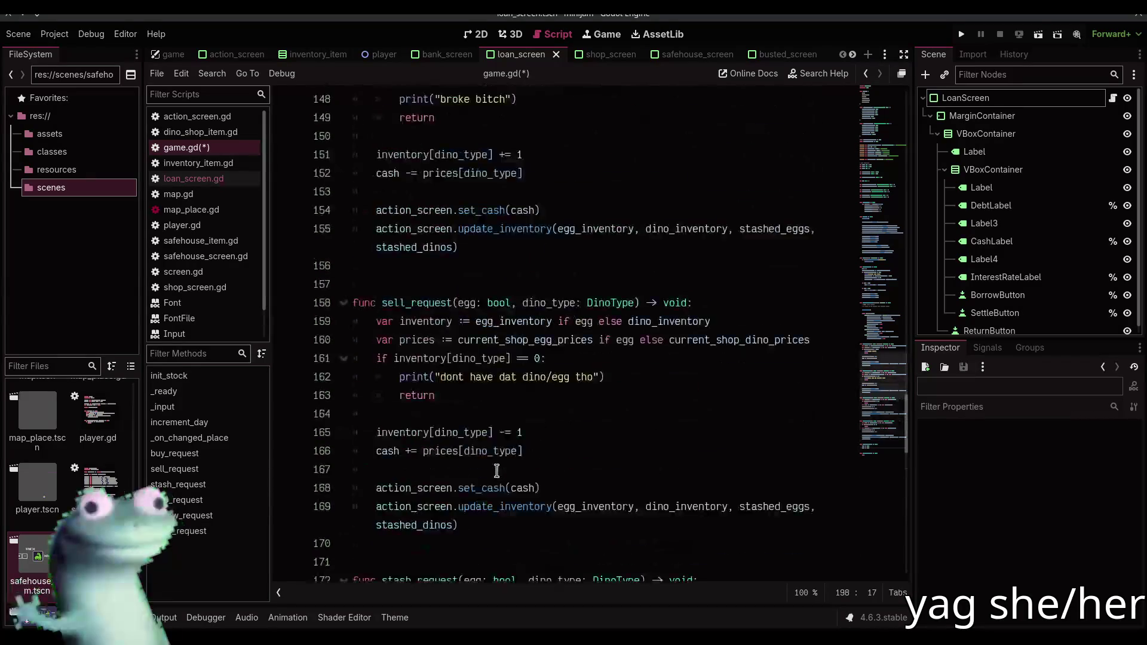
scroll(494, 472, up, 9)
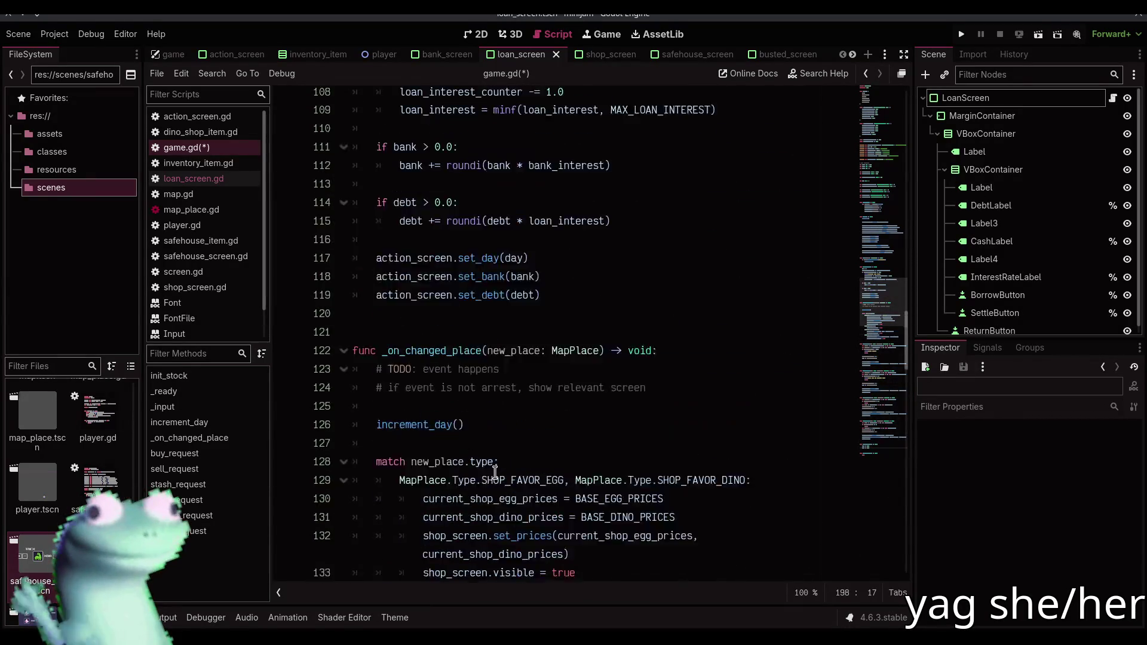
scroll(505, 465, up, 2)
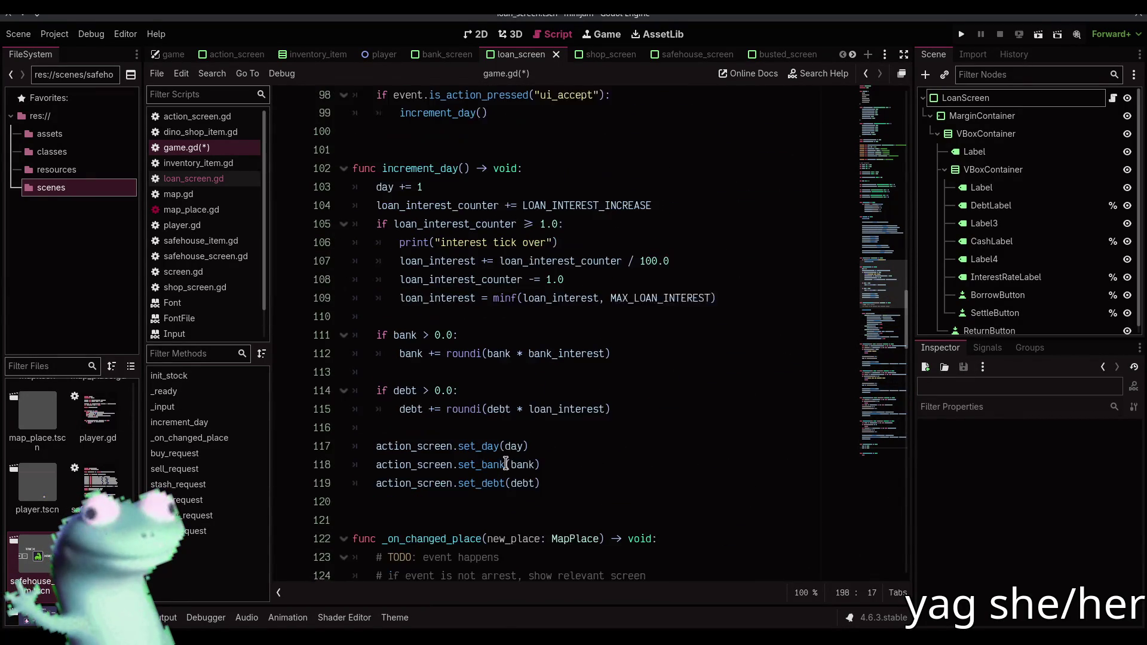
scroll(509, 458, up, 4)
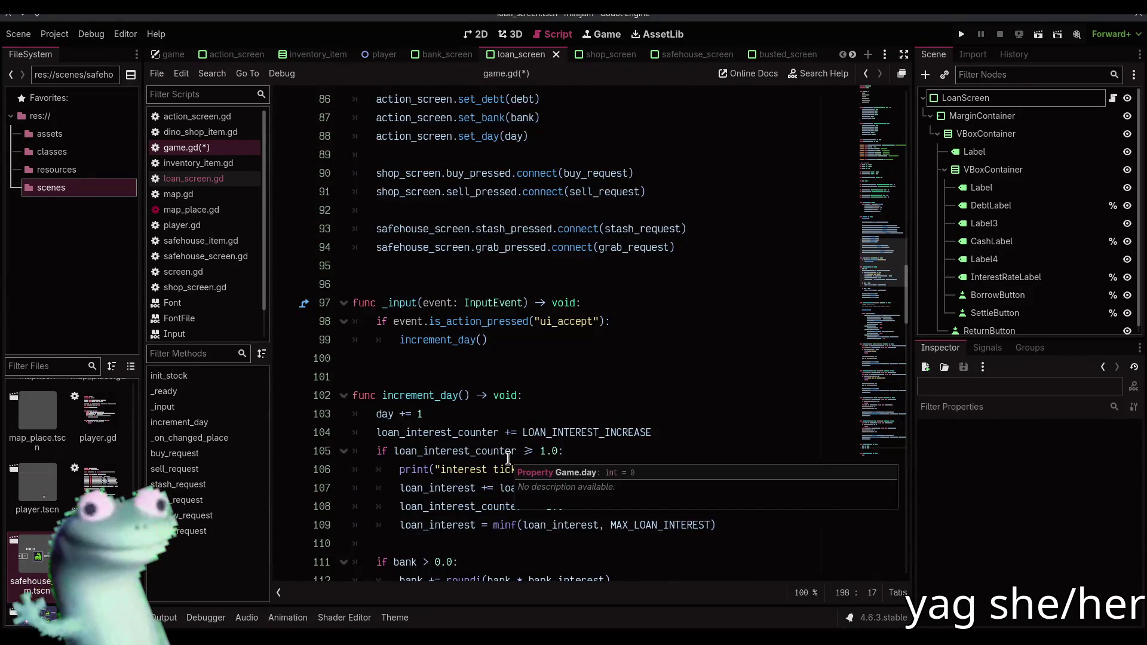
mouse_move(894, 256)
mouse_down()
mouse_move(900, 442)
mouse_move(896, 422)
mouse_move(890, 445)
mouse_up()
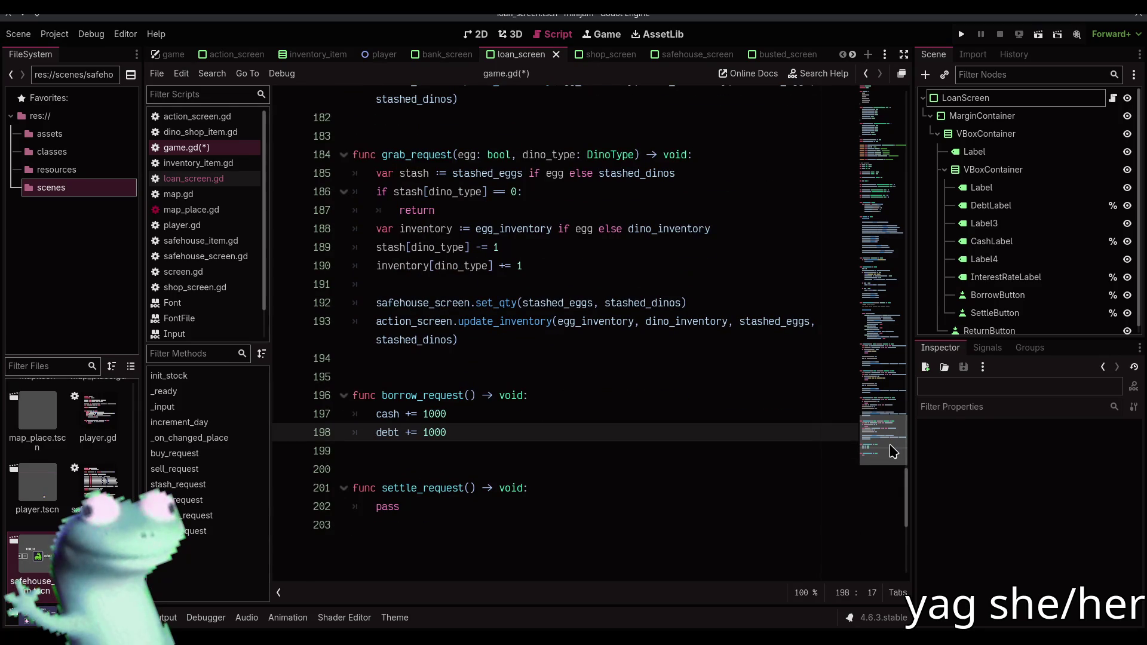
mouse_move(890, 443)
mouse_down()
mouse_move(869, 208)
mouse_move(883, 448)
mouse_move(879, 348)
mouse_up()
key(ctrl+s)
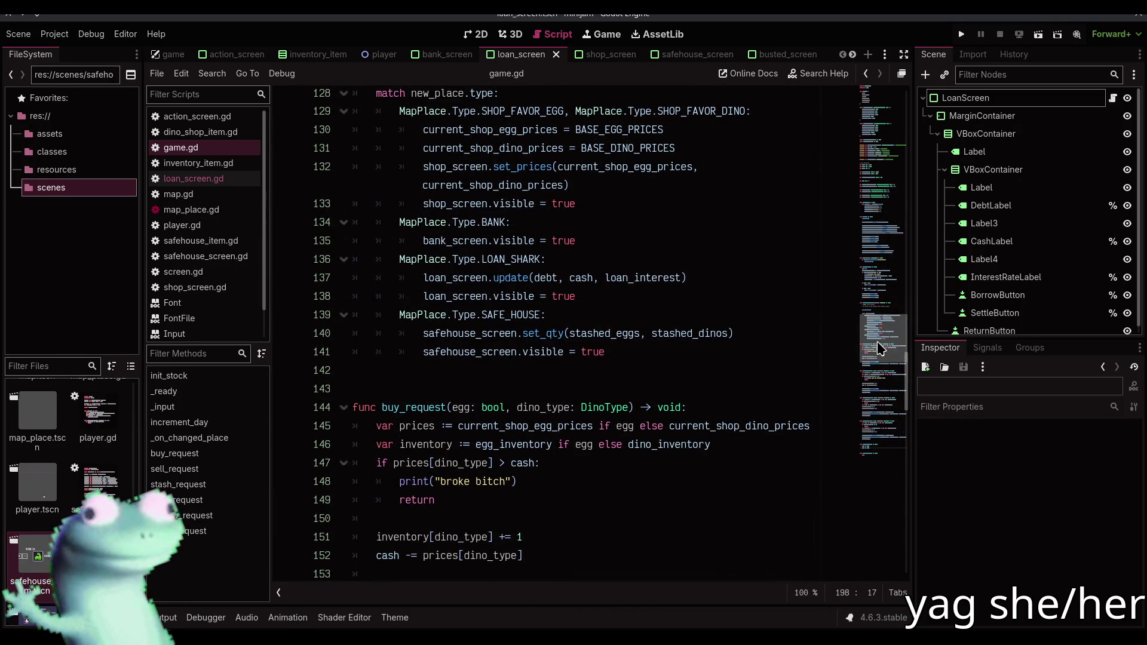
Copy loan_screen.update(debt, cash, loan_interest) from the match block into borrow_request and save
mouse_move(877, 342)
mouse_down()
mouse_move(868, 173)
mouse_move(888, 249)
mouse_move(890, 338)
mouse_up()
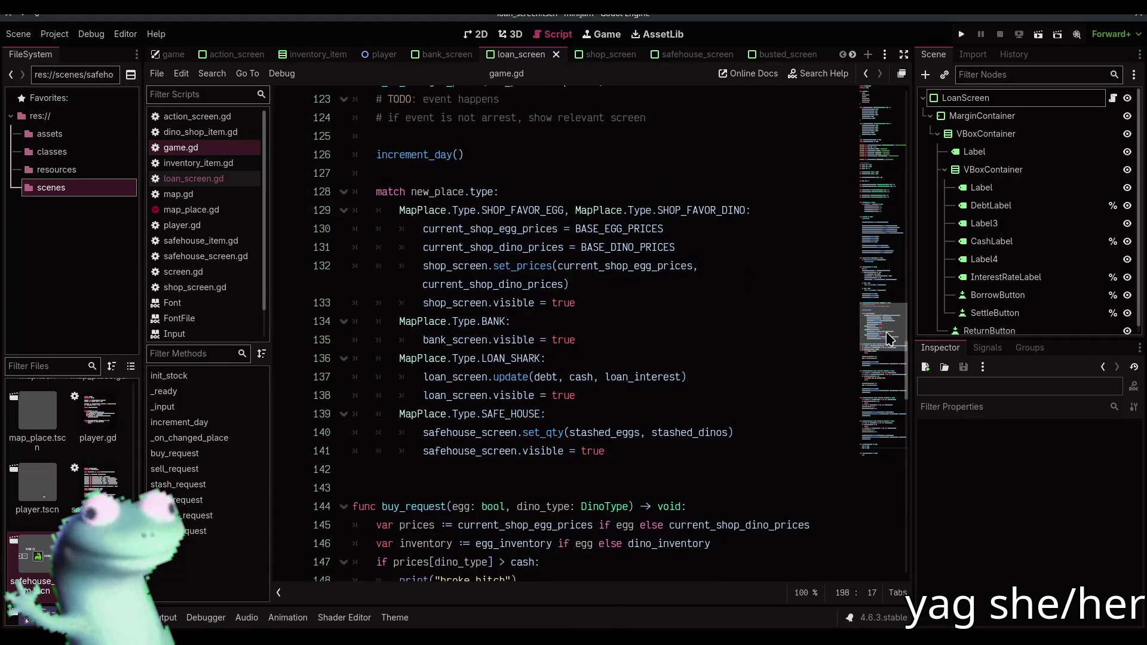
click(630, 287)
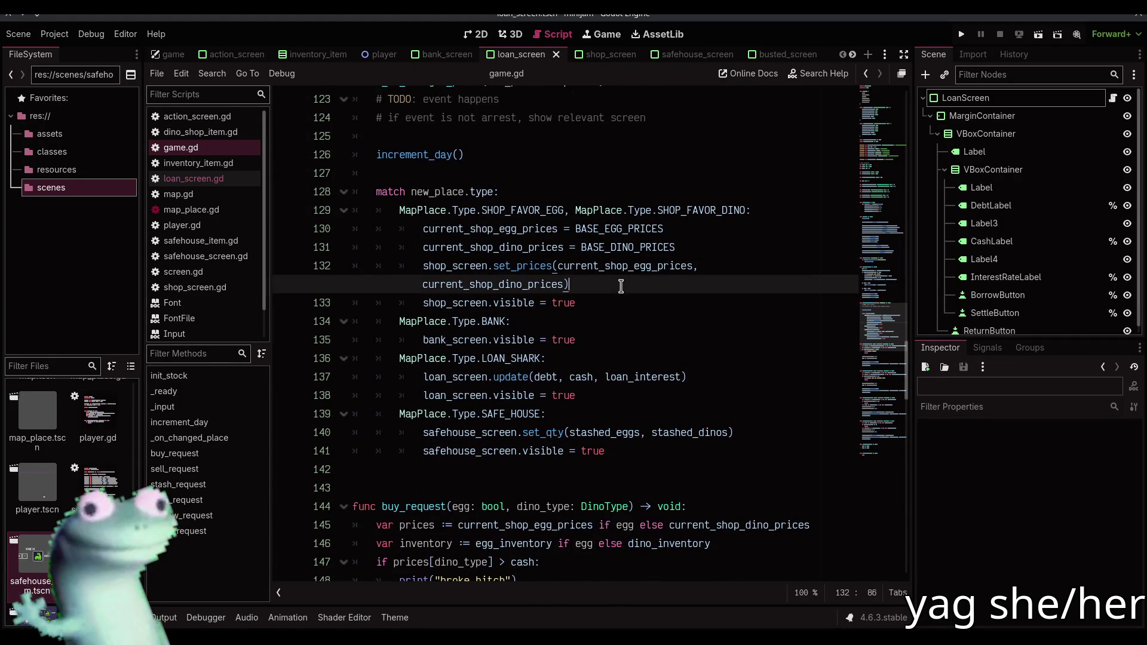
scroll(613, 297, down, 1)
drag(687, 321, 423, 321)
key(ctrl+c)
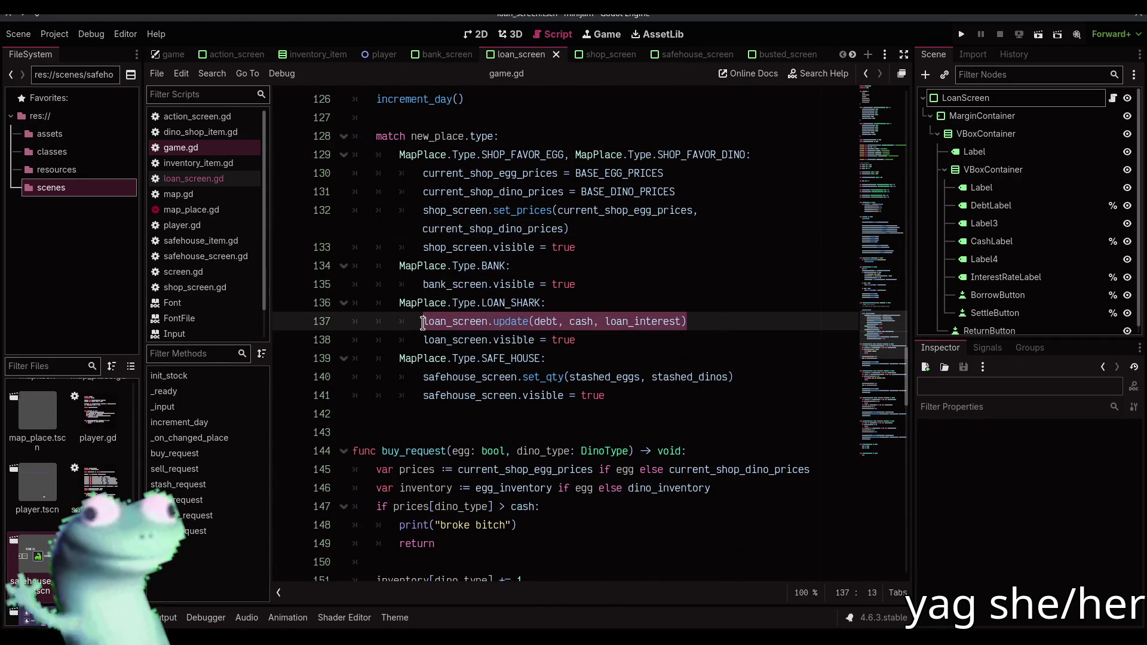
scroll(872, 358, down, 10)
click(504, 365)
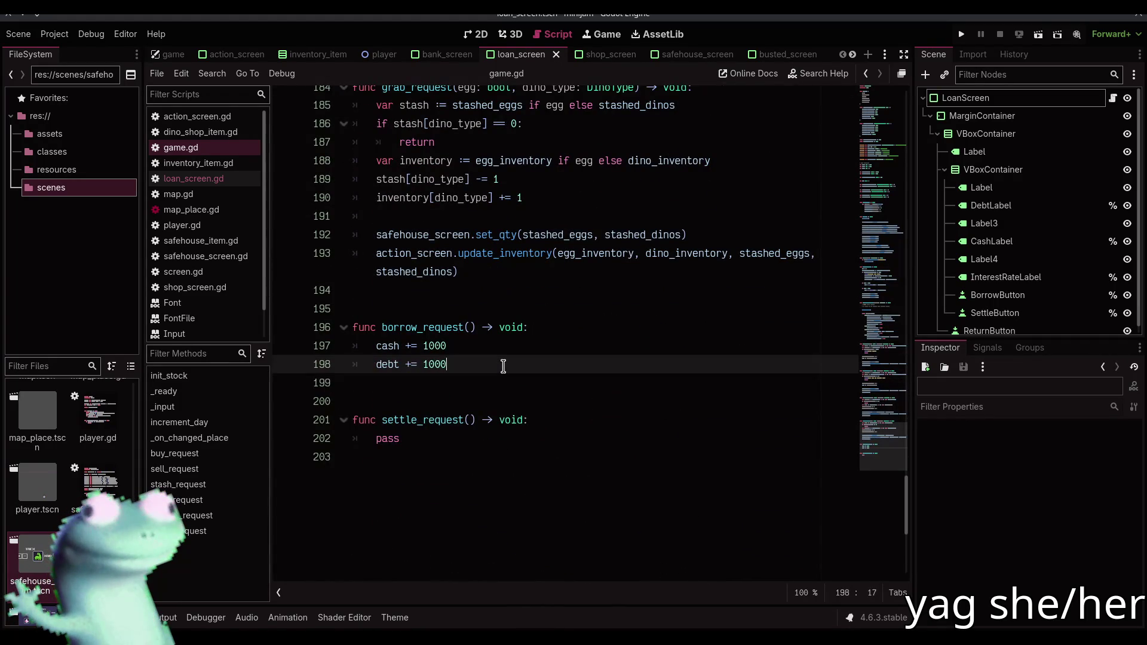
key(Return)
key(ctrl+v)
double_click(449, 455)
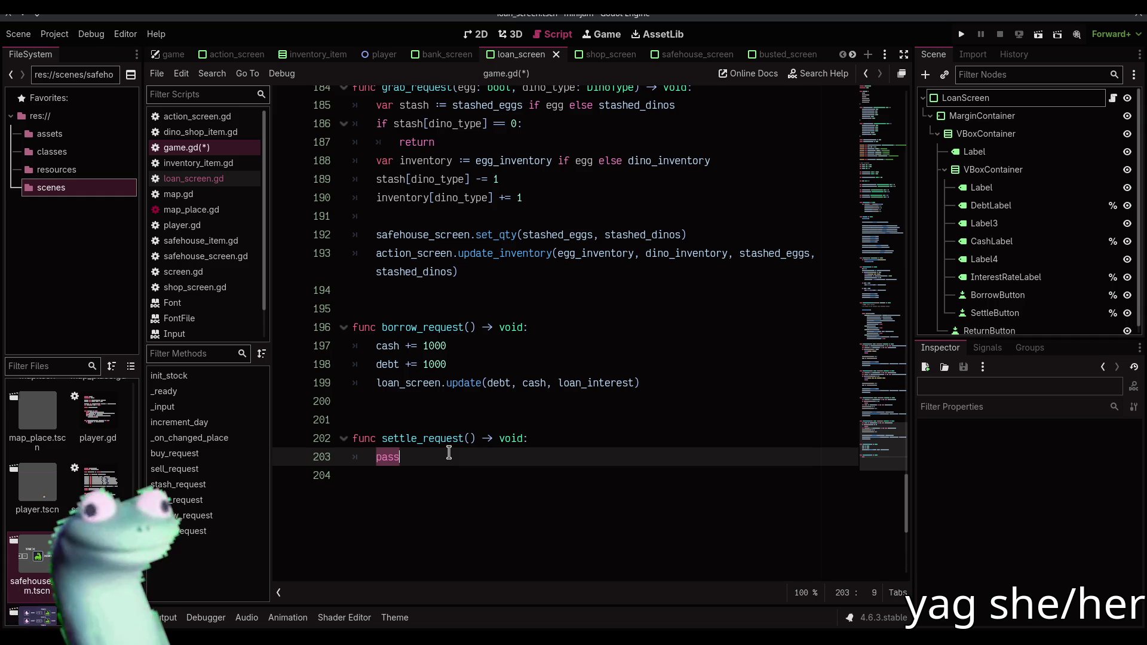
key(ctrl+s)
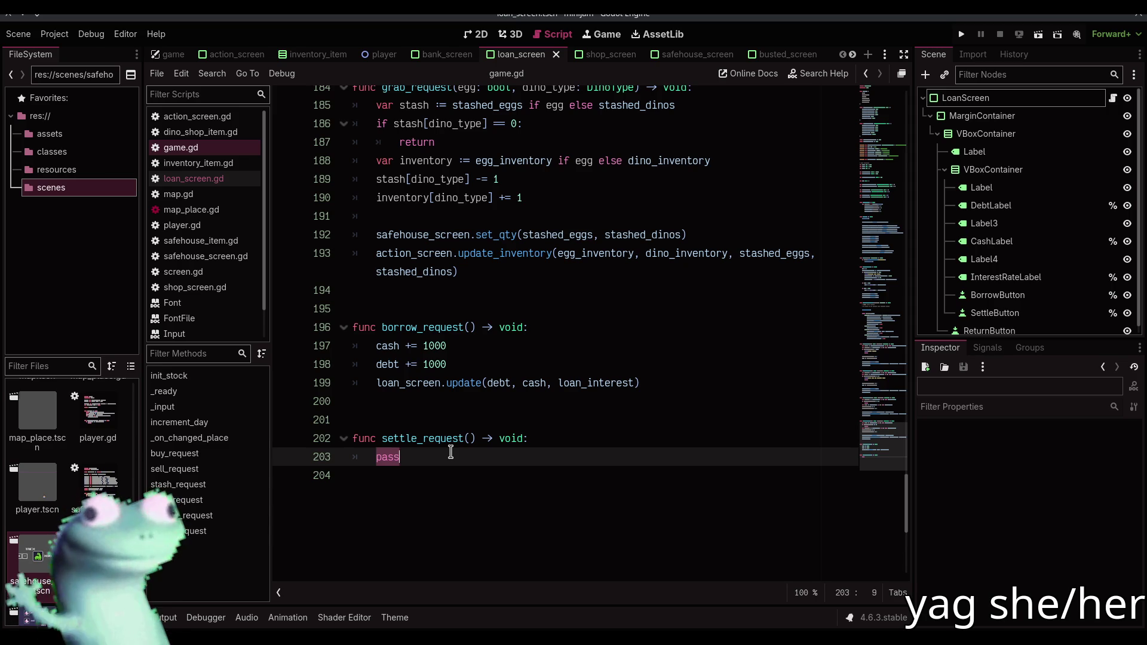
Replace pass in settle_request with the start of 'var settle_amount := mini'
text(var )
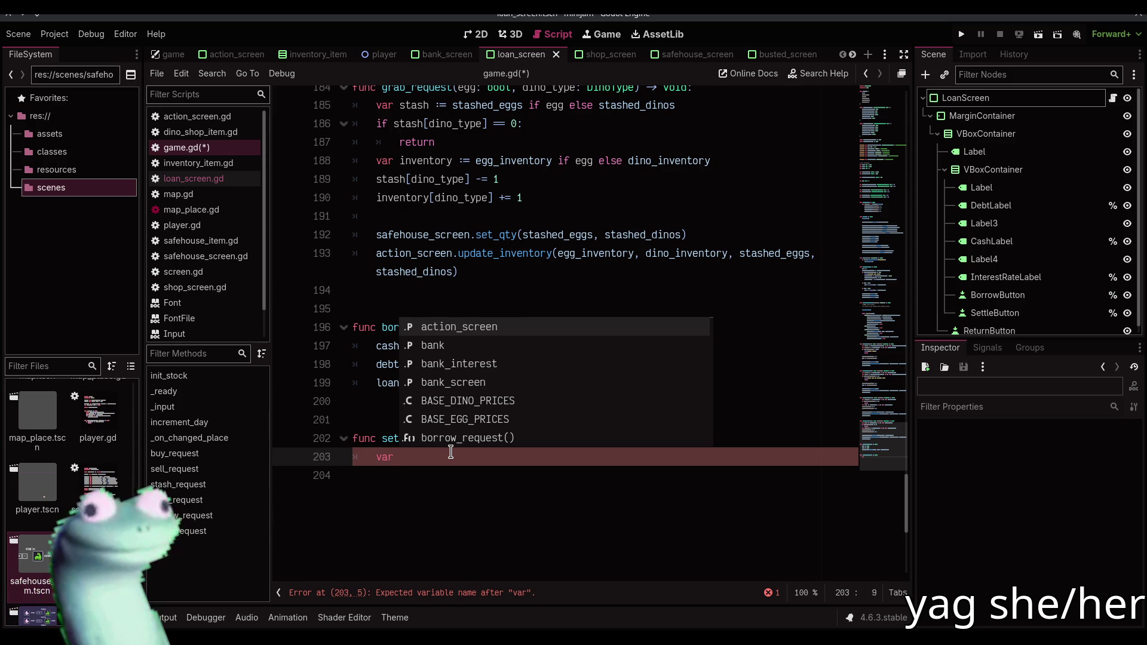
text(settle_amount := min)
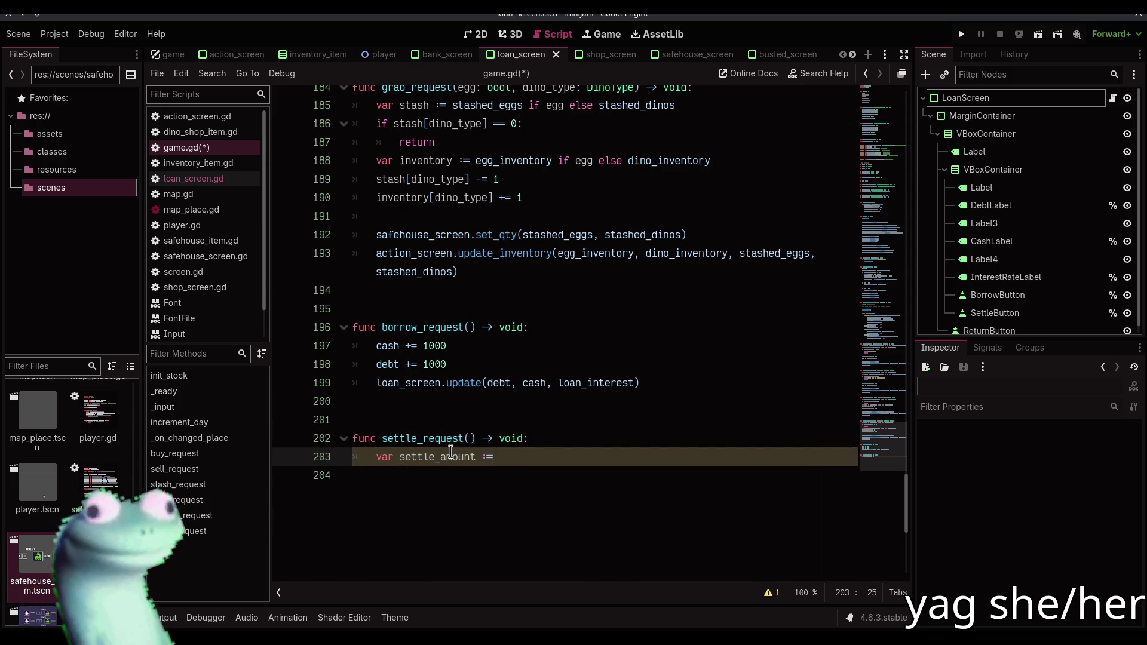
text(in)
Set settle_amount to mini(debt, 1000) and return early if cash is below it
key(Return)
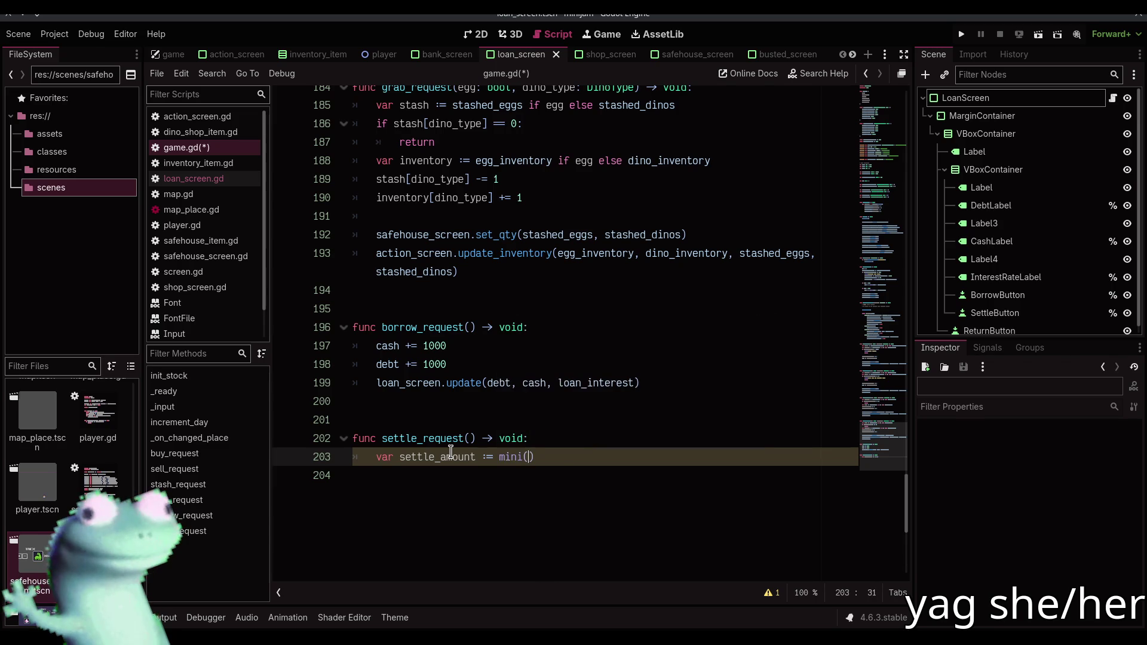
text(debt, )
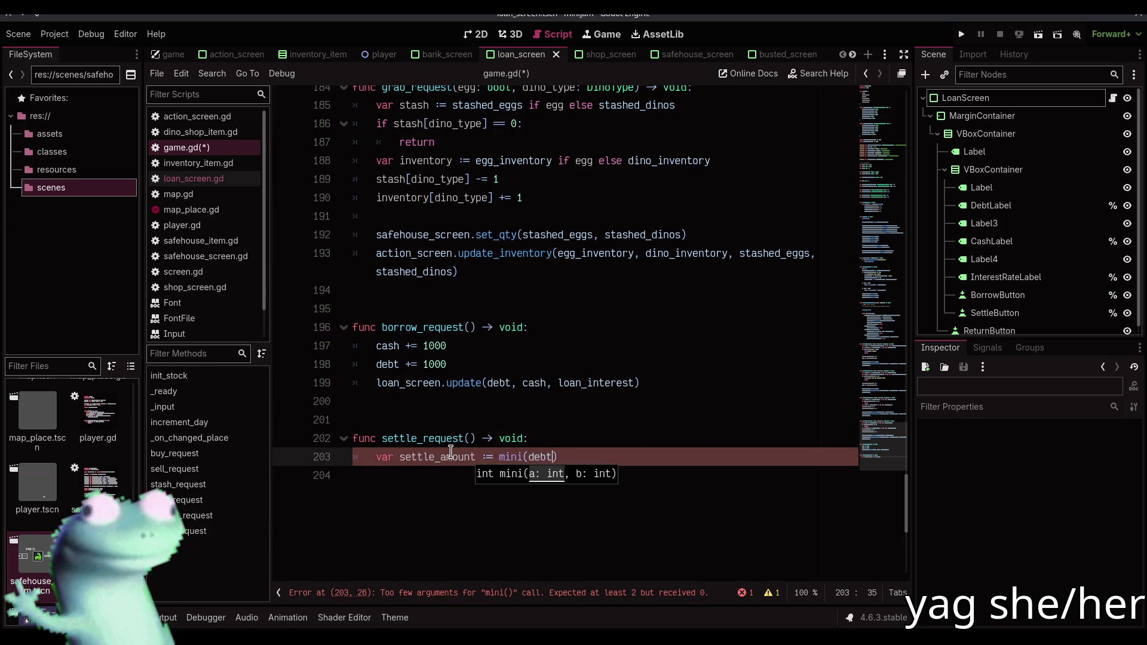
text(1000)
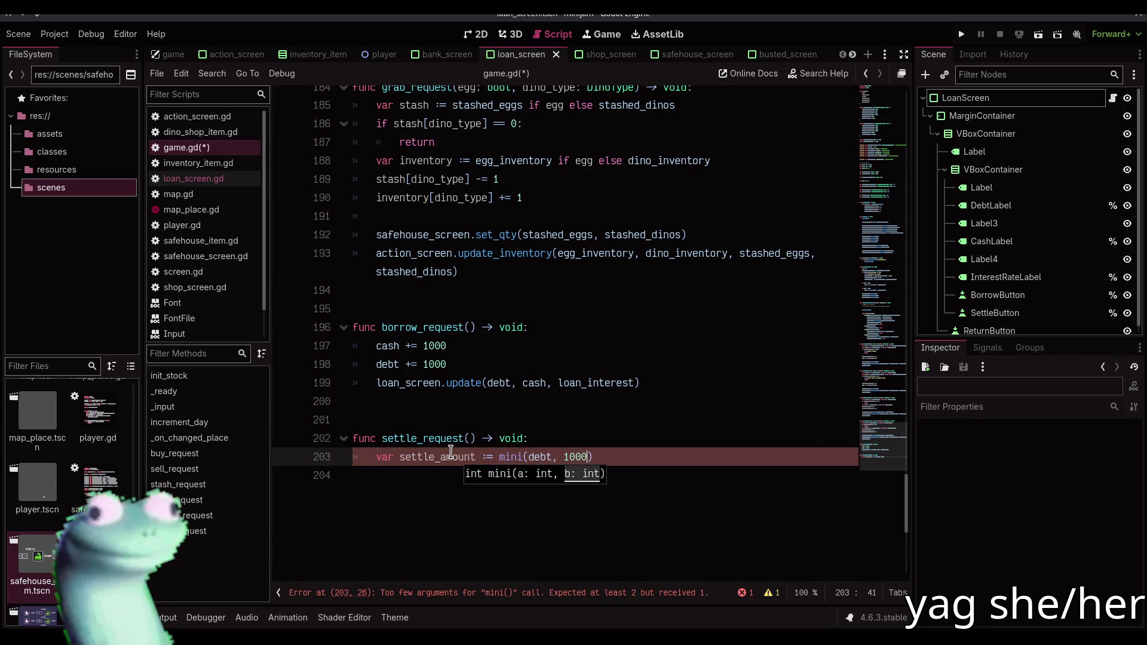
text())
key(Return)
text(if ca)
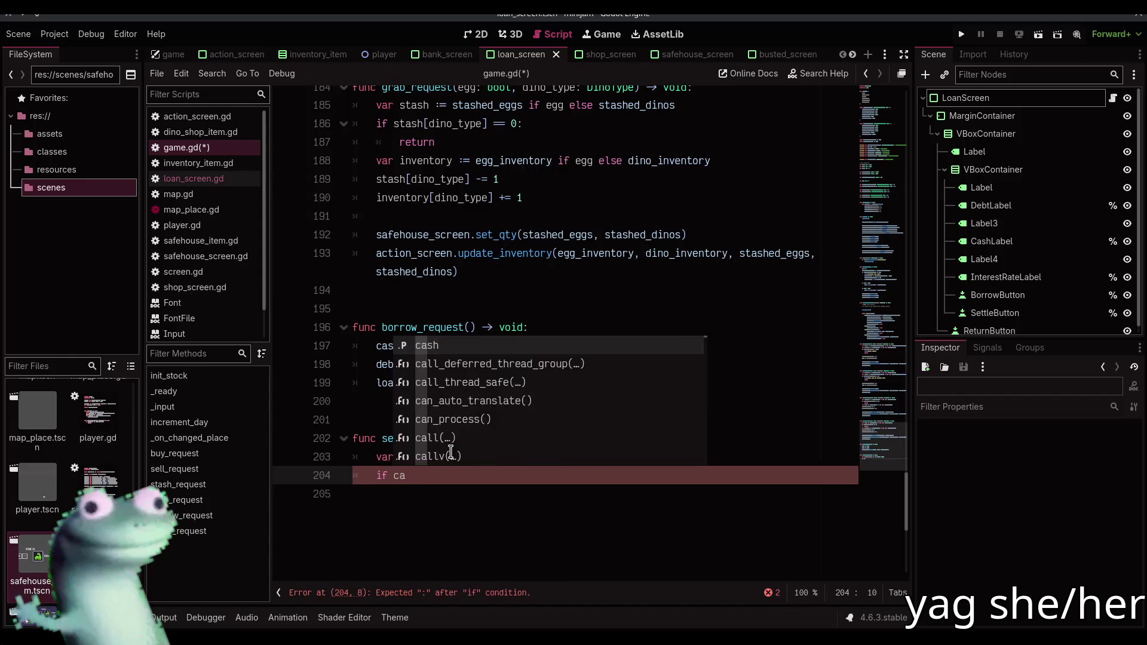
text(sh < settl)
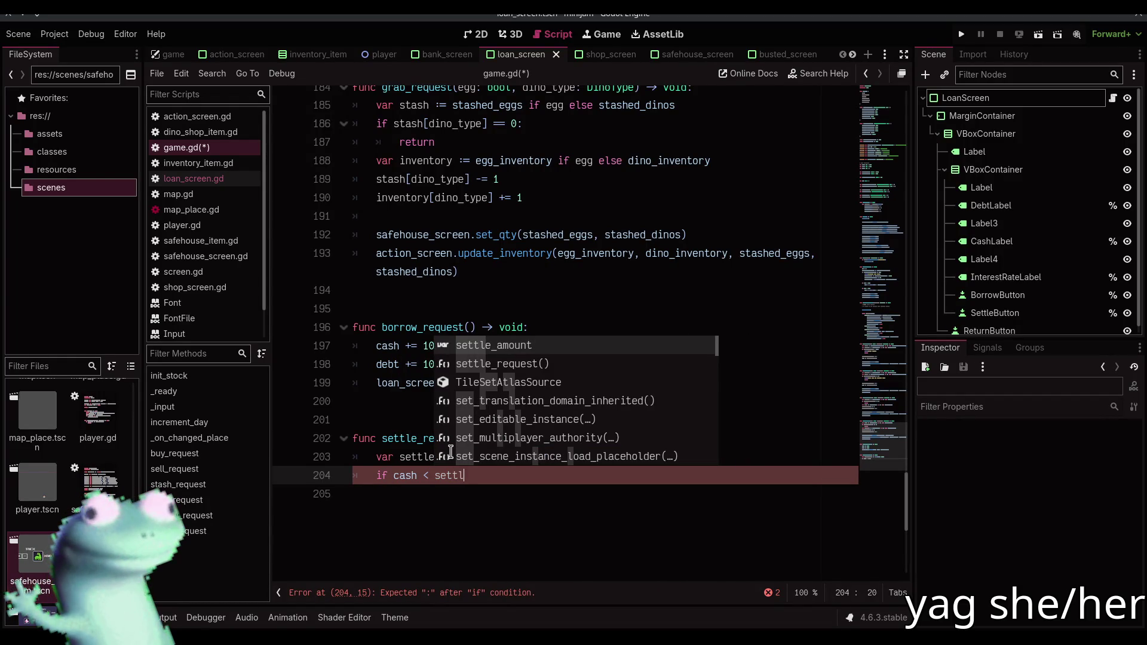
key(Return)
key(Return)
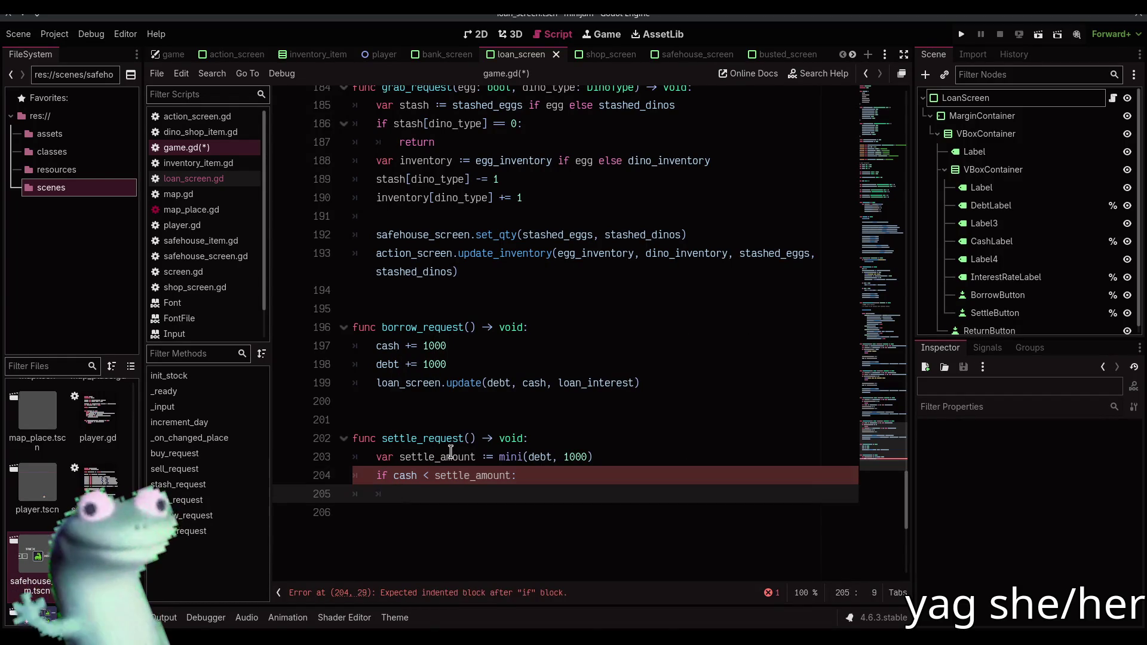
text(return)
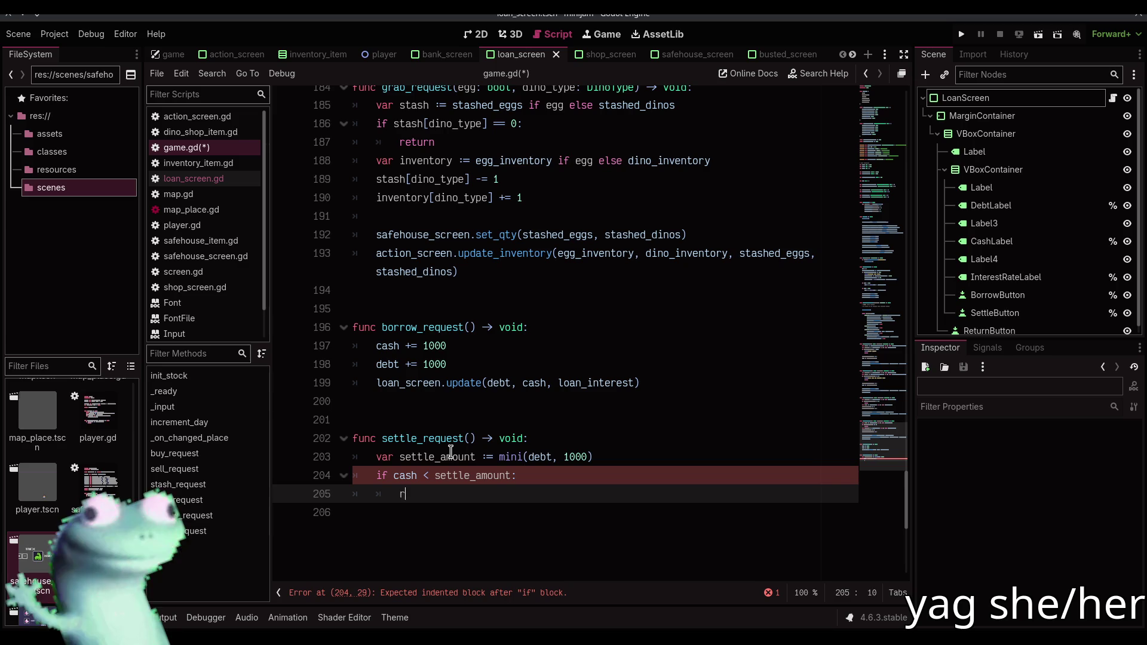
key(Return)
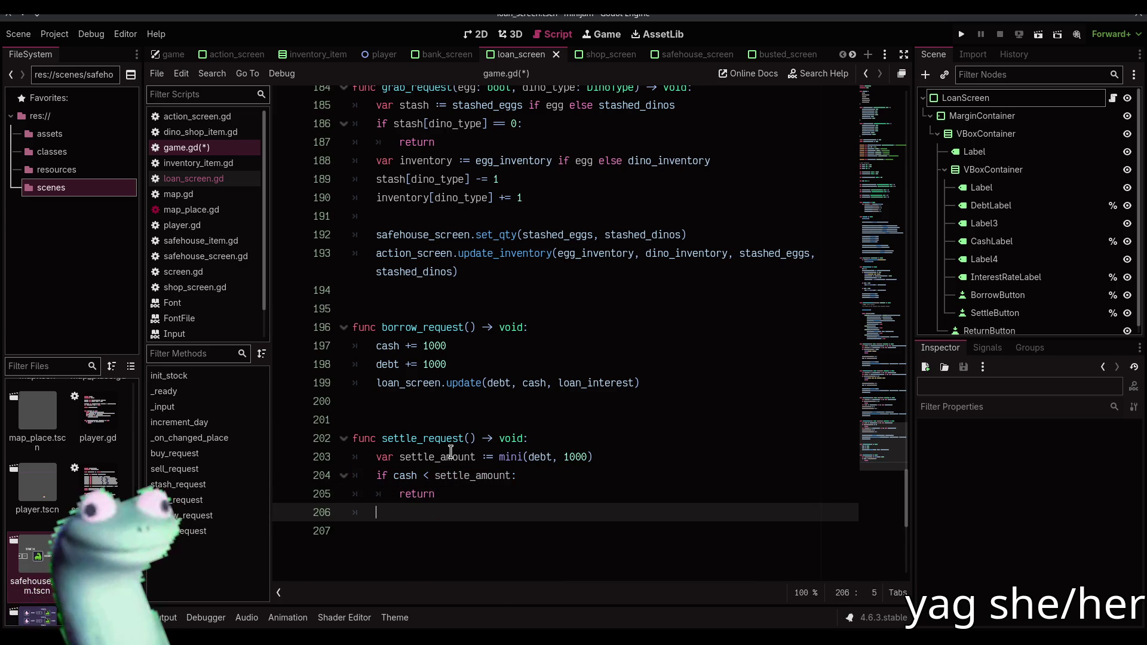
key(Return)
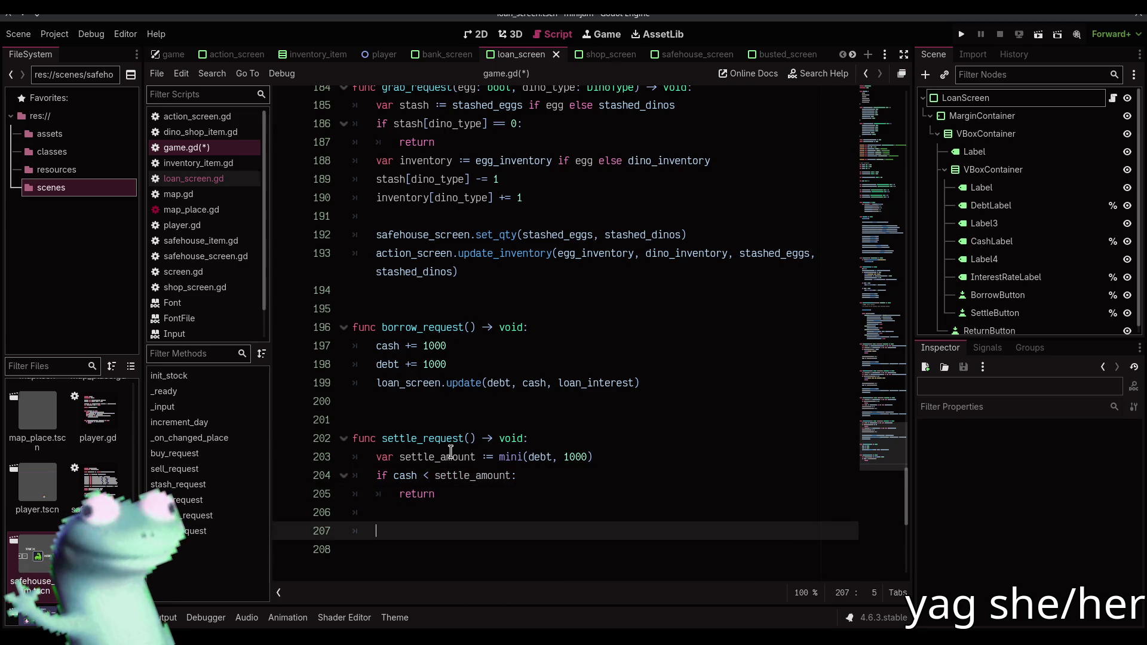
Subtract settle_amount from cash and debt, then save game.gd
text(c)
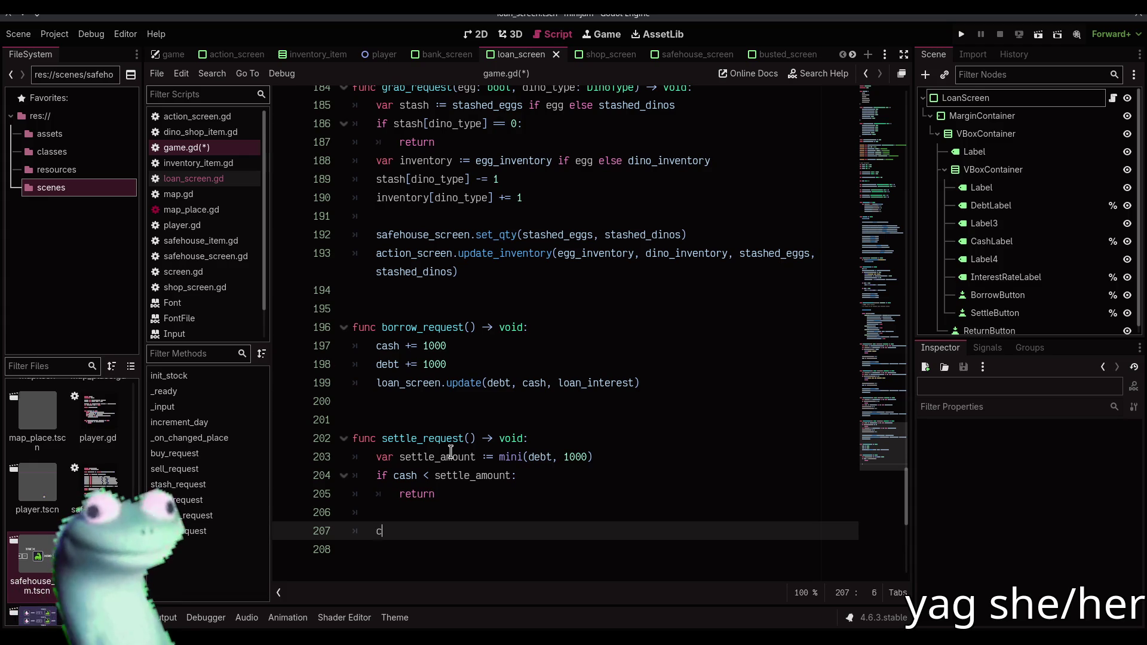
text(ash -= settl)
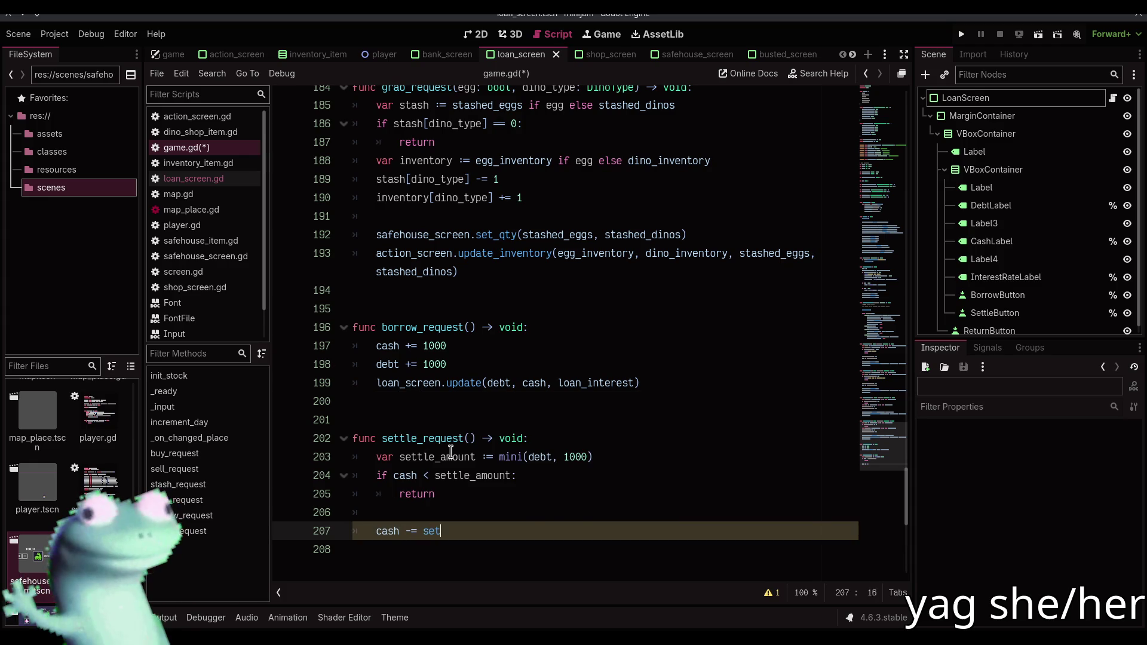
key(Return)
key(Return)
text(de)
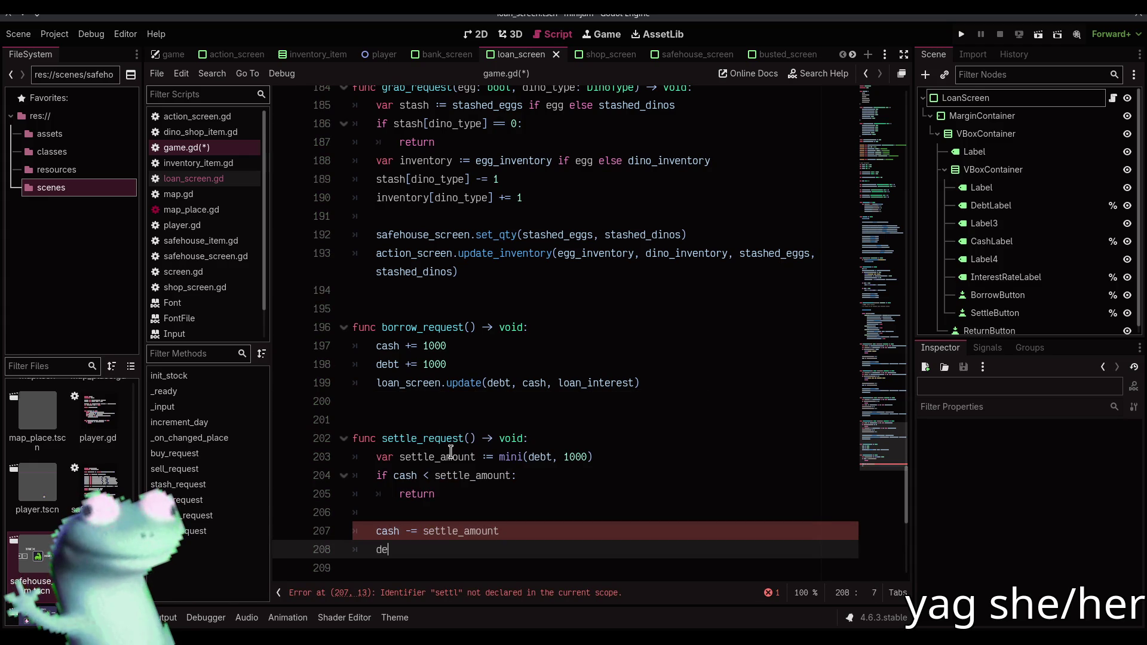
text(bt -= set)
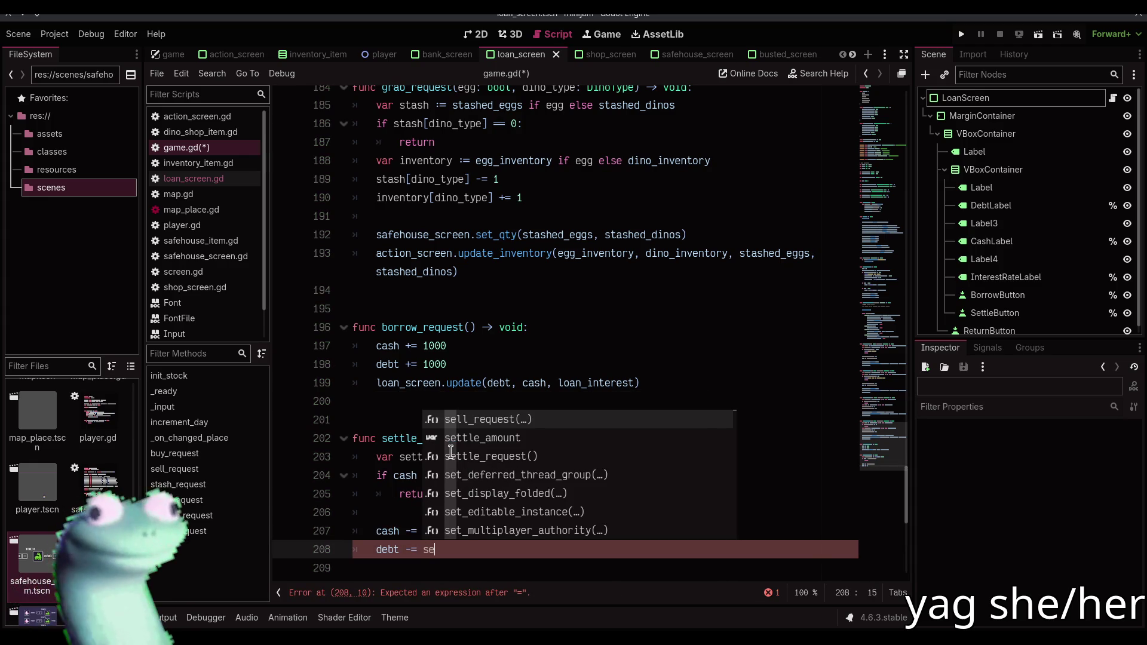
key(Return)
key(ctrl+s)
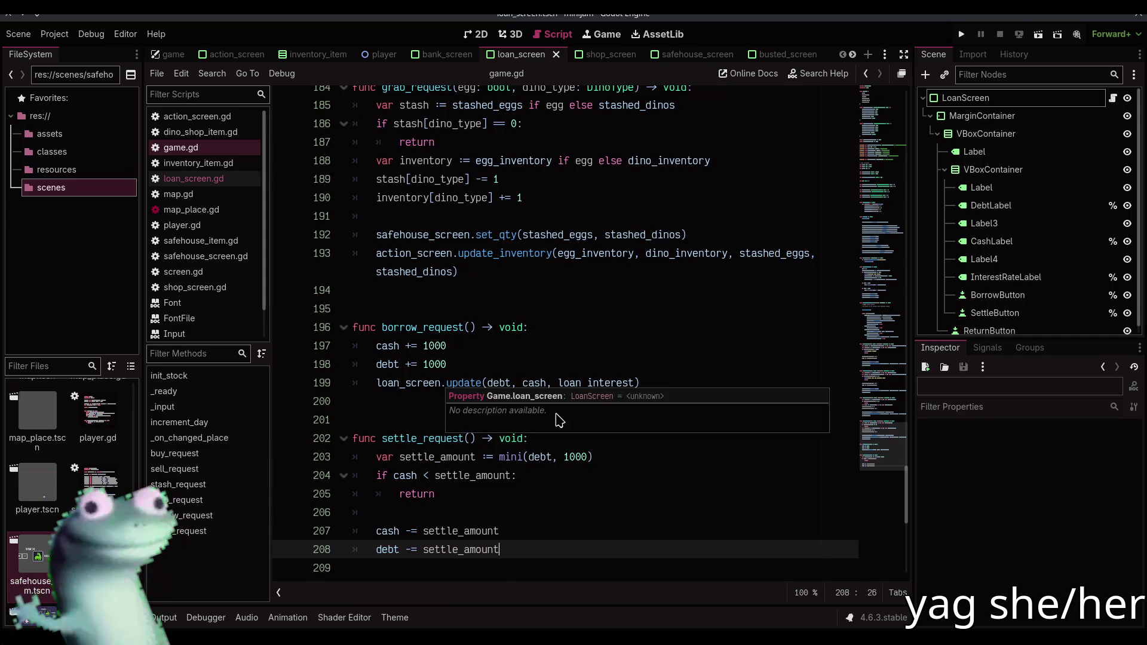
Review the increment_day code in game.gd, then view the loan screen's 2D layout
mouse_move(878, 445)
mouse_down()
mouse_move(883, 203)
mouse_move(876, 284)
mouse_up()
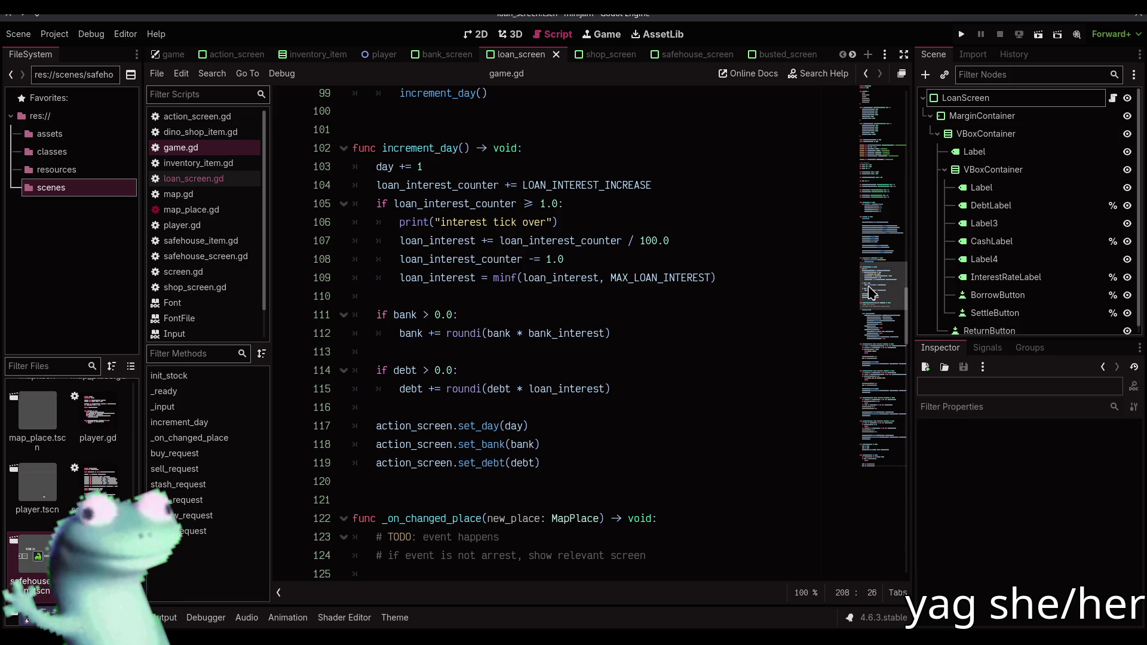
mouse_move(868, 285)
mouse_down()
mouse_move(872, 274)
mouse_move(875, 299)
mouse_up()
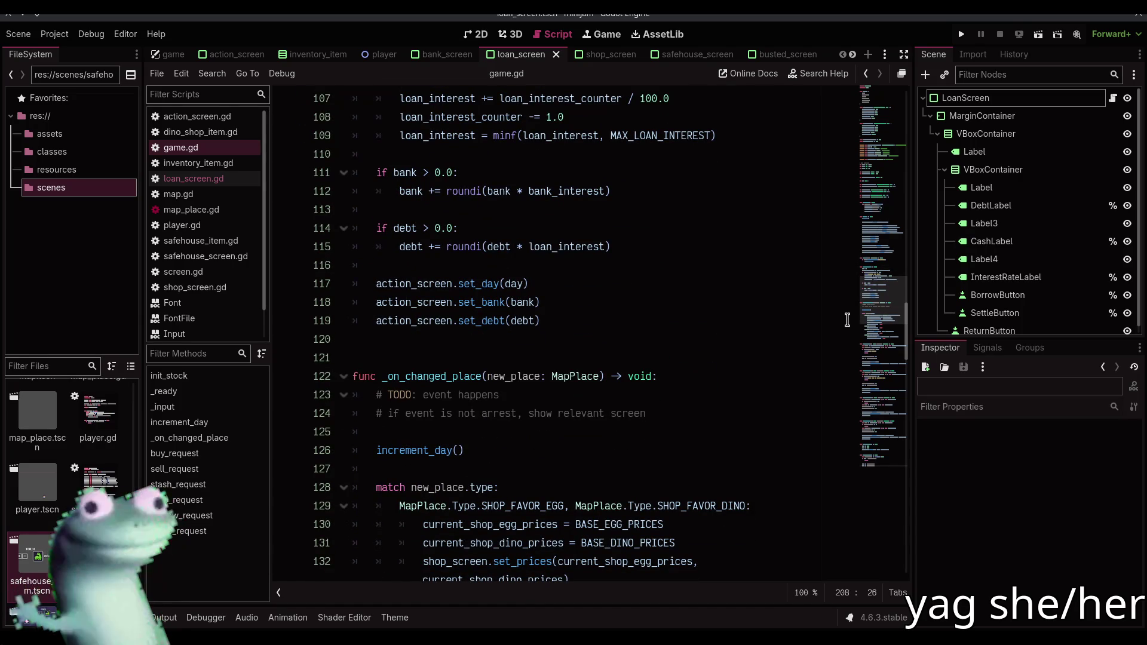
click(553, 344)
click(353, 359)
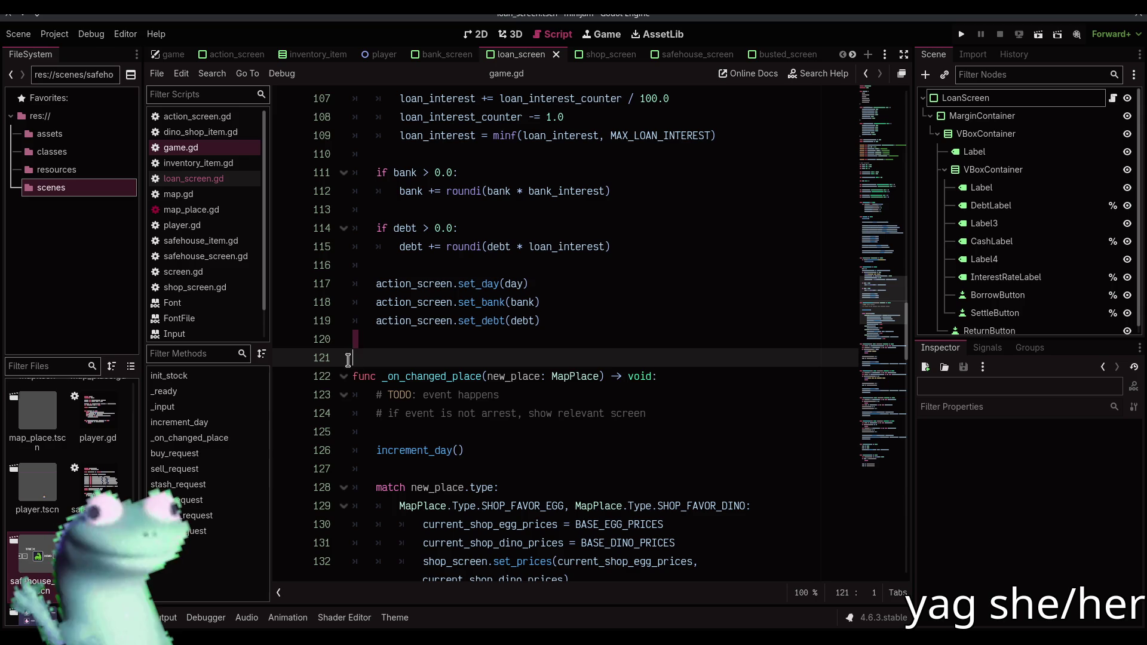
click(476, 34)
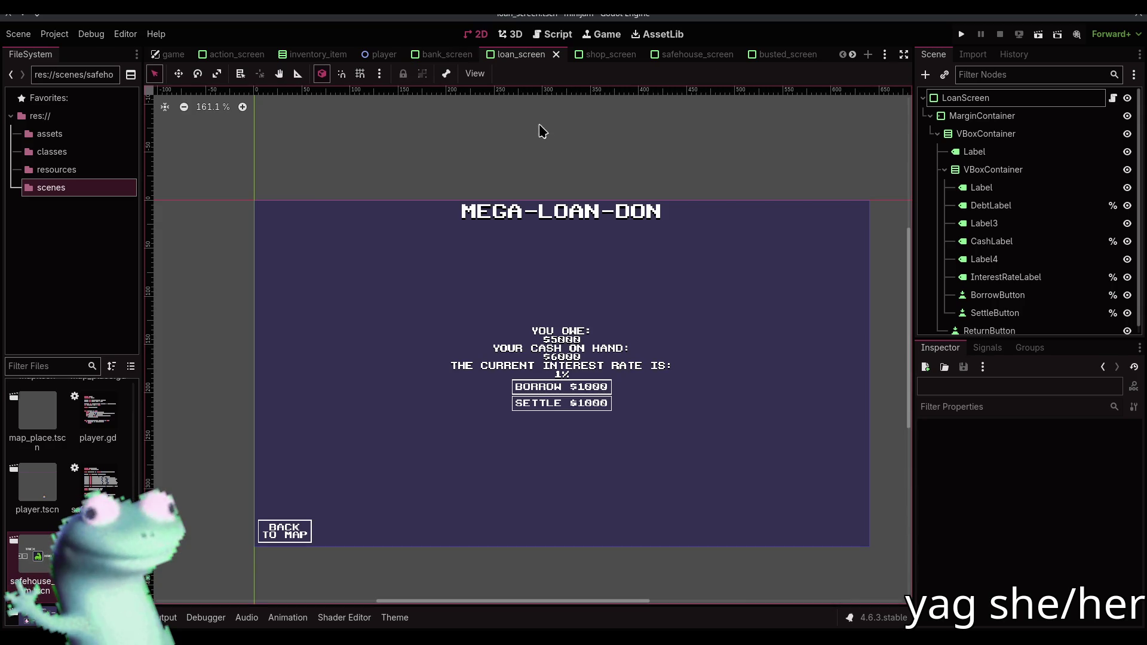
Run the Game scene, travel to the Dino Shop then Megaloandon, and stop the test
click(170, 54)
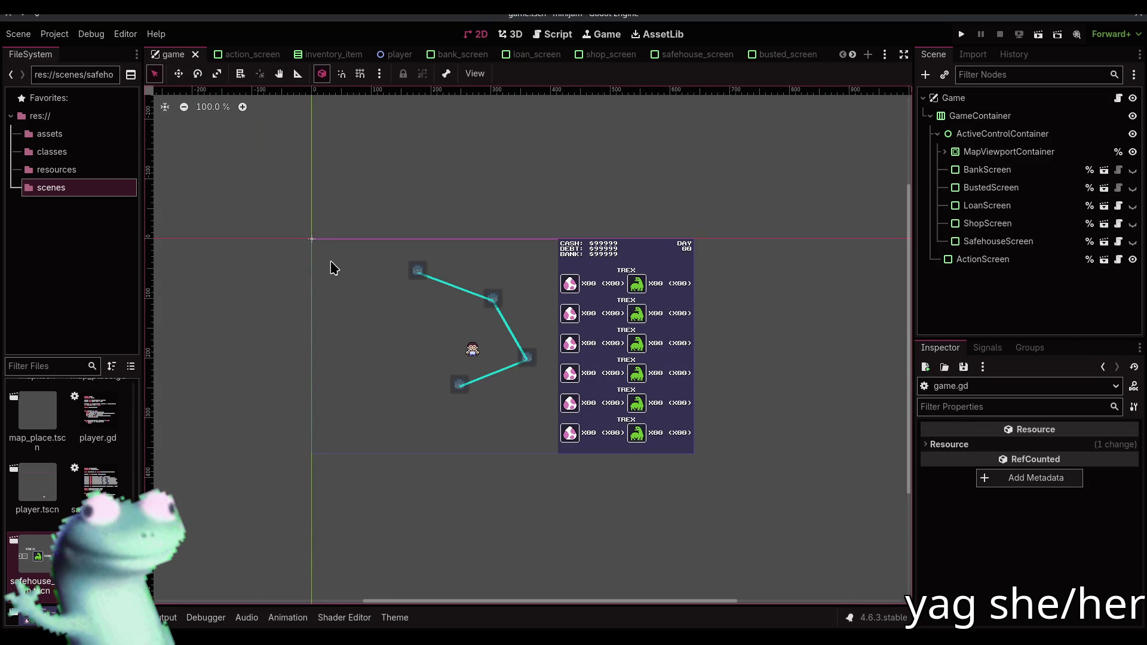
click(961, 34)
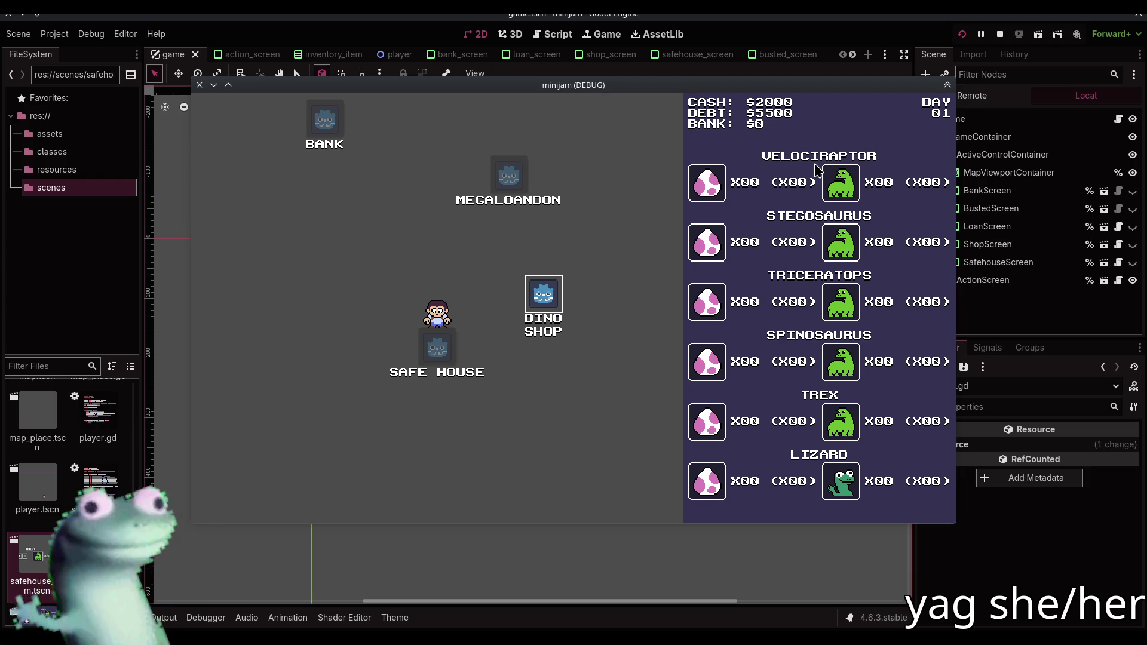
click(544, 302)
click(225, 503)
click(409, 233)
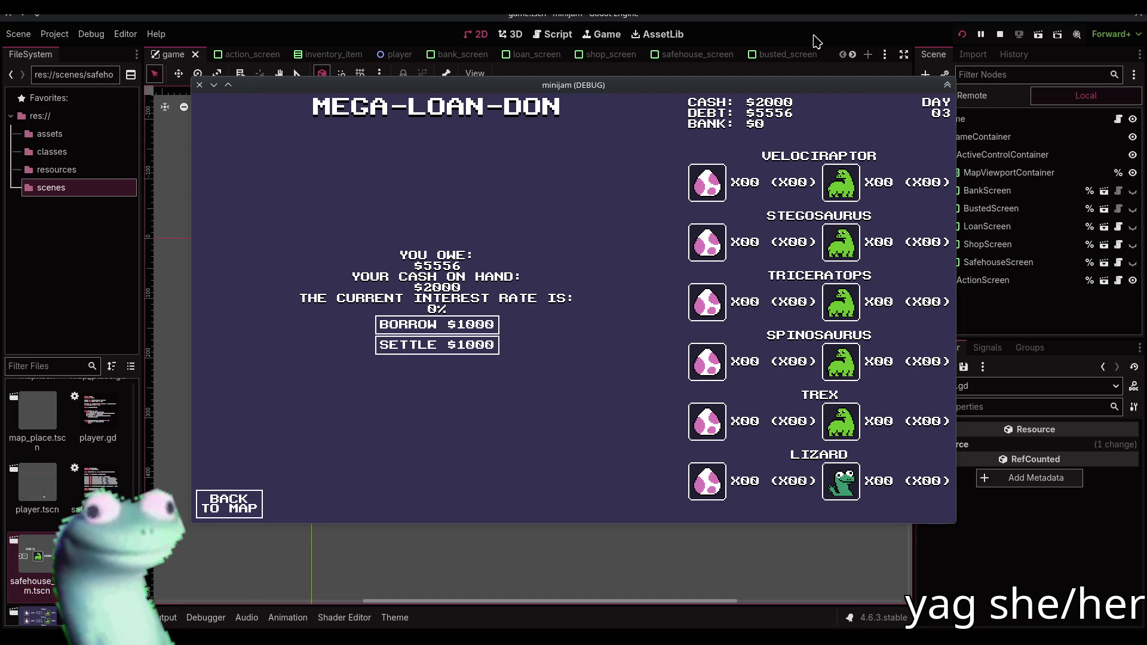
click(999, 34)
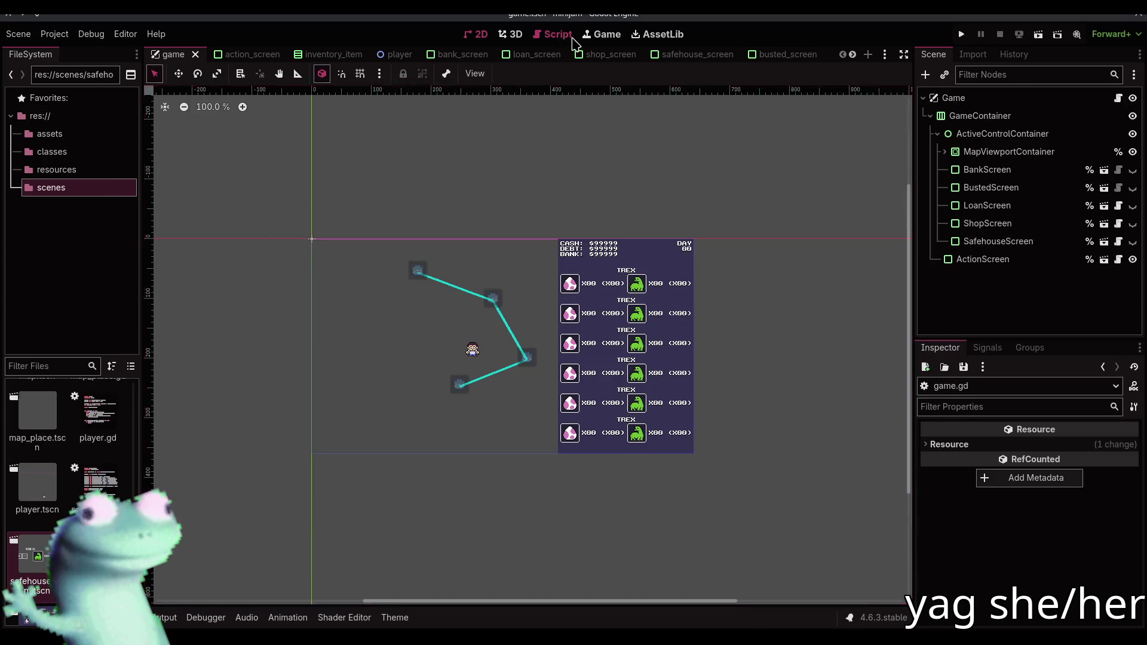
Wrap the interest rate expression on line 23 of loan_screen.gd in round()
click(564, 36)
click(229, 186)
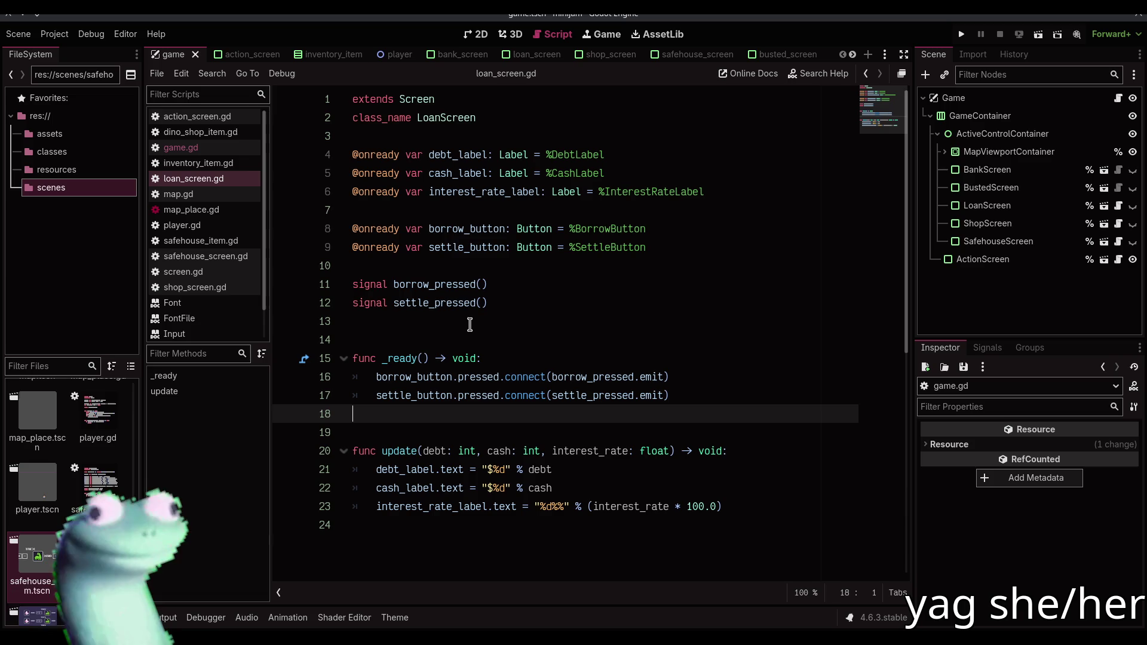
click(589, 506)
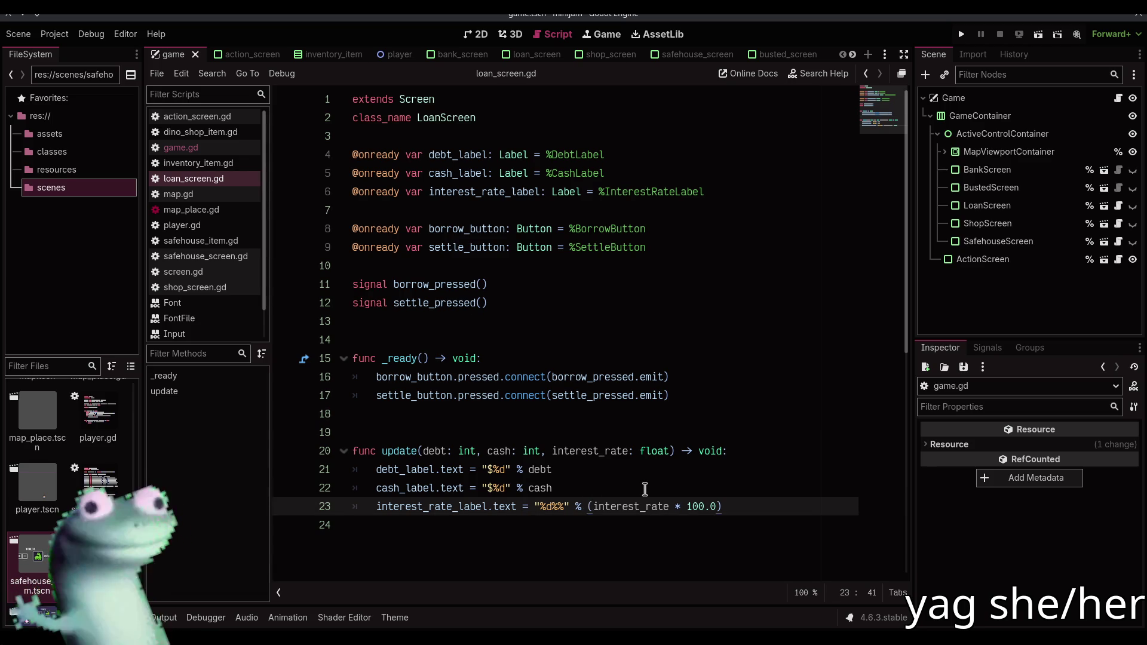
text(round)
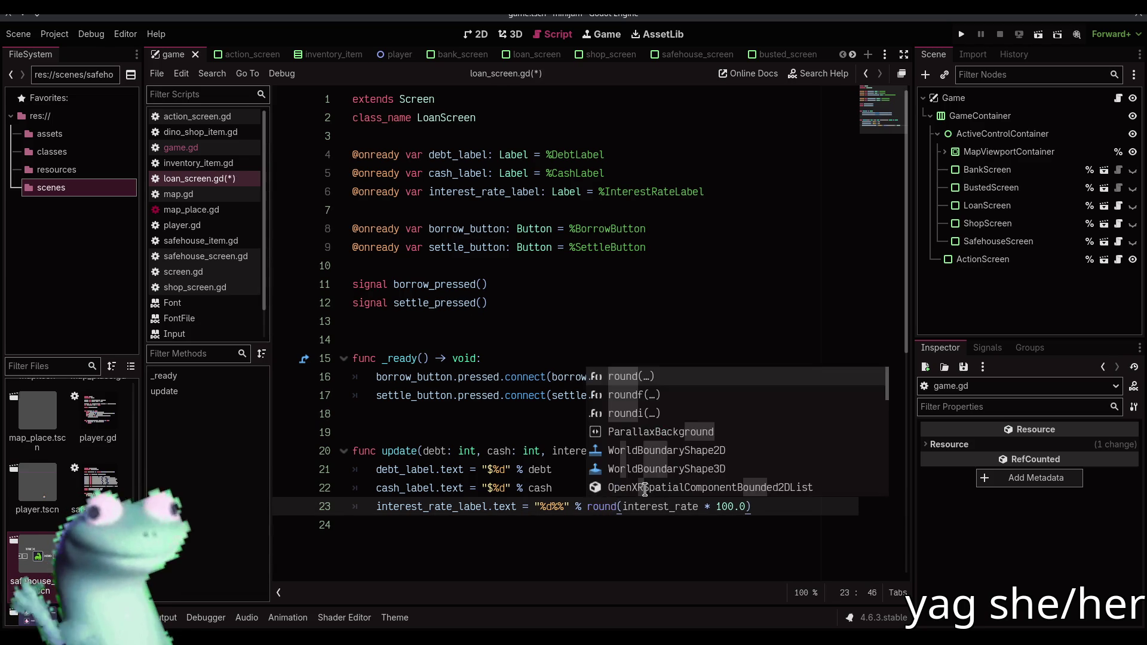
Test-run the game and visit the Megaloandon loan office to confirm it shows 1%, then stop
key(F5)
click(540, 301)
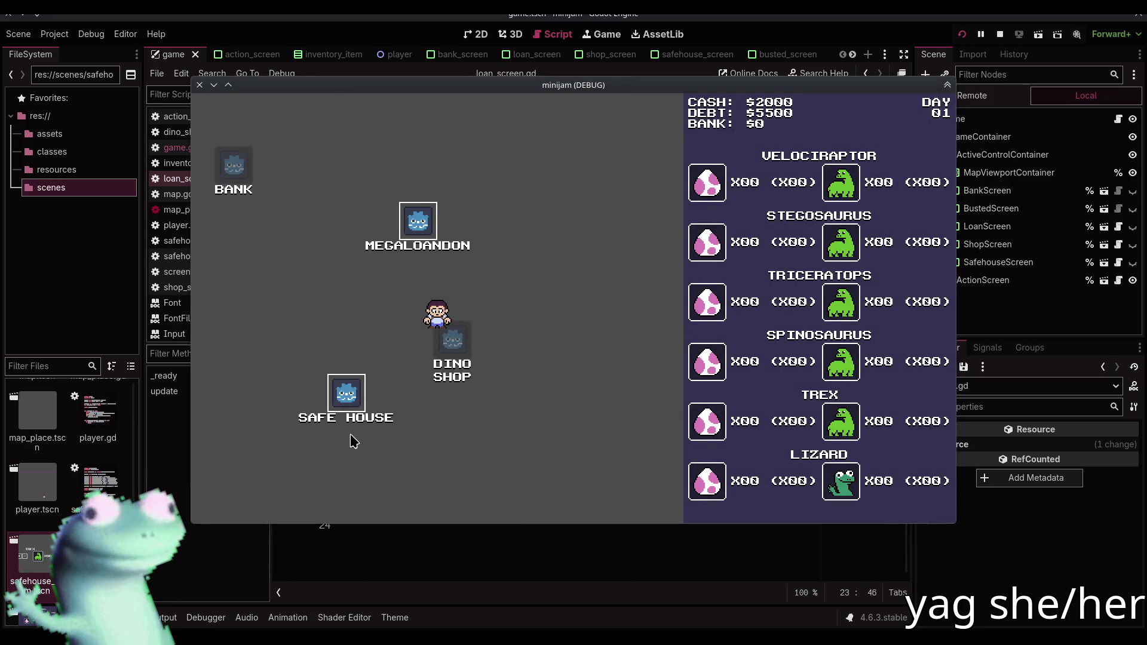
click(256, 501)
click(399, 234)
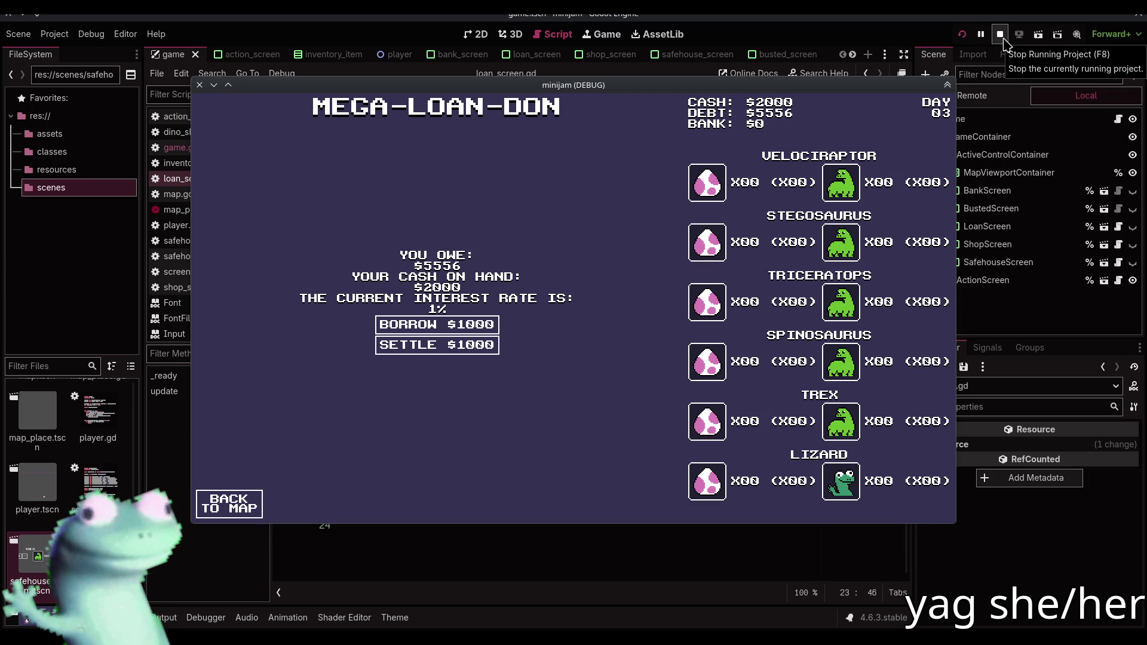
click(1003, 40)
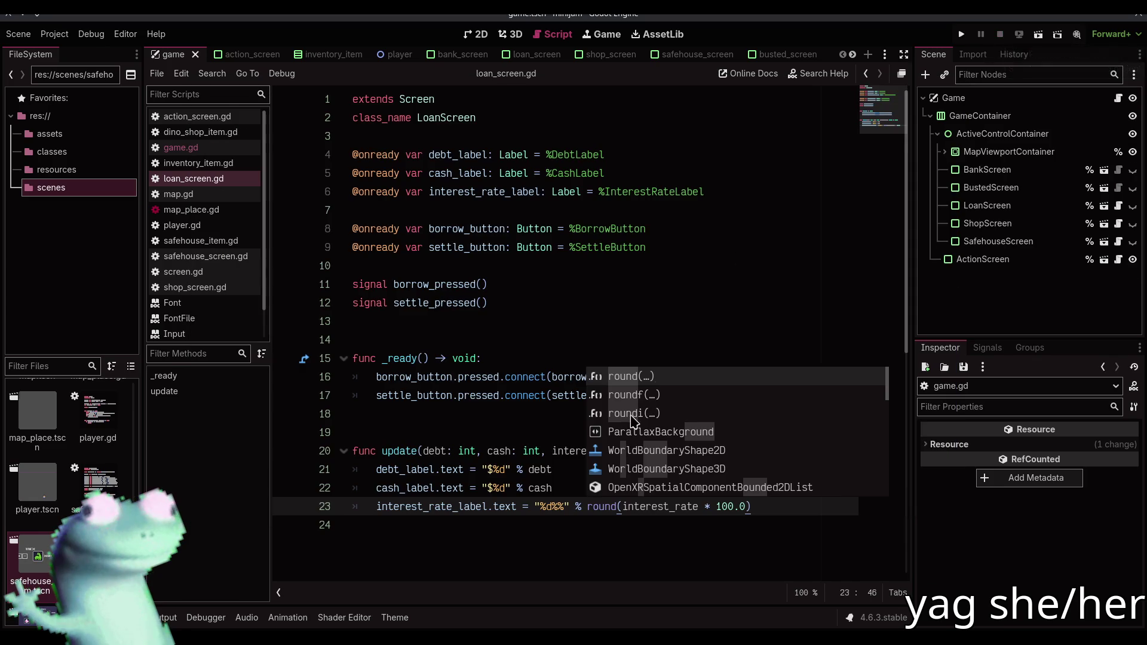
Save loan_screen.gd
click(548, 416)
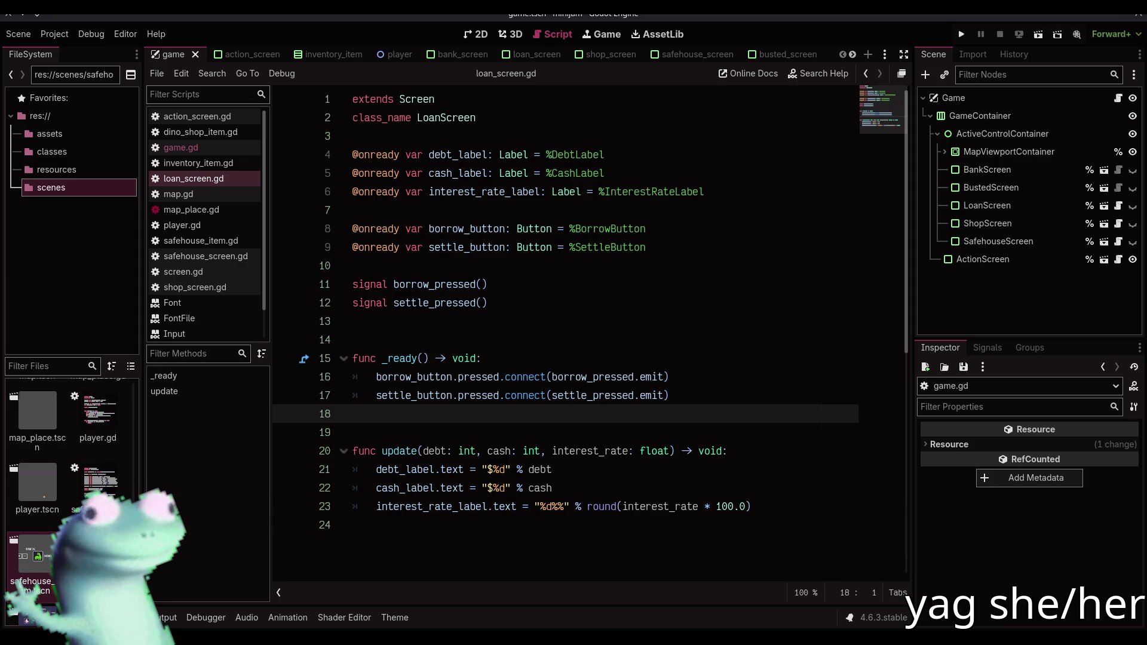
click(442, 401)
key(ctrl+s)
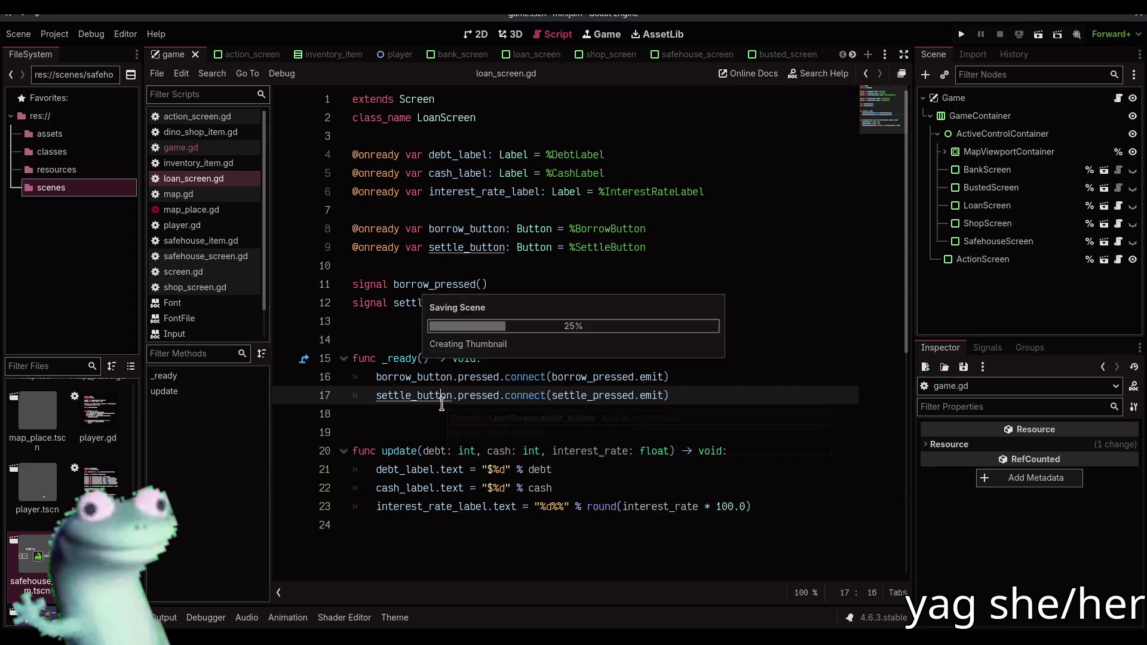
click(436, 416)
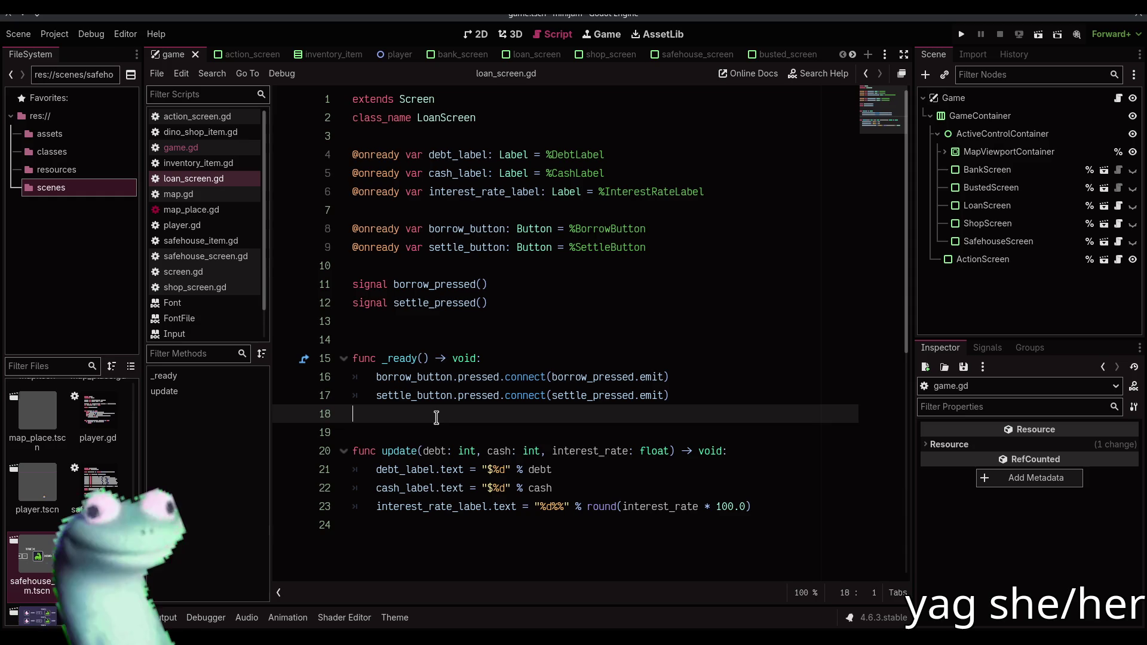
Reopen game.gd and go to the loan_screen.update call in borrow_request
click(181, 147)
scroll(528, 408, down, 4)
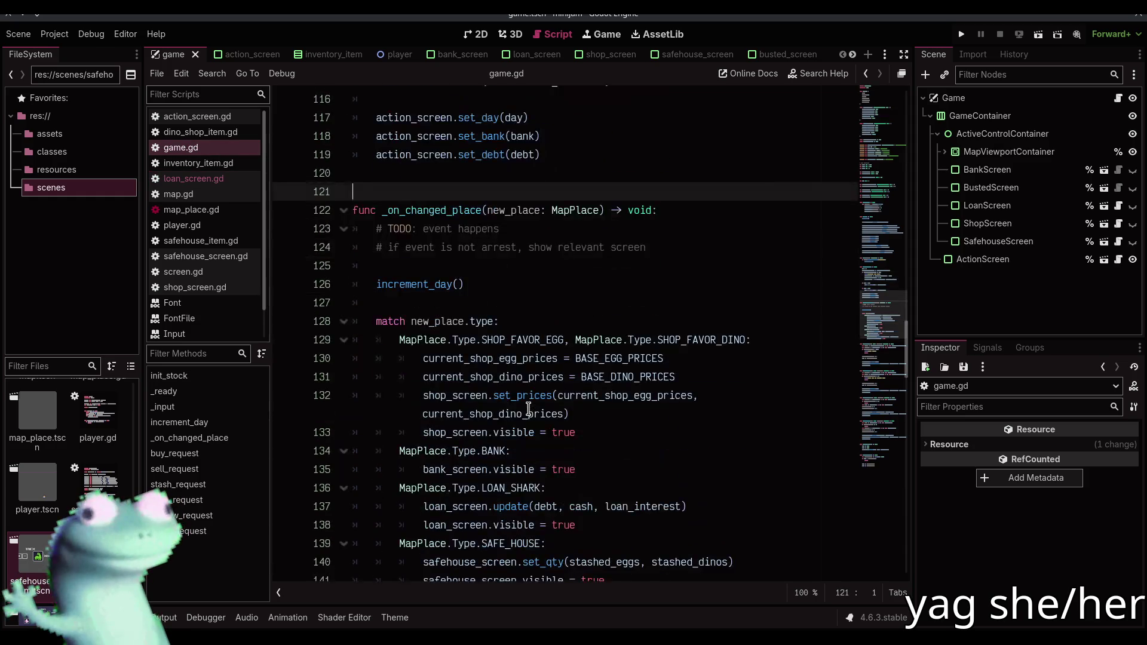
scroll(551, 263, up, 3)
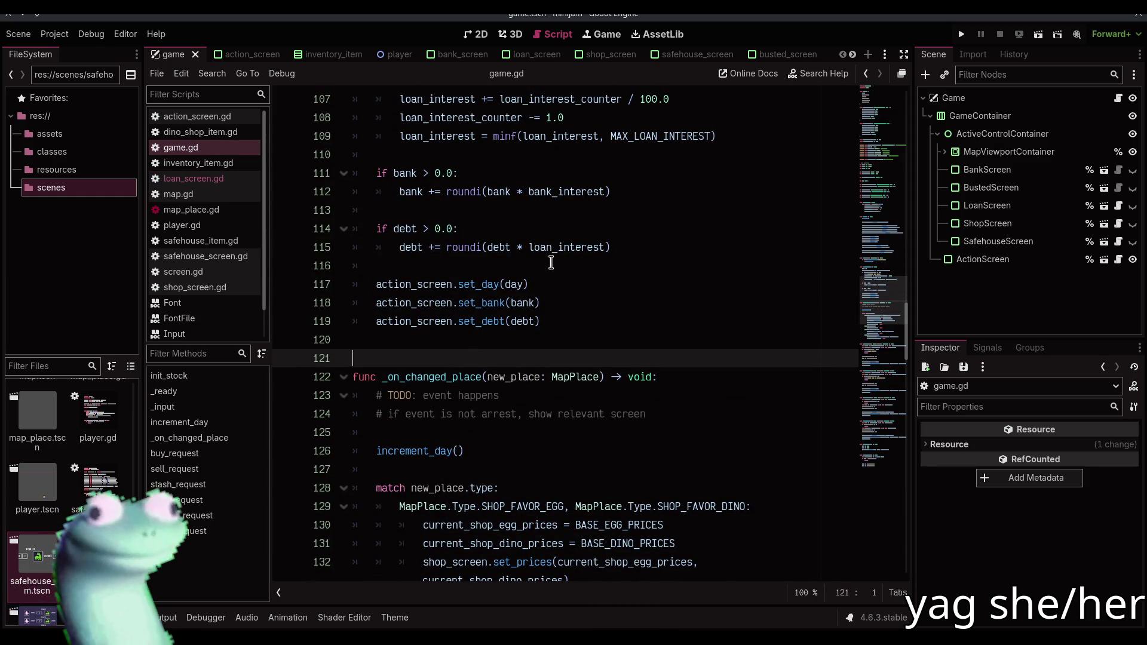
scroll(551, 263, down, 20)
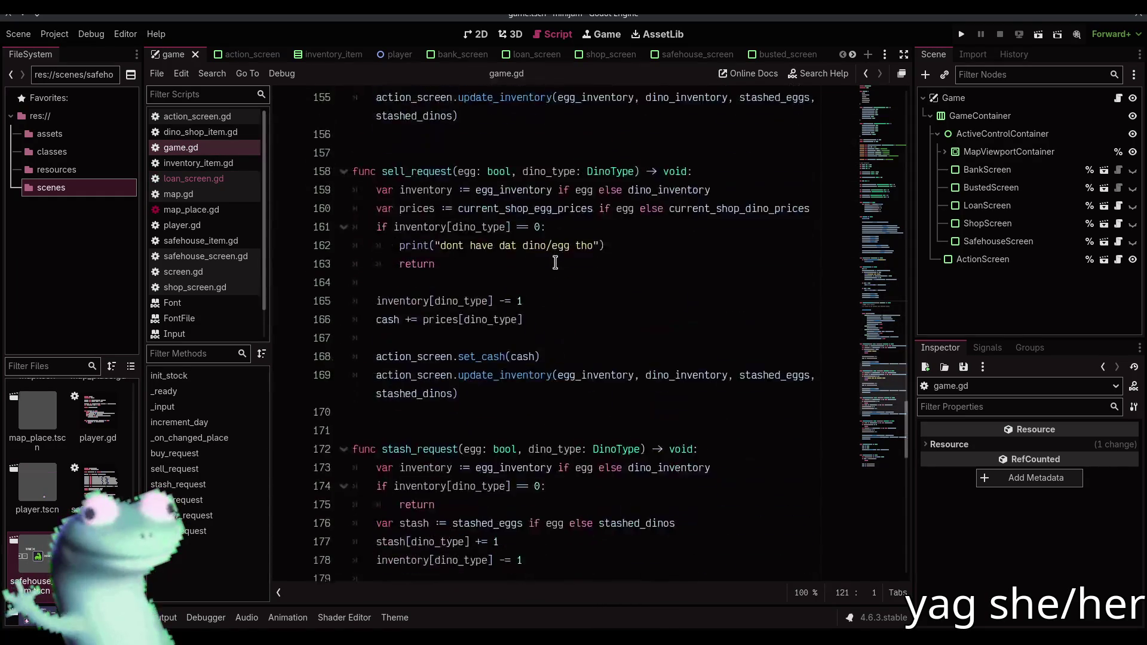
scroll(555, 262, down, 4)
scroll(562, 295, up, 3)
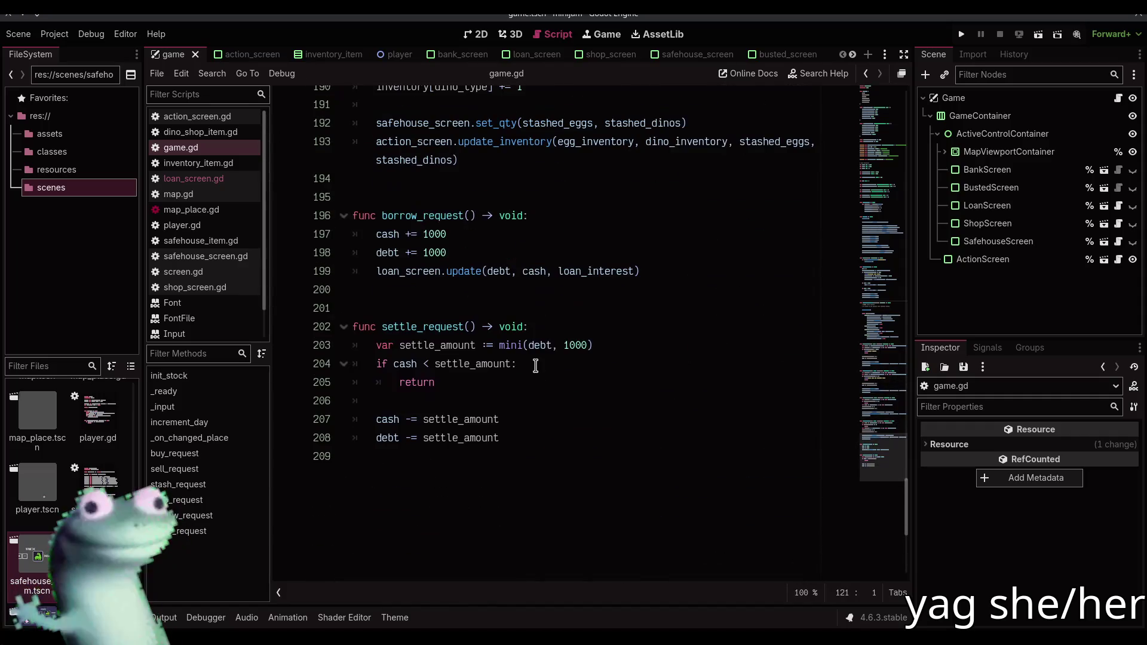
click(689, 287)
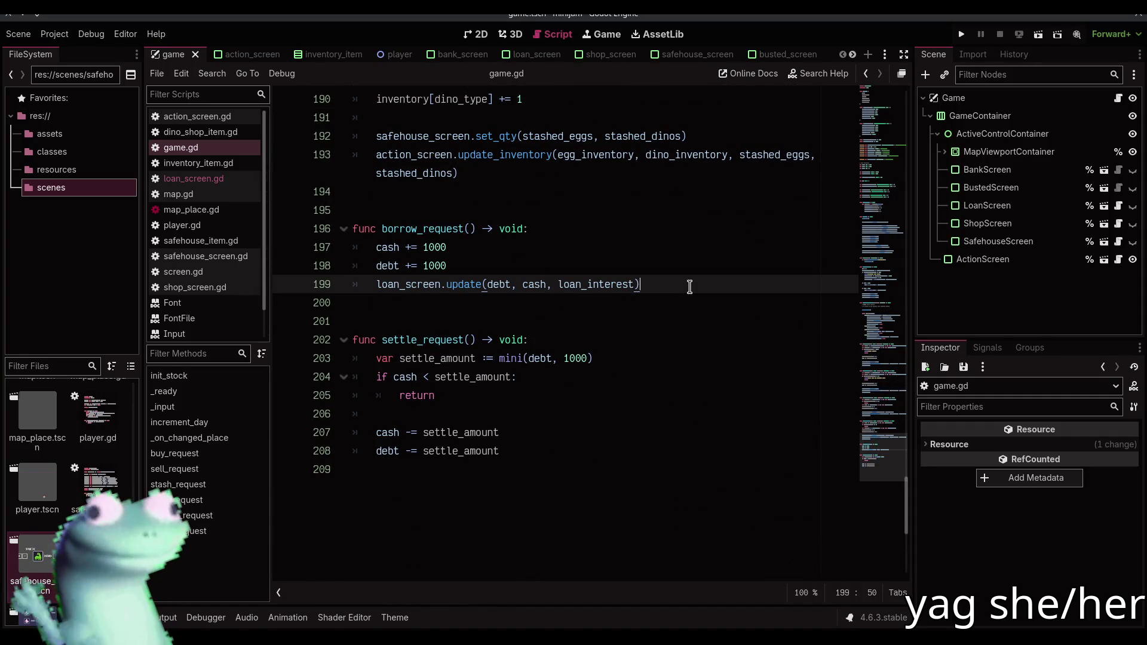
Copy the loan_screen.update call into settle_request and add an 'if debt == 0:' block assigning loan_interest
key(ctrl+shift+d)
key(alt+Down)
key(alt+Down)
key(alt+Down)
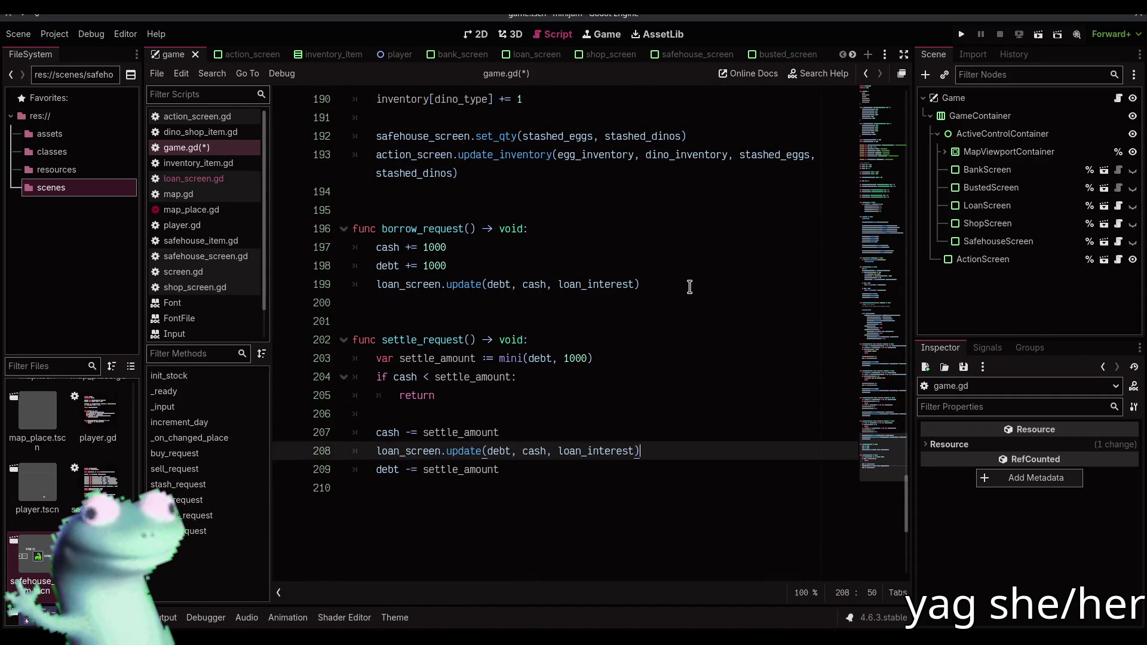
key(alt+Down)
key(Up)
key(Return)
text(ebt == 0:)
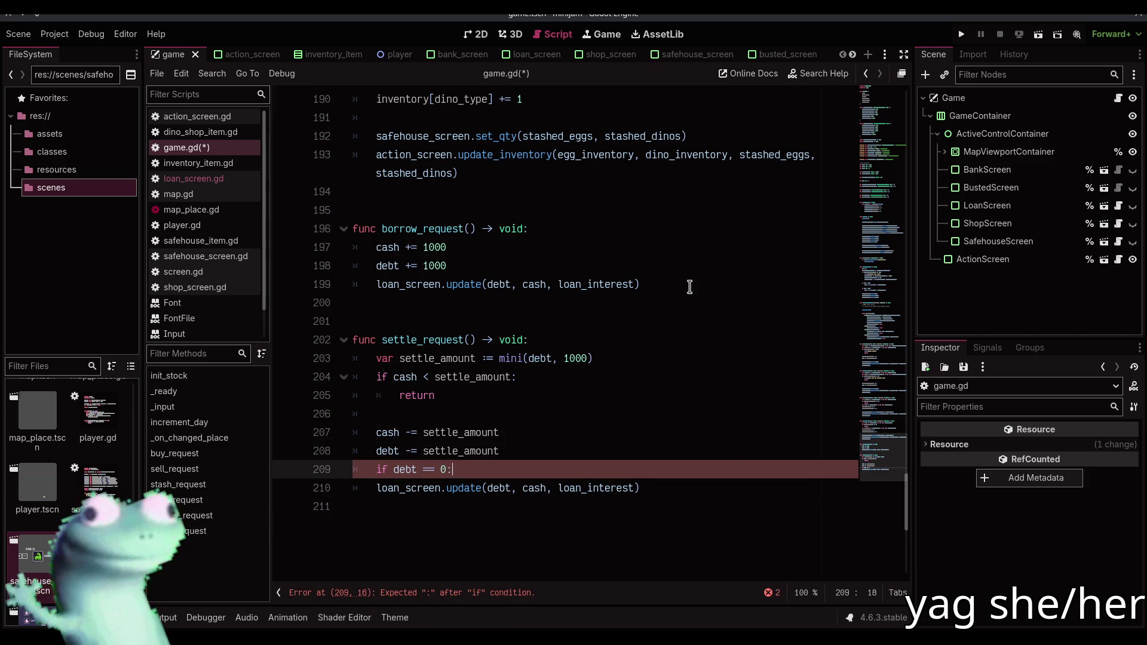
key(Return)
text(i)
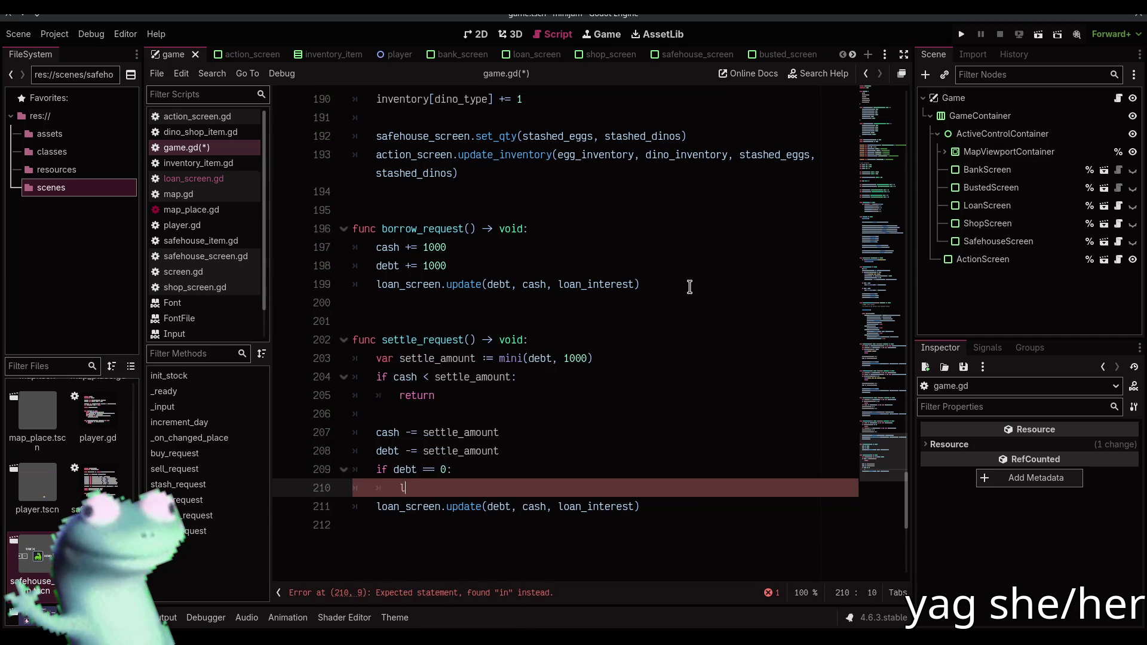
text(_)
key(Return)
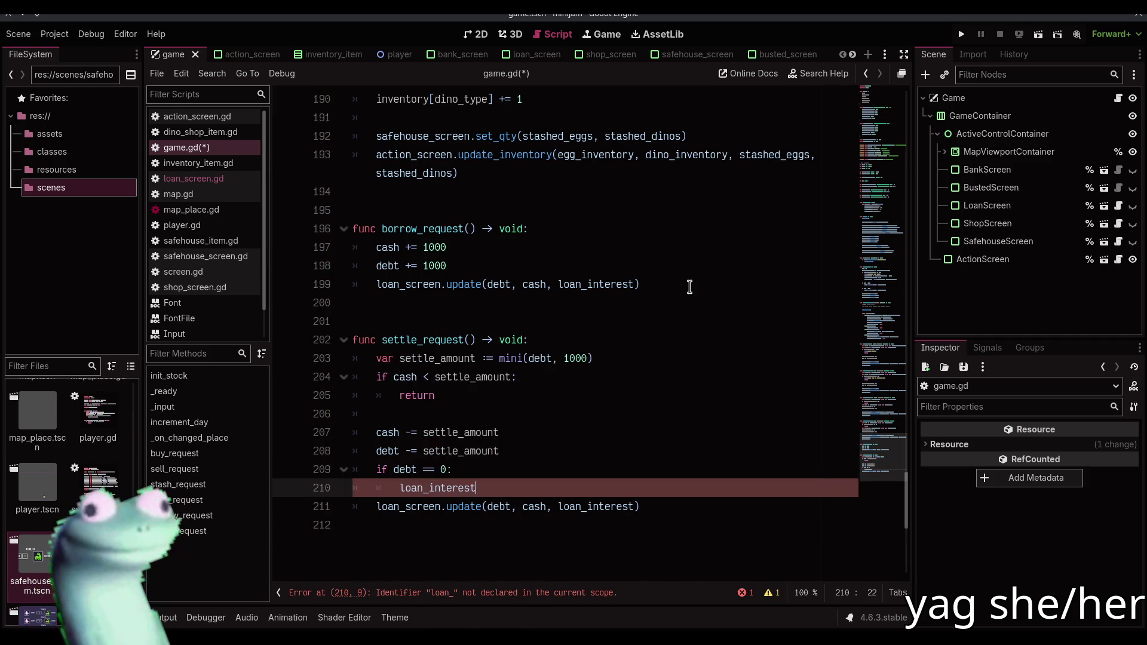
Add const MIN_LOAN_INTEREST := 0.005 below MAX_LOAN_INTEREST
drag(906, 501, 884, 45)
scroll(573, 273, down, 7)
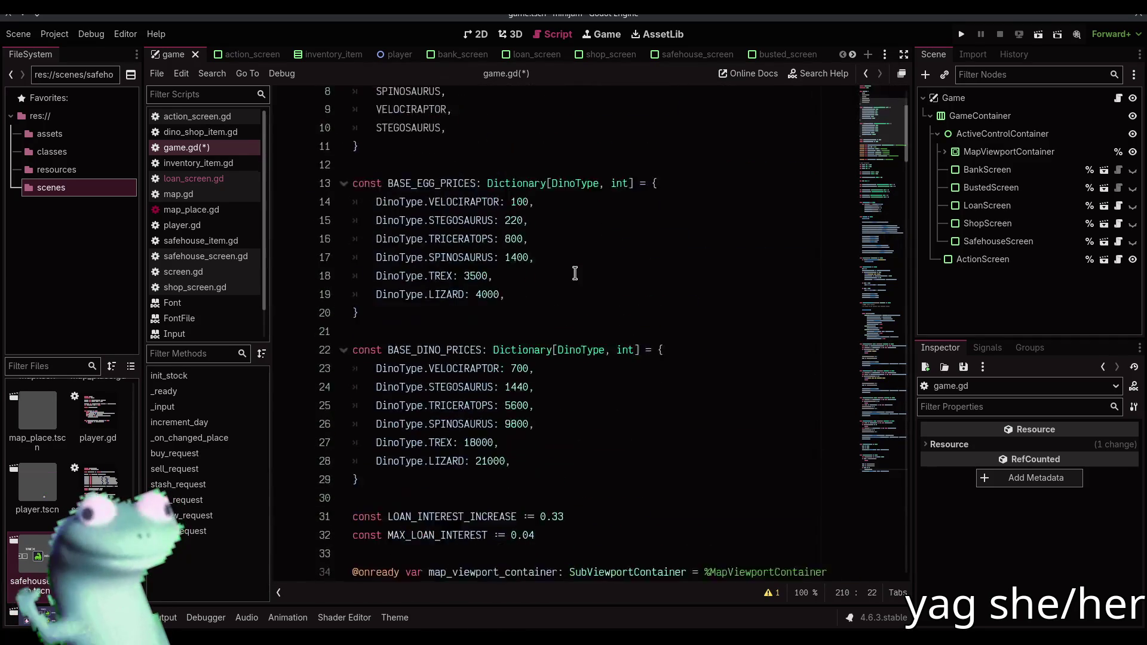
click(615, 248)
click(613, 258)
click(602, 276)
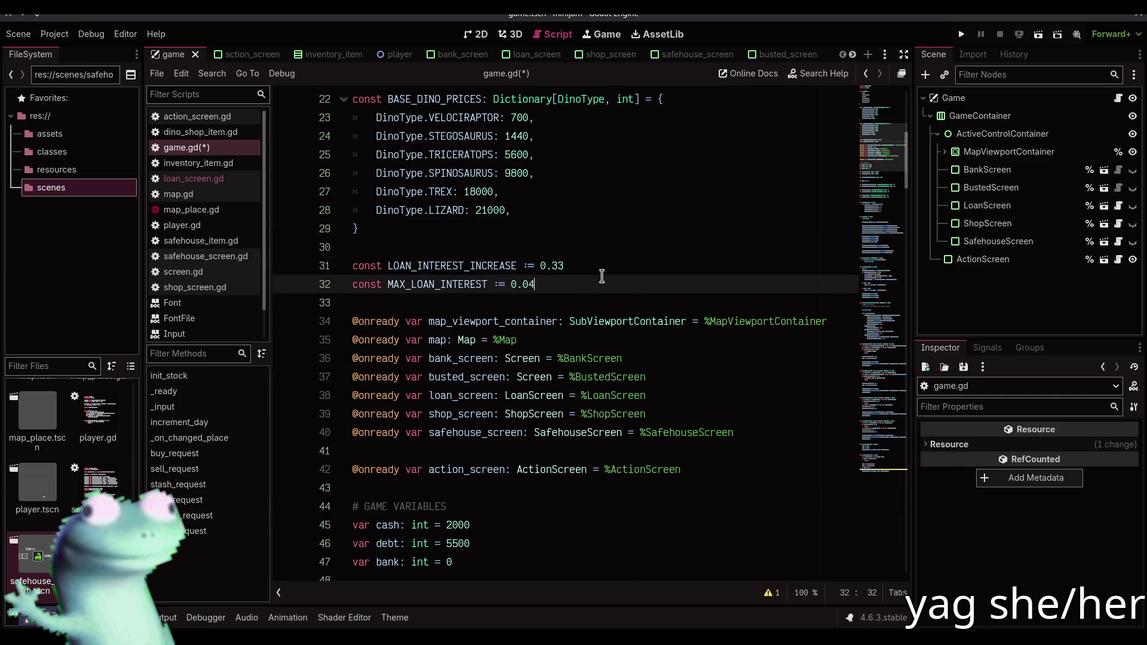
key(Return)
text(const )
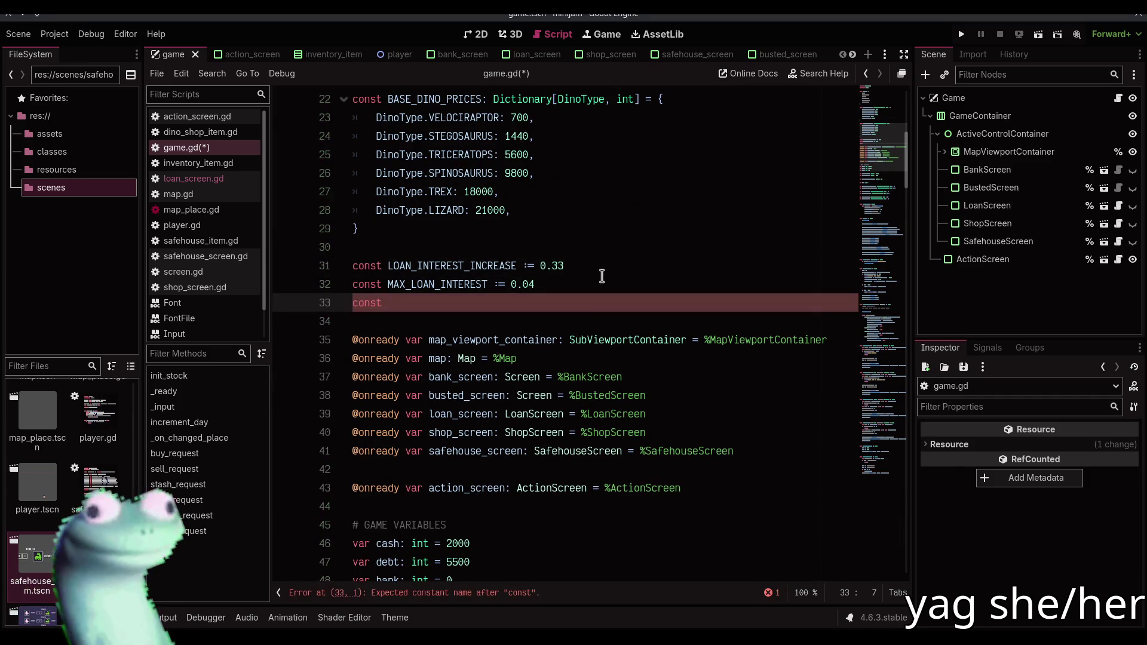
text(MIN_LO)
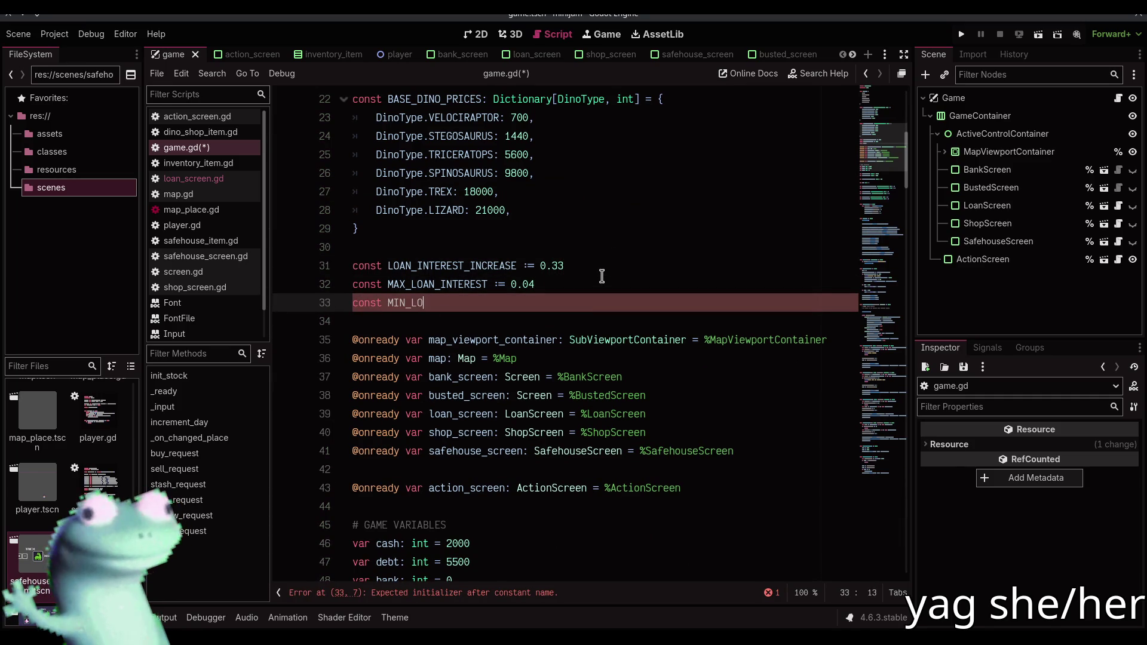
text(AN_INTEREST :=)
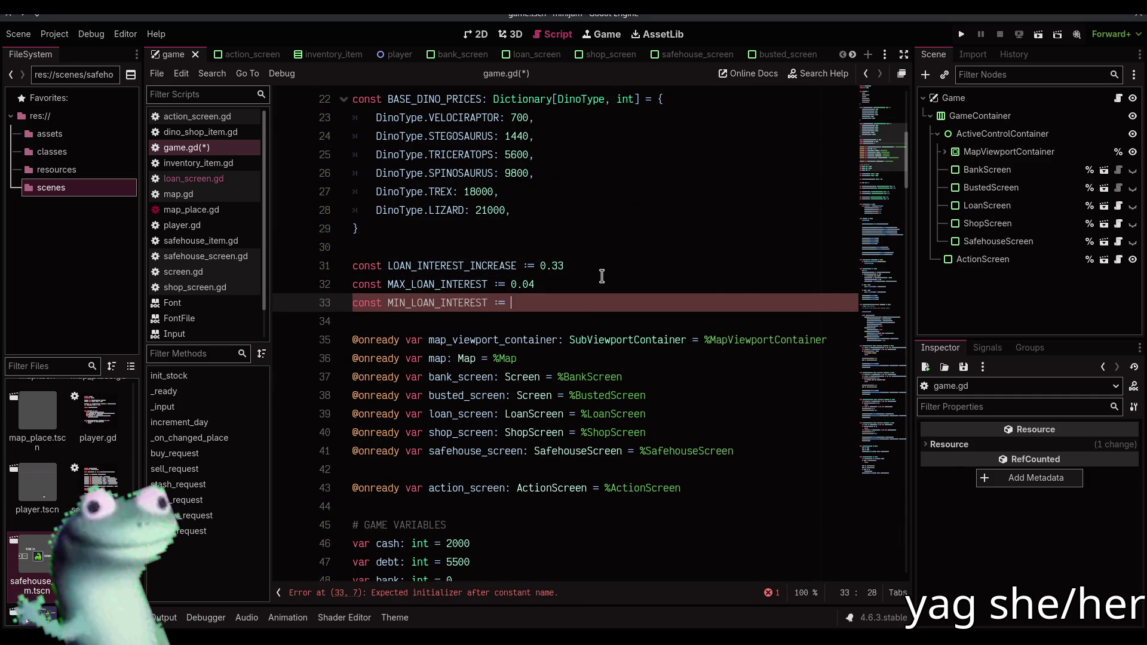
scroll(602, 276, down, 5)
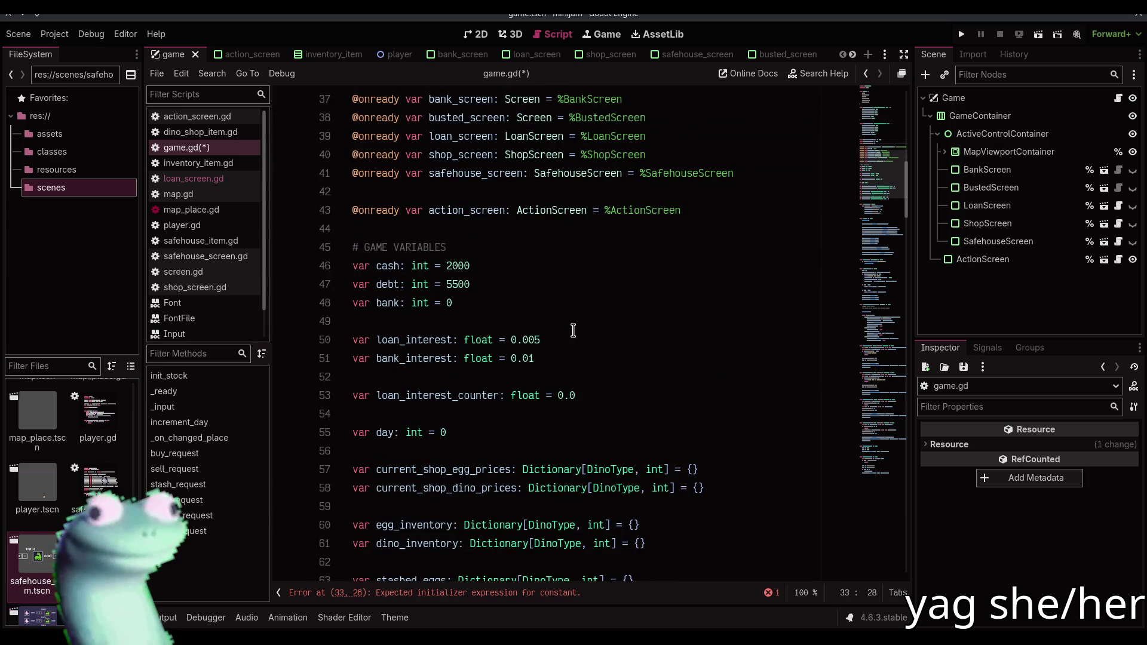
click(424, 340)
drag(511, 340, 594, 333)
key(ctrl+c)
scroll(574, 281, up, 4)
click(545, 245)
key(ctrl+v)
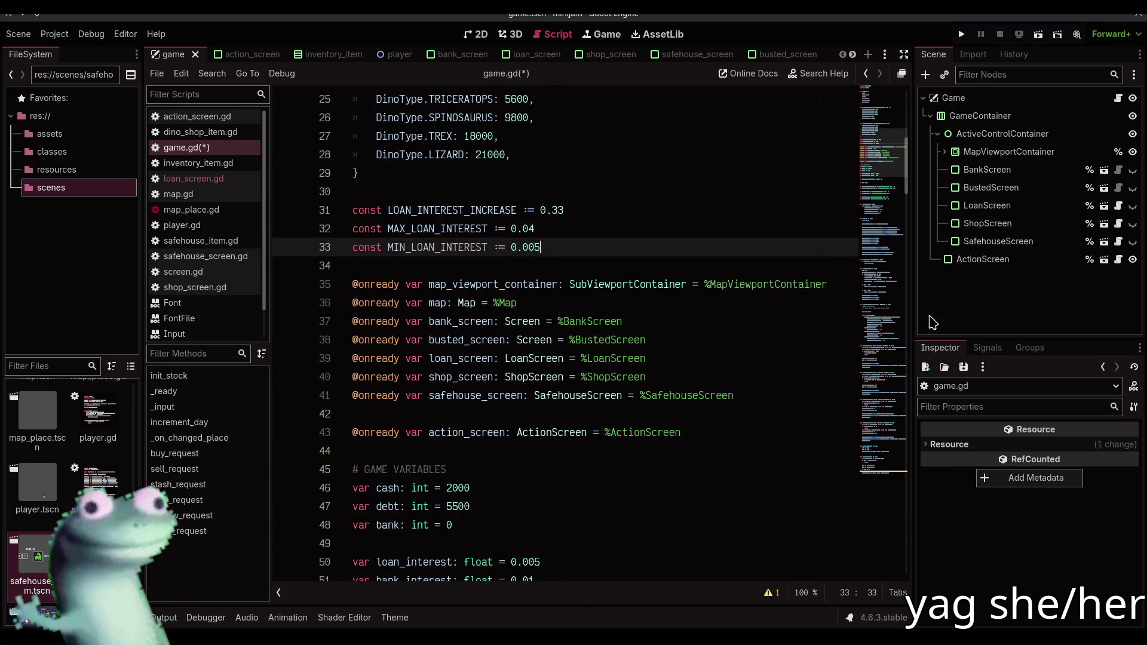
Reset loan_interest to MIN_LOAN_INTEREST and loan_interest_counter to 0.0 when debt is 0, and save
click(886, 470)
click(598, 434)
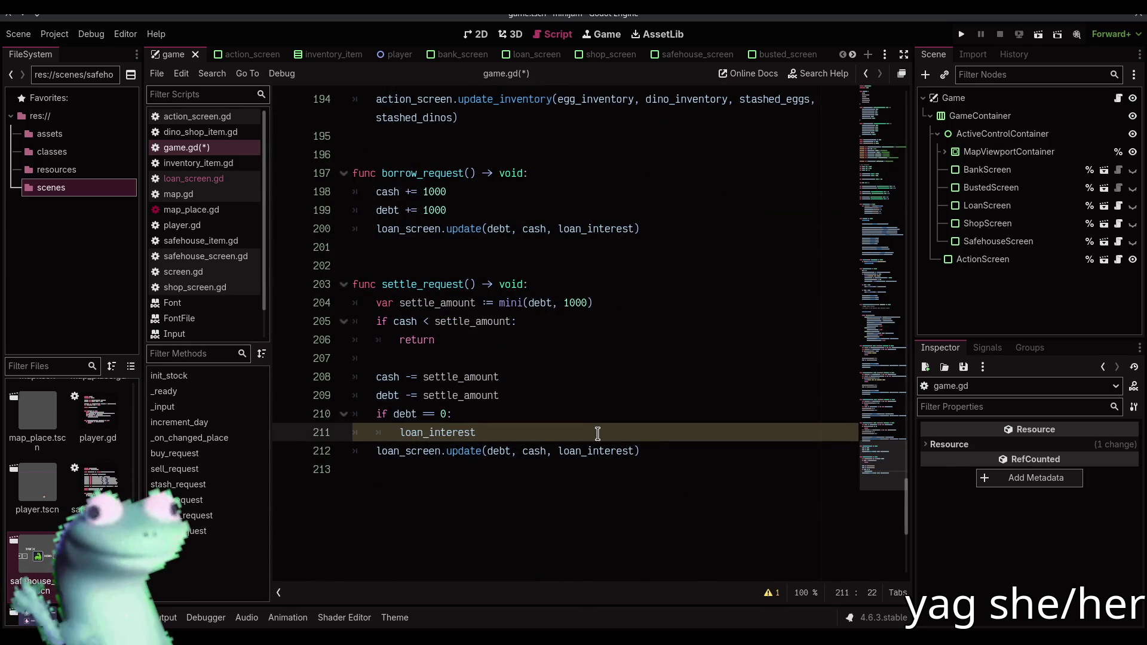
text( = MIN)
key(Return)
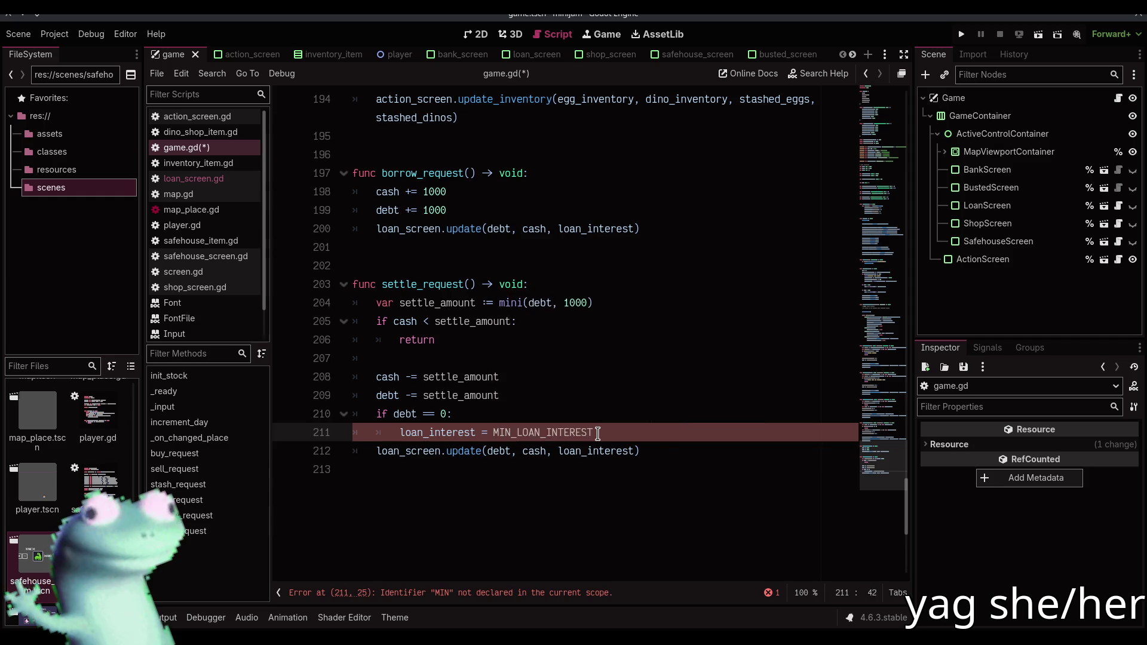
key(Return)
key(Down)
key(Return)
text(= 0.0)
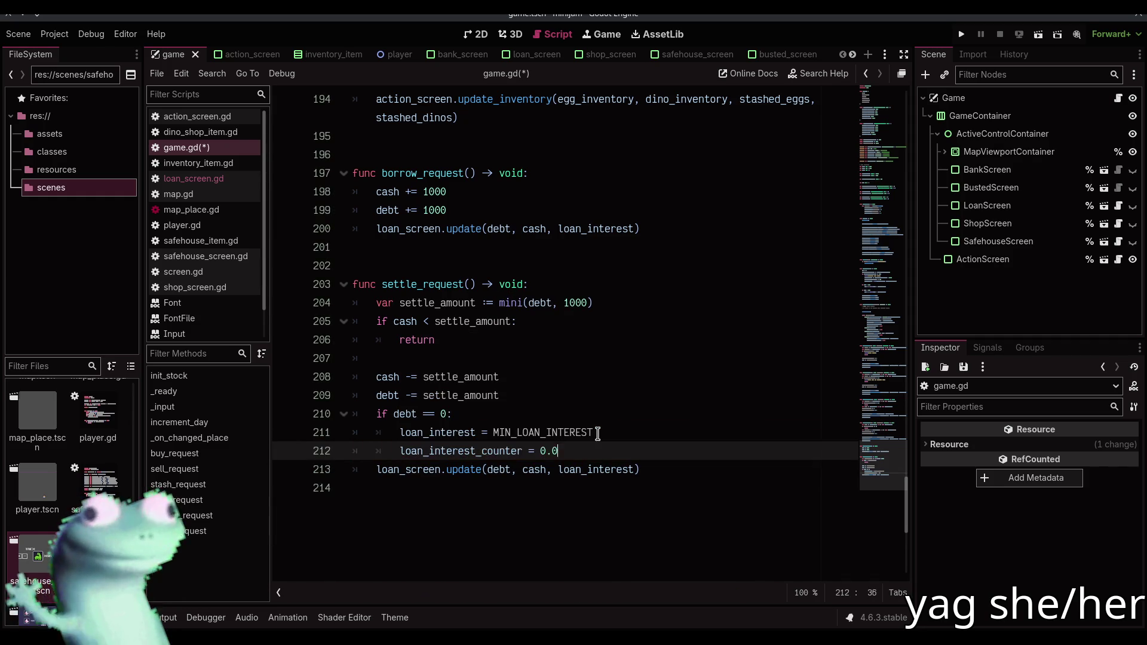
key(ctrl+s)
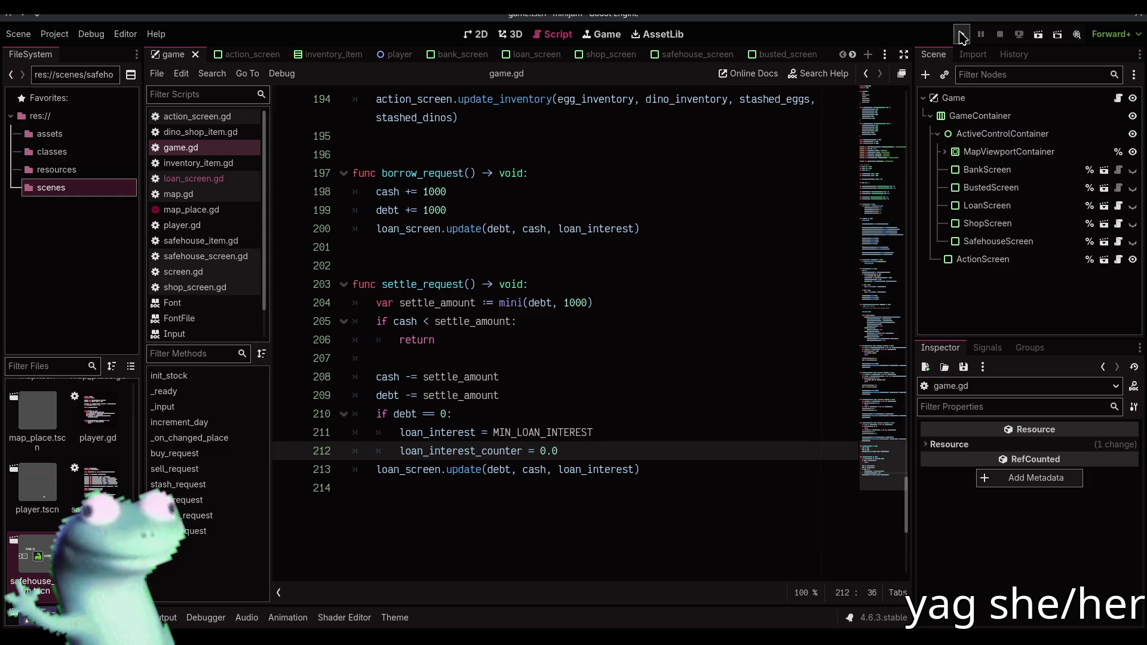
click(961, 34)
click(557, 314)
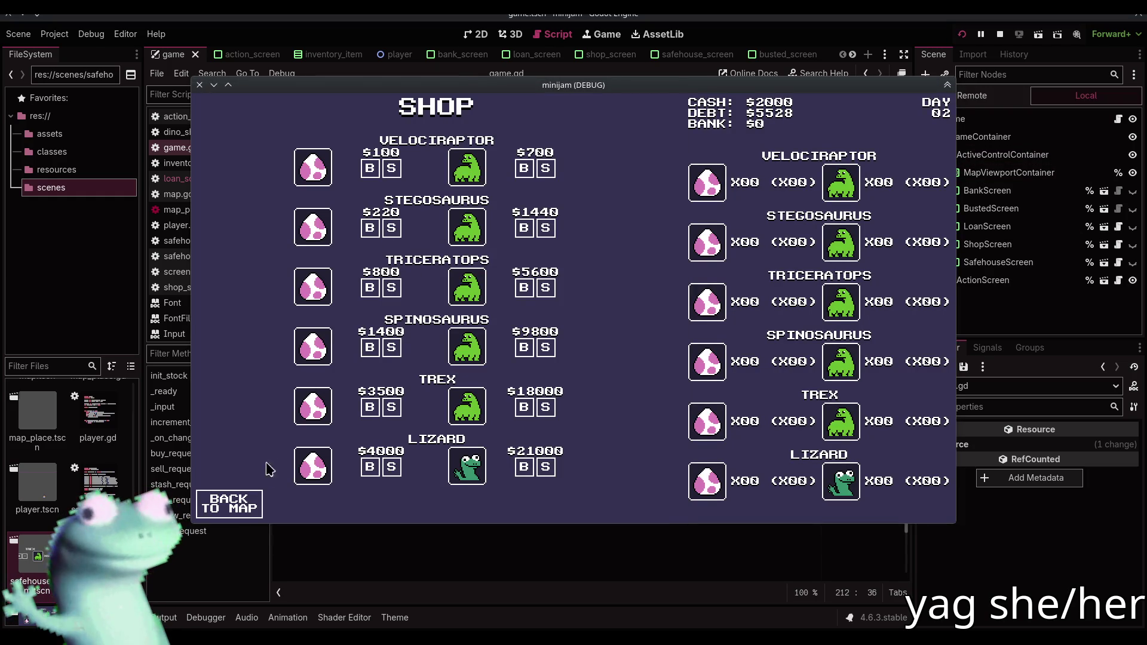
click(240, 509)
click(419, 286)
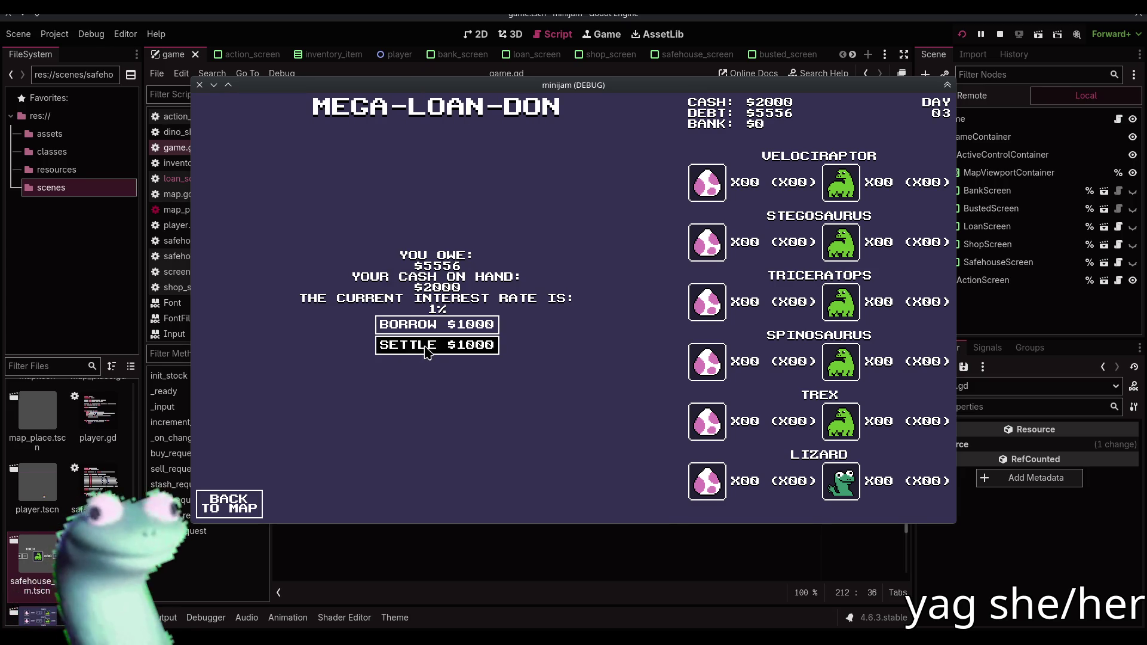
key(F8)
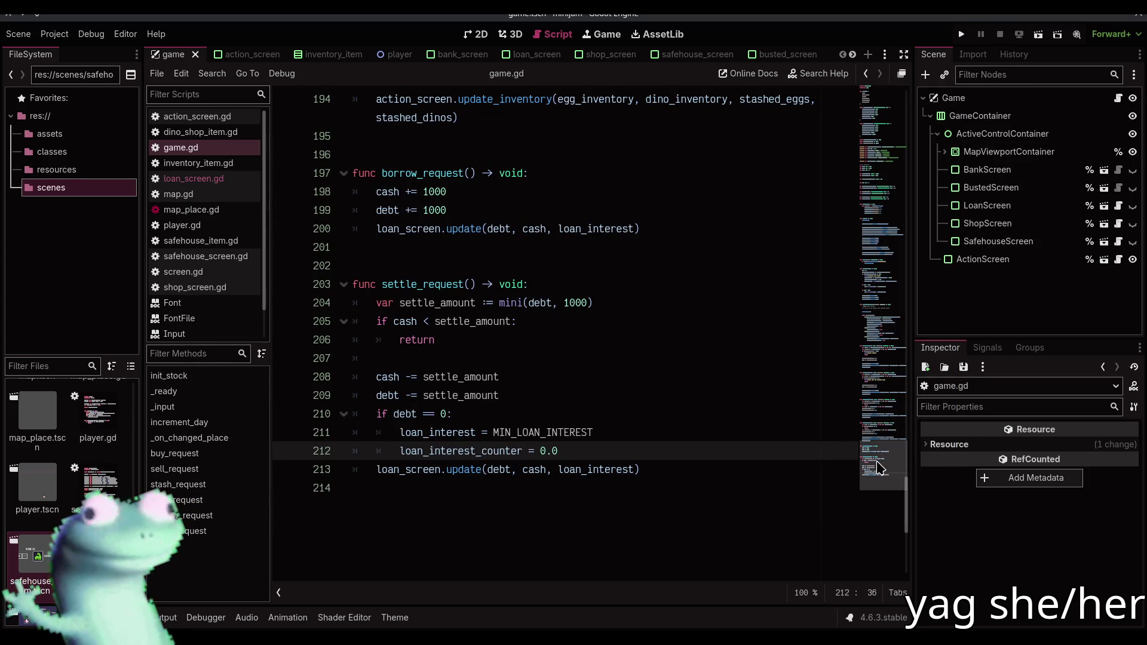
click(232, 181)
click(217, 149)
Add loan_screen.borrow_pressed.connect(borrow_request) below the safehouse connections
mouse_move(881, 311)
mouse_down()
mouse_move(890, 230)
mouse_move(878, 179)
mouse_move(878, 272)
mouse_up()
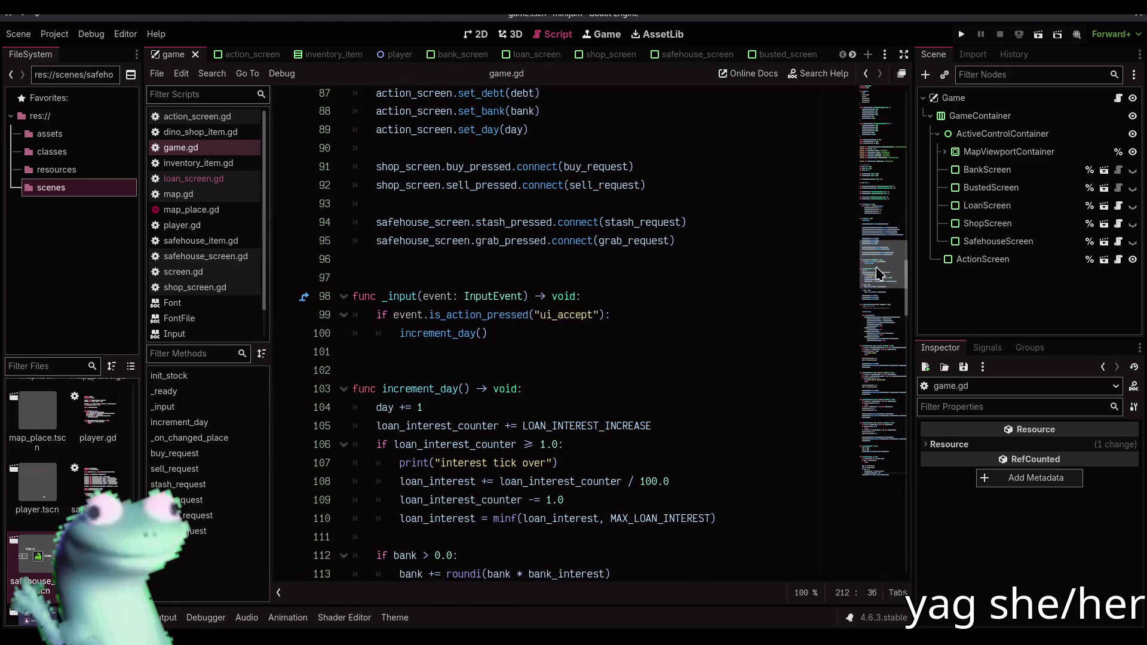
click(704, 241)
key(Return)
key(Return)
text(l)
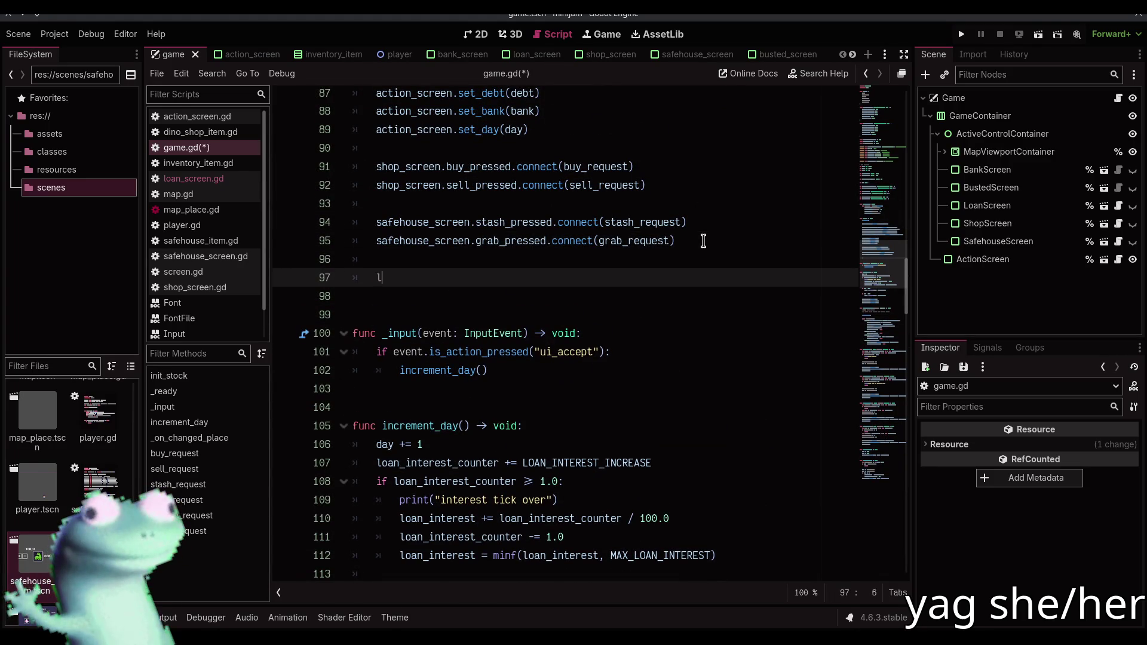
text(oan_s)
key(Return)
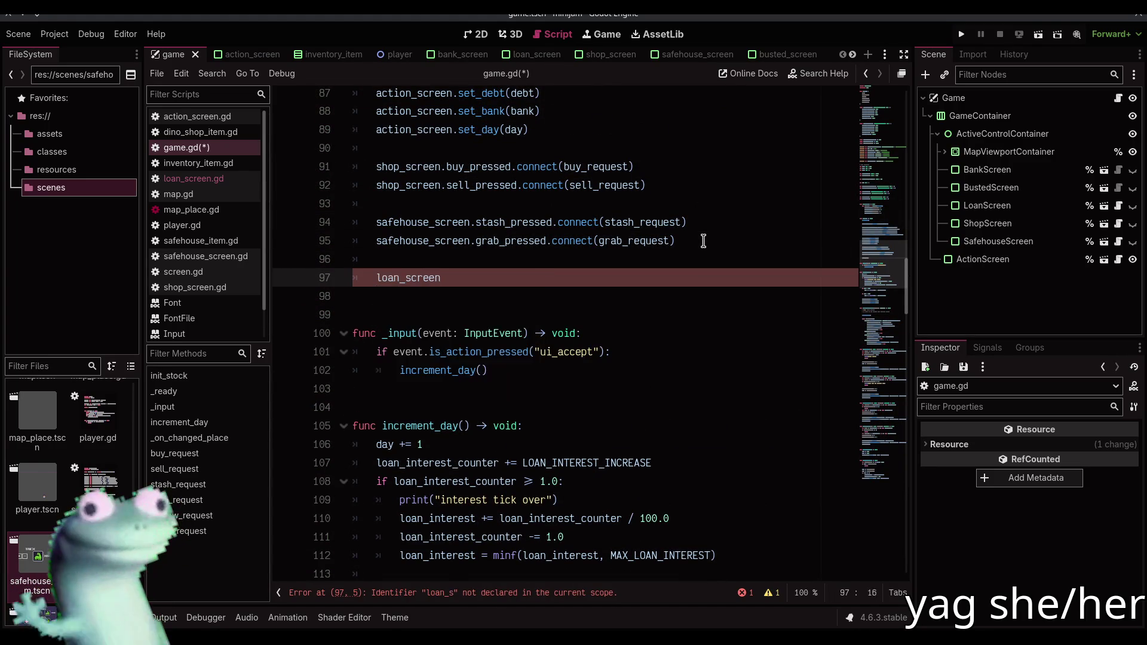
text(.)
key(Return)
key(BackSpace)
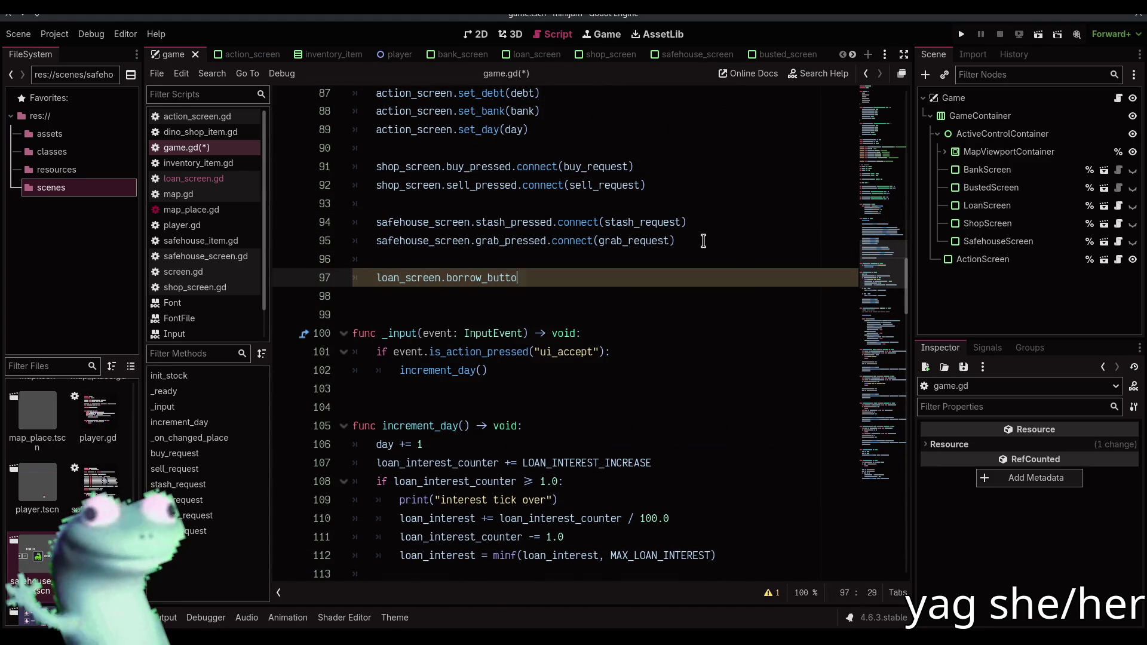
key(BackSpace)
text(pr)
key(Return)
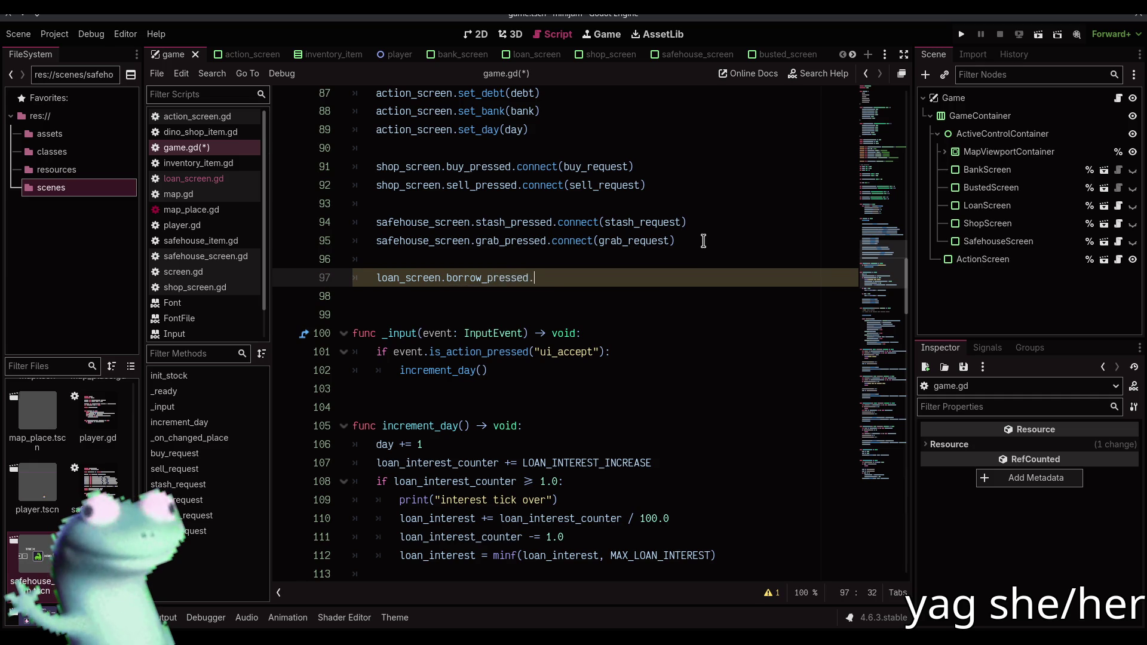
text(.c)
key(Return)
text(bo)
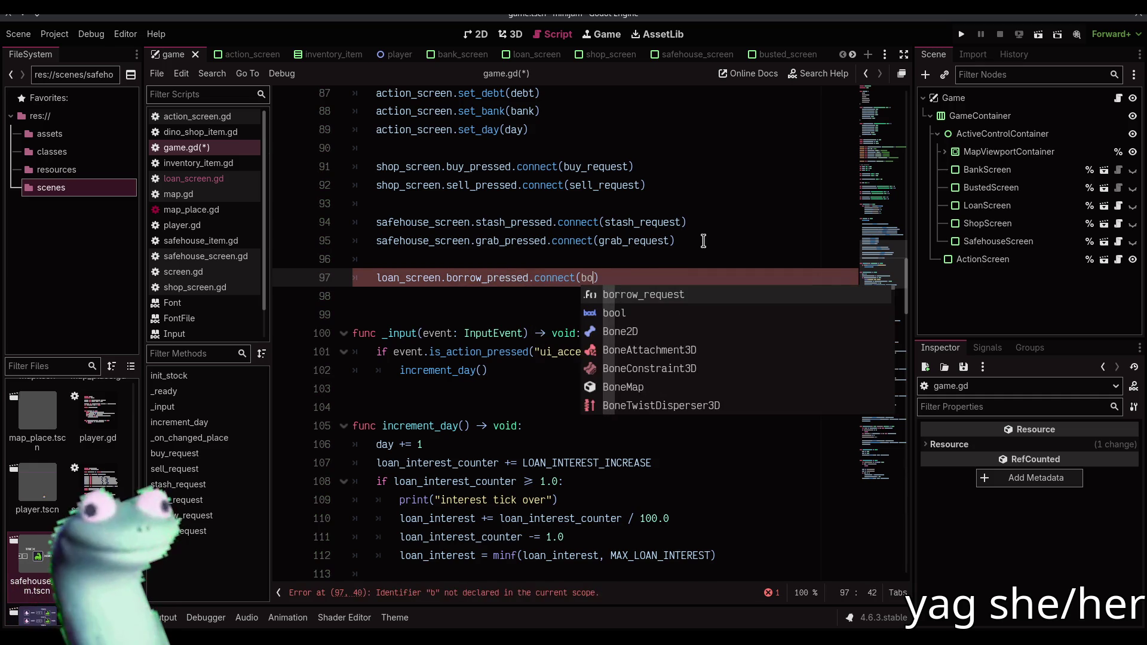
key(Return)
key(XF86AudioMicMute)
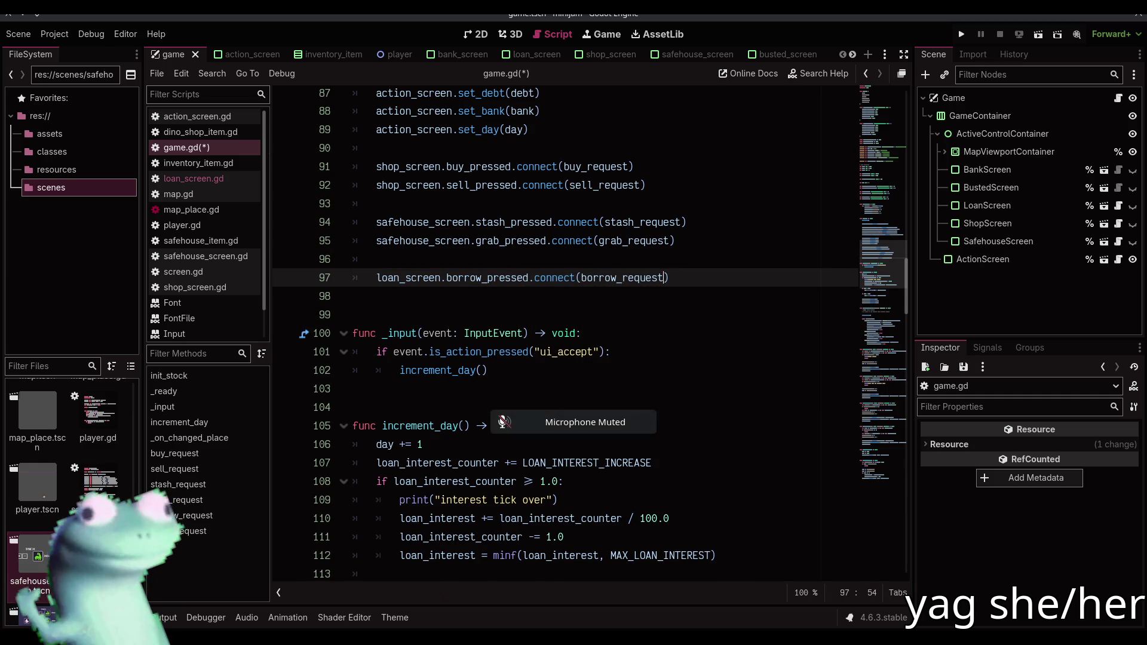
key(XF86AudioMicMute)
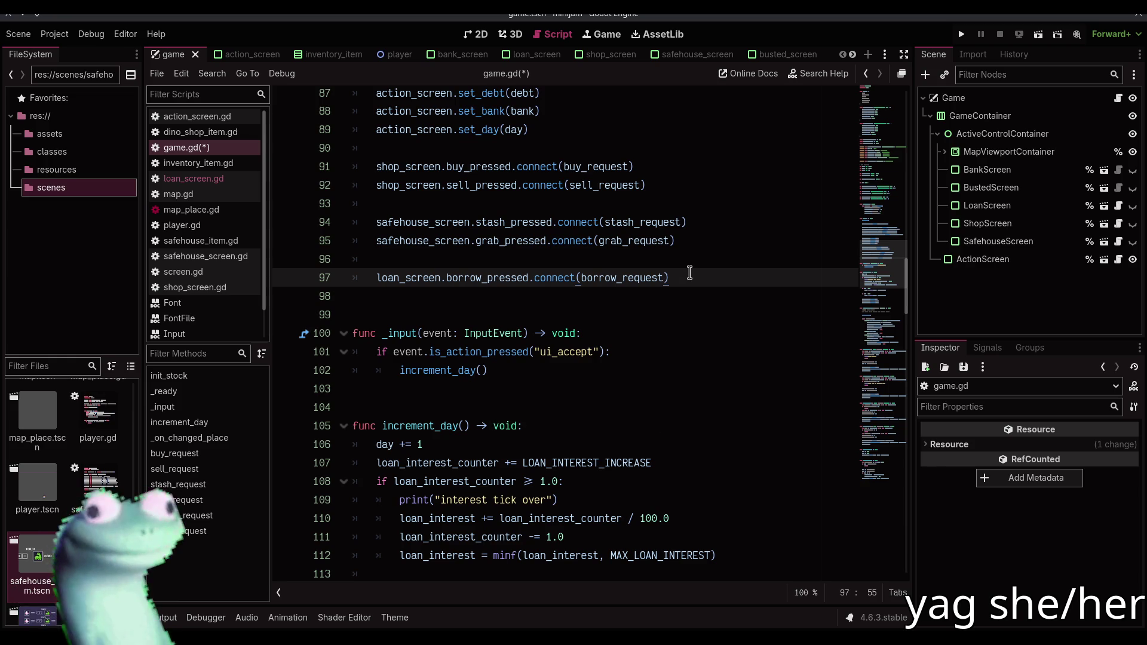
Add a matching settle_pressed connection to settle_request, save game.gd, and run the game
key(ctrl+shift+d)
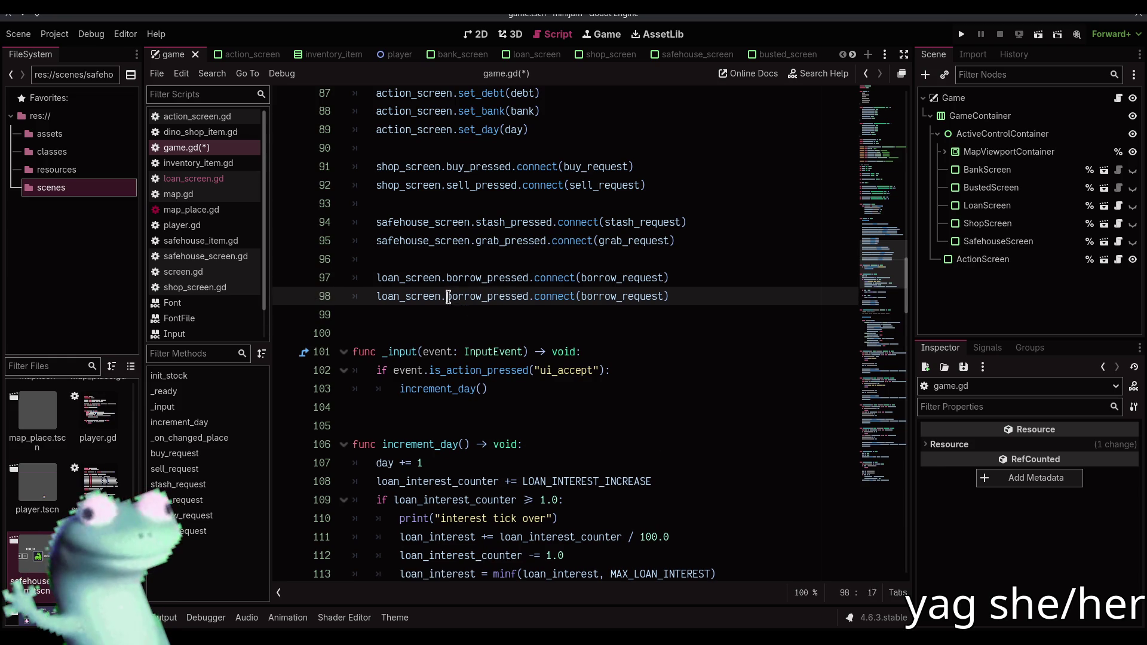
double_click(454, 297)
text(settle)
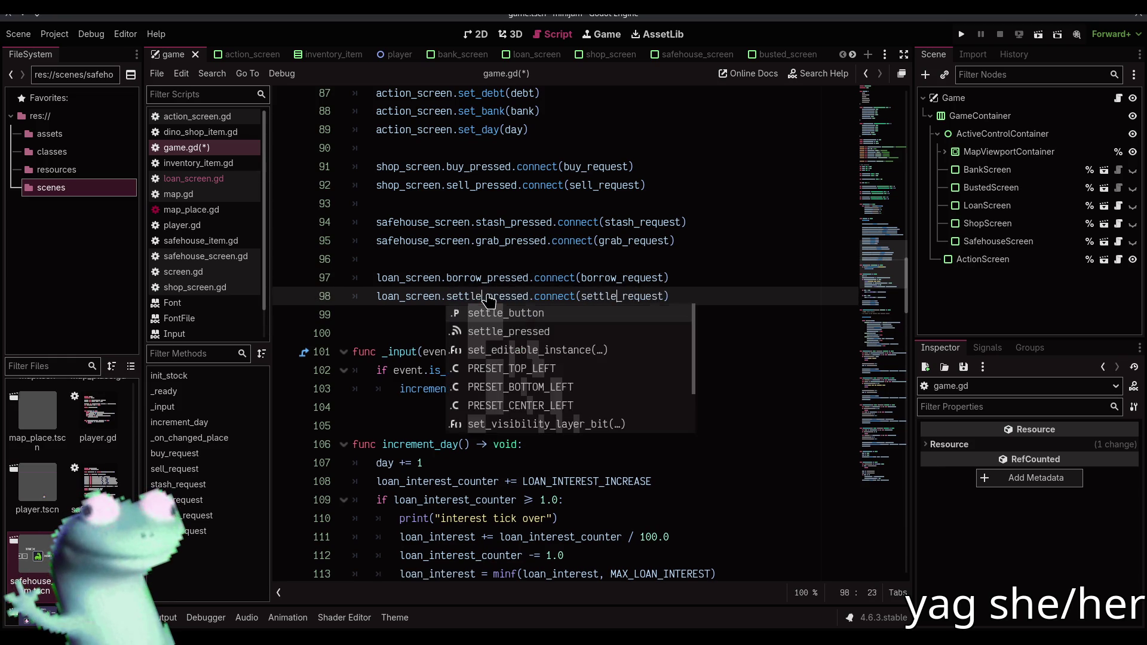
click(734, 297)
key(ctrl+s)
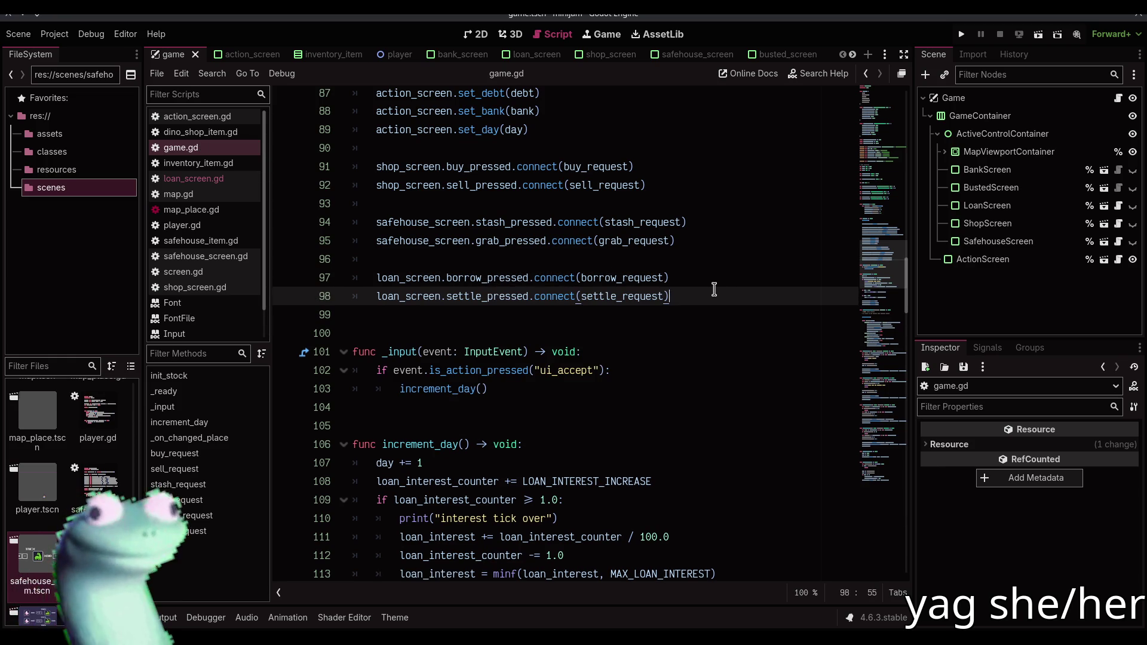
click(961, 34)
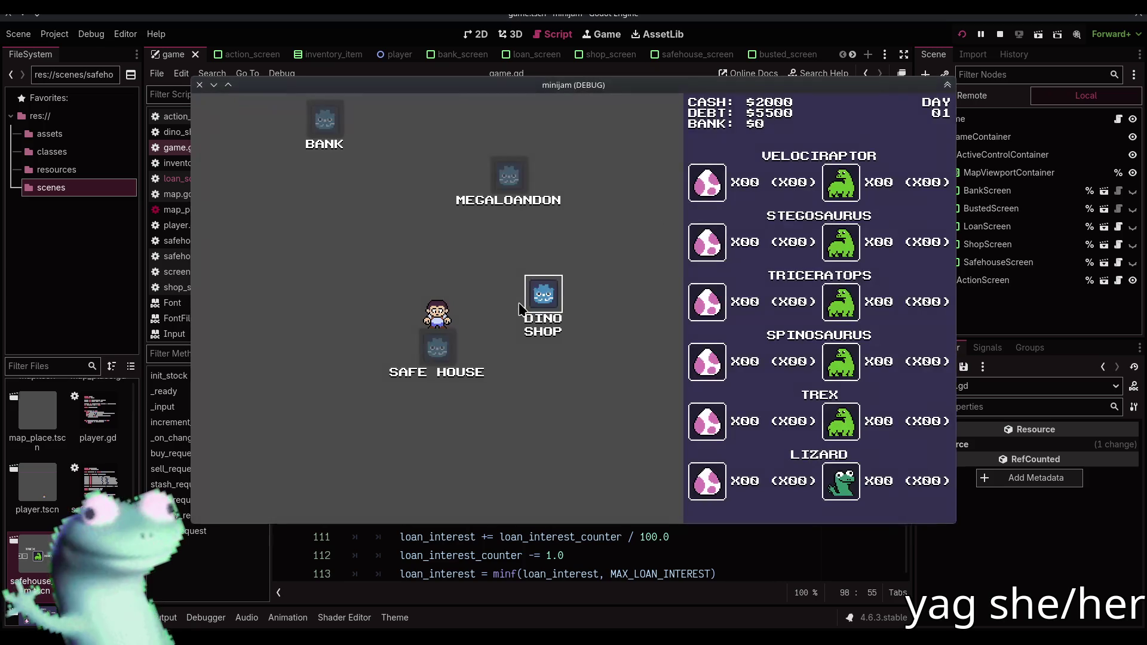
At the Mega-Loan-Don office settle $1000, then borrow $1000, and stop the game with F8
click(532, 285)
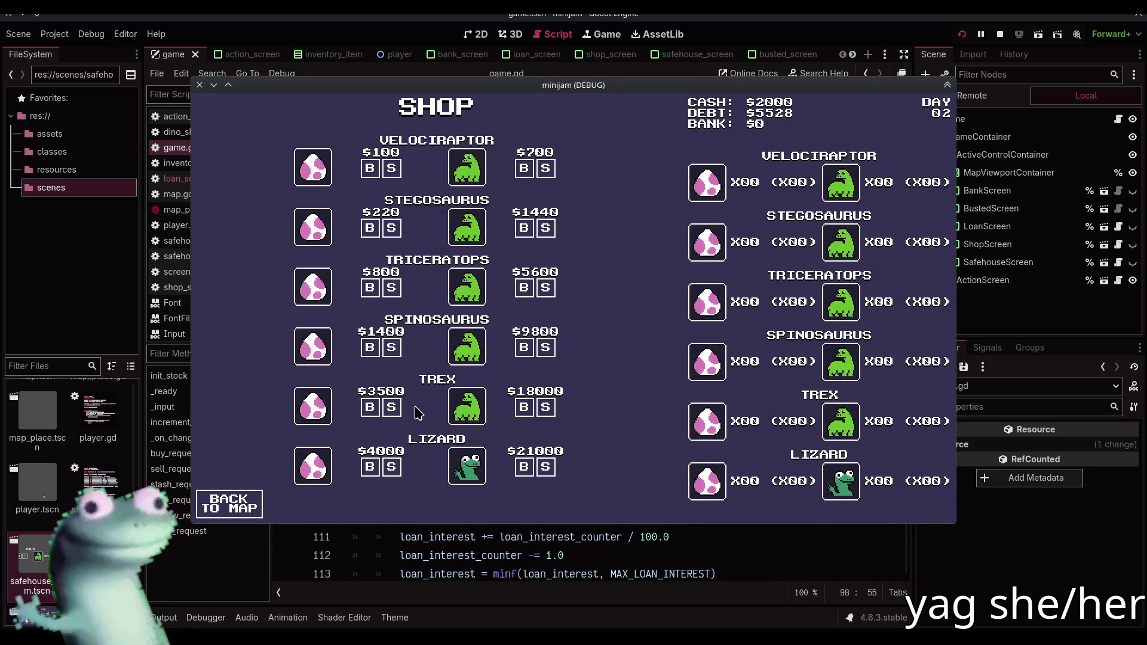
click(250, 495)
click(402, 229)
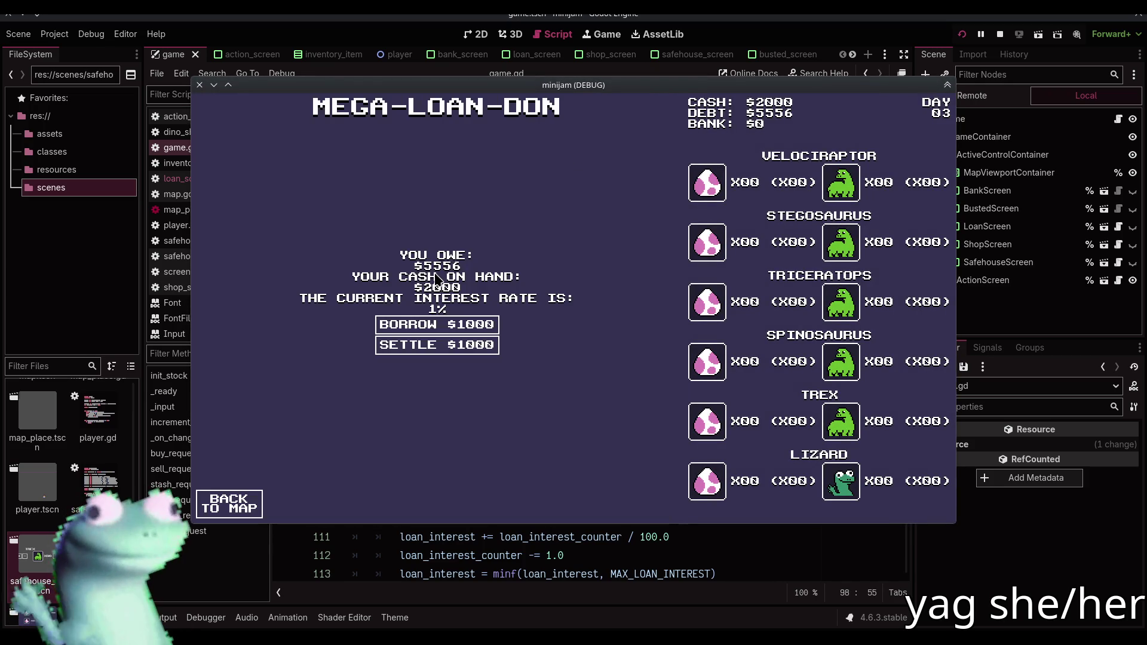
click(440, 351)
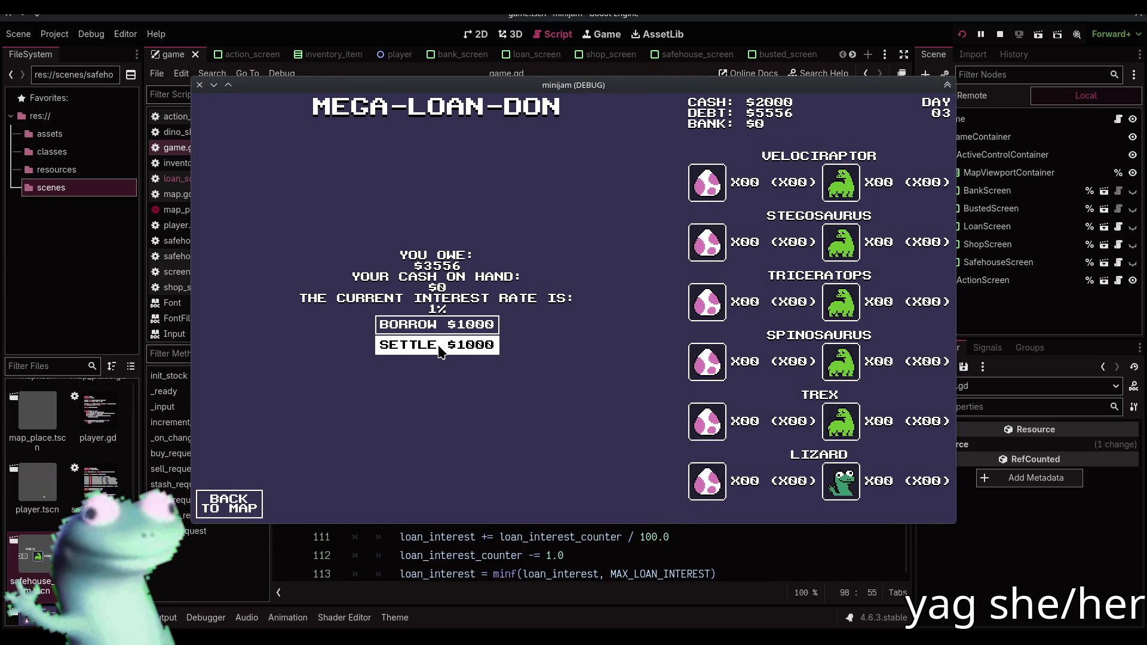
click(435, 324)
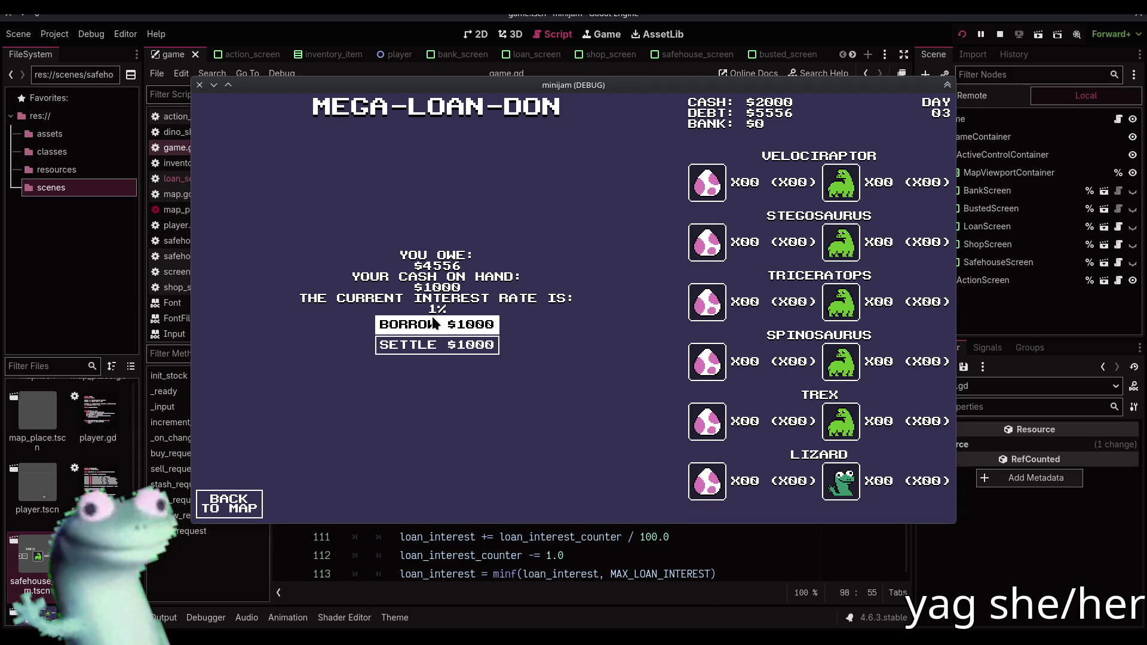
key(F8)
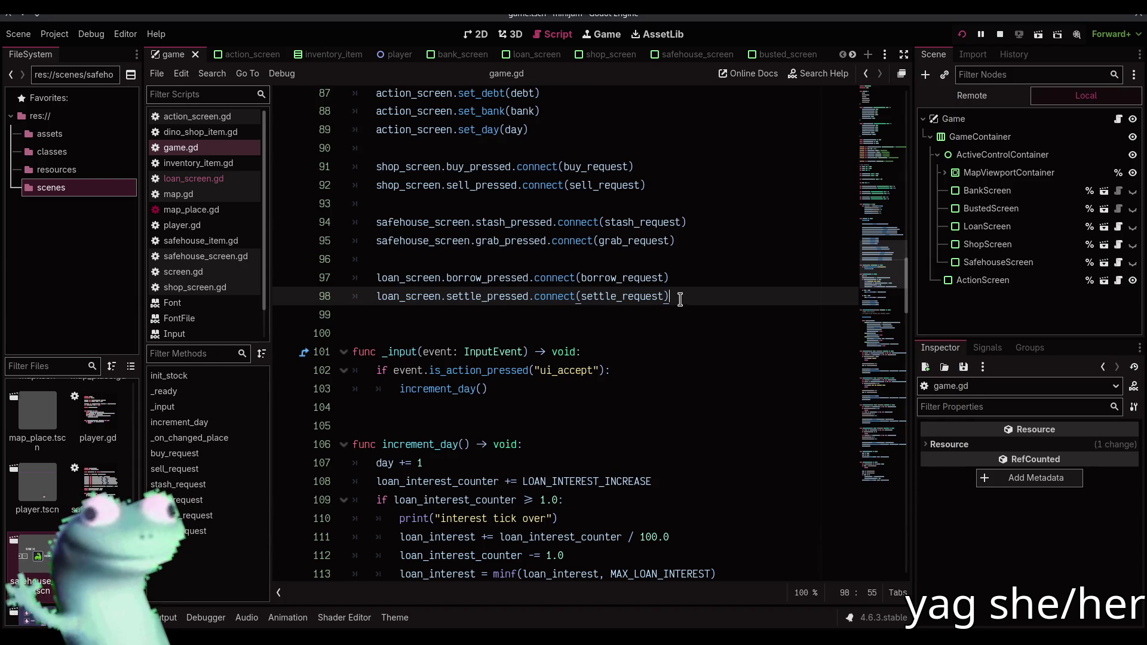
Compare borrow_request in game.gd with loan_screen.gd, then rerun the game to the loan office
click(192, 516)
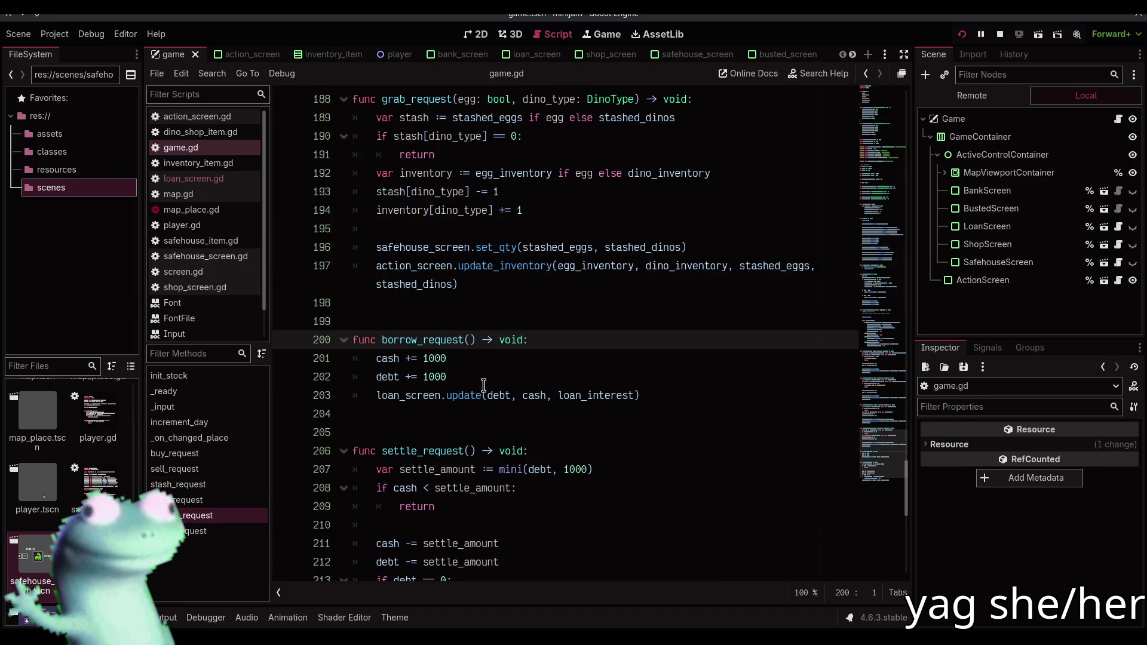
scroll(538, 389, down, 2)
scroll(532, 392, up, 1)
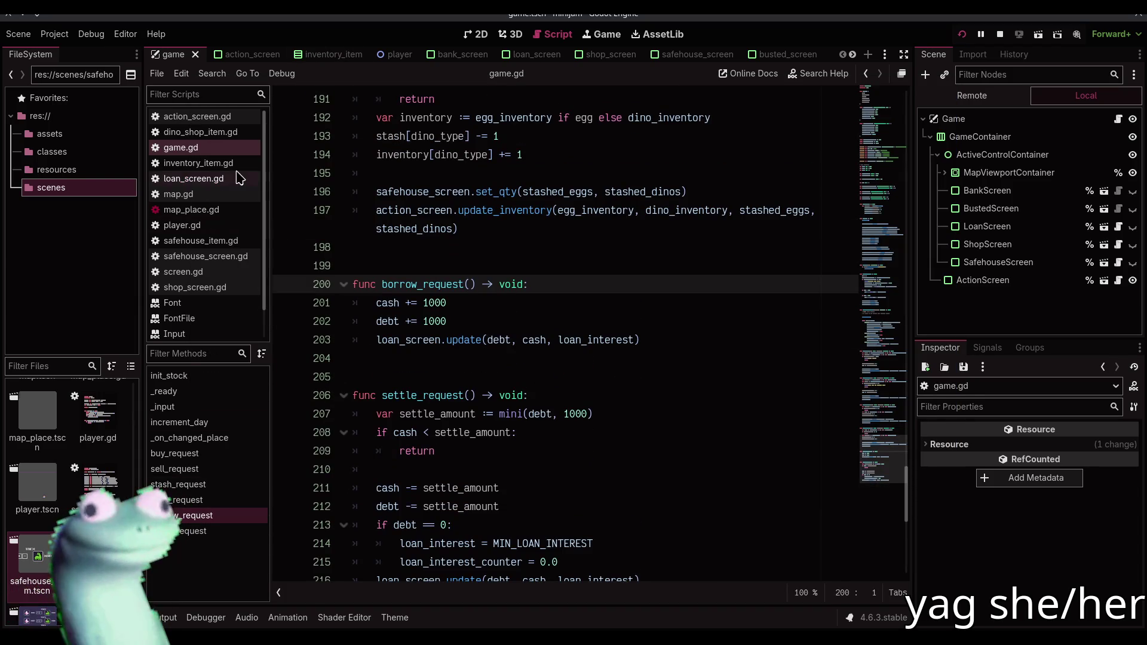
click(238, 178)
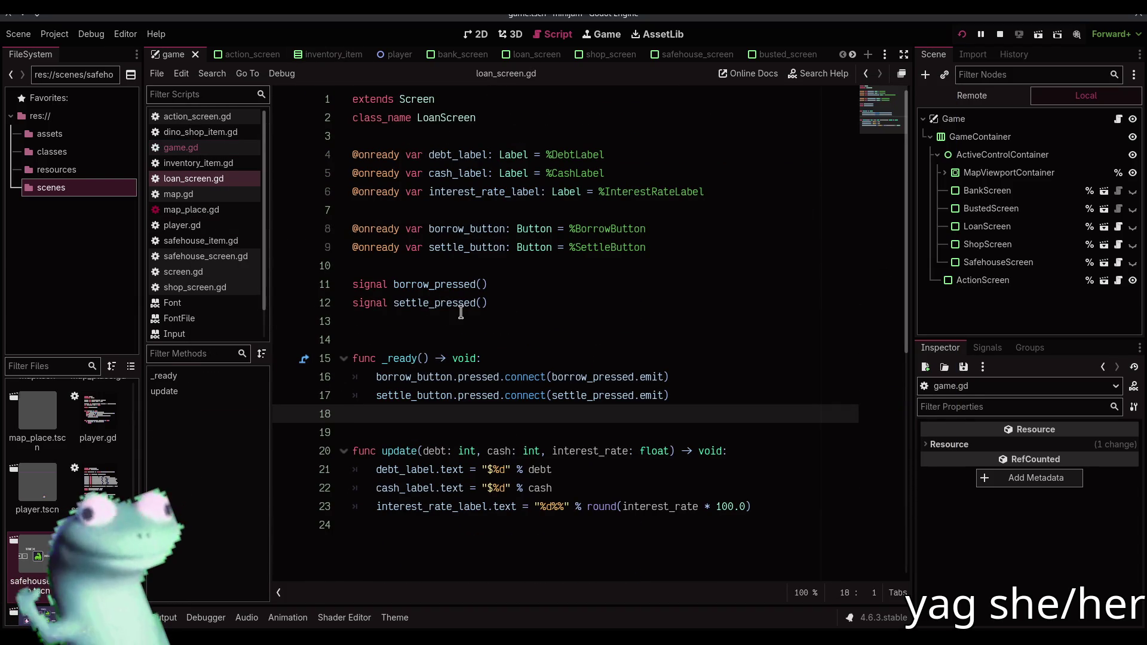
click(226, 149)
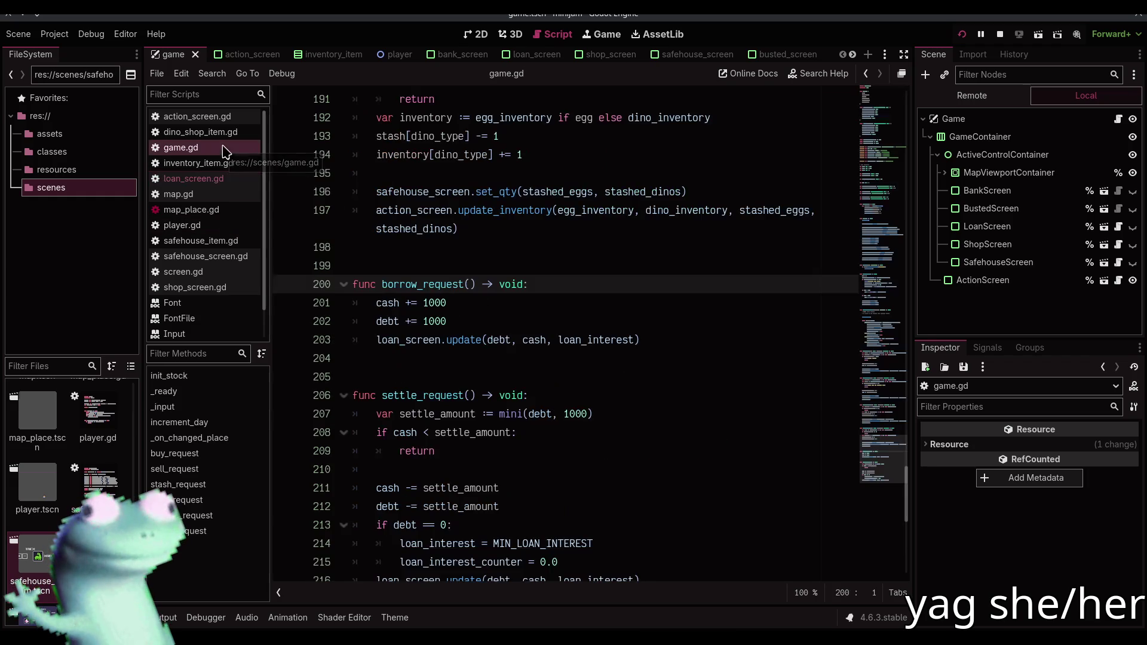
click(242, 179)
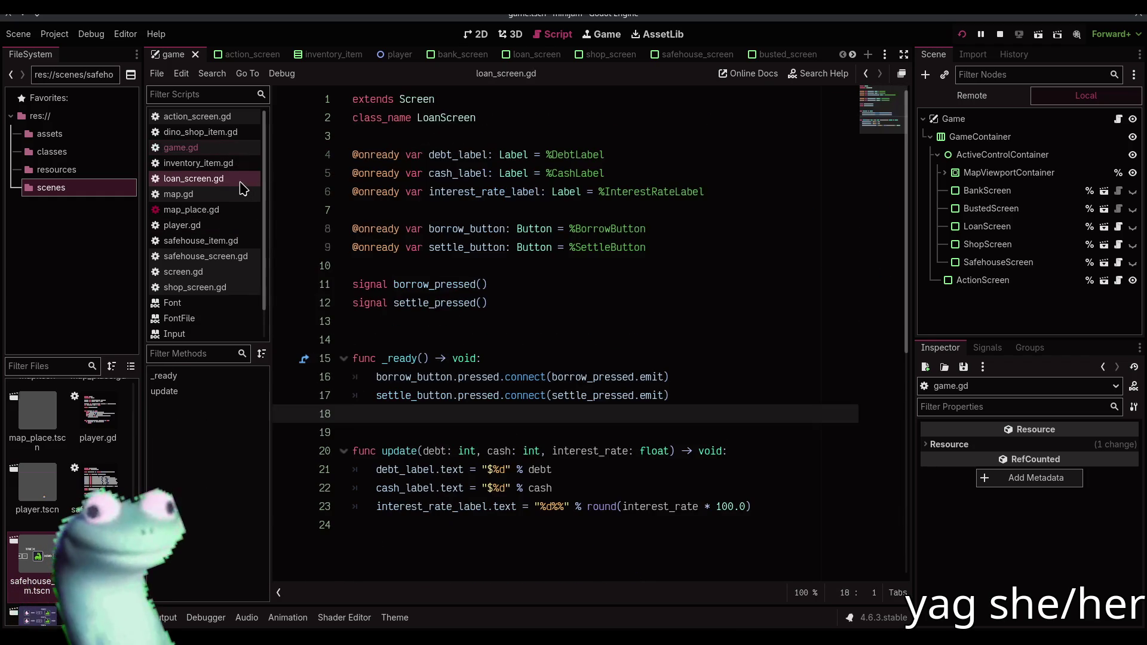
click(230, 148)
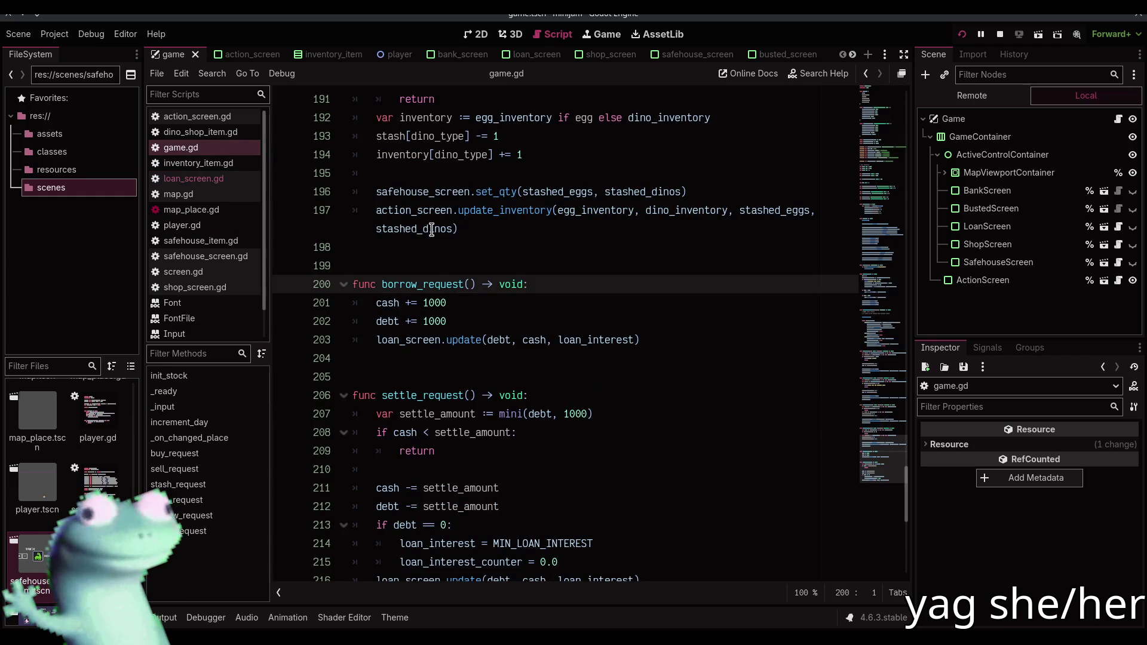
mouse_move(431, 230)
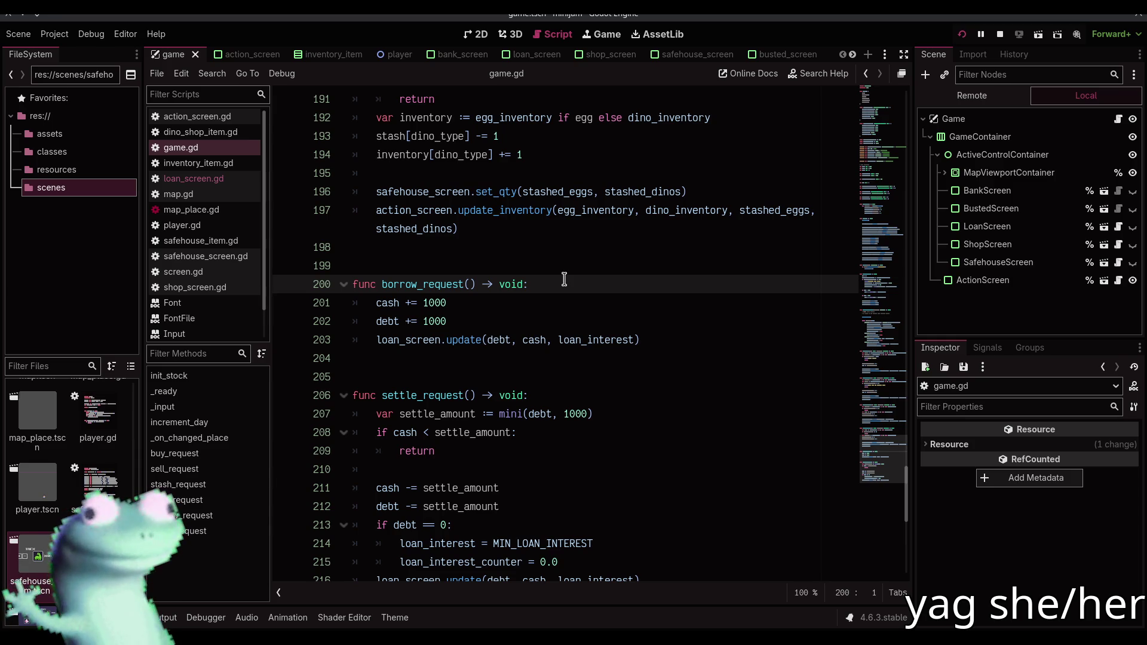
key(alt+Tab)
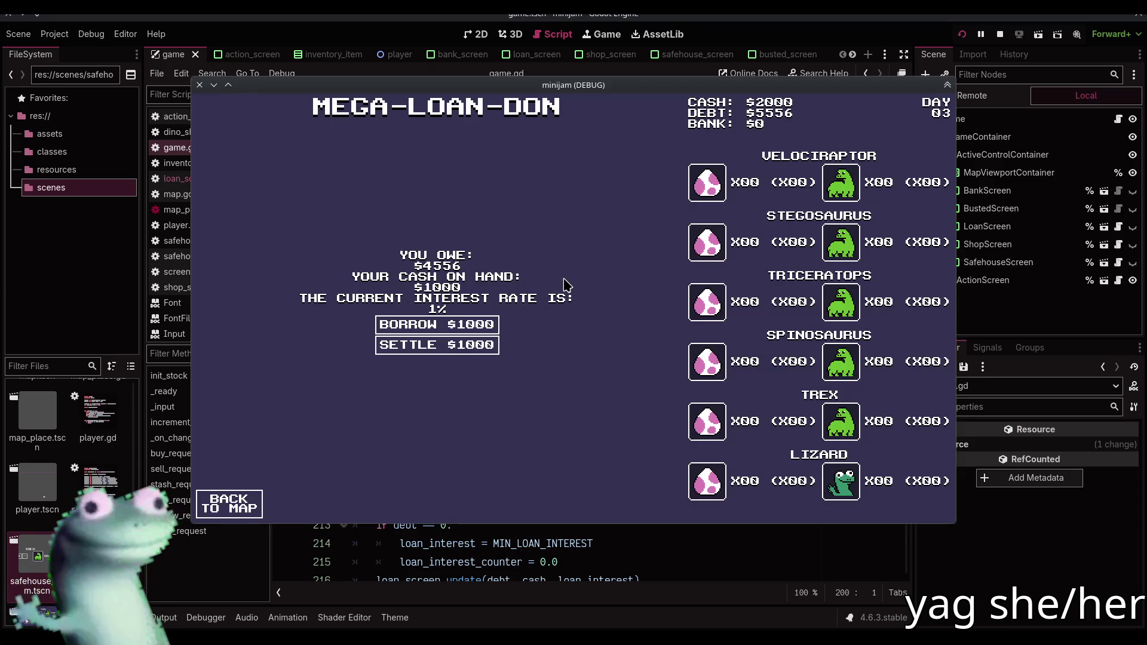
Close the game and add action_screen.set_cash(cash) after both loan_screen.update calls
click(998, 34)
click(690, 338)
scroll(686, 335, down, 5)
alt+click(661, 302)
key(Return)
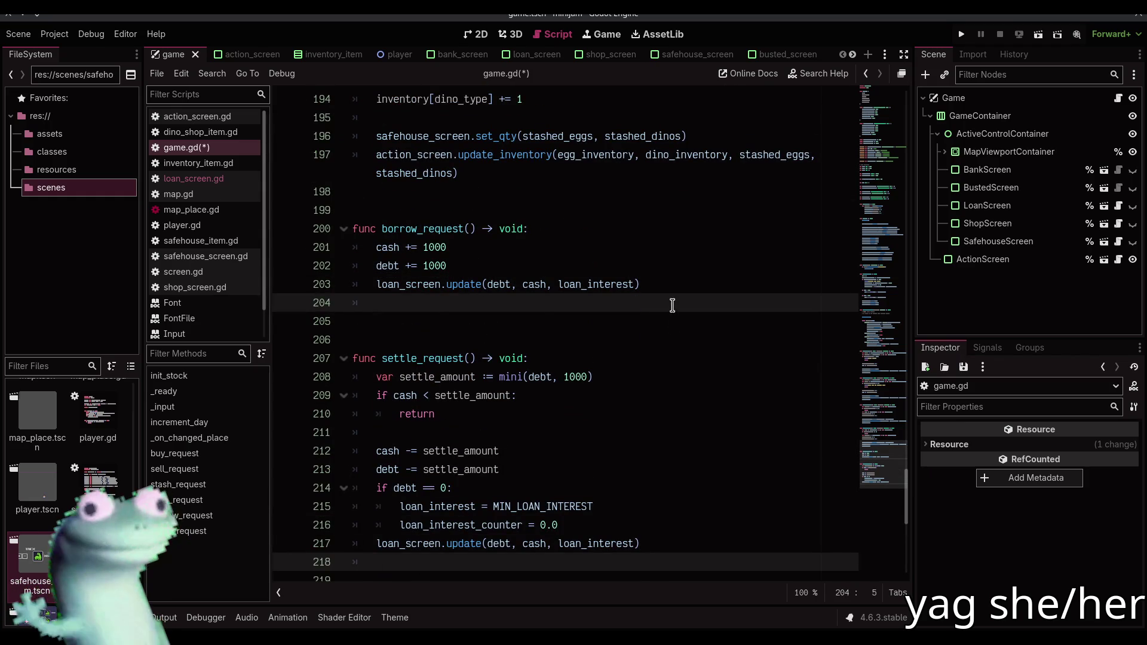
key(ctrl+z)
scroll(672, 304, up, 5)
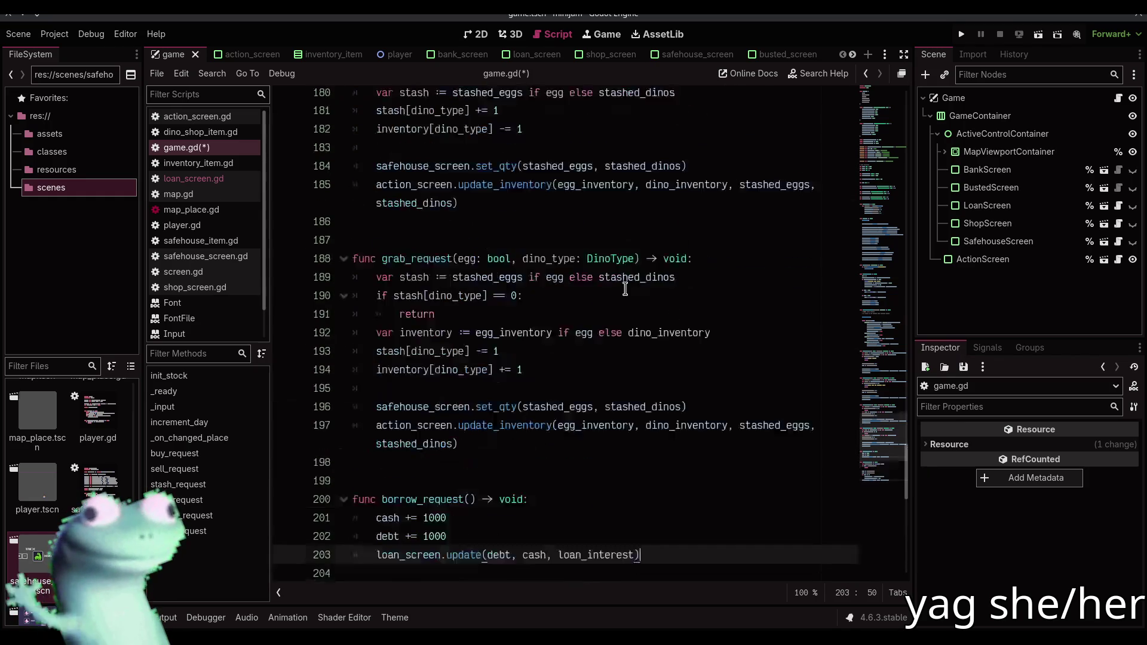
scroll(598, 358, down, 5)
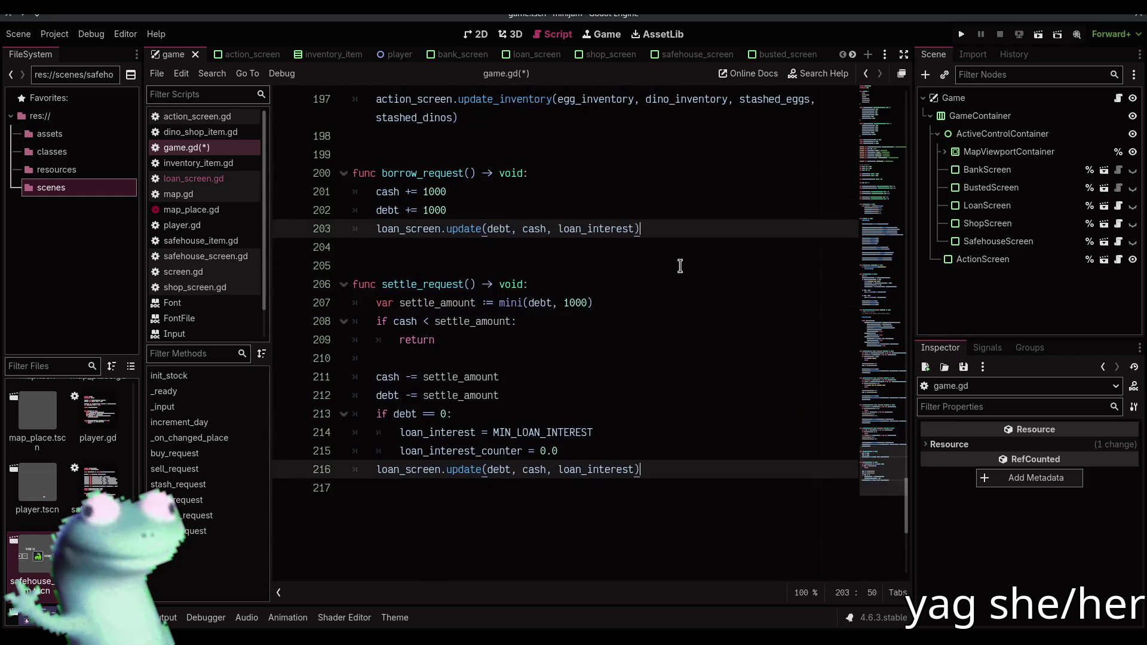
key(ctrl+shift+z)
text(action_s)
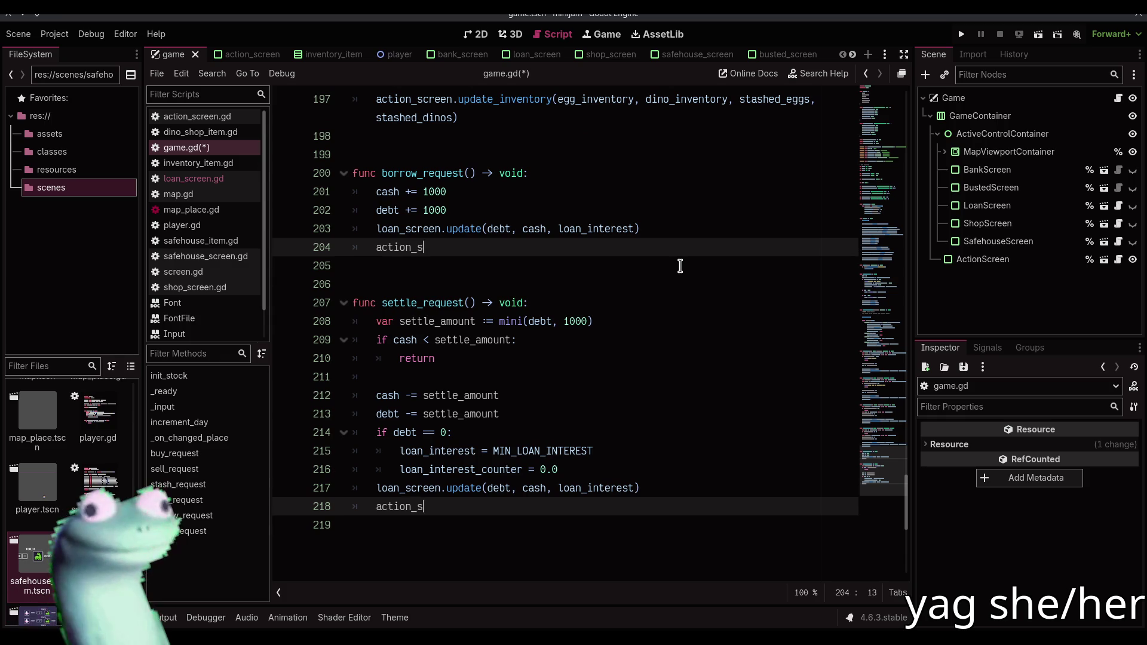
text(creen.update_cas)
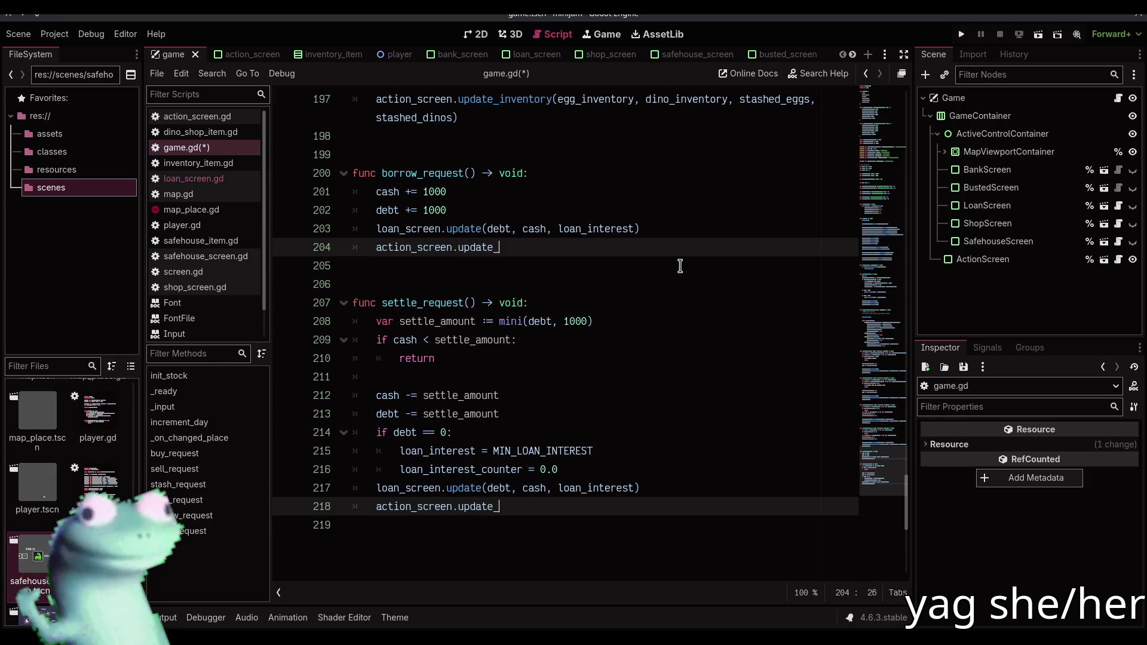
key(BackSpace)
key(BackSpace)
key(BackSpace)
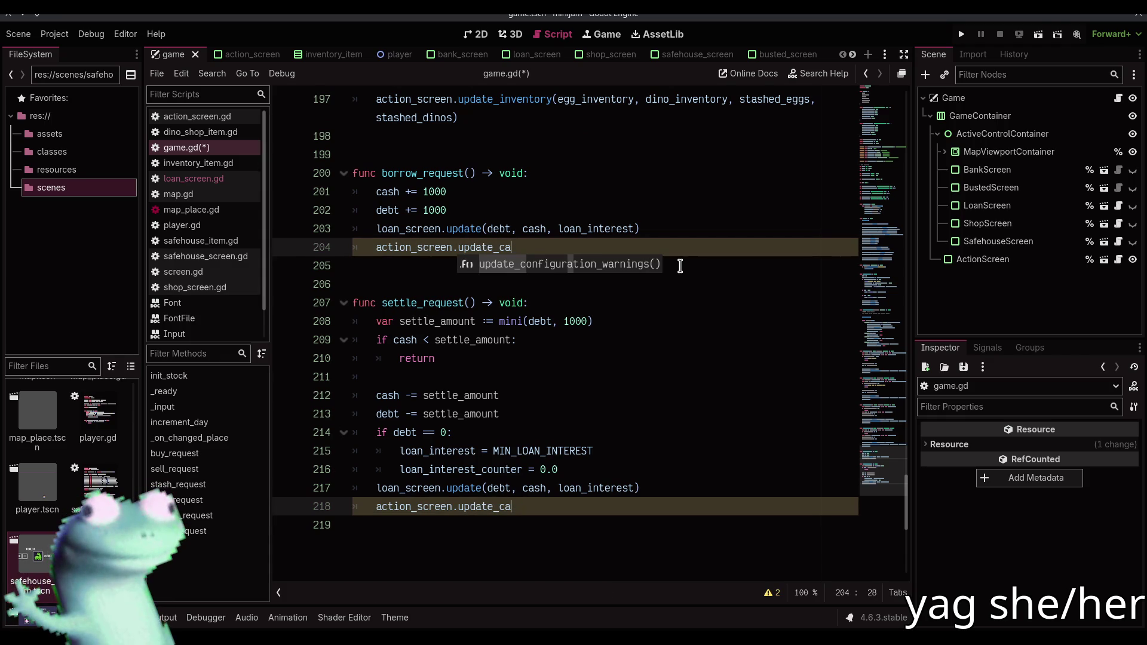
text(set_c)
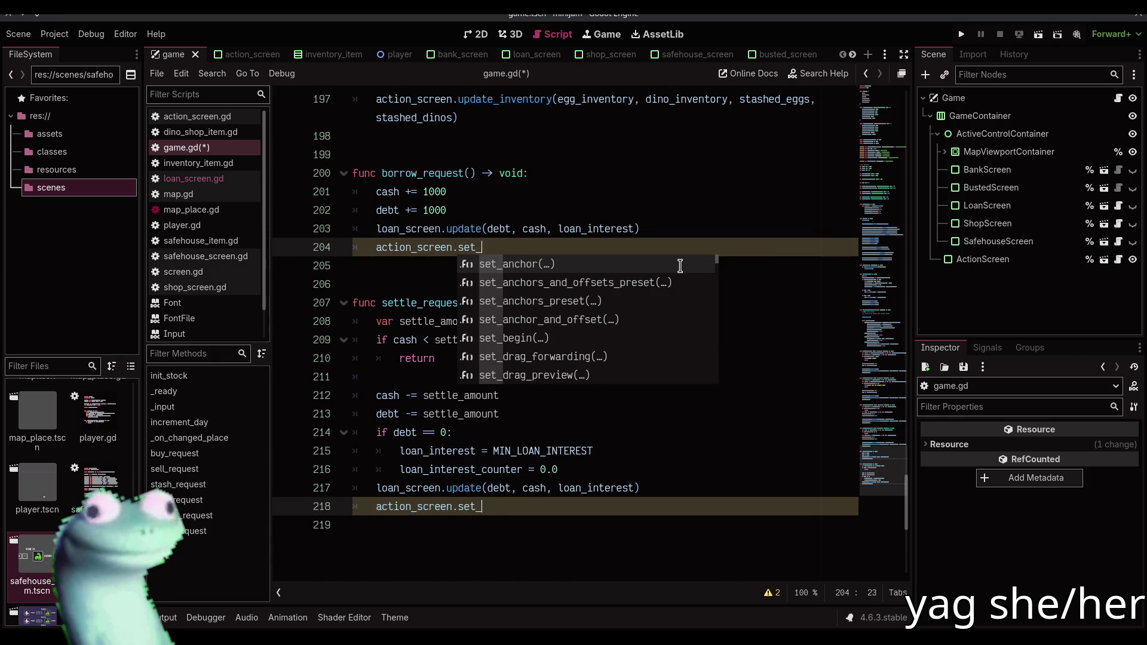
key(Return)
text(cash(cash)
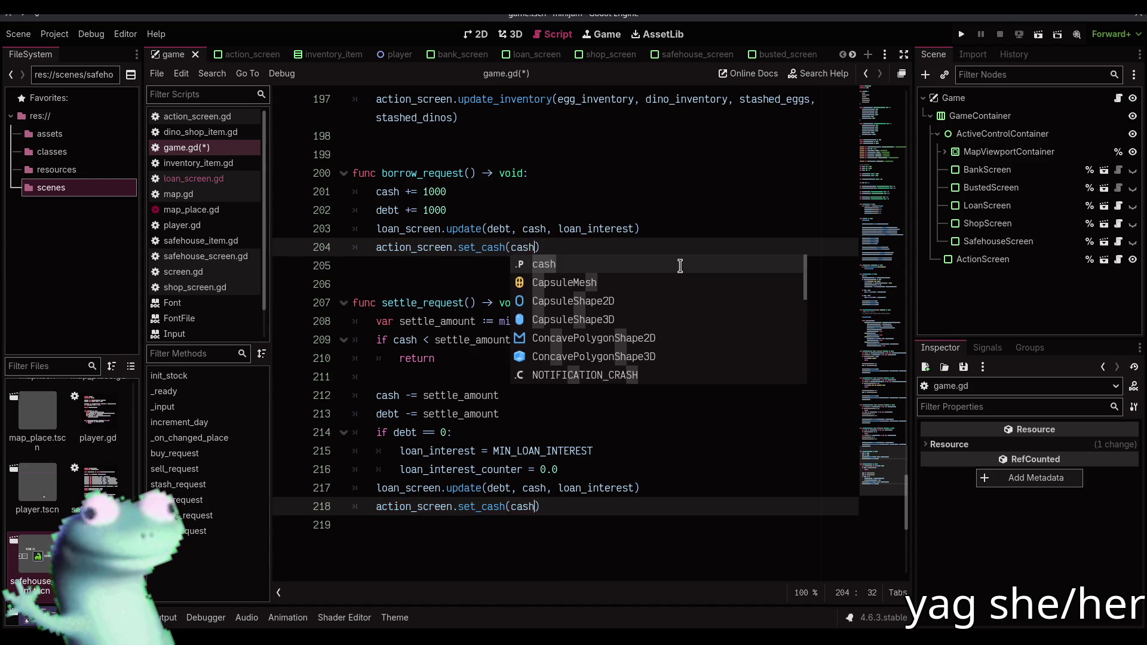
Duplicate those lines as action_screen.set_debt(debt) in both handlers and save game.gd
key(ctrl+shift+d)
key(Left)
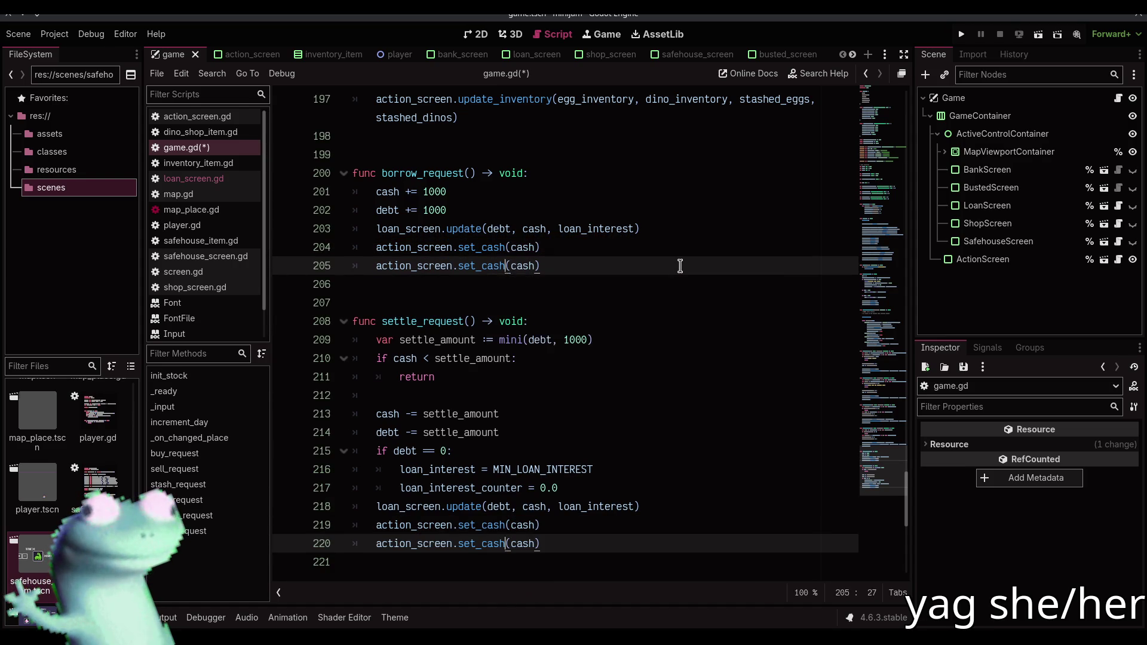
key(Right)
key(Right)
key(Right)
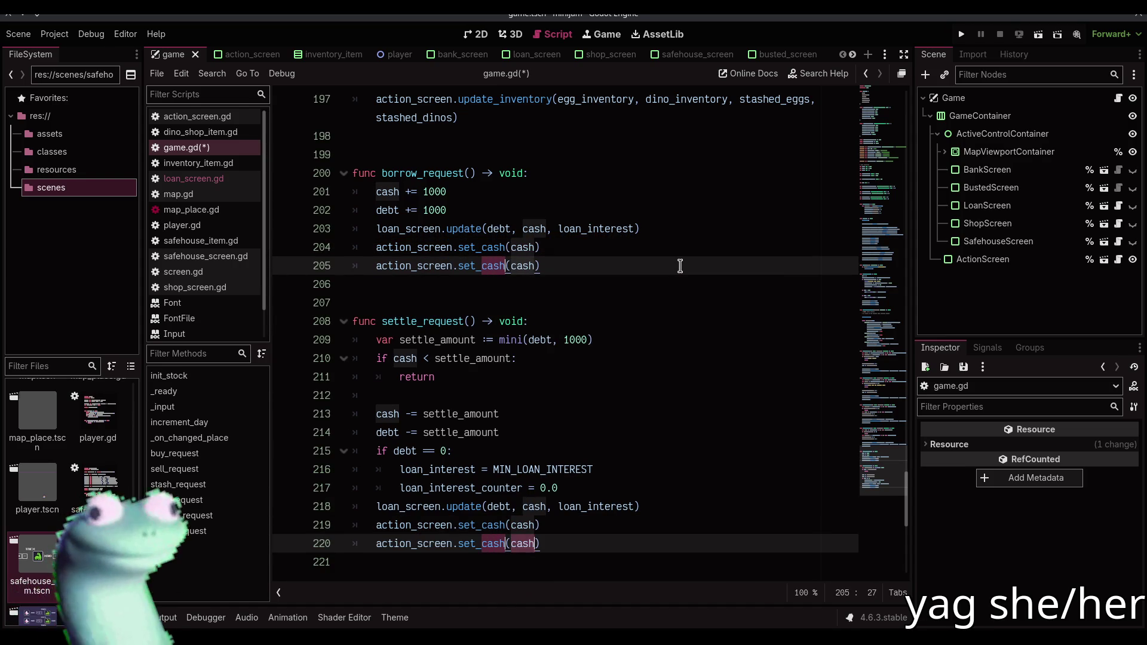
scroll(679, 265, up, 1)
drag(477, 321, 492, 321)
key(Left)
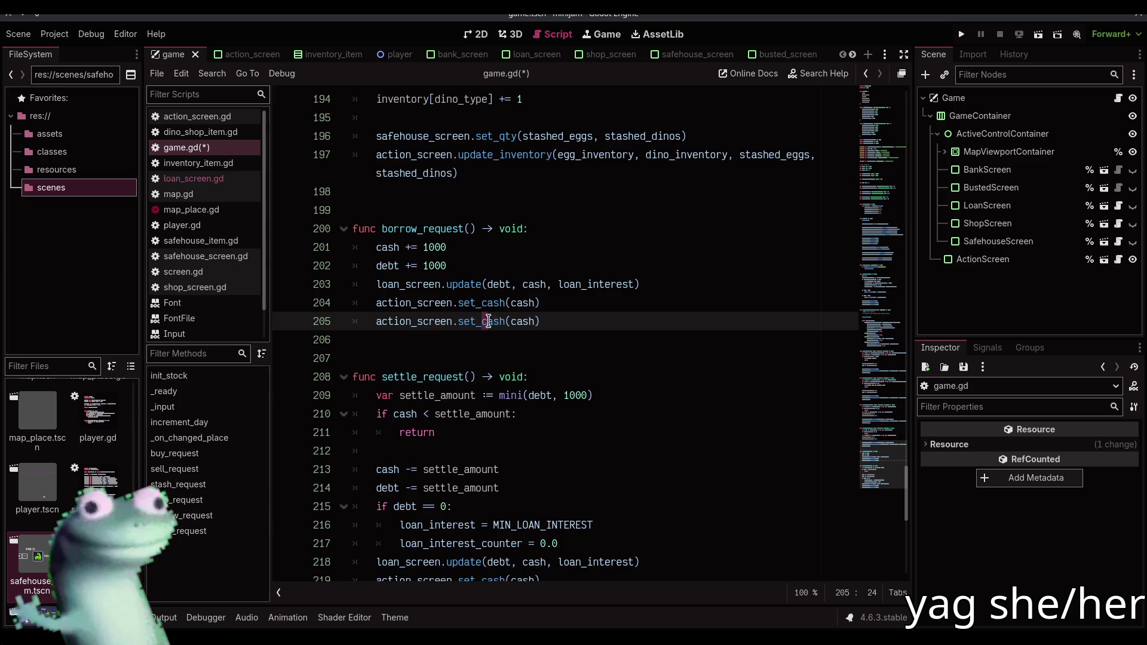
double_click(488, 322)
key(ctrl+d)
text(debt)
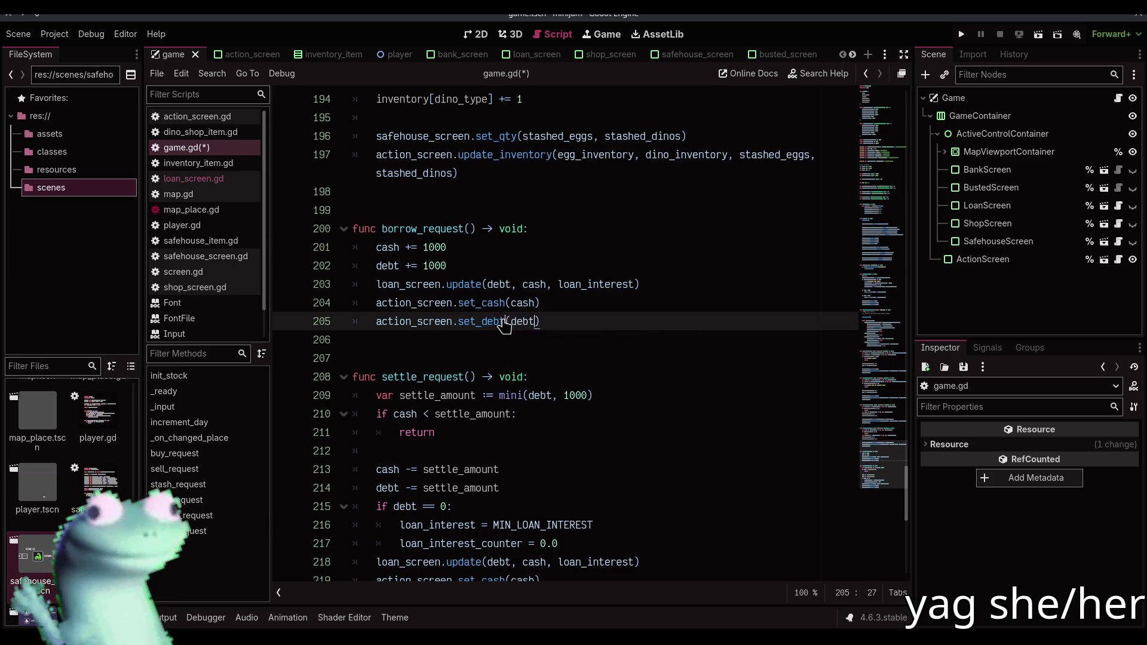
scroll(505, 325, down, 4)
click(482, 377)
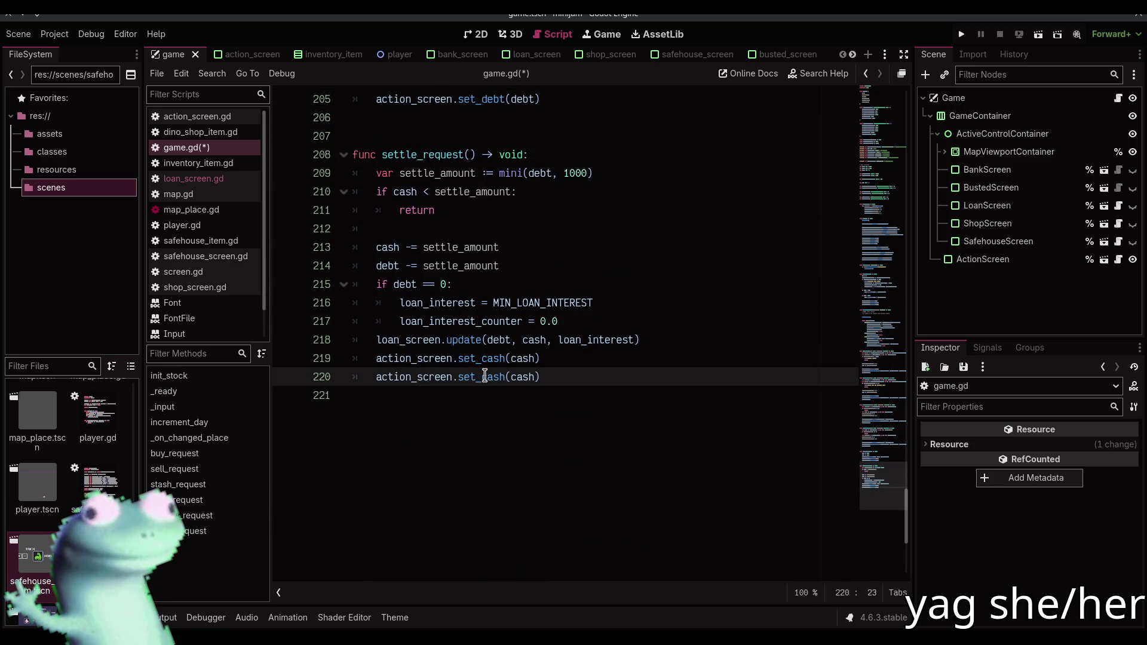
double_click(488, 376)
key(ctrl+d)
text(bev)
key(BackSpace)
key(BackSpace)
key(BackSpace)
text(debt)
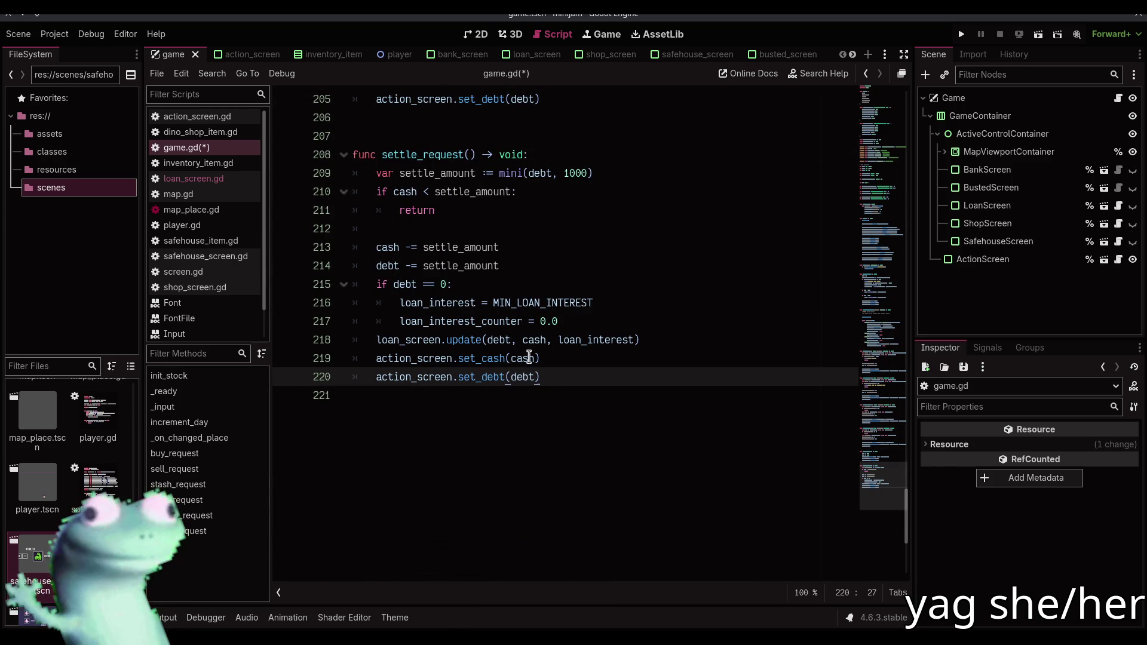
key(ctrl+s)
Start a fresh test run of the game
key(F1)
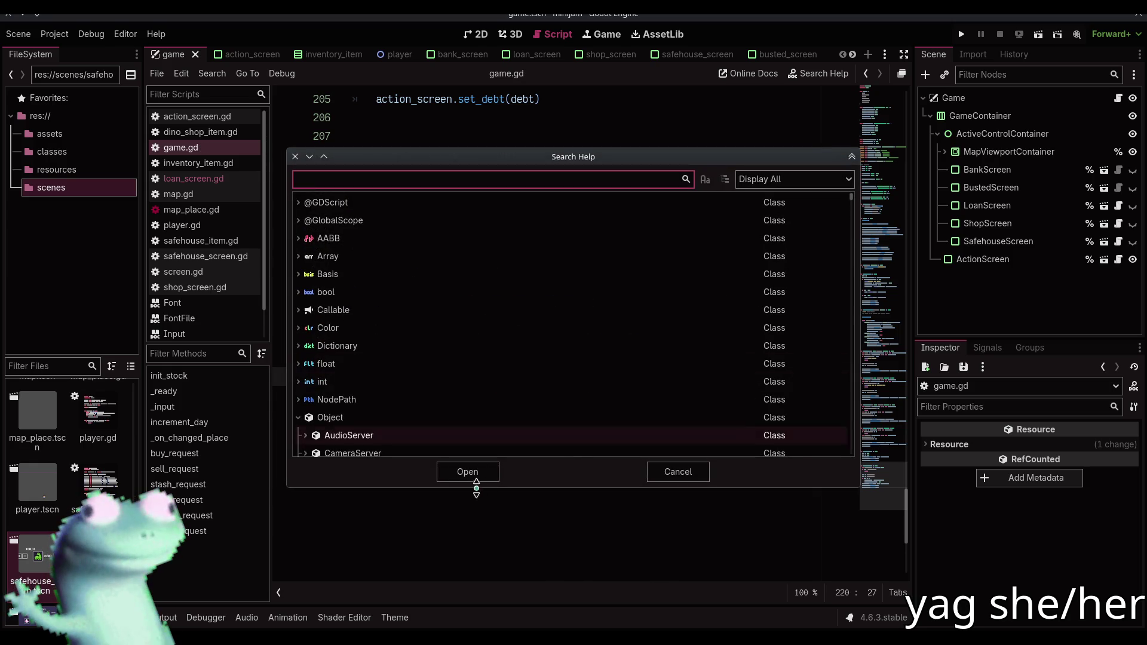
click(668, 471)
key(F5)
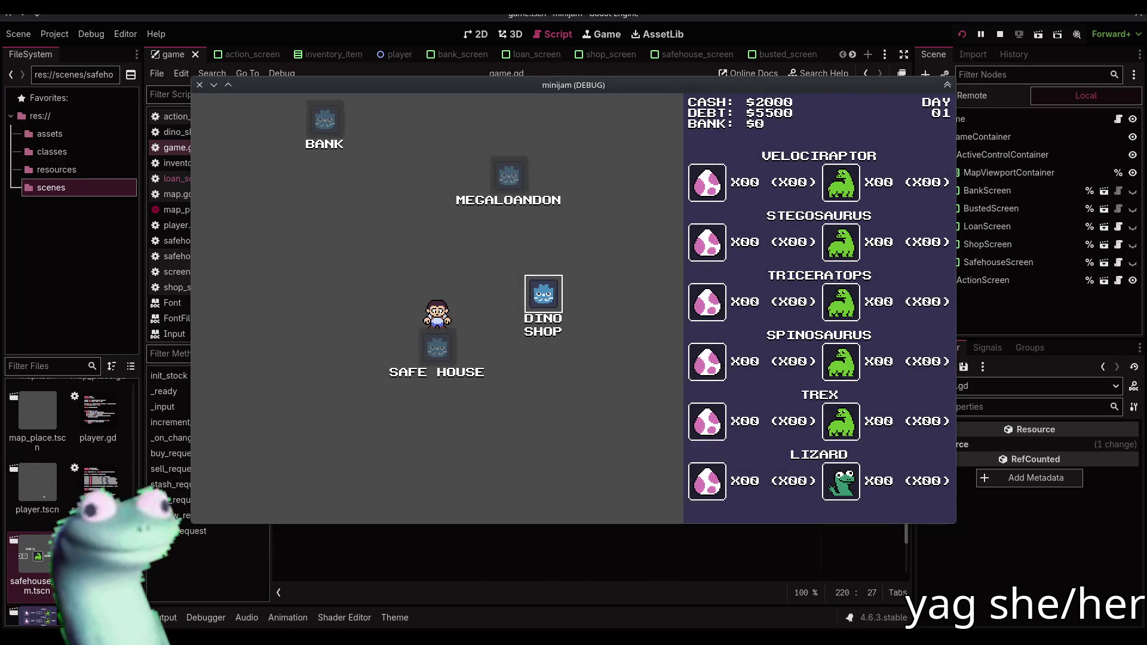
Settle $1000 twice at the Mega-Loan-Don office, then visit the Fossil Futures Bank
click(543, 293)
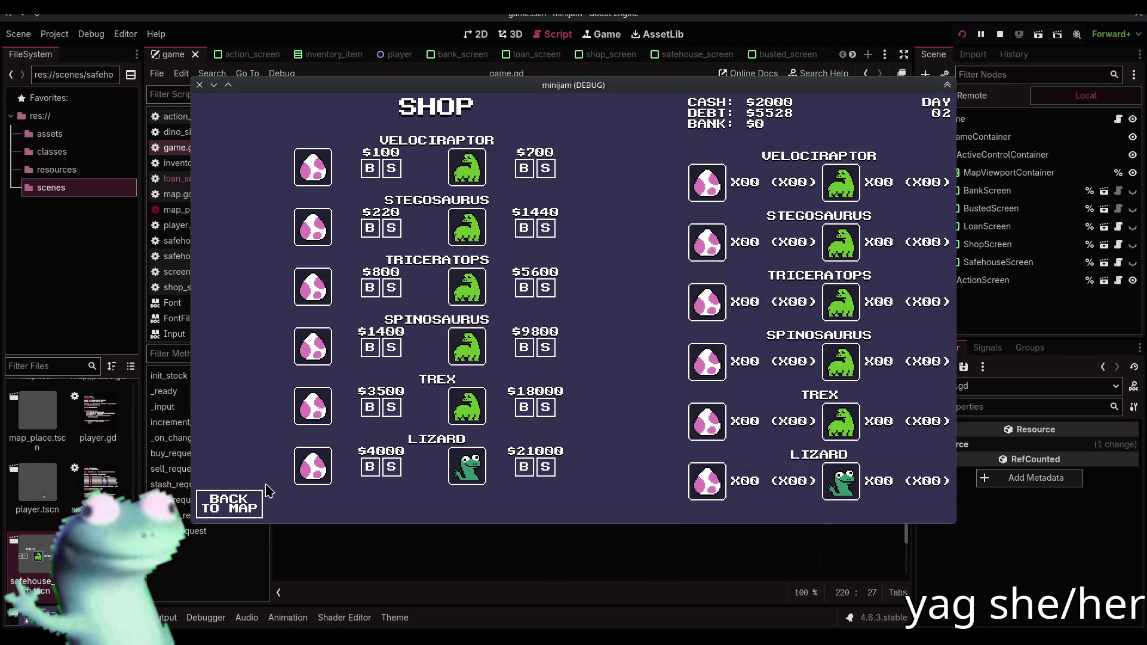
click(251, 502)
click(402, 231)
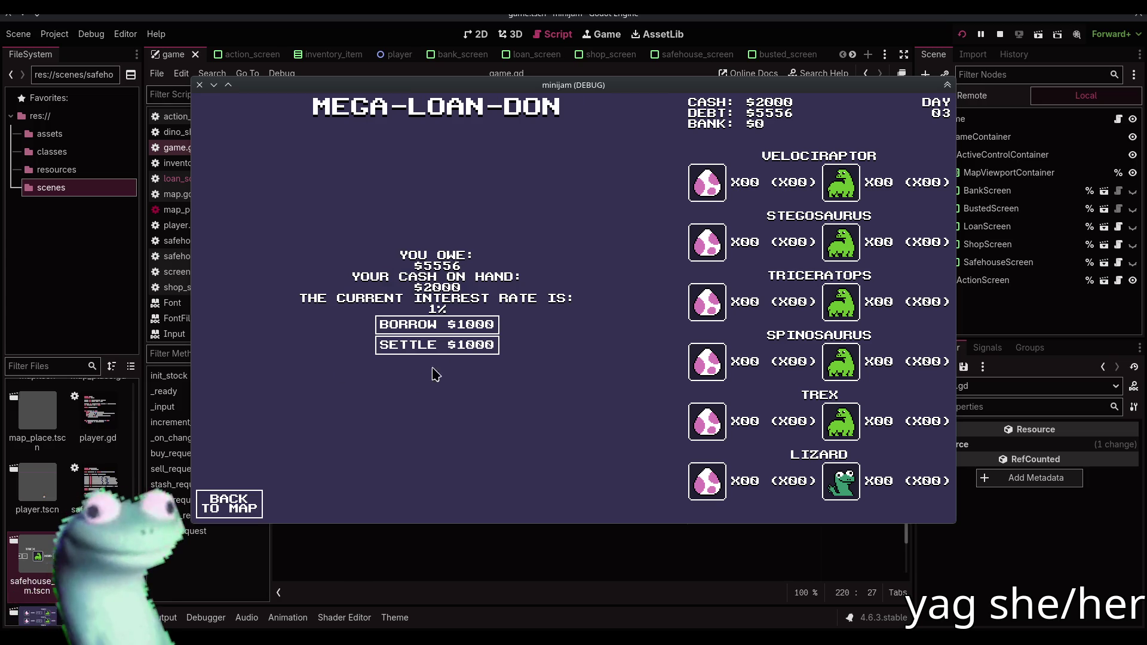
click(440, 347)
click(440, 349)
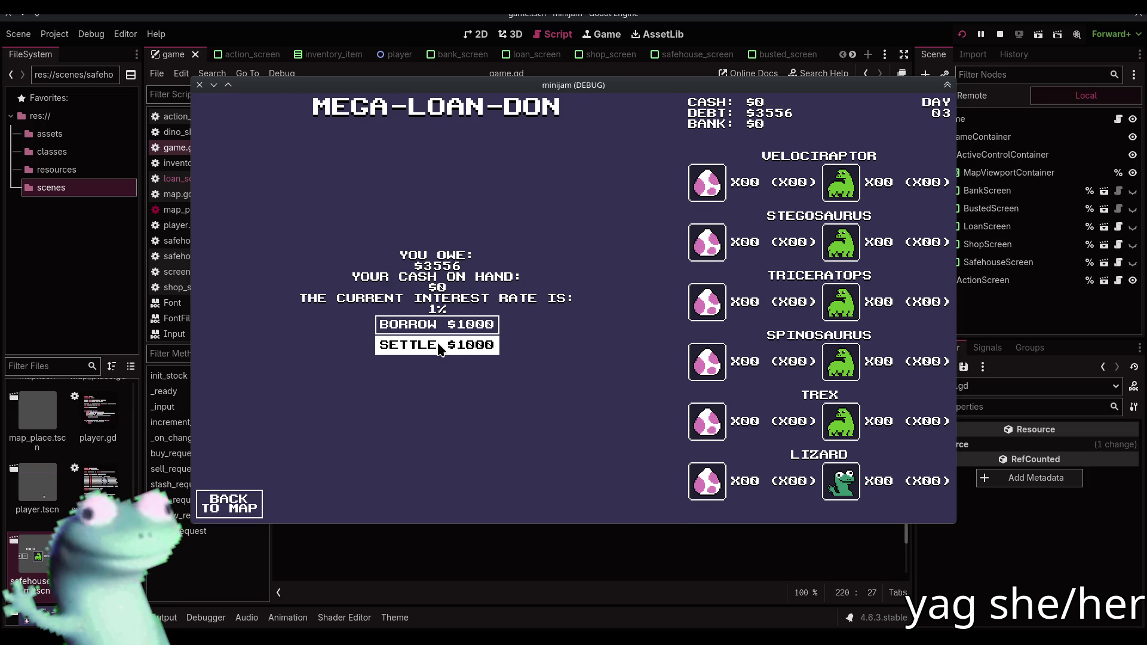
click(233, 505)
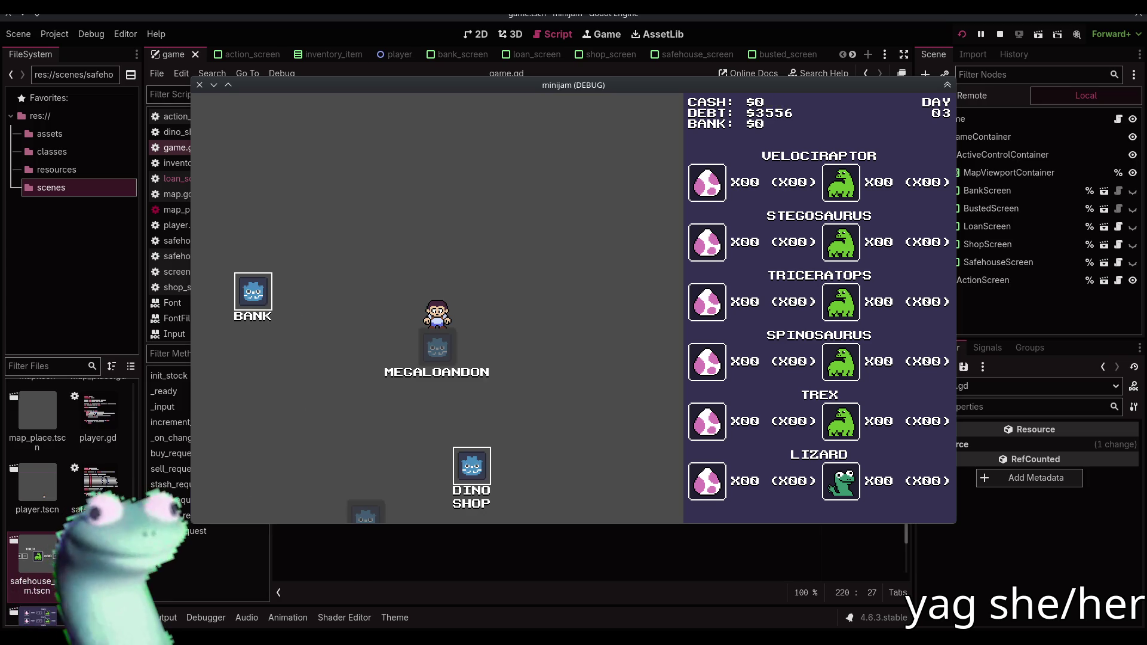
click(244, 285)
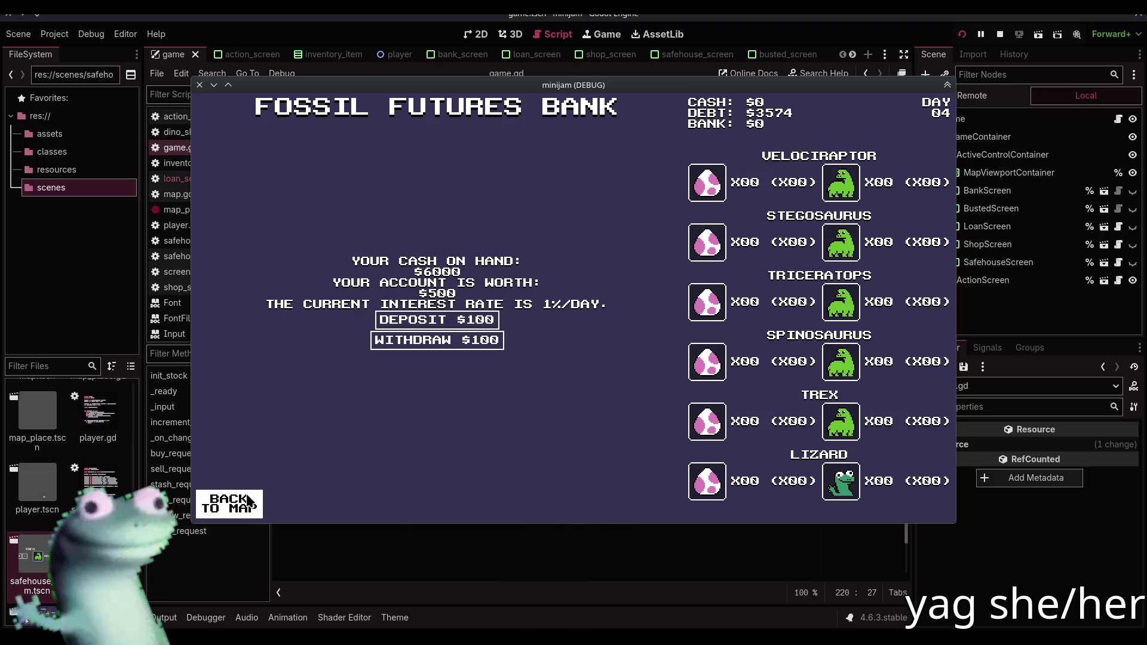
click(248, 504)
Stop the game, save game.gd, and bring up the terminal
click(999, 34)
click(485, 427)
key(ctrl+s)
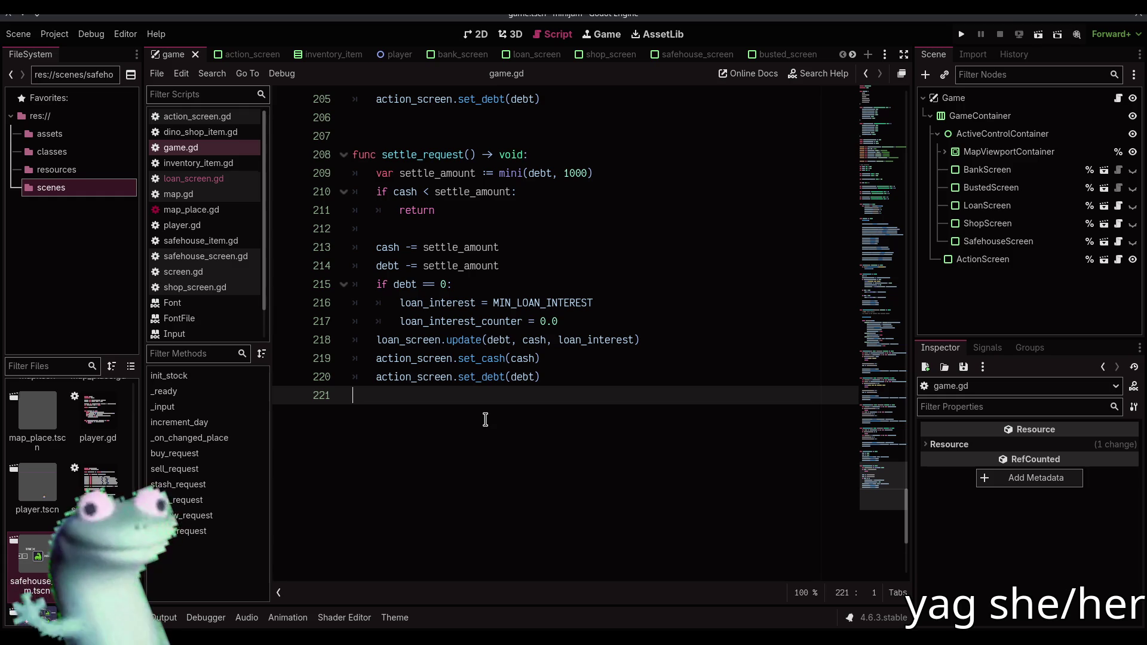
key(F12)
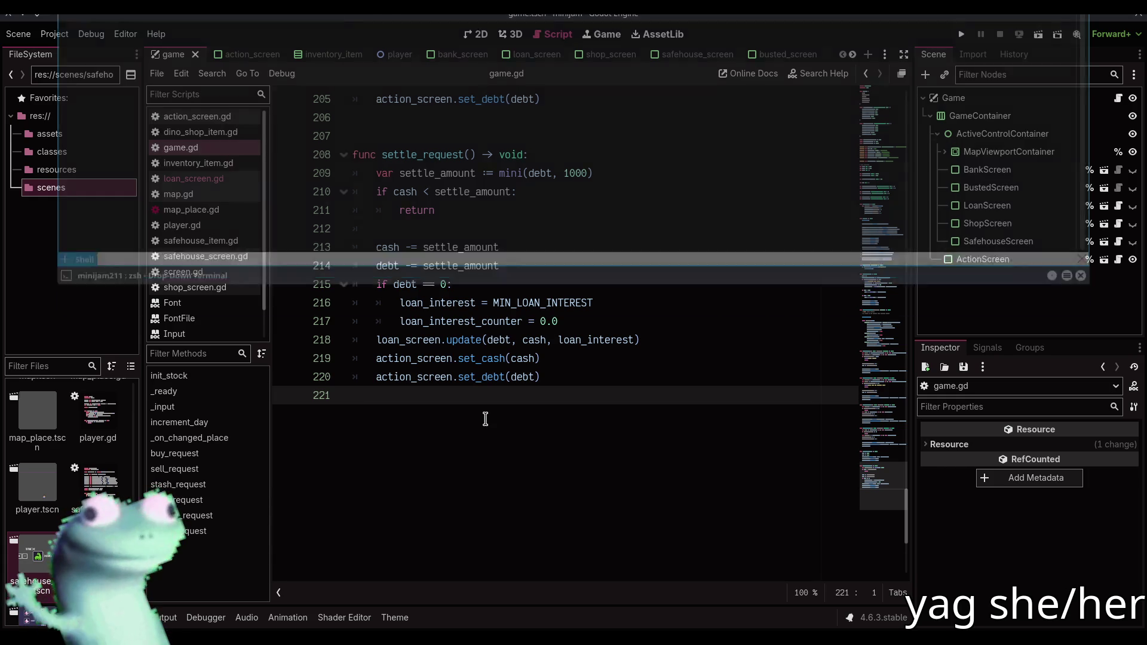
Check the git status and stage all changed project files
text(git status)
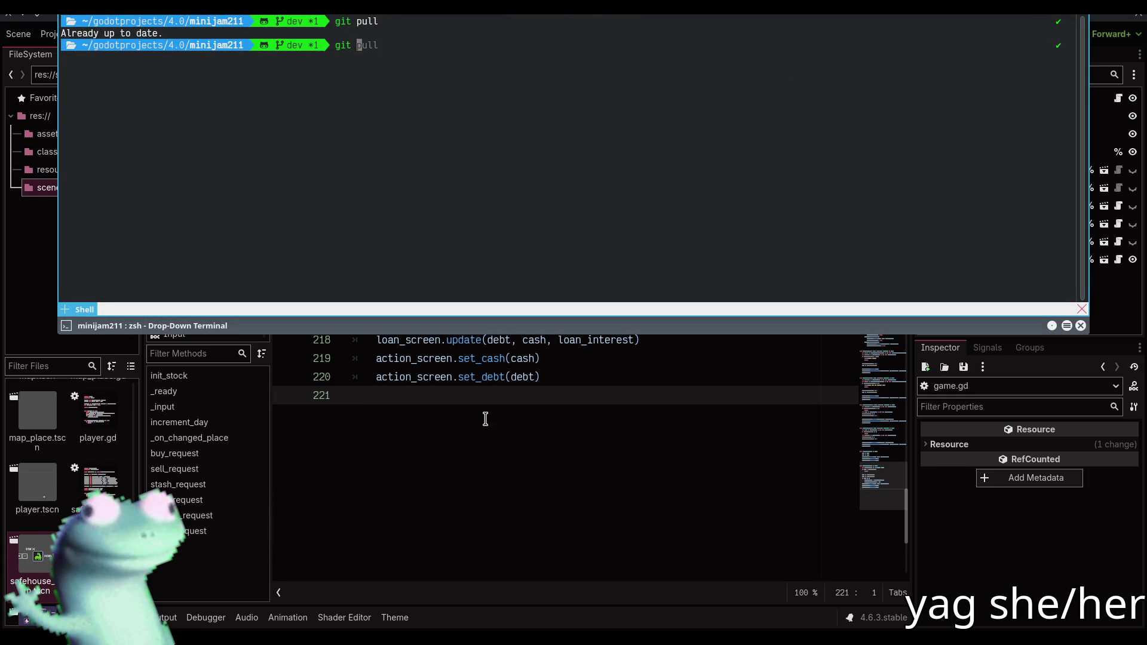
key(Return)
text(add .)
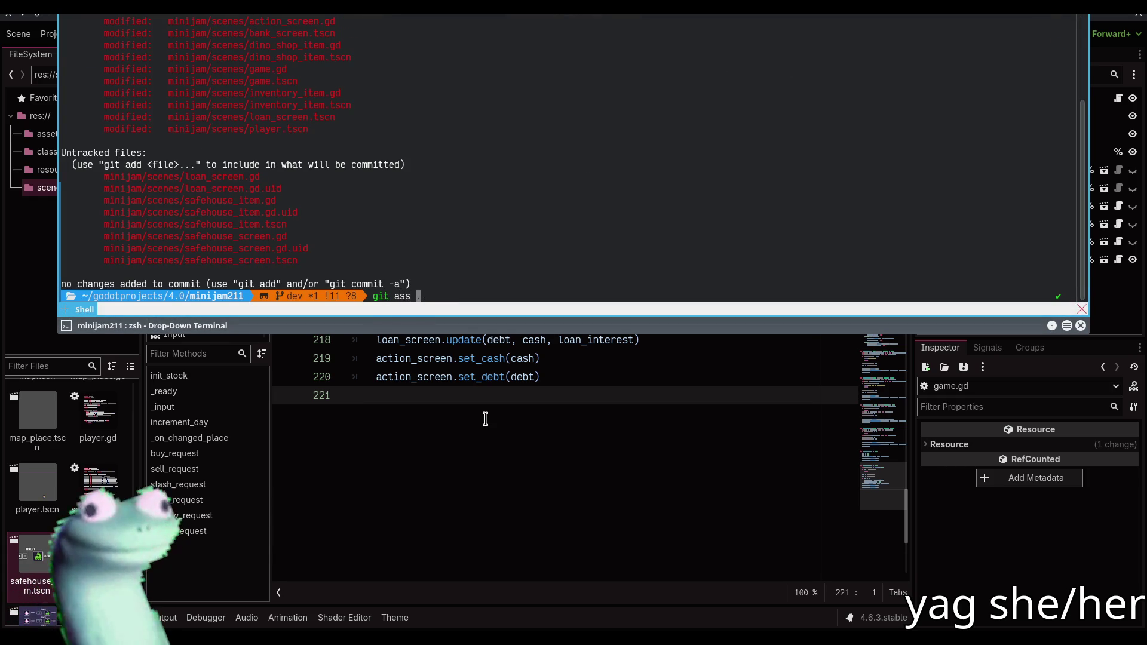
key(Return)
Commit with message "something", push to the remote, and hide the drop-down terminal
text(git commit)
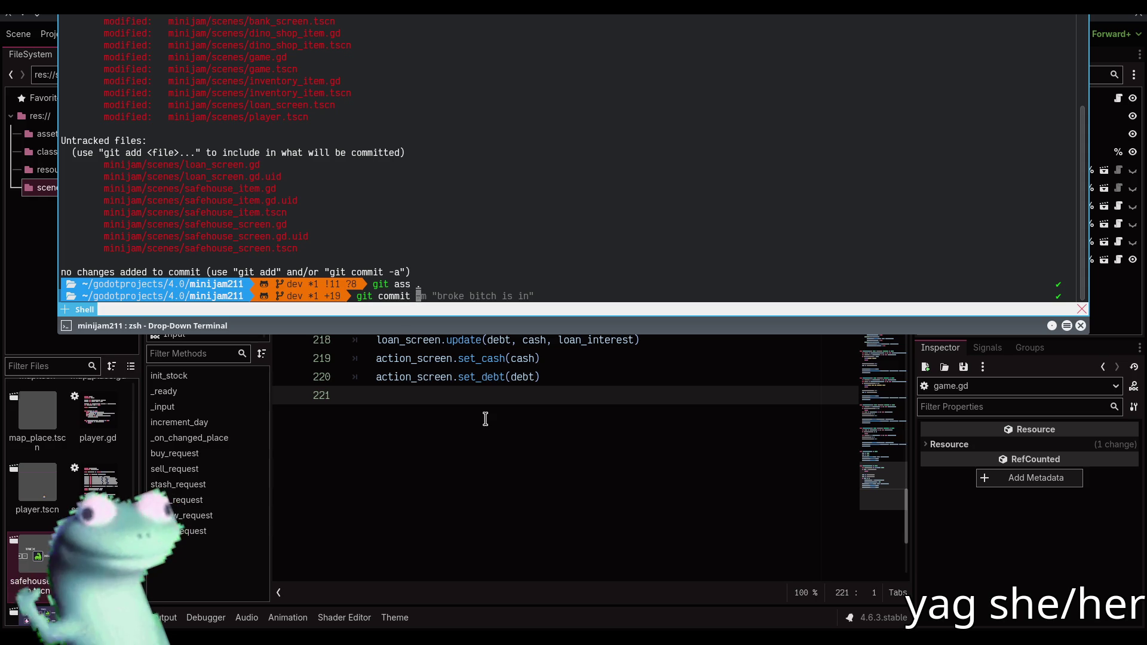
text( -m "something)
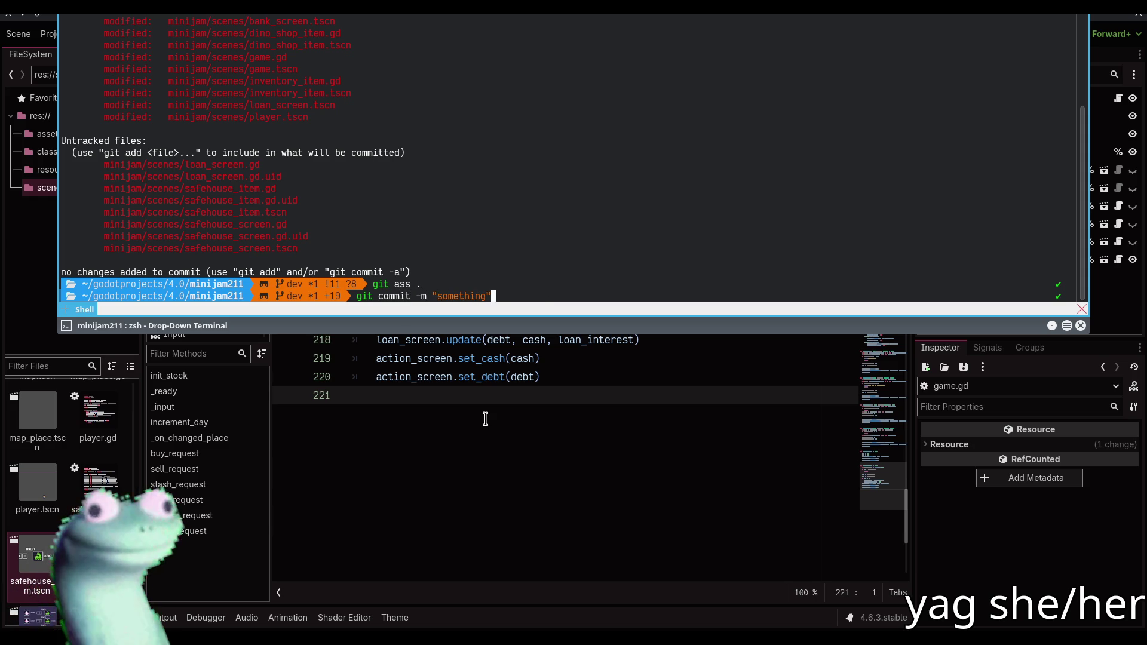
key(Return)
text(git push)
key(Return)
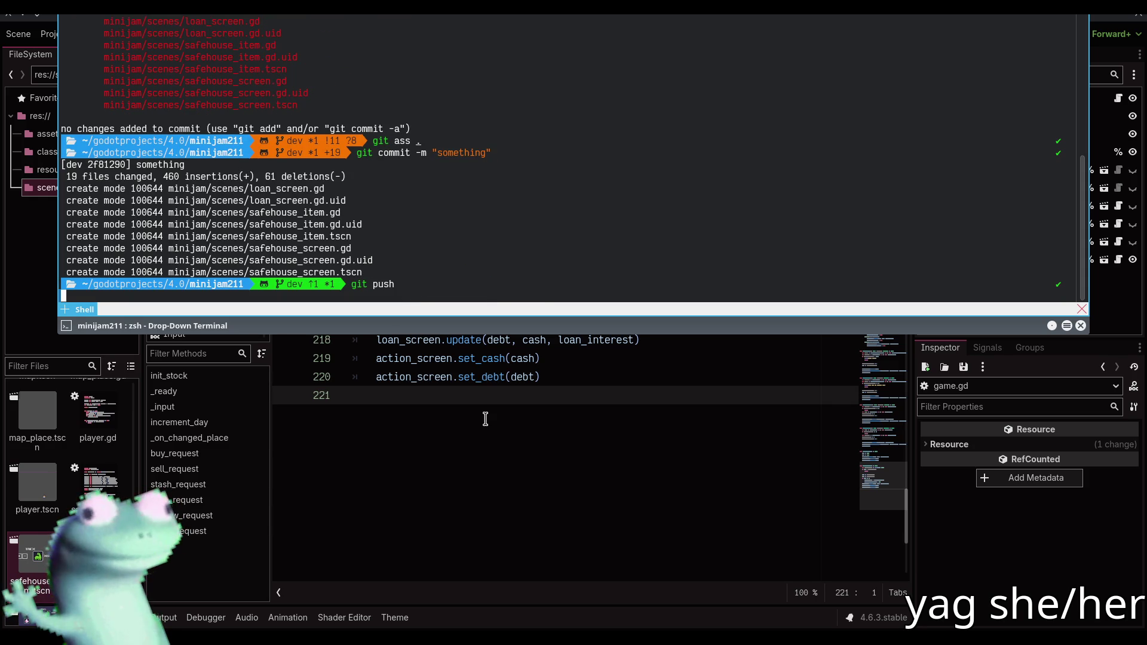
key(F12)
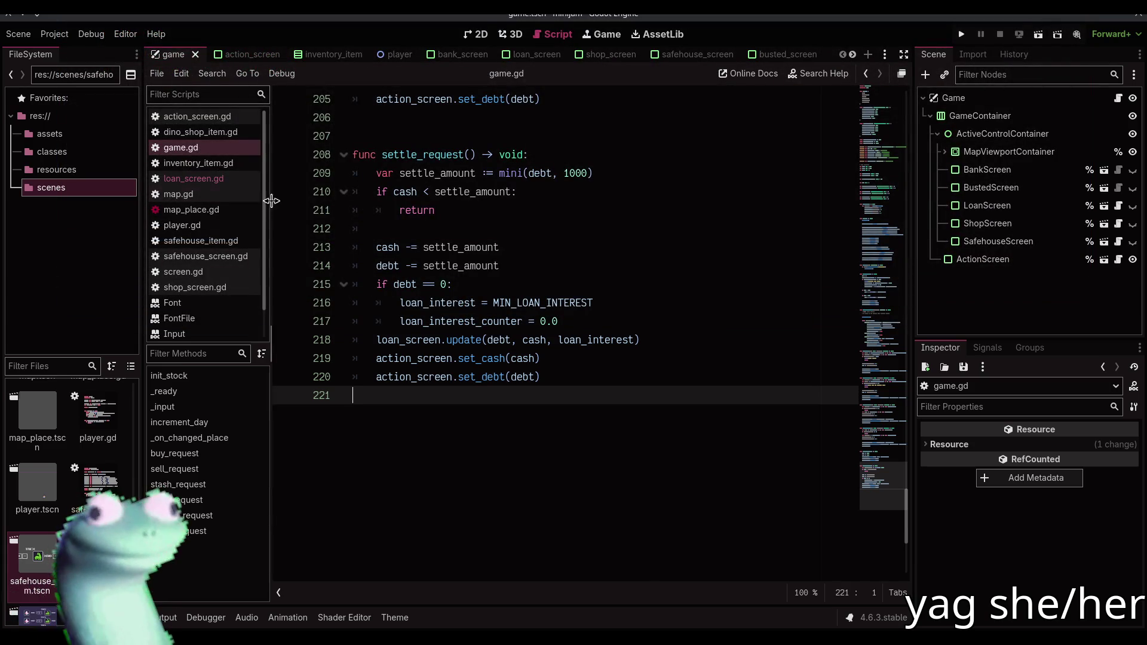
Scroll game.gd to the top and place the caret on empty line 12
scroll(564, 185, up, 5)
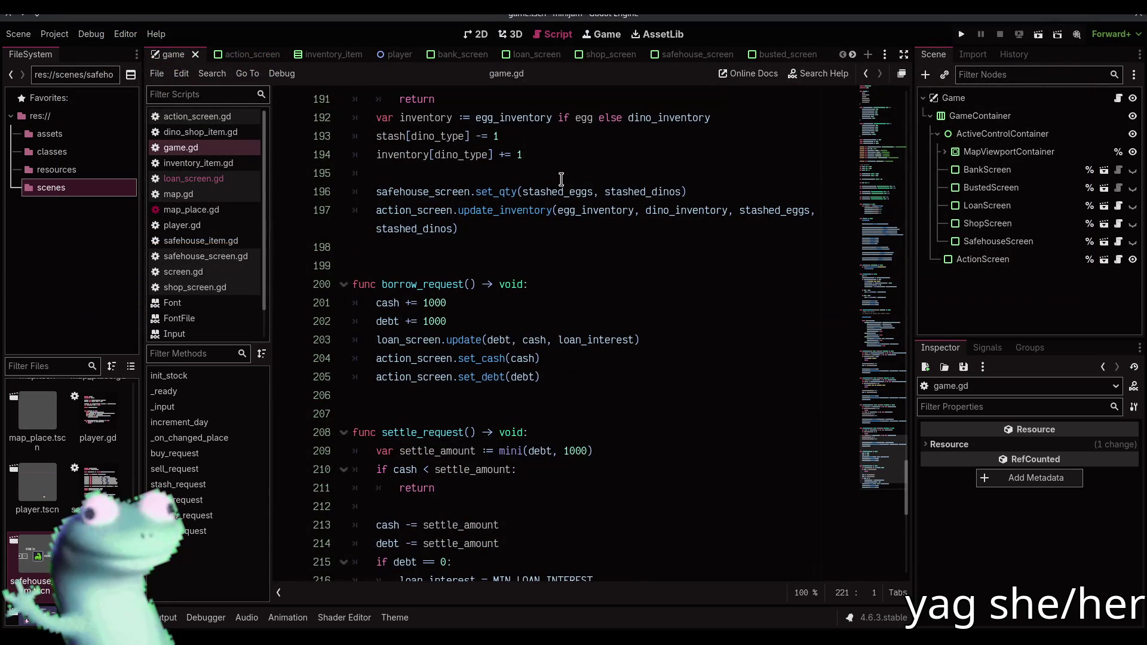
scroll(560, 180, up, 5)
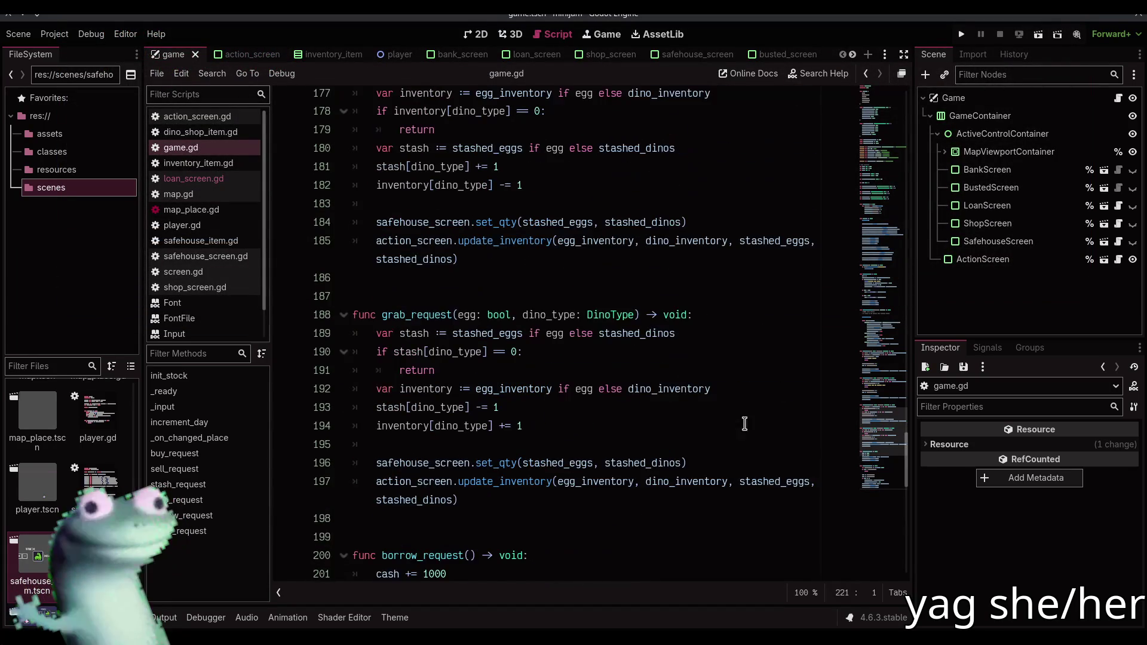
drag(884, 430, 902, 111)
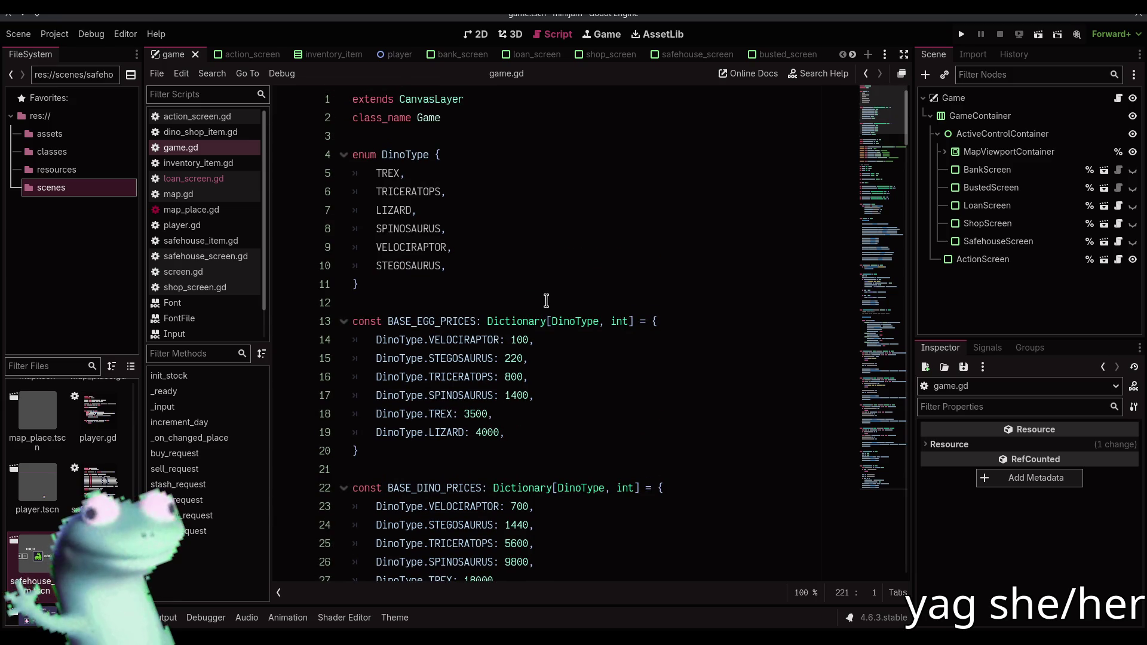
click(546, 301)
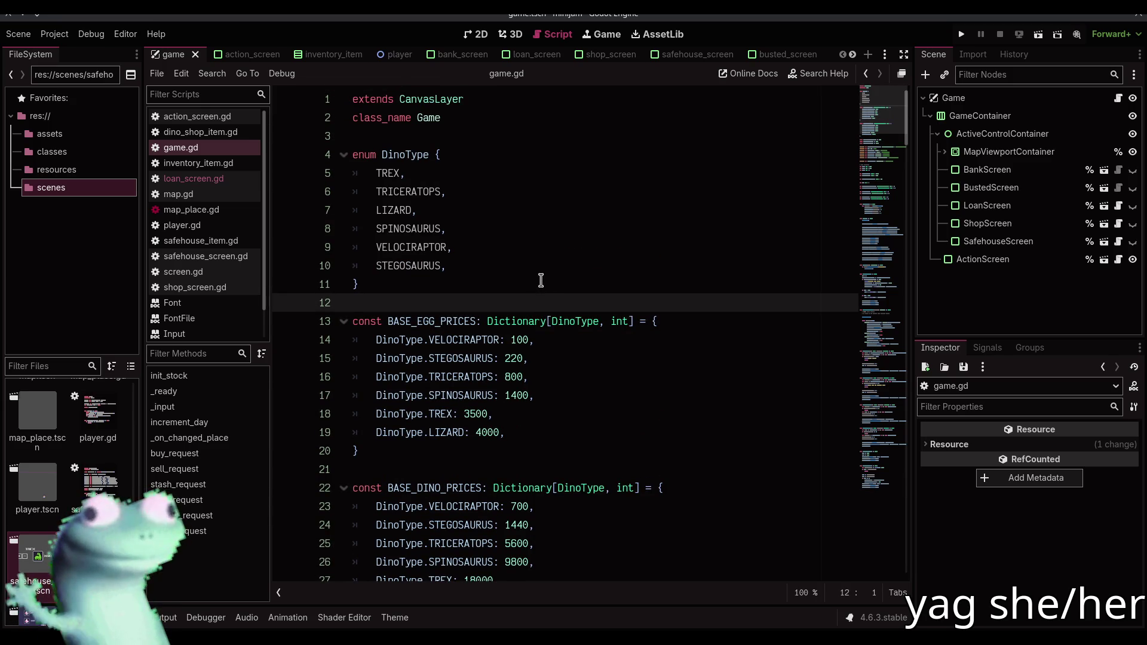
Review the constants and game variables, then switch to the browser's Twitch stream
click(888, 153)
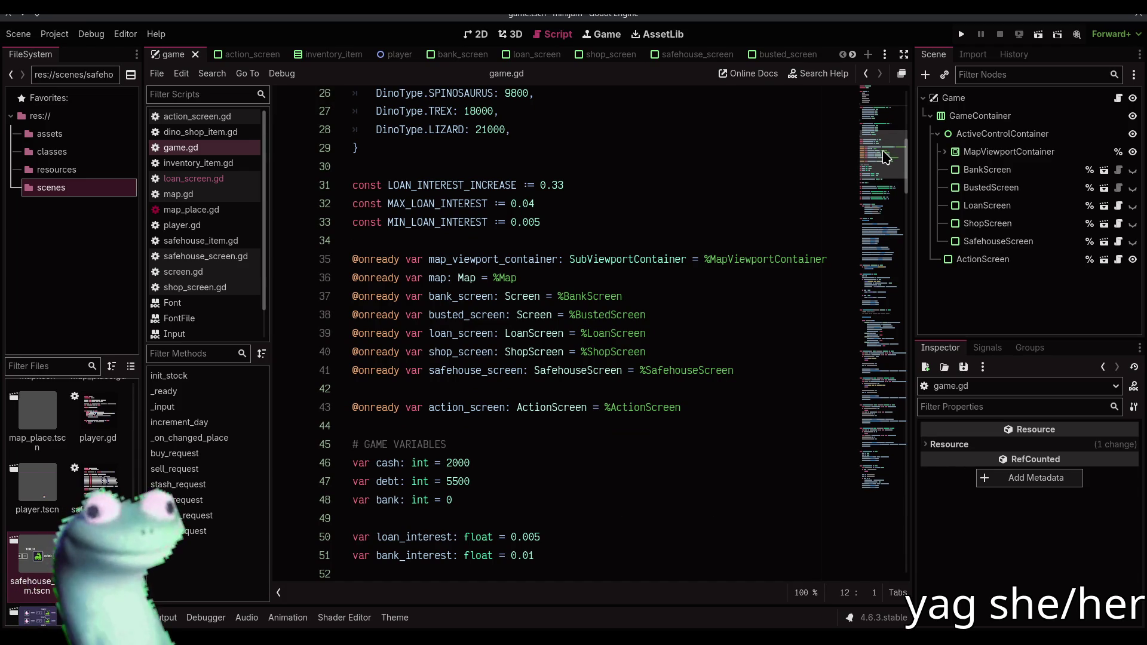
scroll(751, 239, down, 4)
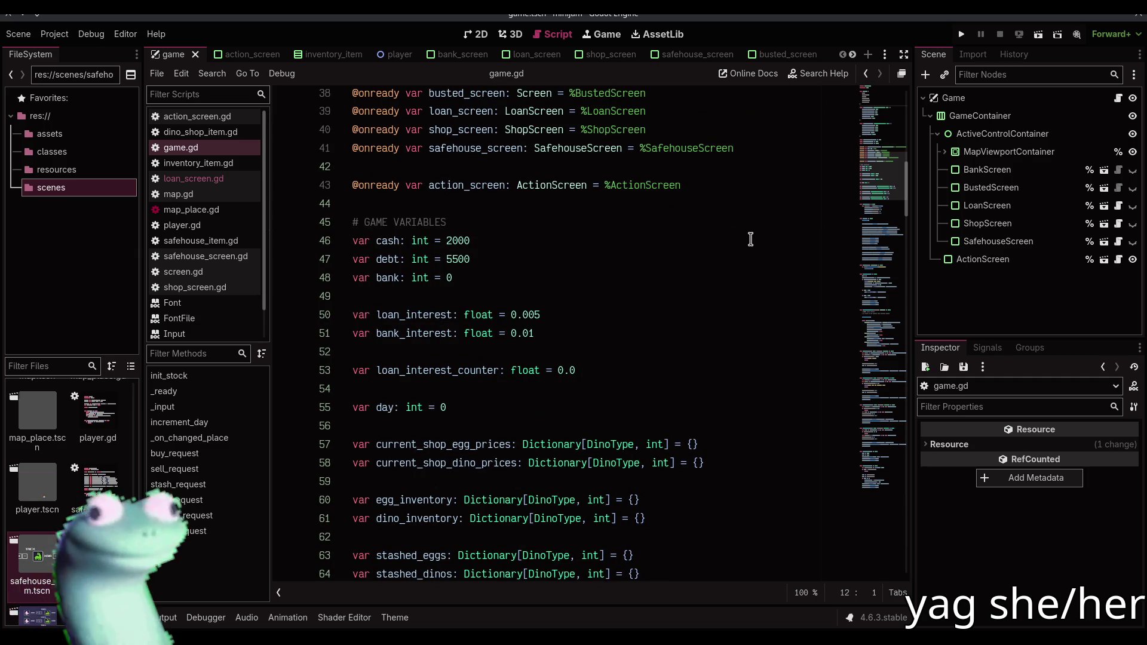
scroll(750, 239, down, 3)
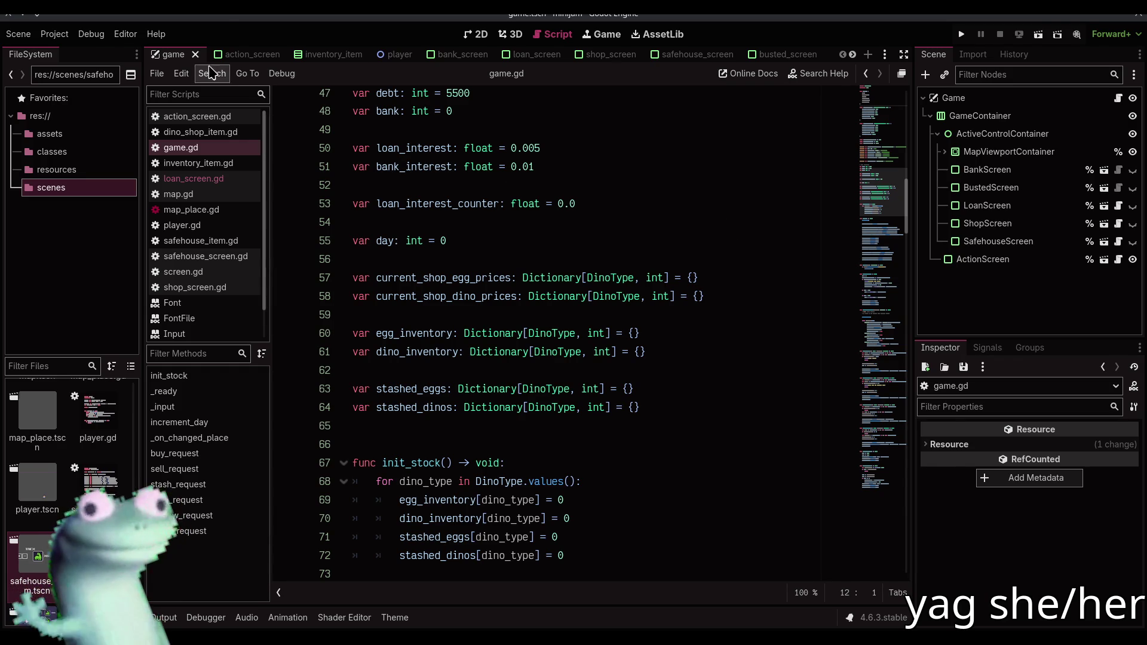
key(alt+Tab)
click(192, 19)
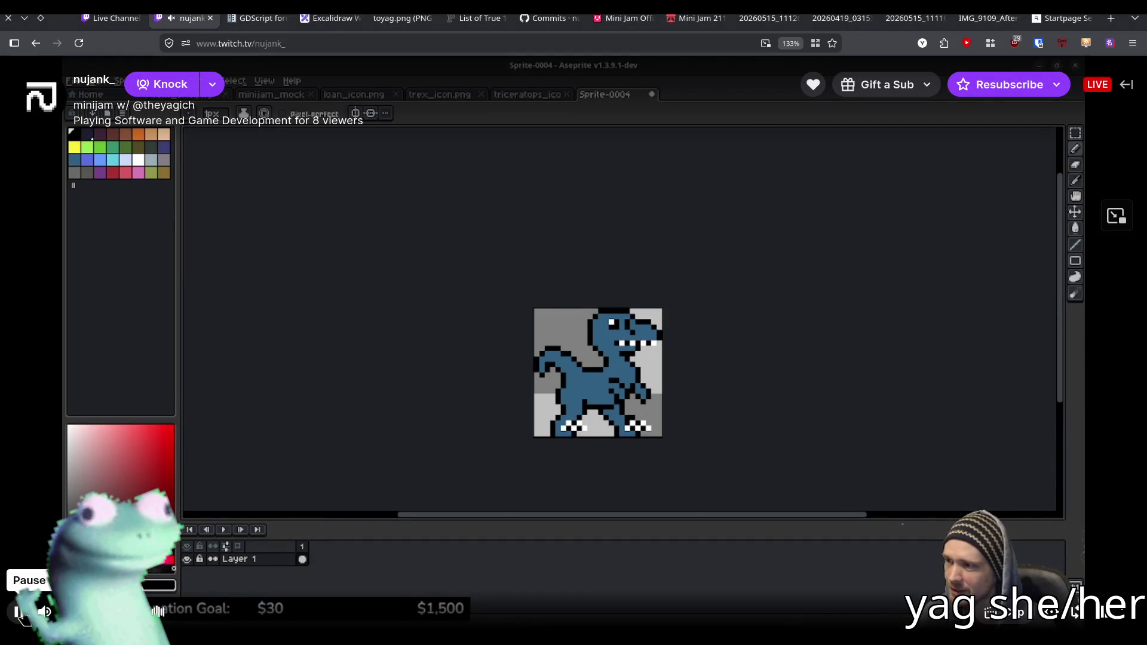
Pause and resume the Twitch stream of the Aseprite dinosaur sprite
click(229, 378)
click(204, 341)
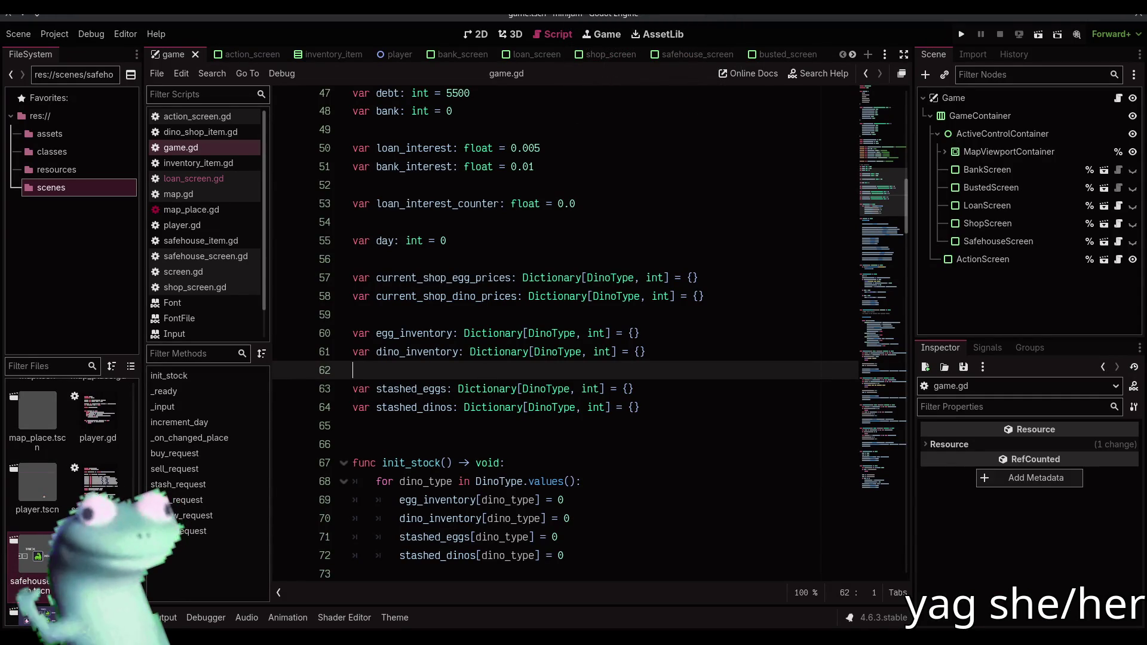
Append an empty '#region events' … '#endregion' block after line 221 and save game.gd
scroll(896, 216, down, 1)
mouse_move(896, 216)
mouse_down()
mouse_move(871, 501)
mouse_move(889, 127)
mouse_move(884, 484)
mouse_move(890, 173)
mouse_move(869, 496)
mouse_up()
click(747, 511)
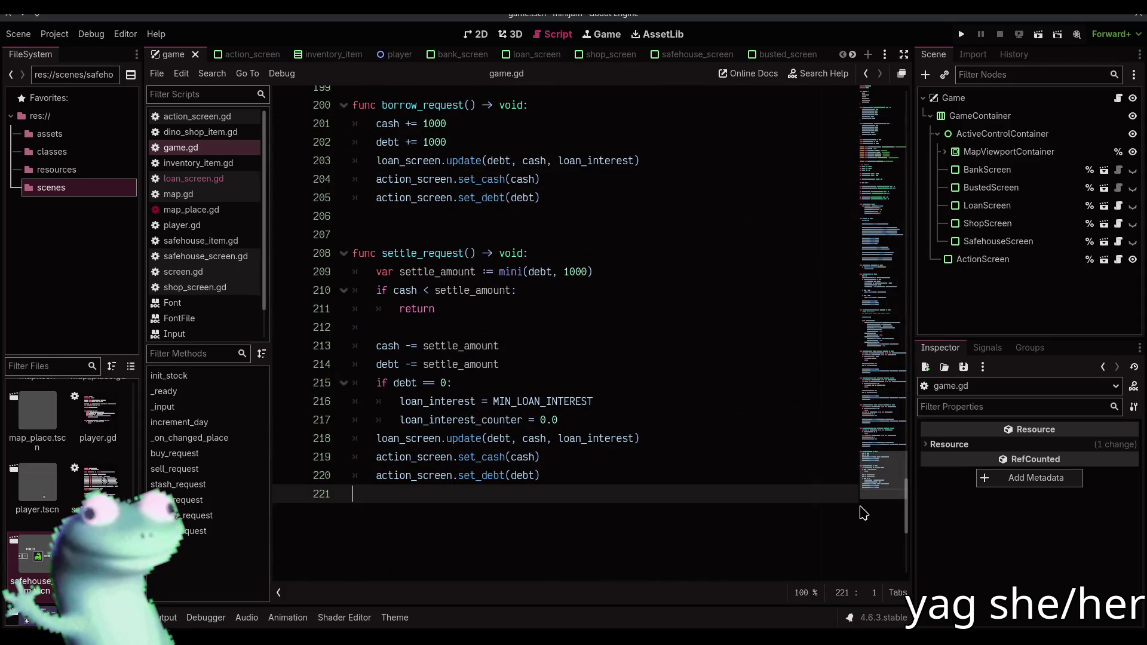
key(Return)
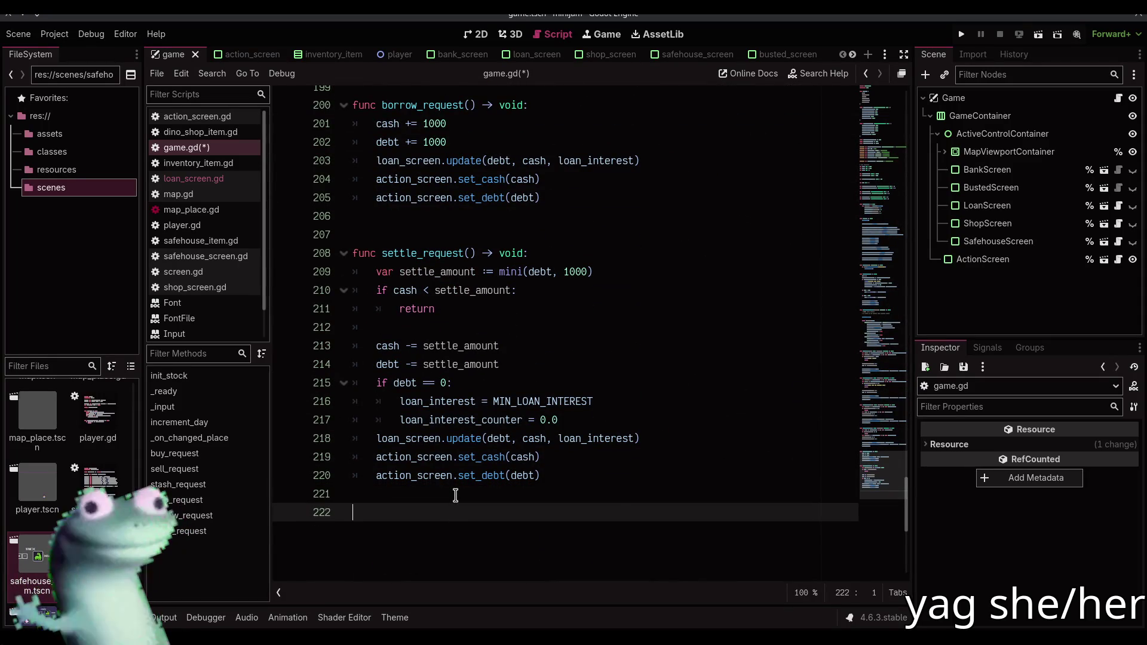
key(Return)
text(#region events)
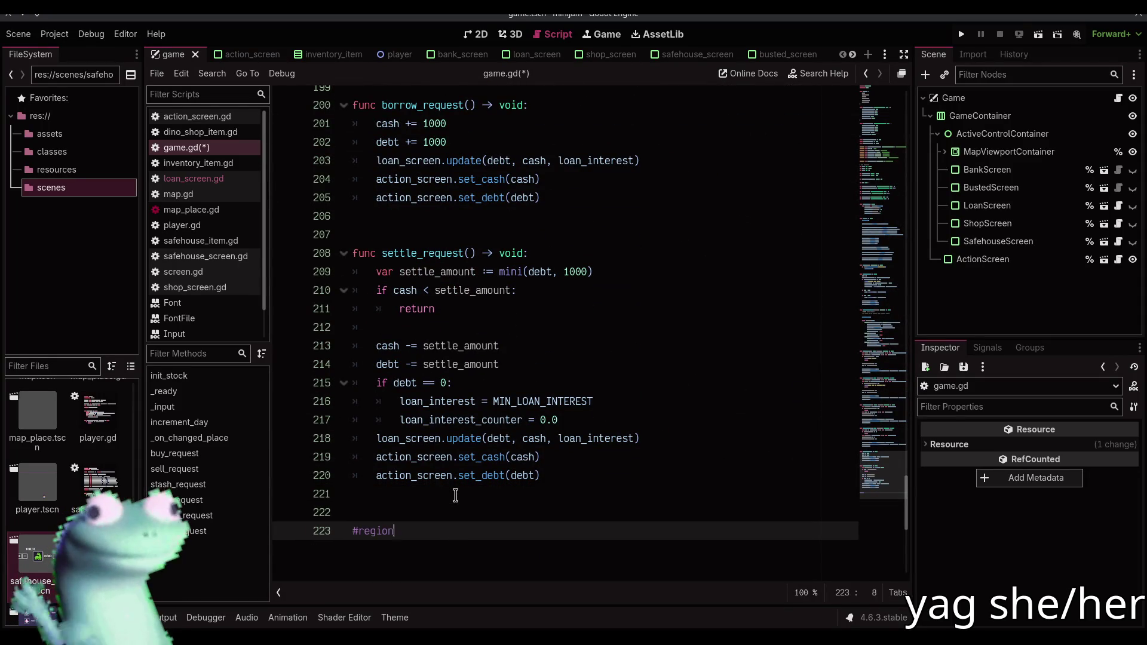
key(Return)
key(Return)
text(#endregion)
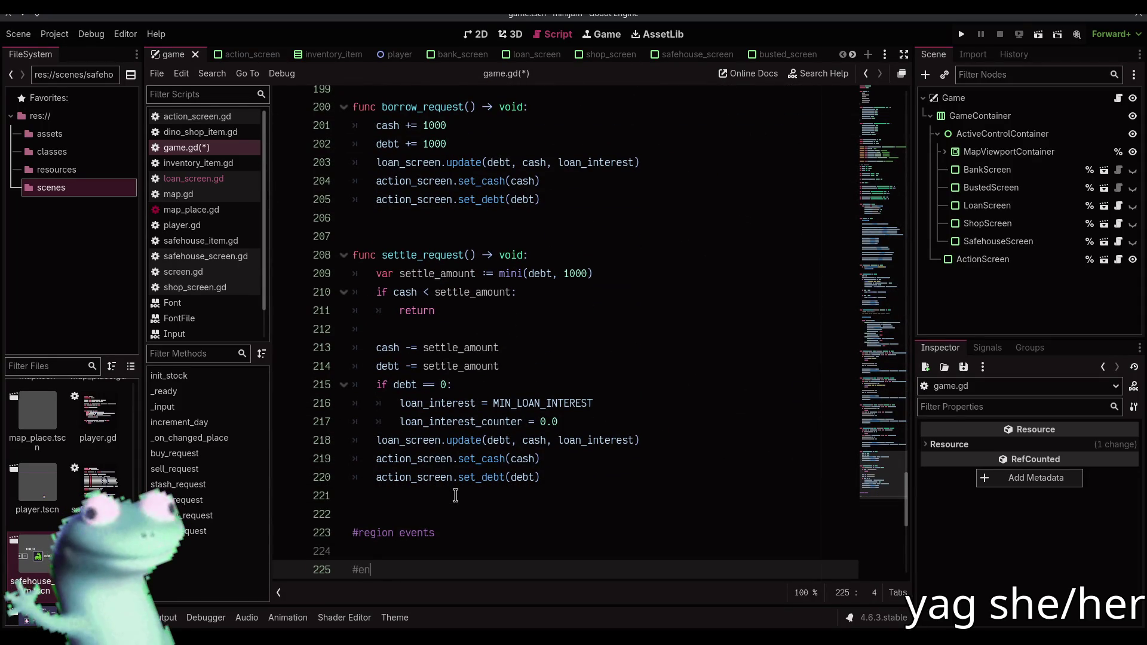
key(ctrl+s)
key(Up)
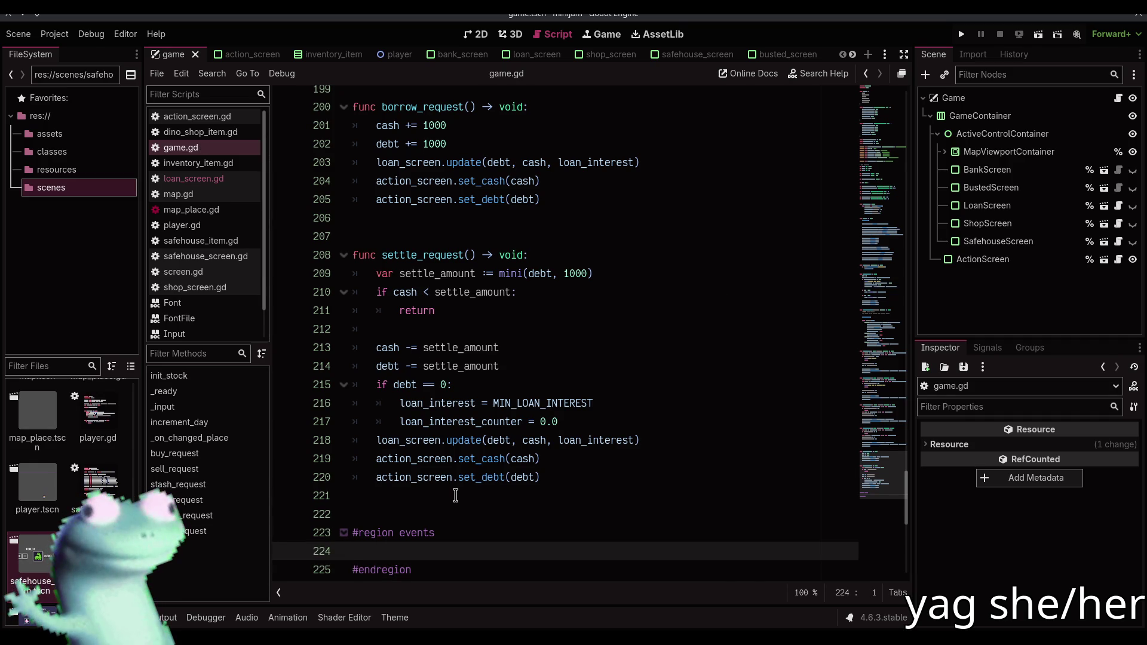
mouse_move(520, 201)
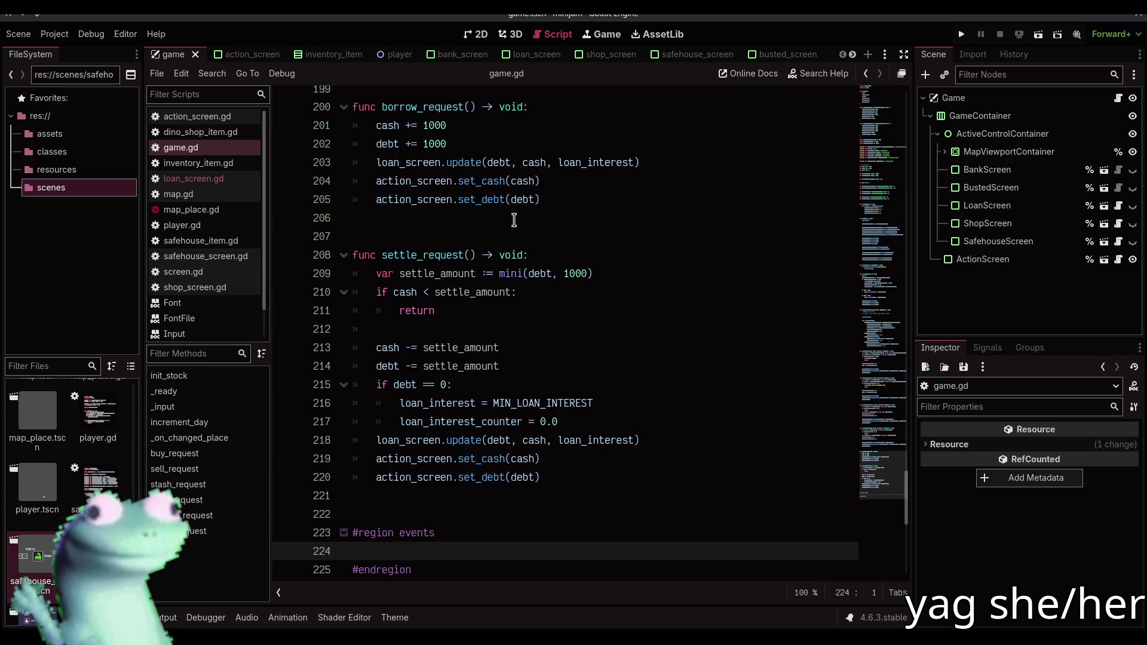
Switch from Godot to the browser's Twitch stream showing the dinosaur sprite
key(alt+Tab)
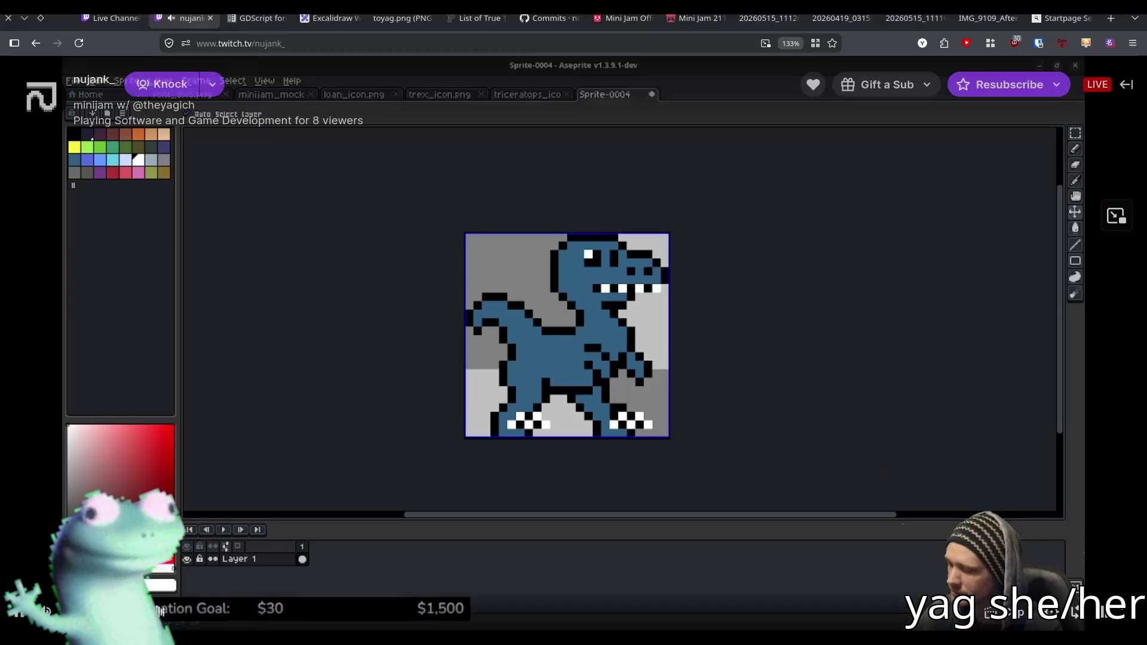